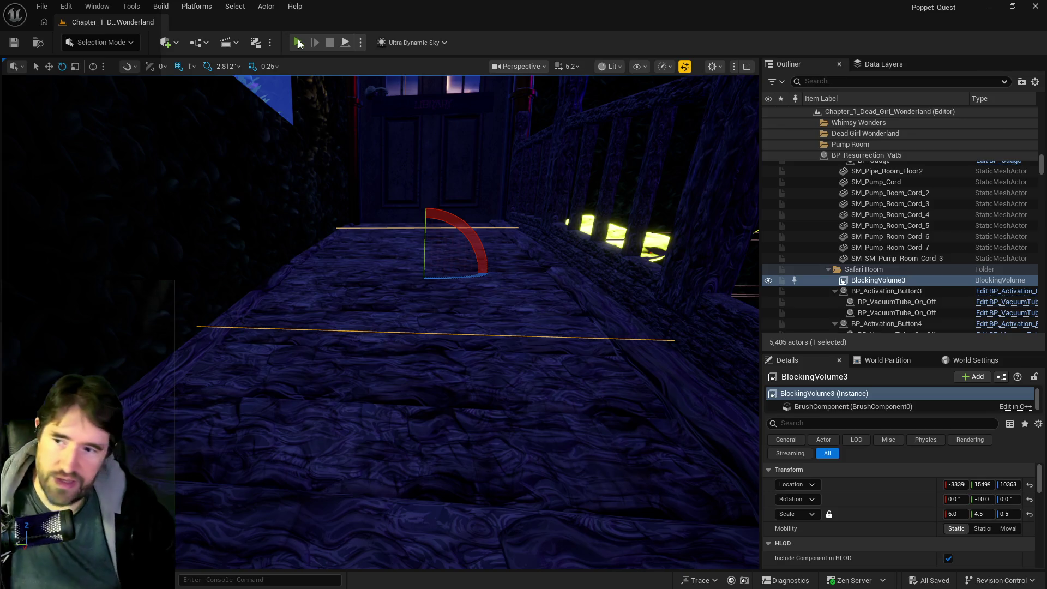
Start a standalone play session of the Chapter_1_Dead_Girl_Wonderland level.
click(299, 43)
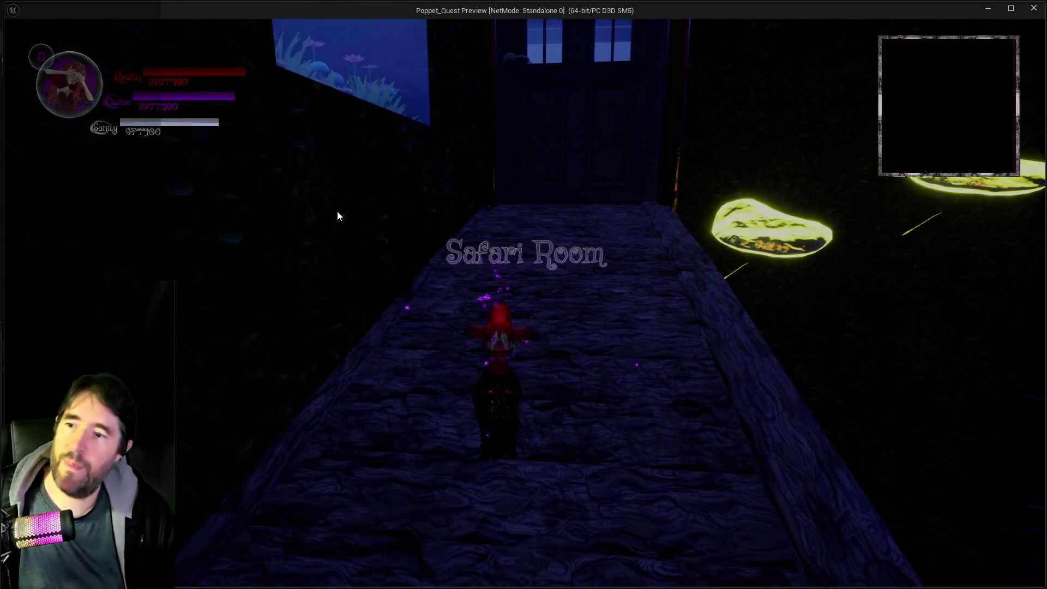
Run Poppet through the Safari Room doorway and corridor, then through the portal to the wooden room and back.
key(w)
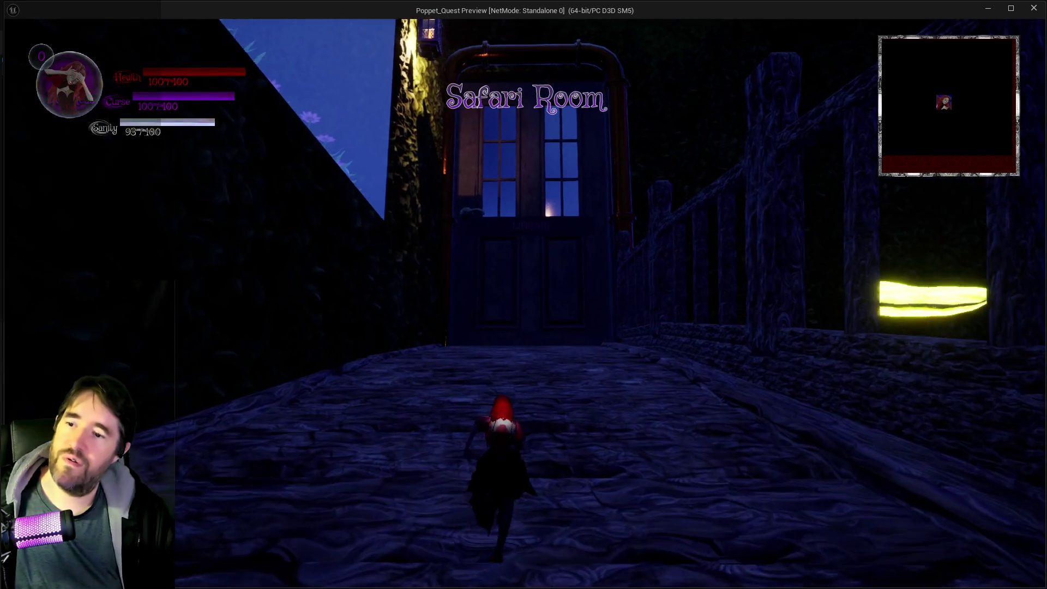
key(w)
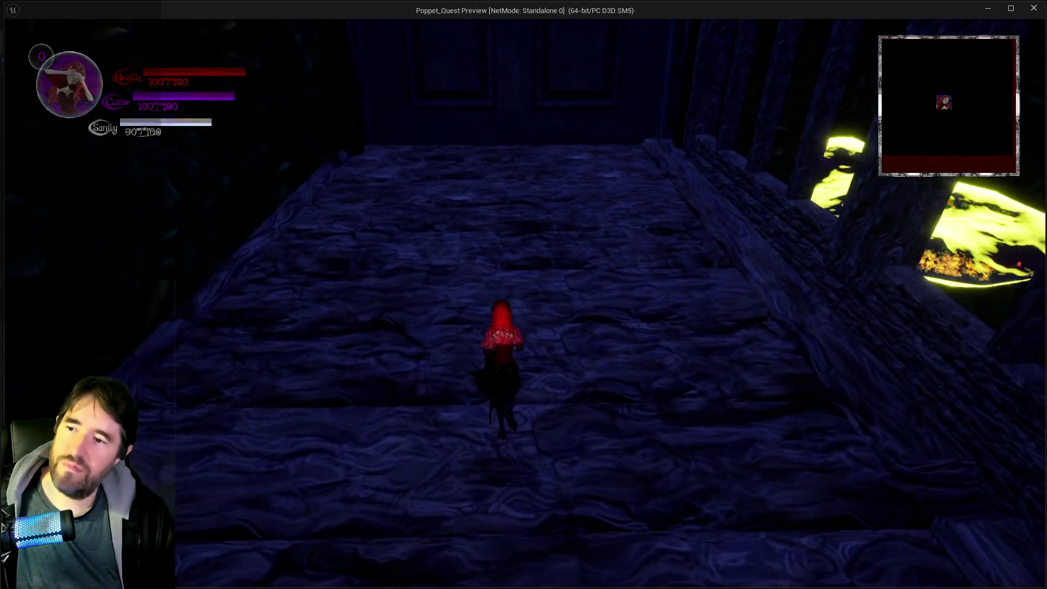
key(w)
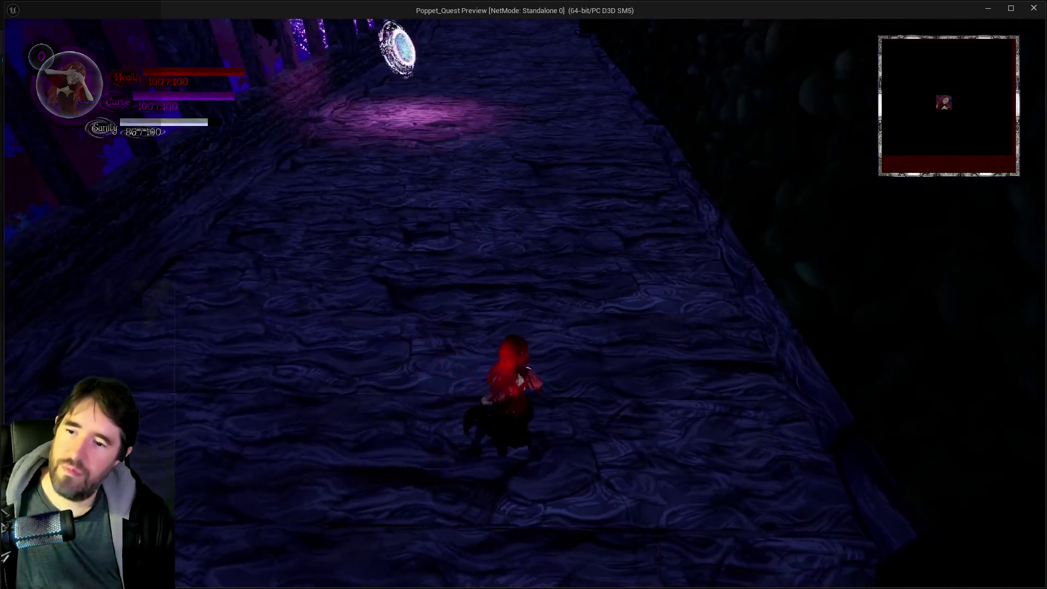
key(w)
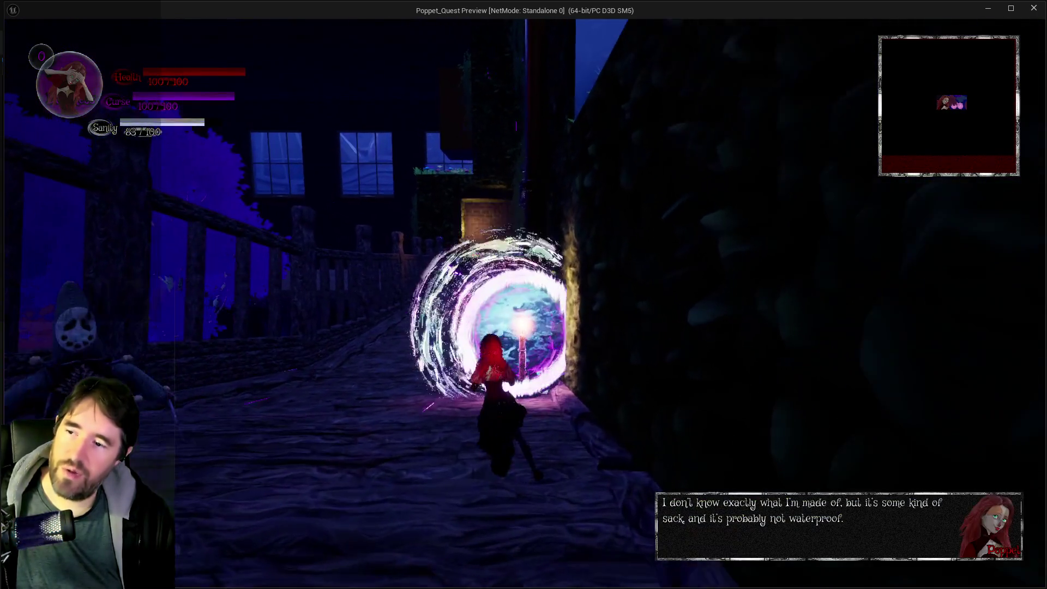
key(w)
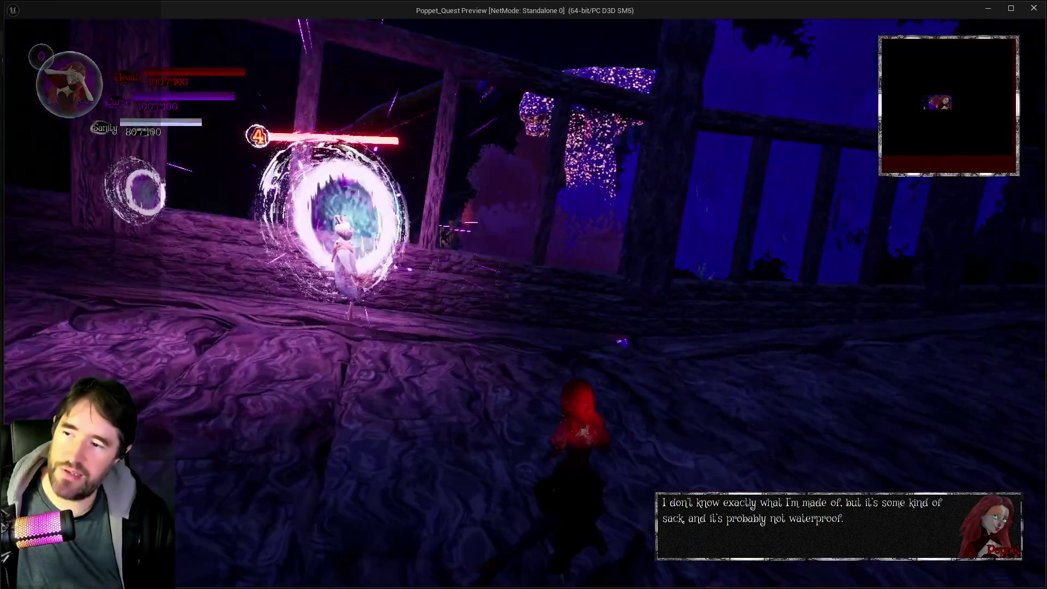
key(w)
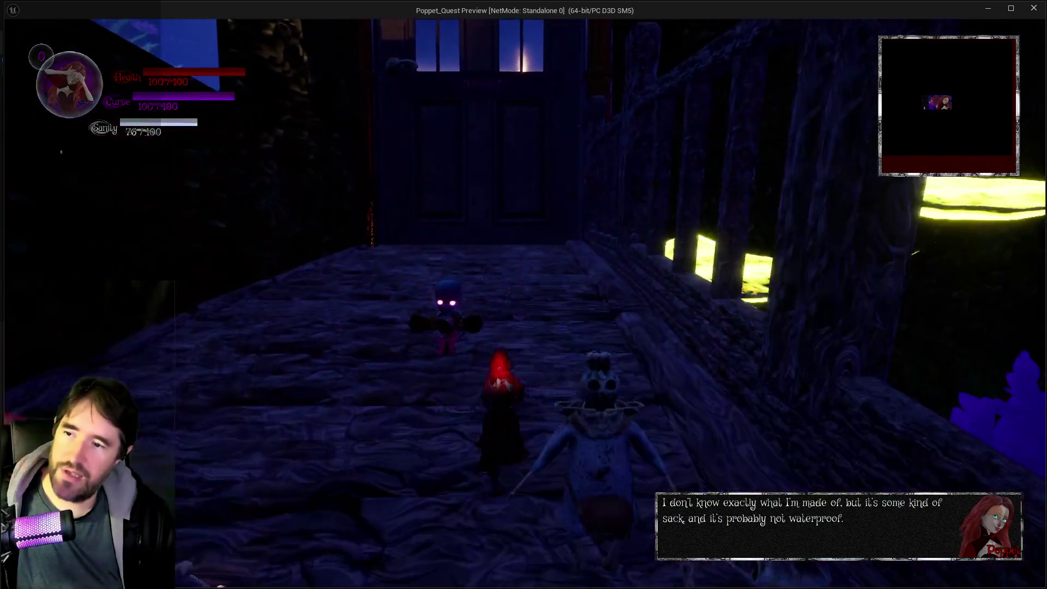
Slash the nearby enemy, run through portals past the laser gates, then return to the editor.
key(e)
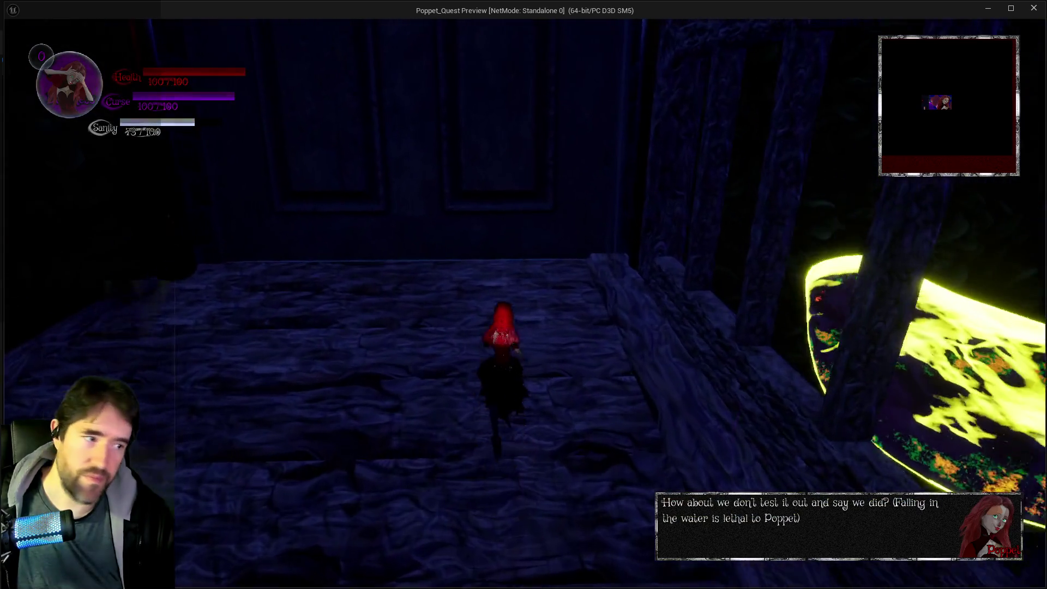
key(w)
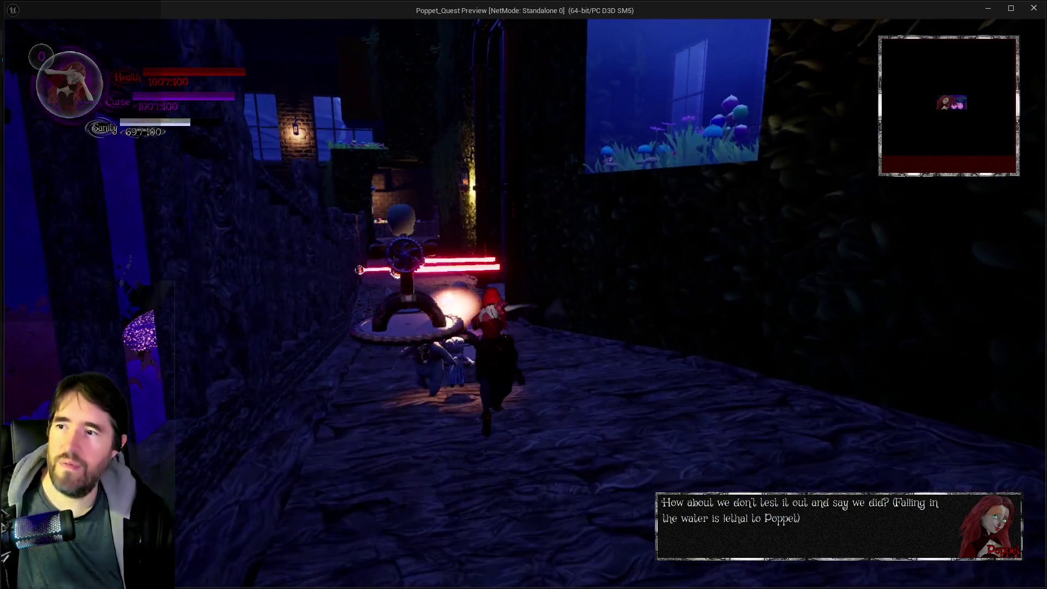
key(w)
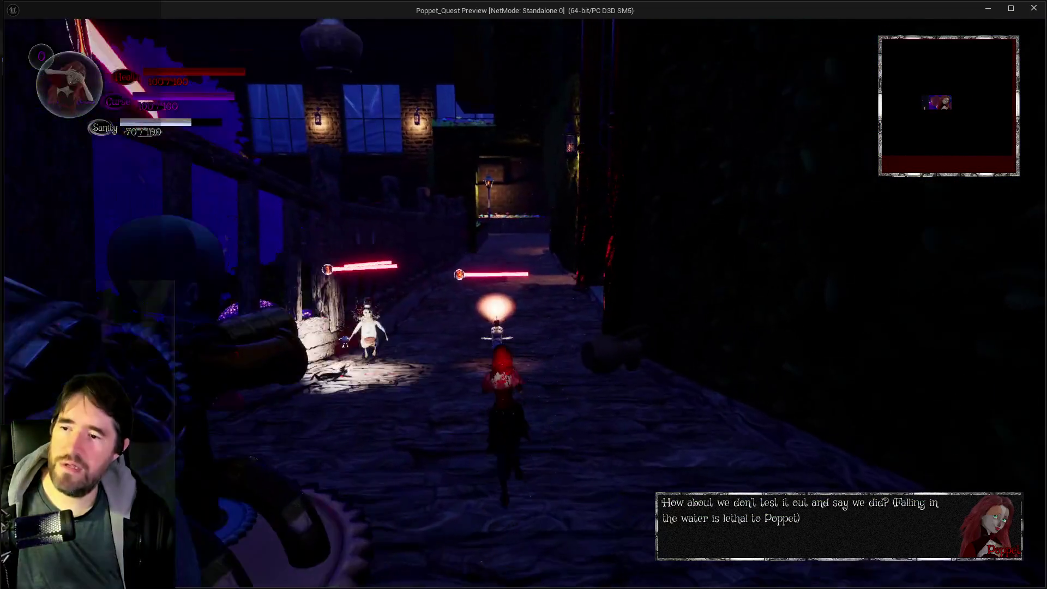
key(w)
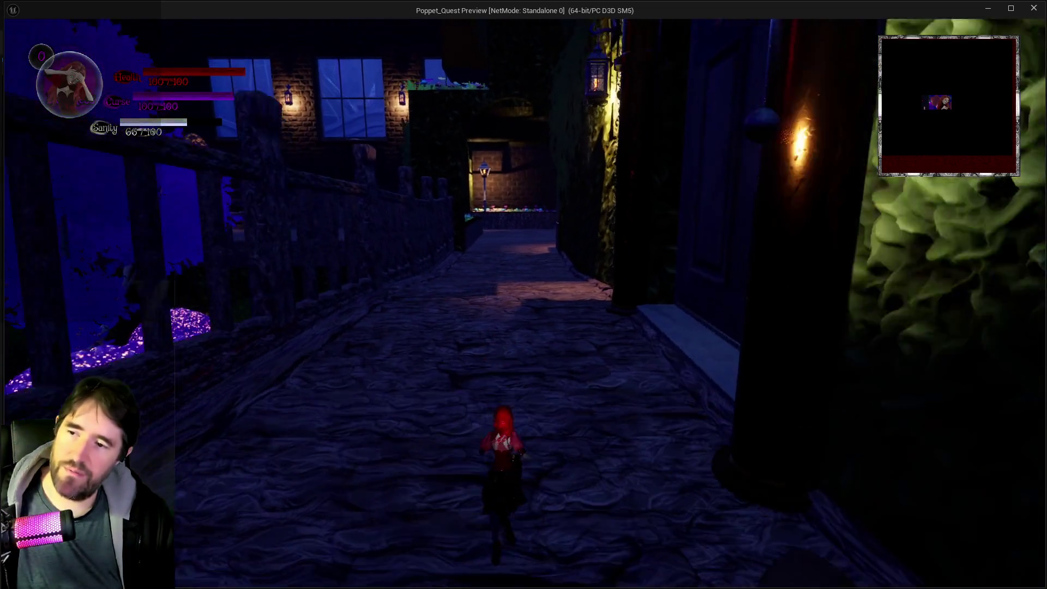
key(w)
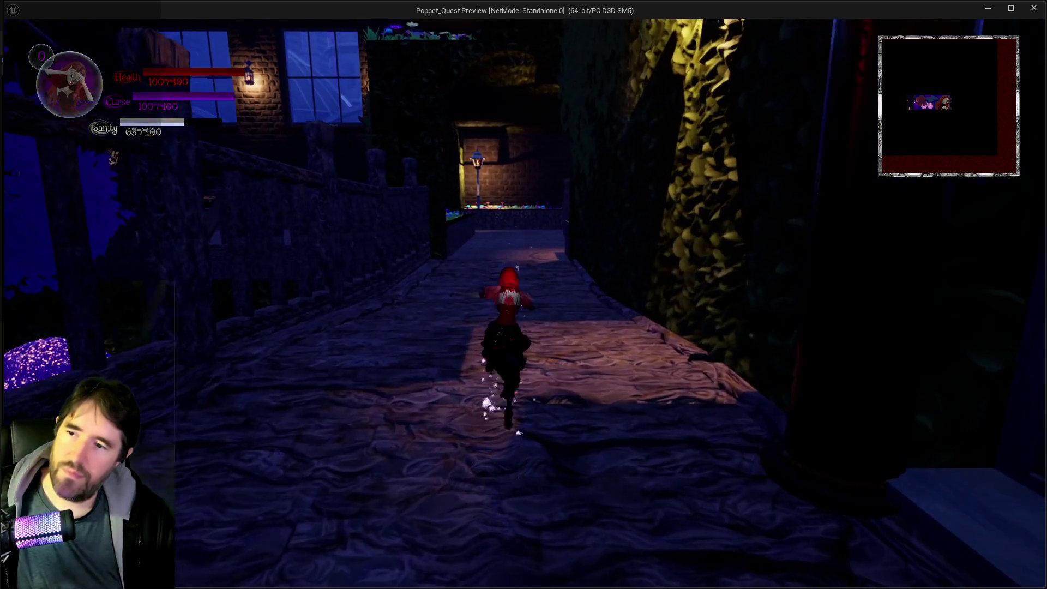
key(w)
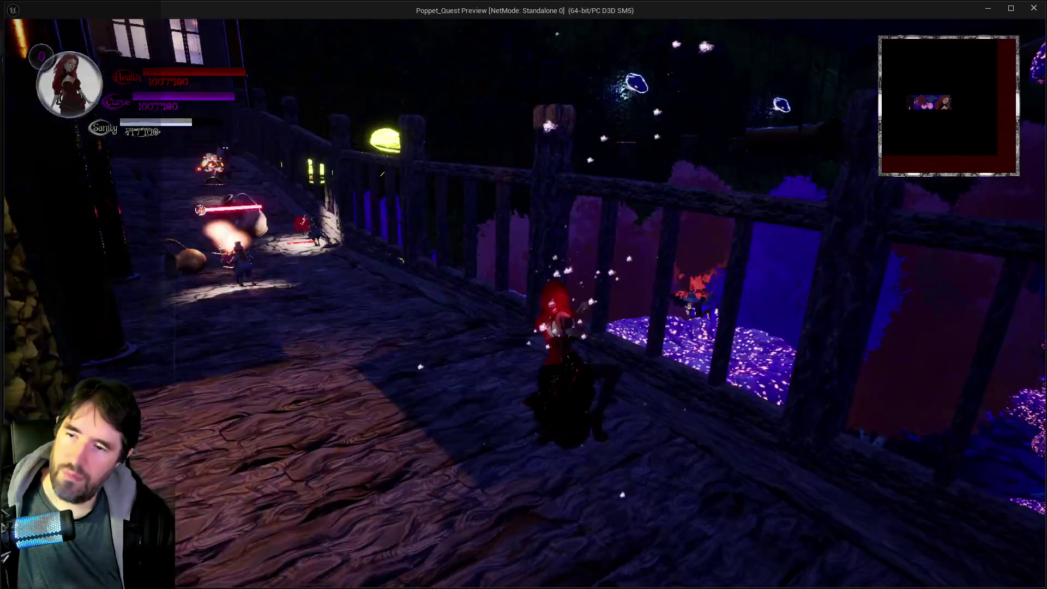
key(alt+Tab)
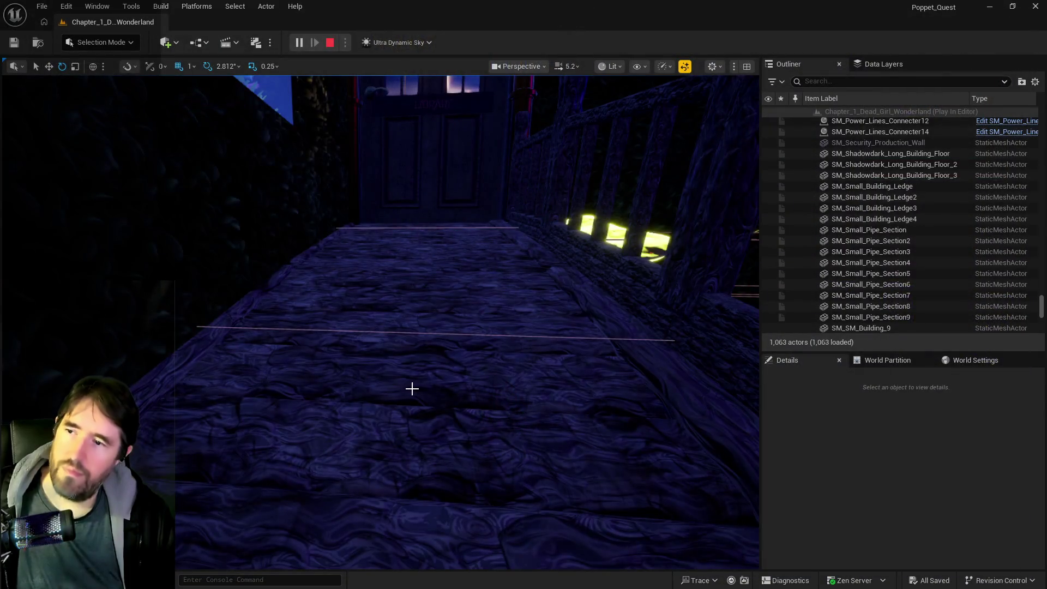
Stop the play session and select the Safari Room pool path walkway mesh by the wooden railing.
key(Escape)
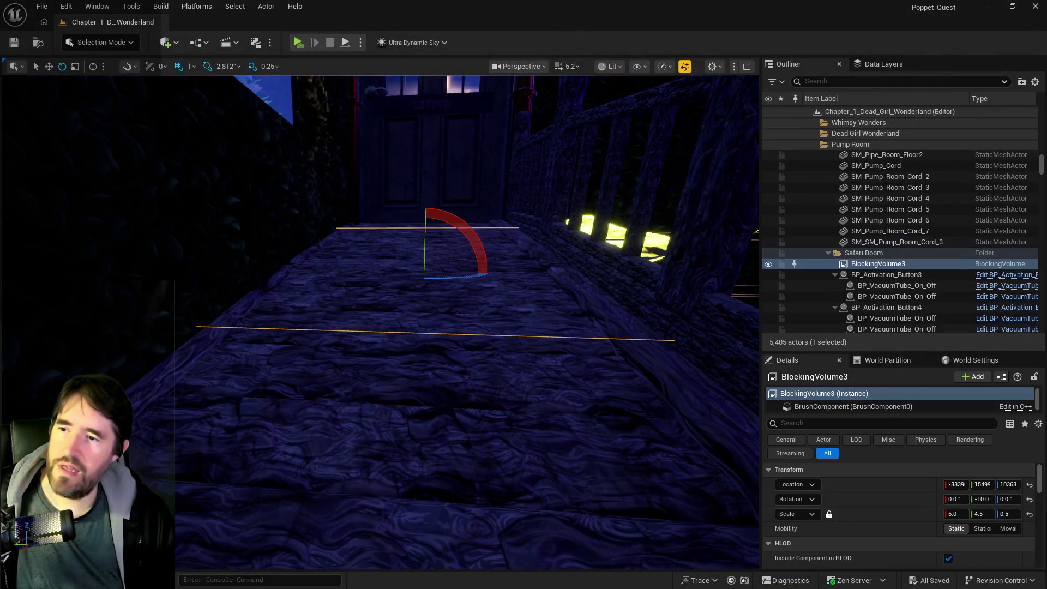
mouse_move(511, 360)
mouse_down()
mouse_move(455, 241)
mouse_move(334, 378)
mouse_move(284, 99)
mouse_move(751, 193)
mouse_up()
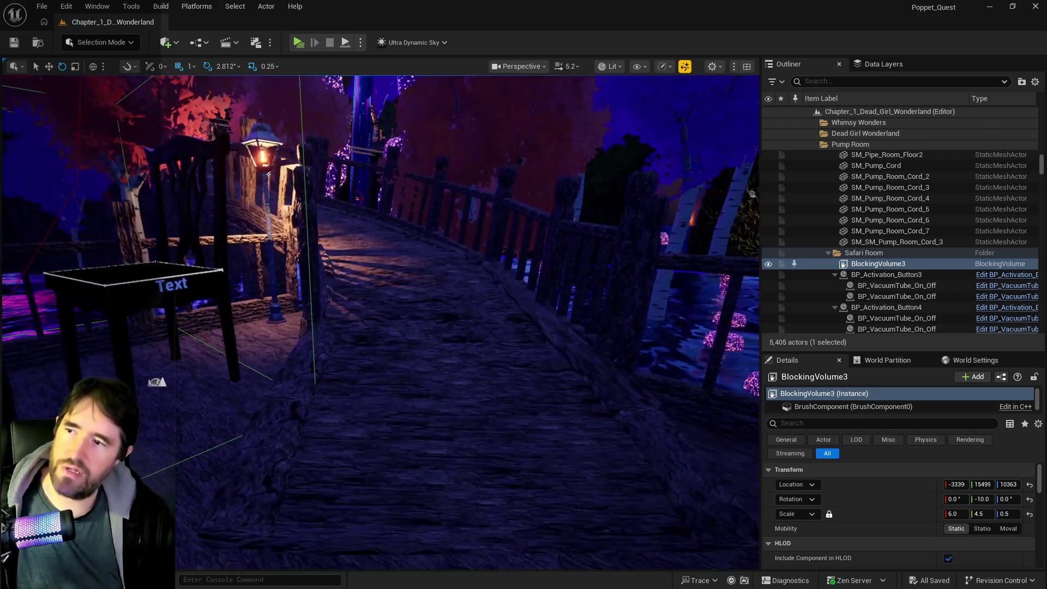
click(456, 314)
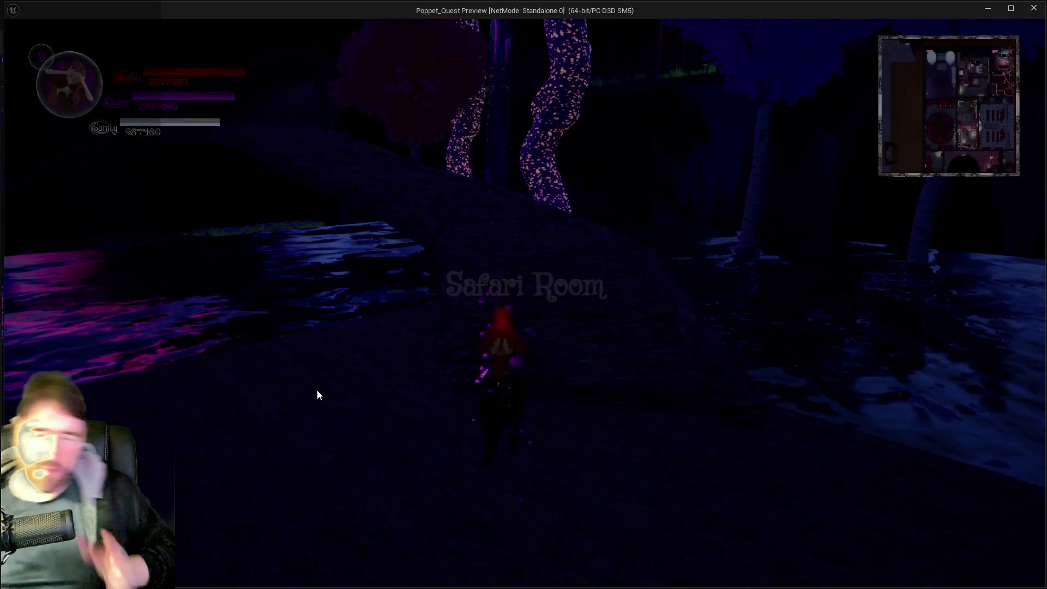
Run Poppet along the boardwalk past the glowing portals and enemy toward the golden arches.
key(w)
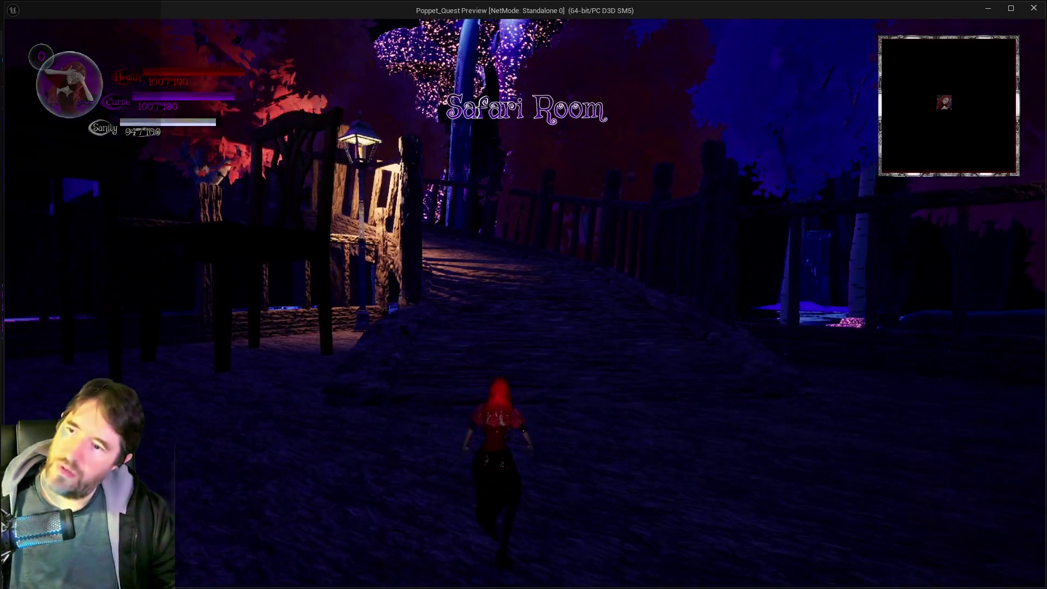
key(w)
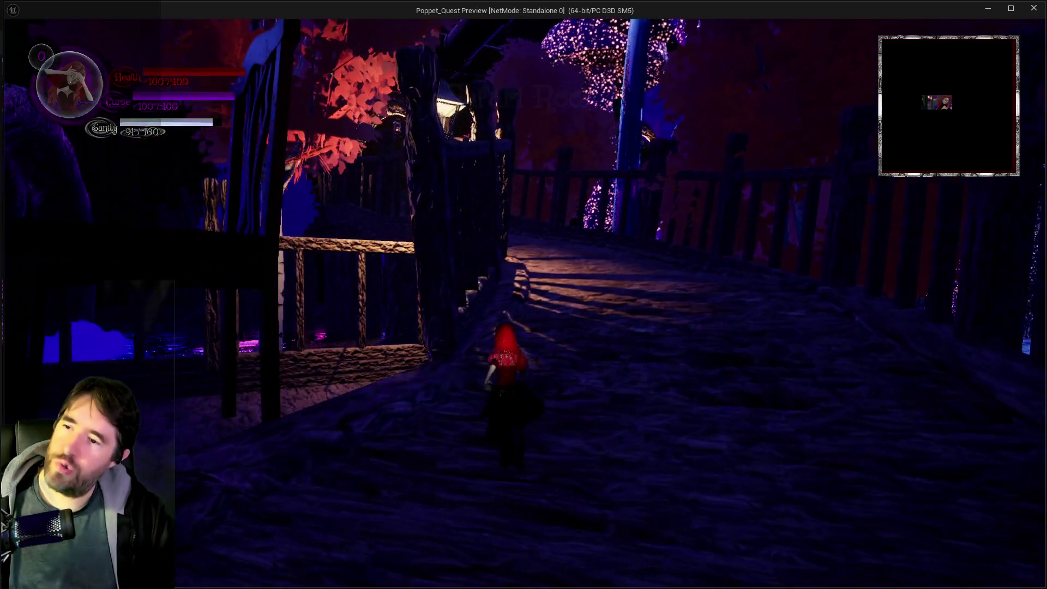
key(w)
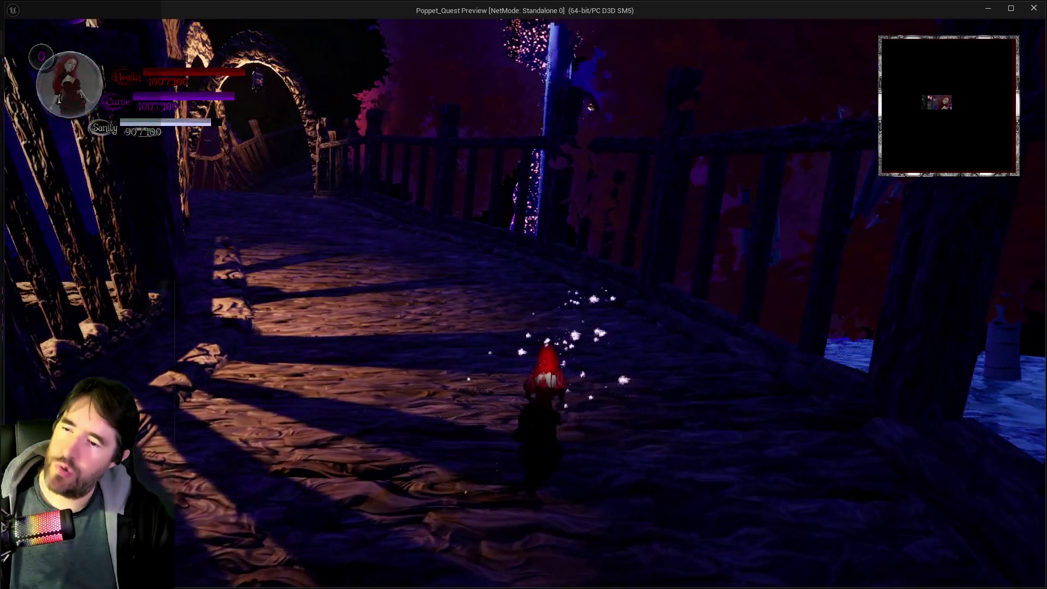
key(w)
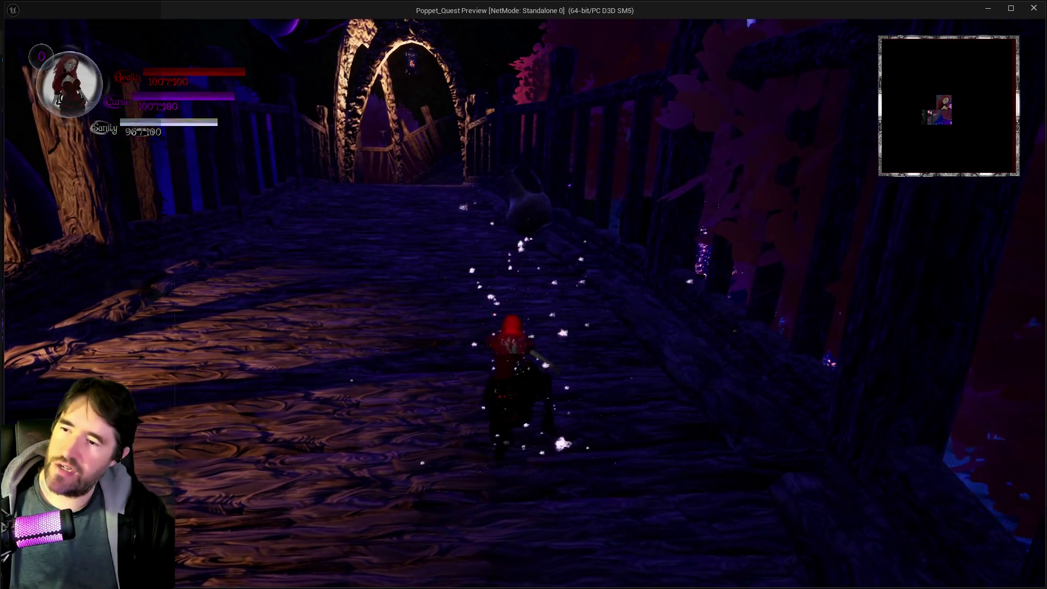
key(w)
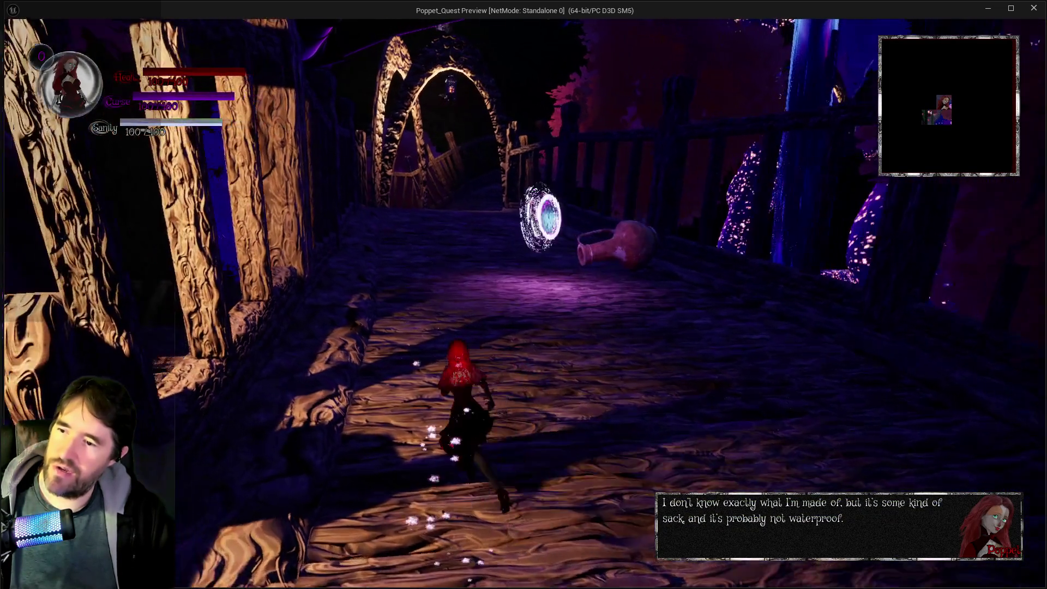
key(w)
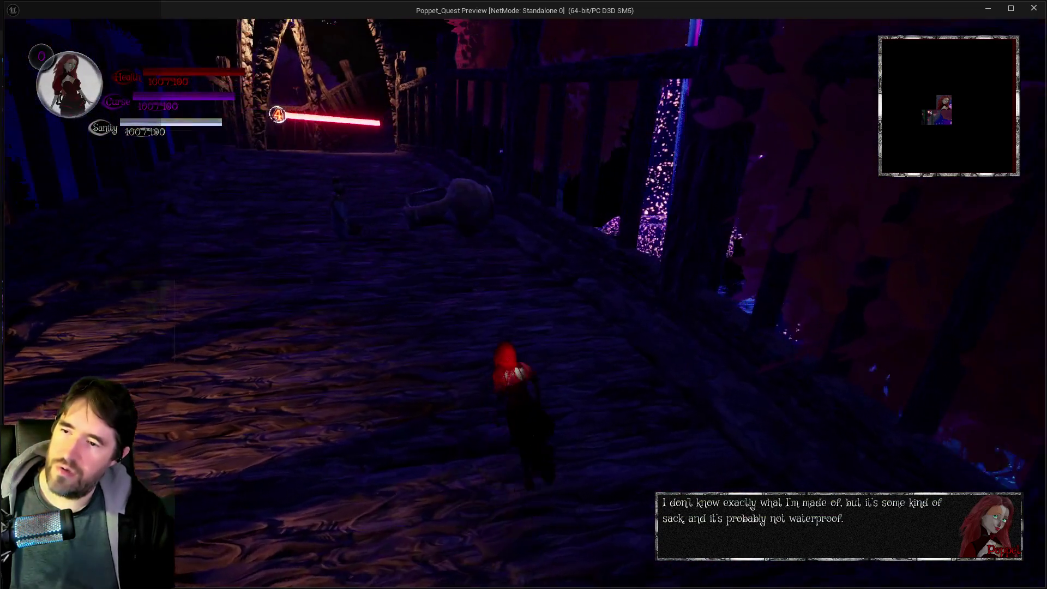
key(w)
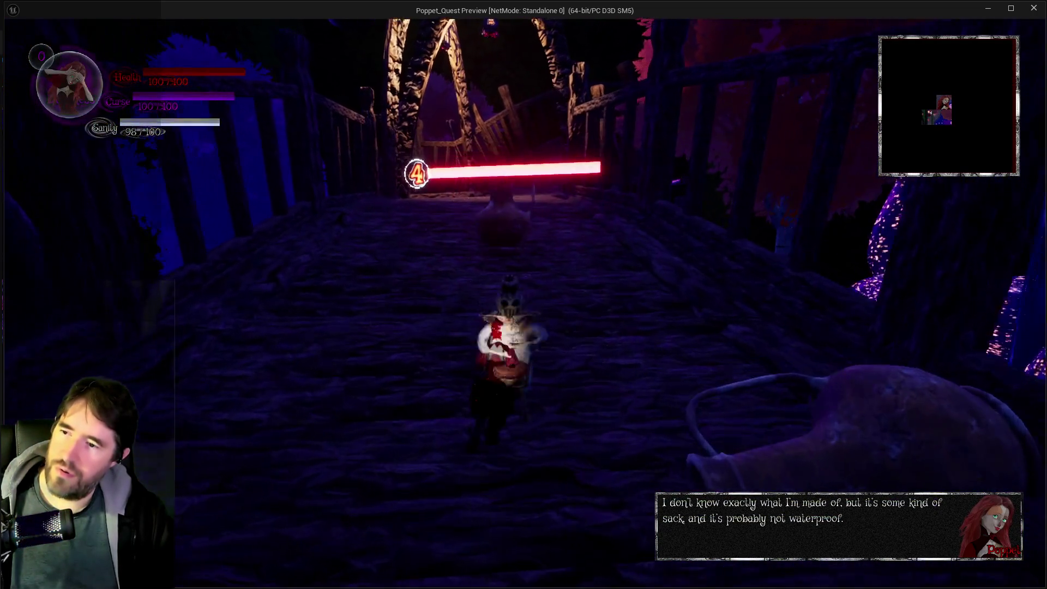
key(w)
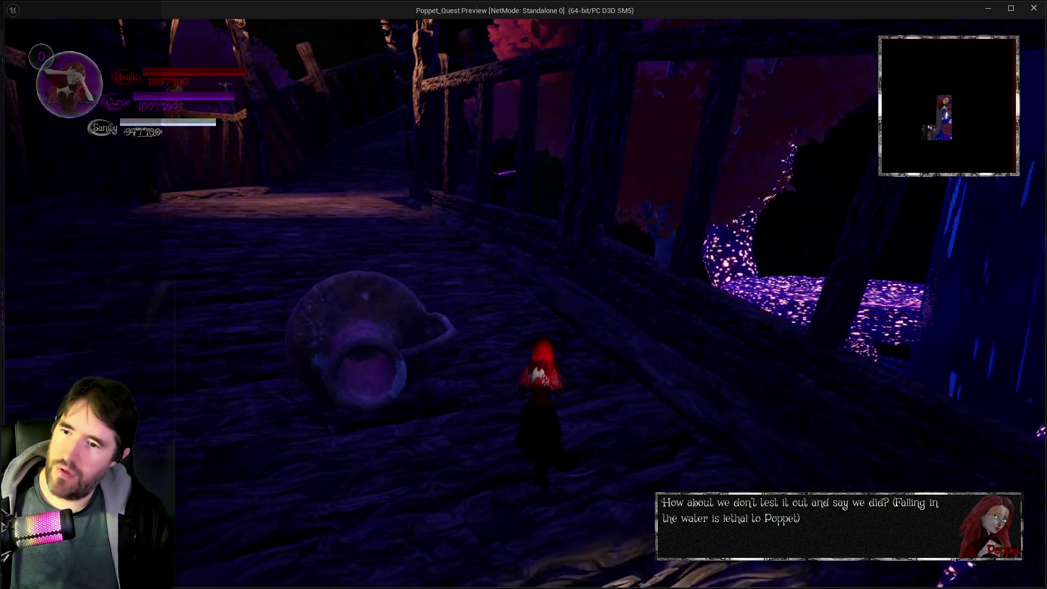
key(w)
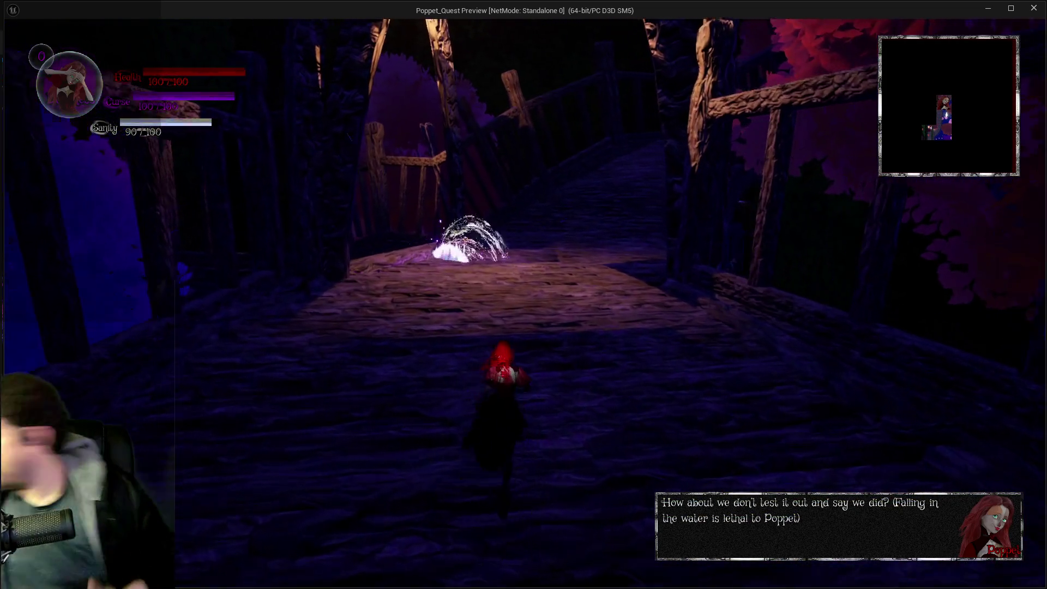
key(w)
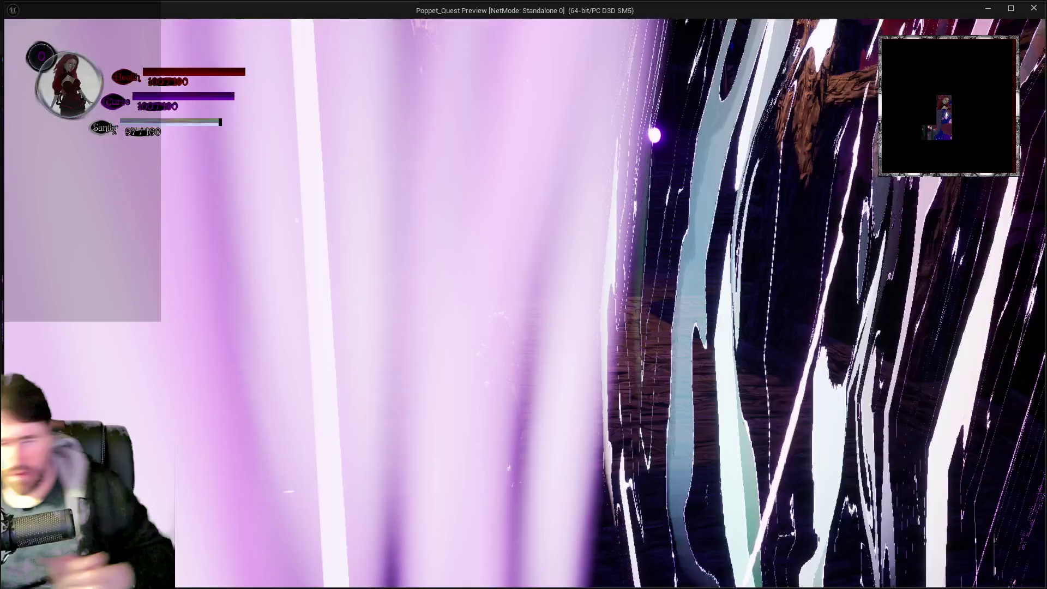
key(w)
key(w)
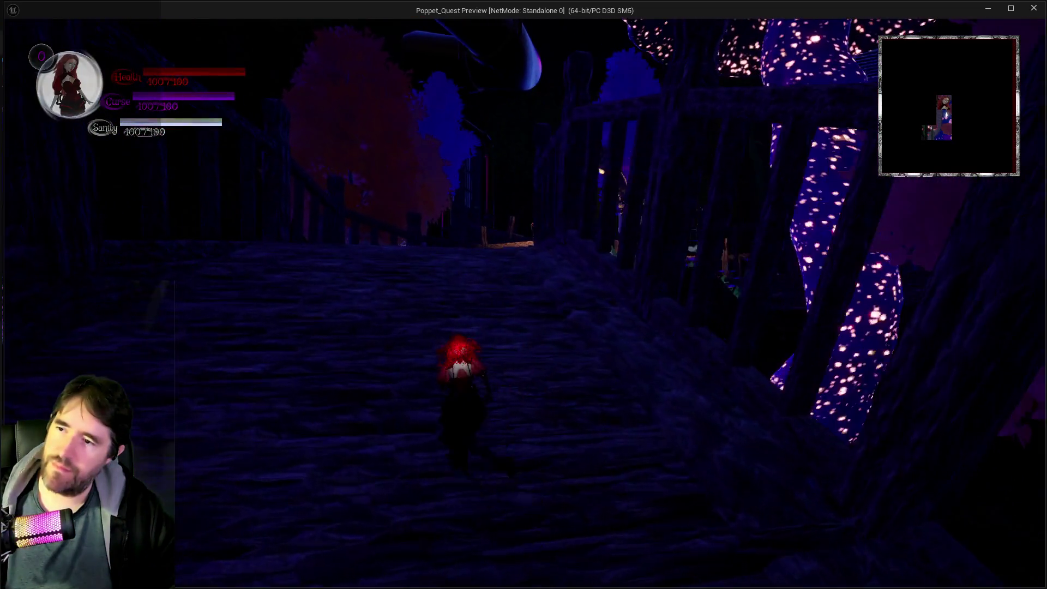
key(w)
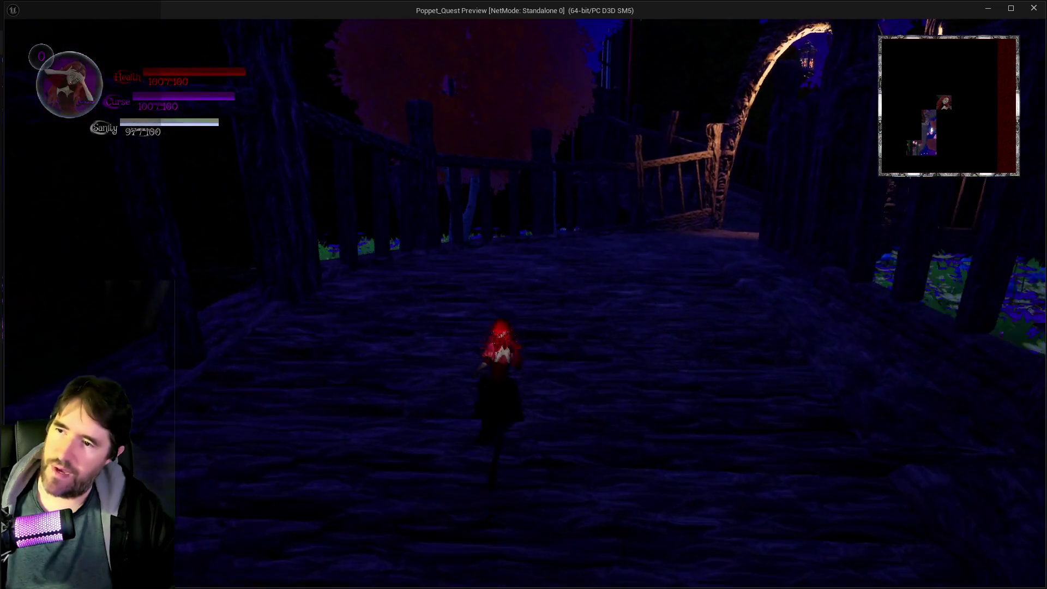
key(w)
key(w)
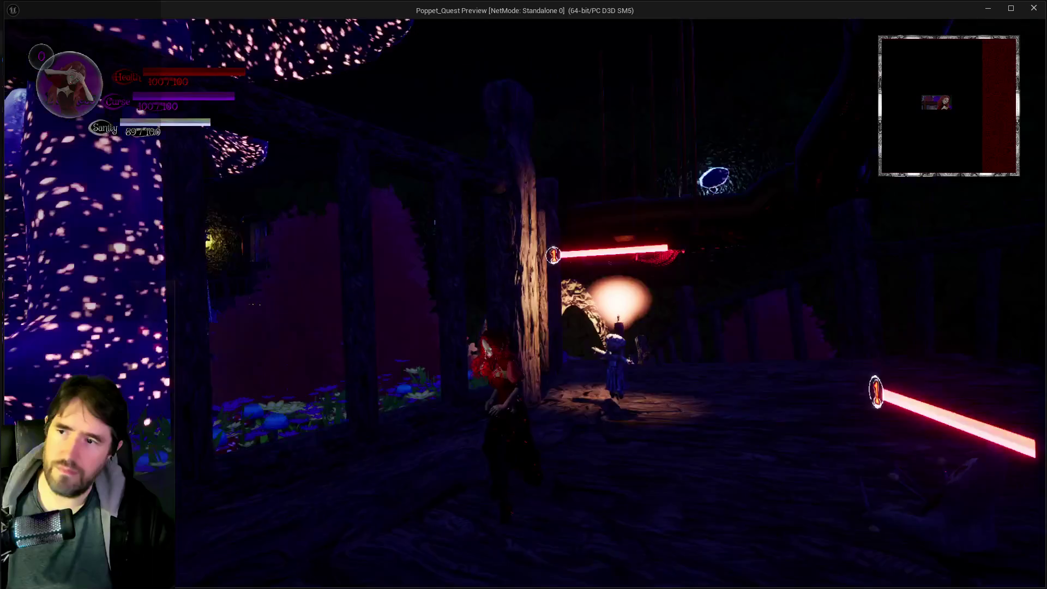
key(w)
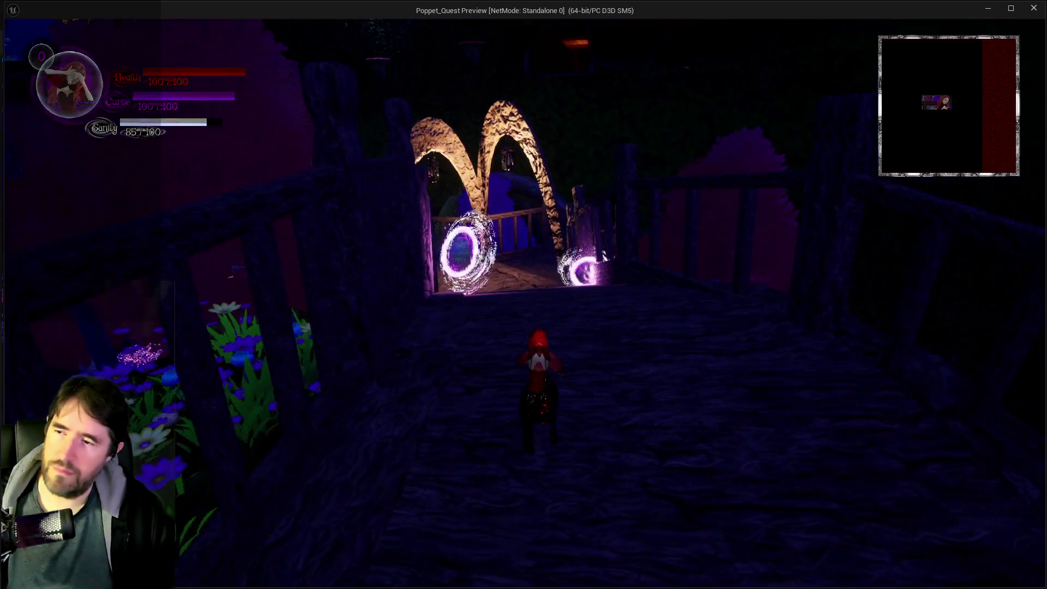
key(w)
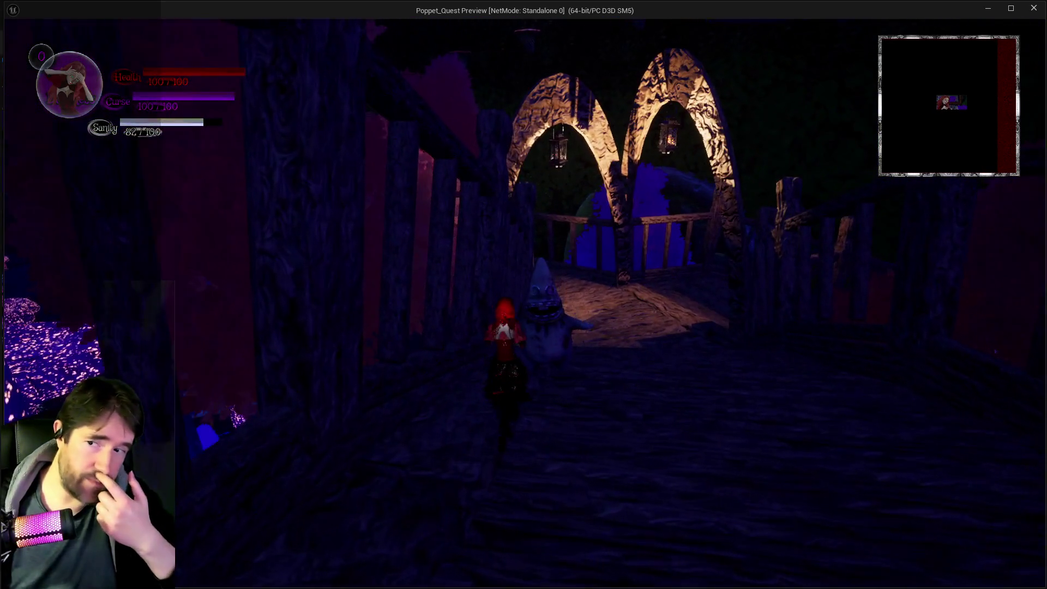
Run across the bridge and along the wooden walkway, then close the standalone preview.
key(w)
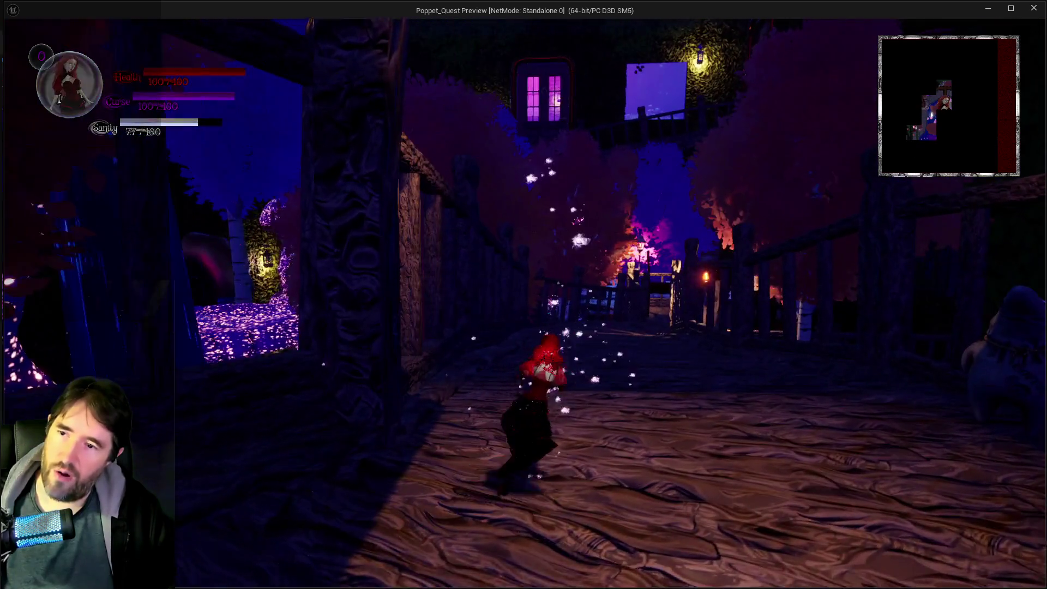
key(w)
key(w)
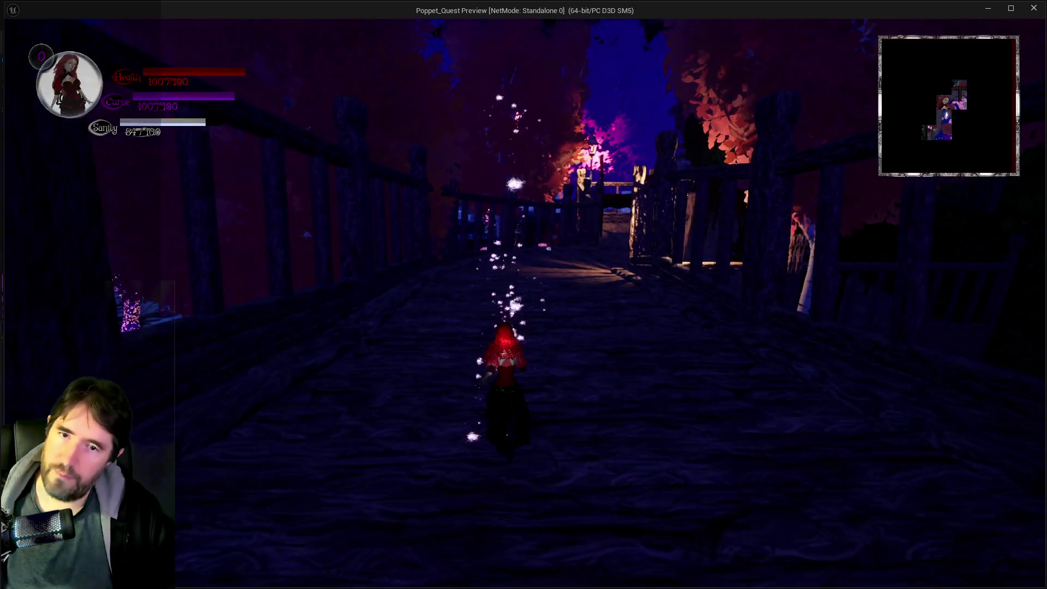
key(w)
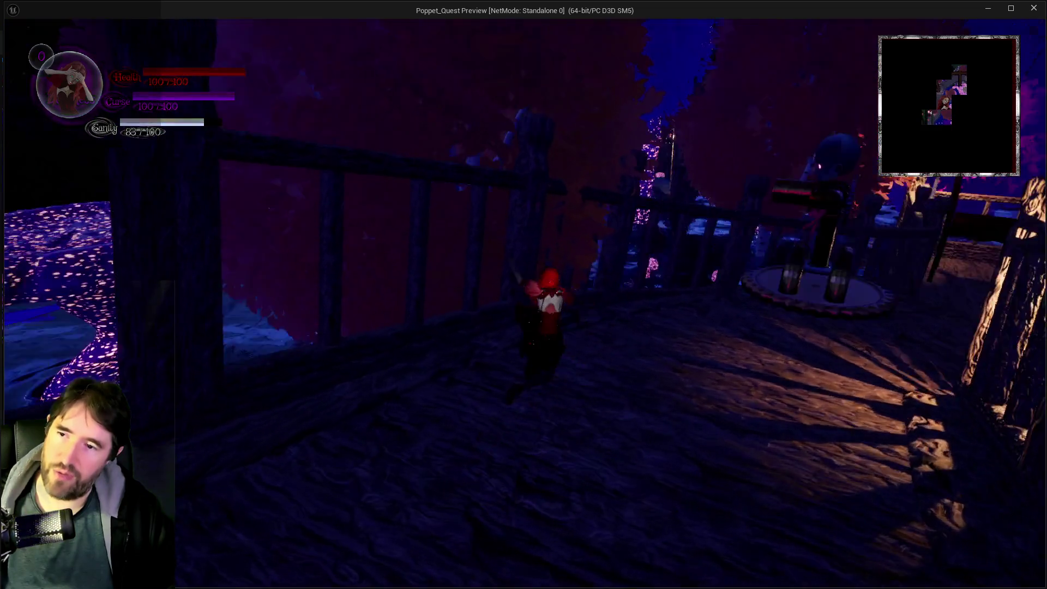
key(w)
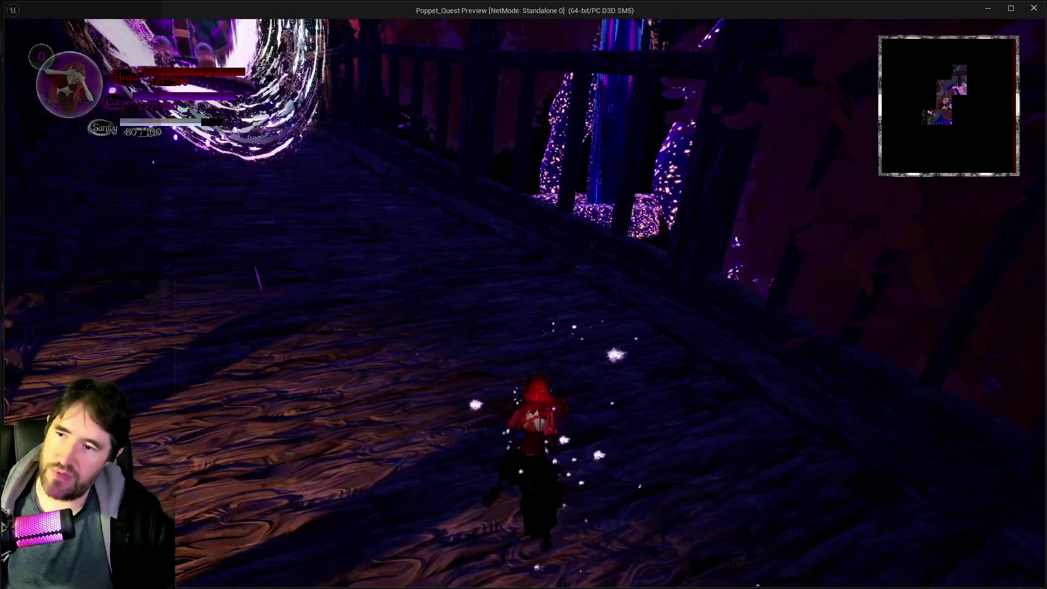
key(w)
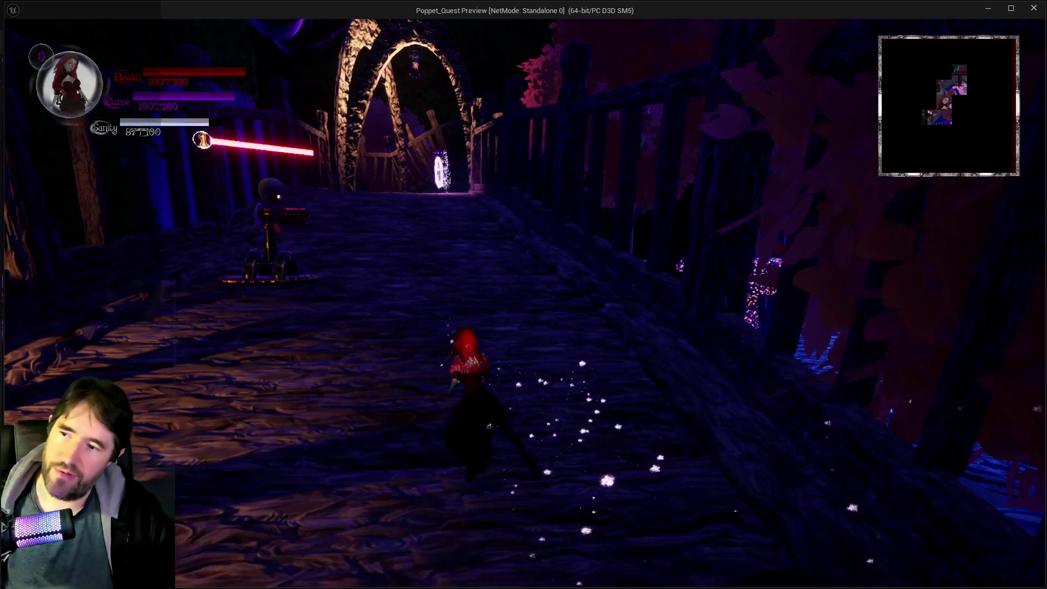
key(w)
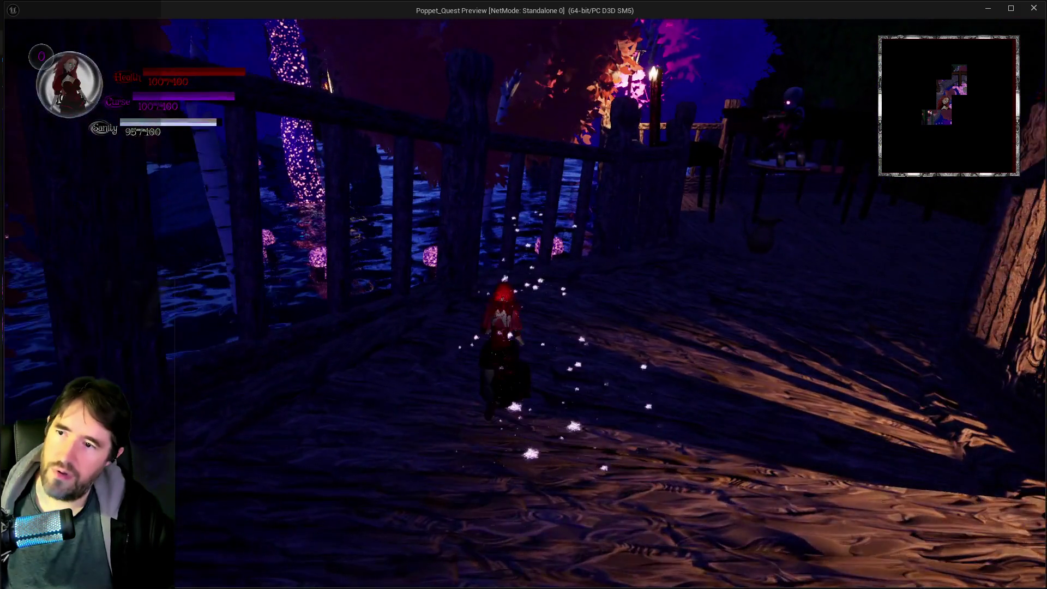
key(w)
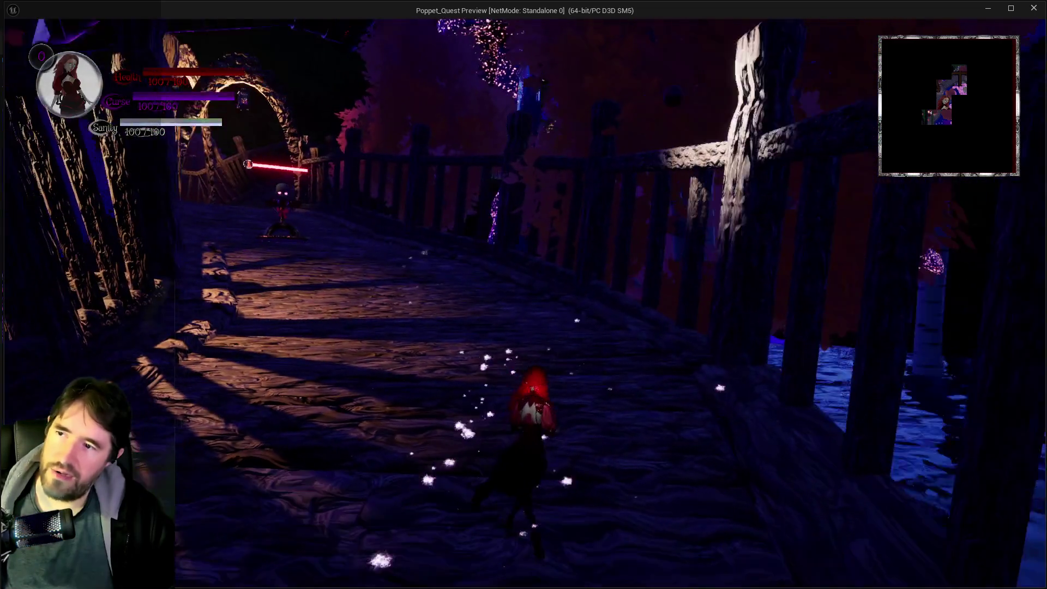
key(w)
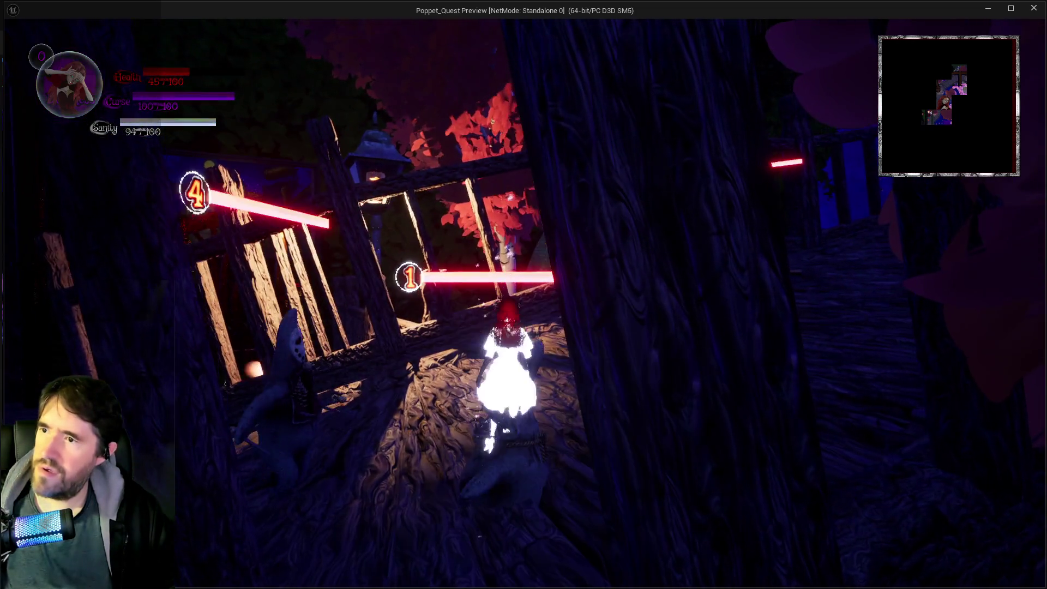
key(Escape)
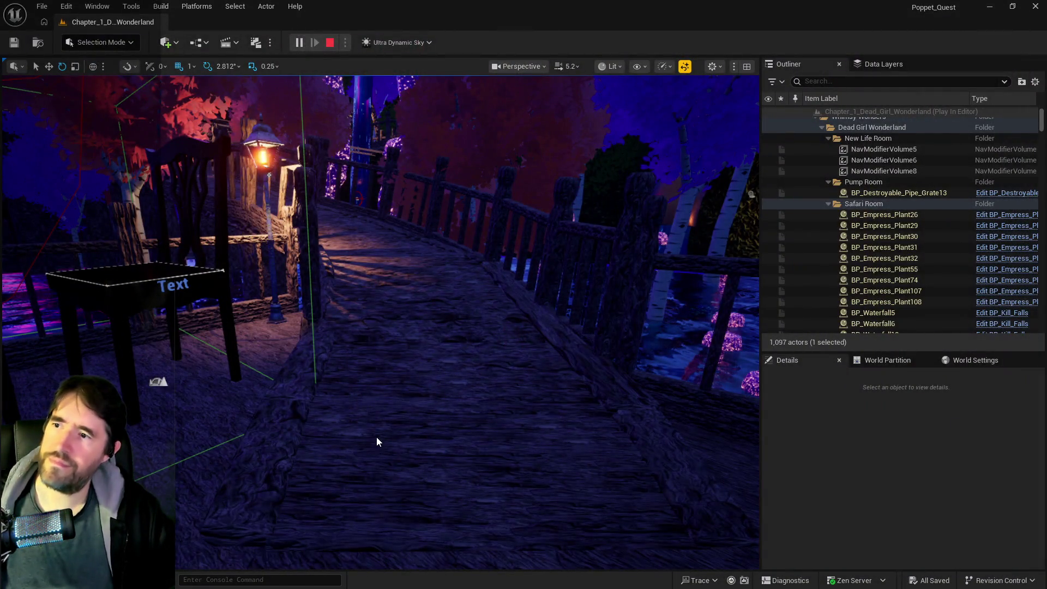
Stop the play session and paste the copied blocking volume onto the wooden walkway.
click(377, 437)
mouse_move(376, 437)
mouse_down()
mouse_move(404, 377)
mouse_move(382, 327)
mouse_move(414, 349)
mouse_move(393, 382)
mouse_move(399, 392)
mouse_up()
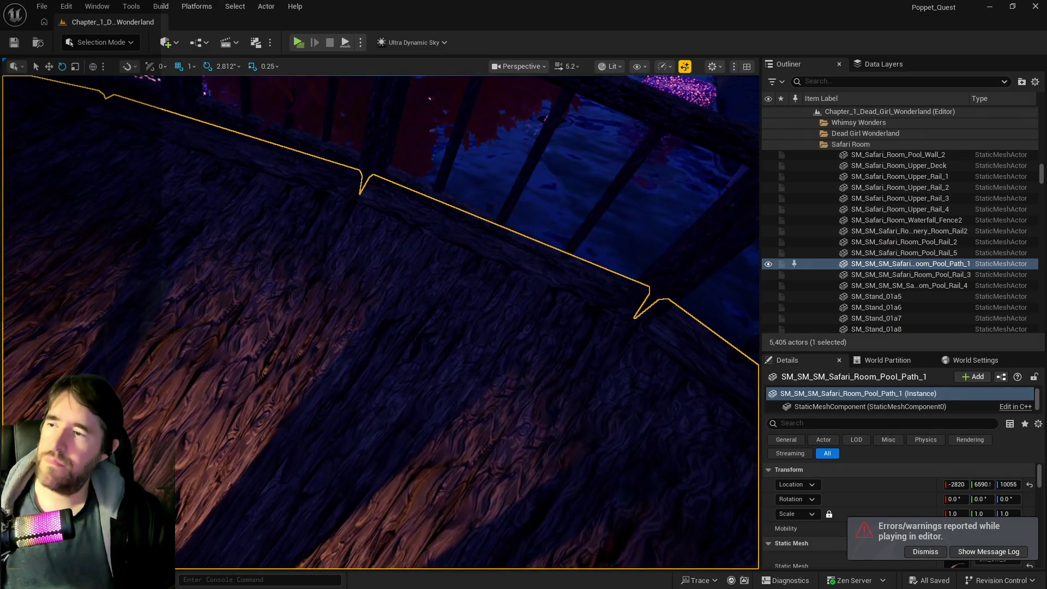
mouse_move(184, 478)
mouse_down()
mouse_move(196, 458)
mouse_move(184, 477)
mouse_up()
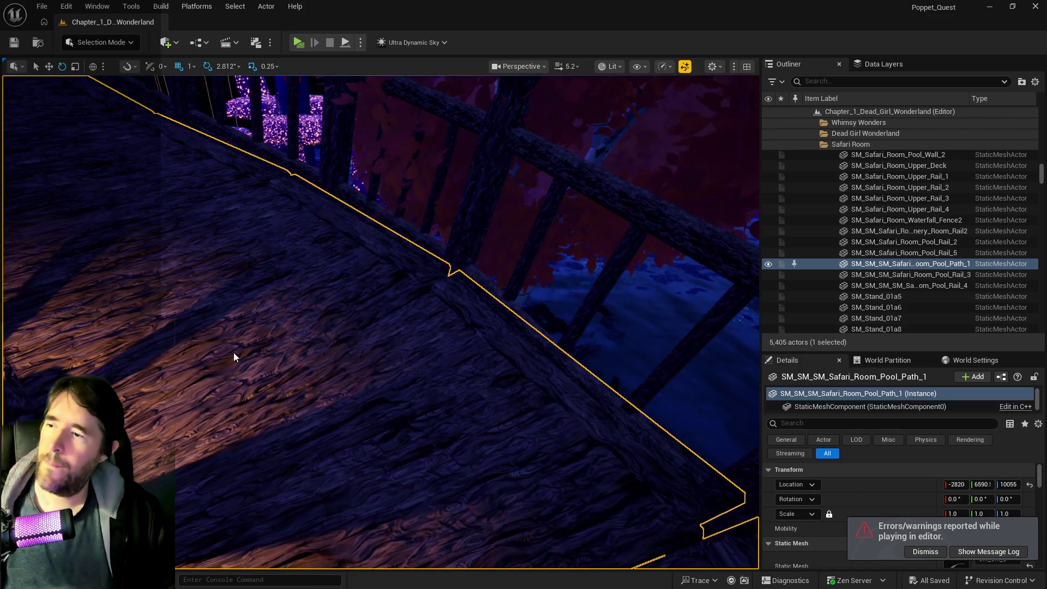
right_click(234, 353)
mouse_move(348, 388)
click(568, 427)
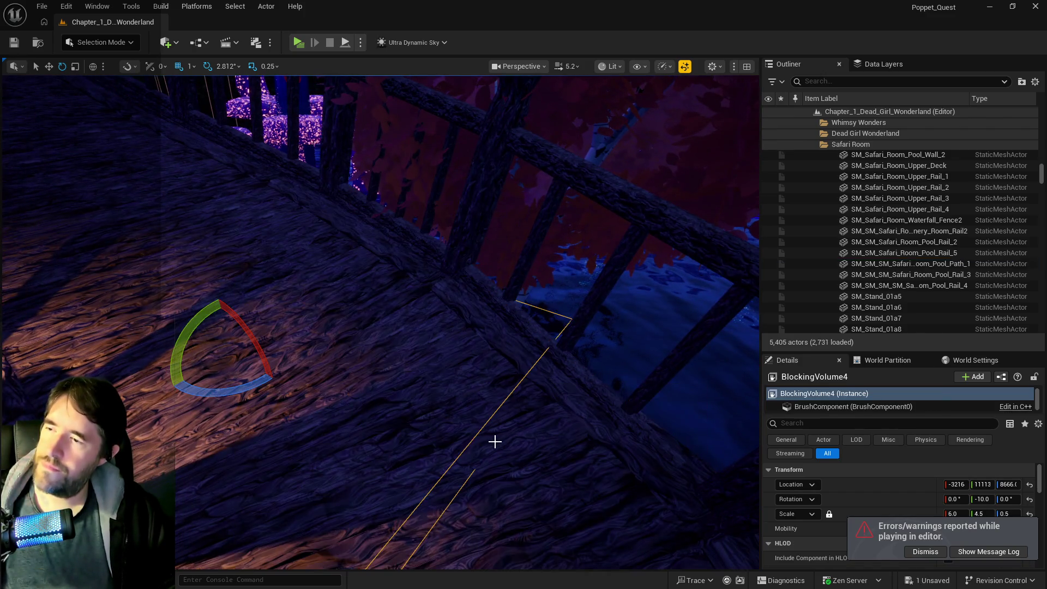
mouse_move(334, 326)
mouse_down()
mouse_move(349, 305)
mouse_move(333, 327)
mouse_move(349, 361)
mouse_move(371, 365)
mouse_move(334, 369)
mouse_move(222, 319)
mouse_up()
Rotate BlockingVolume4 to follow the walkway path.
key(w)
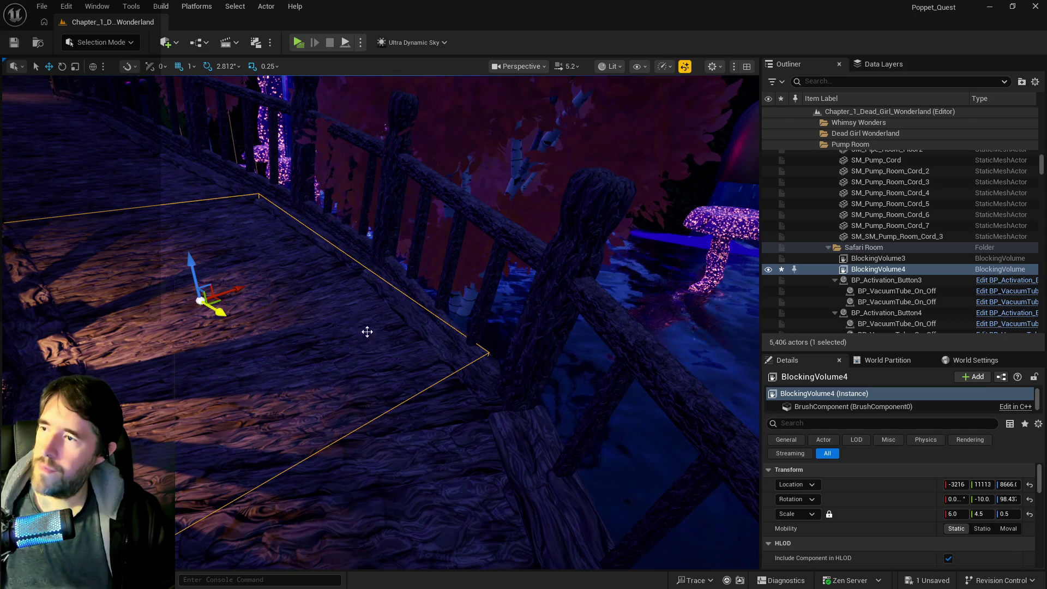
key(e)
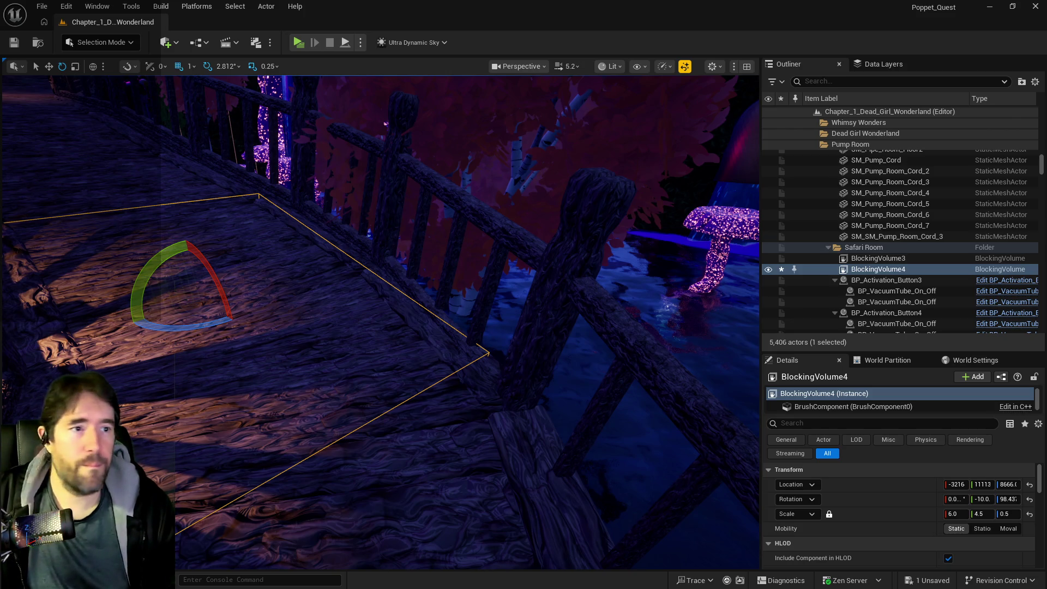
mouse_move(347, 448)
mouse_down()
mouse_move(235, 445)
mouse_move(339, 358)
mouse_up()
mouse_move(397, 286)
mouse_down()
mouse_move(351, 290)
mouse_move(358, 281)
mouse_up()
key(r)
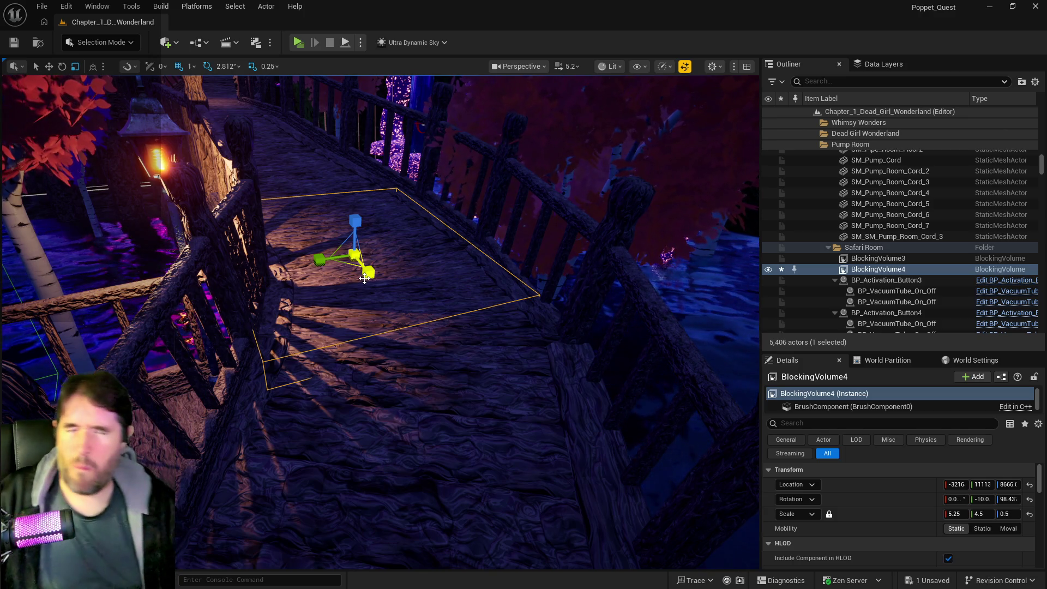
Focus on BlockingVolume4, turn it along the walkway and narrow it across the path.
key(f)
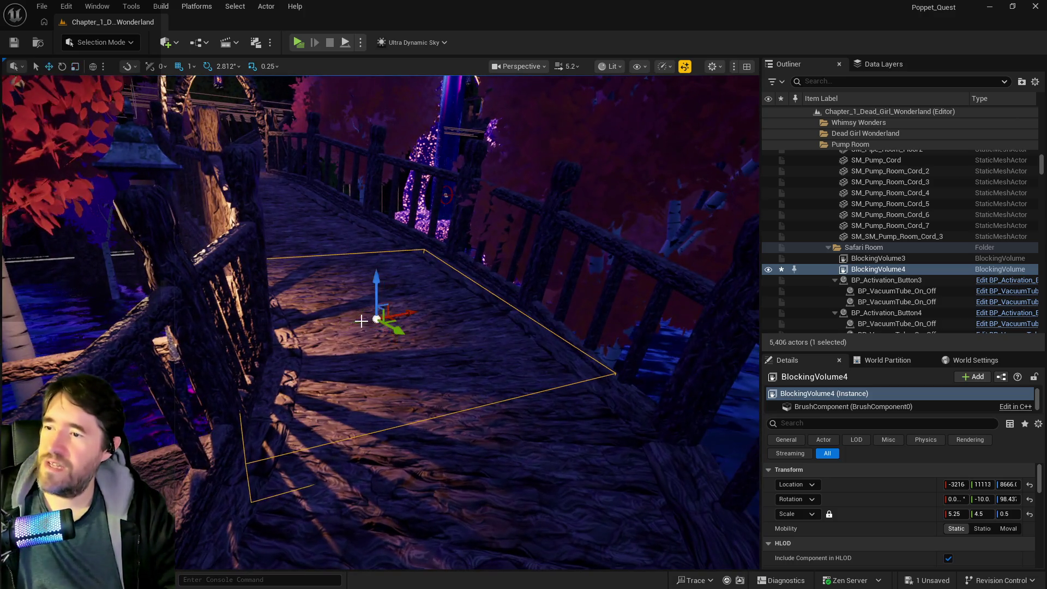
drag(376, 337, 399, 337)
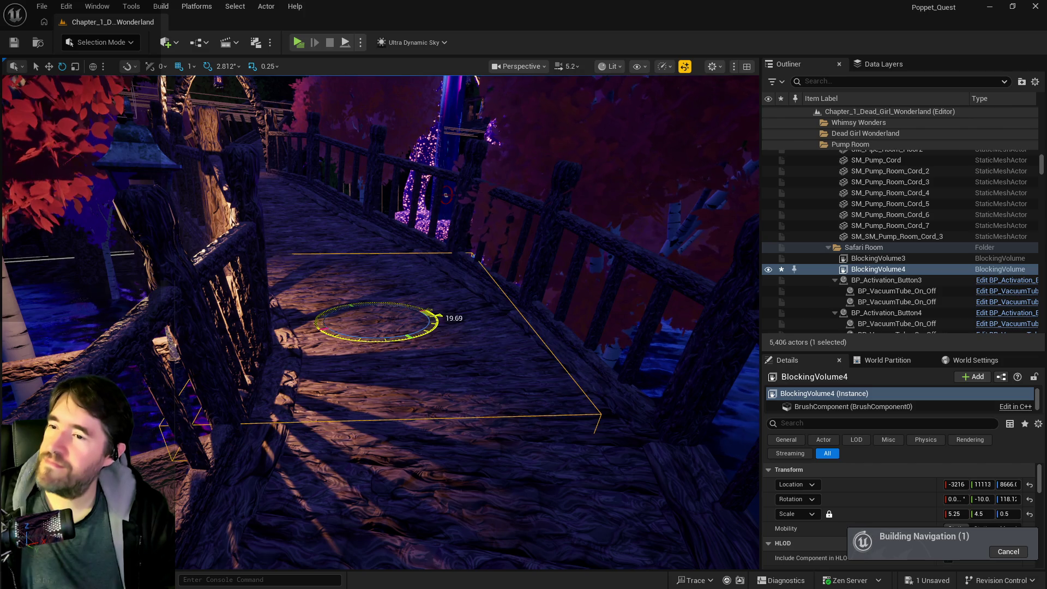
drag(387, 313, 388, 314)
key(r)
key(e)
key(r)
drag(483, 263, 480, 274)
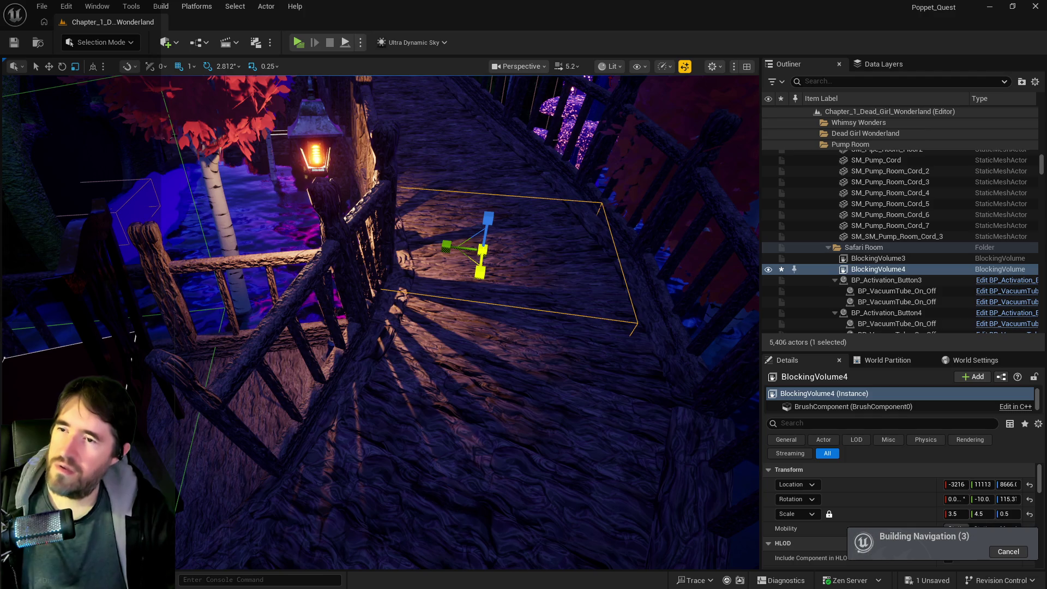
Rotate BlockingVolume4 back a few degrees, nudge it along X and lower it onto the walkway.
key(w)
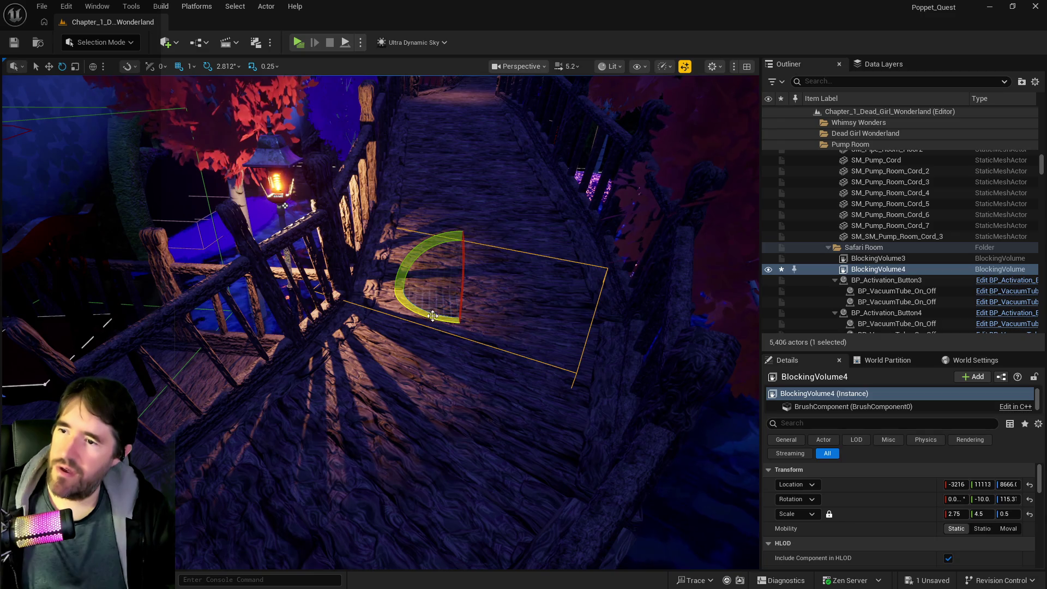
drag(432, 317, 444, 317)
key(r)
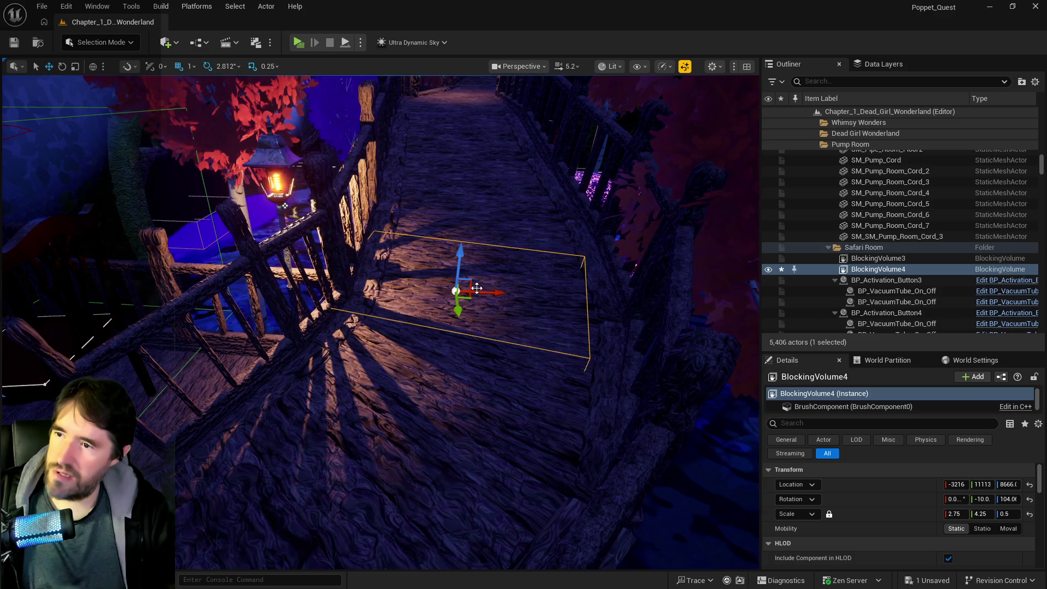
drag(501, 292, 516, 295)
drag(362, 260, 362, 260)
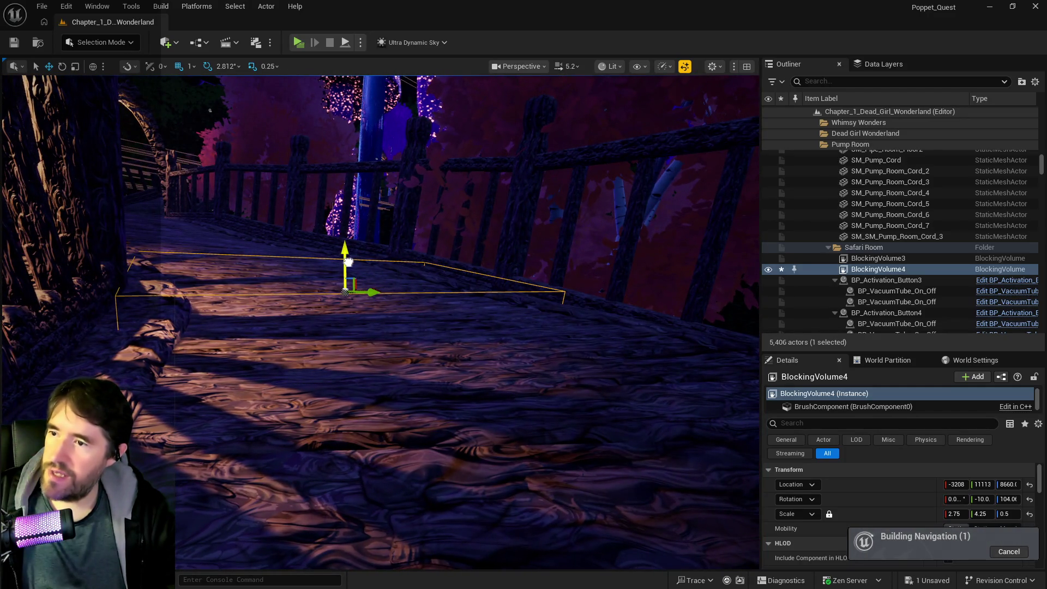
drag(349, 263, 367, 298)
Undo a bad rotation and set BlockingVolume4's Rotation Y to -2 to match the walkway.
key(e)
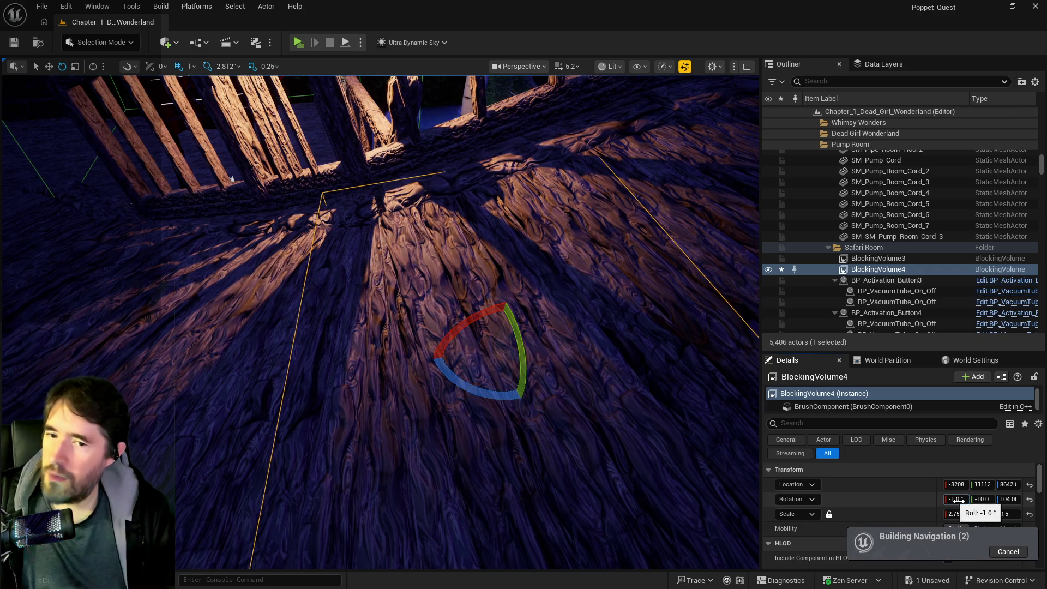
key(ctrl+z)
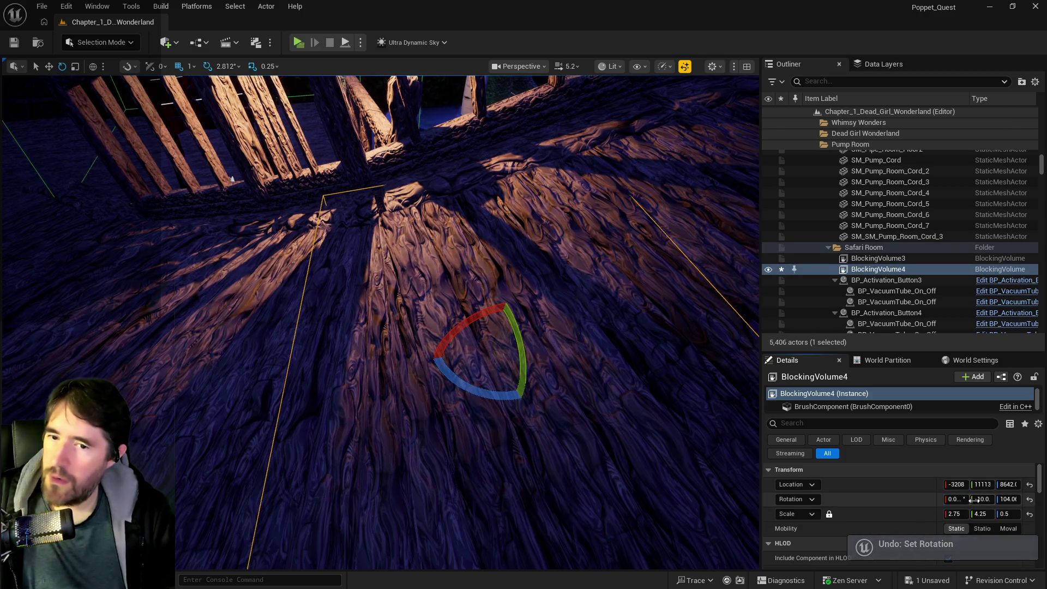
mouse_move(982, 499)
mouse_down()
mouse_move(1007, 500)
mouse_move(982, 499)
mouse_up()
drag(604, 490, 586, 403)
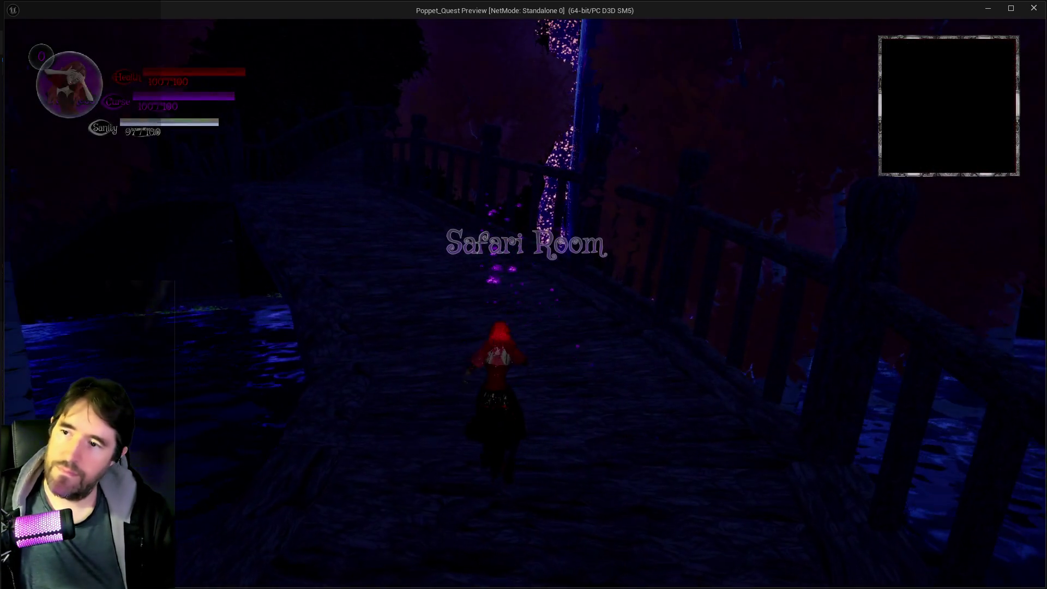
Run Poppet along the bridge past the glowing portal toward the lit archway.
key(w)
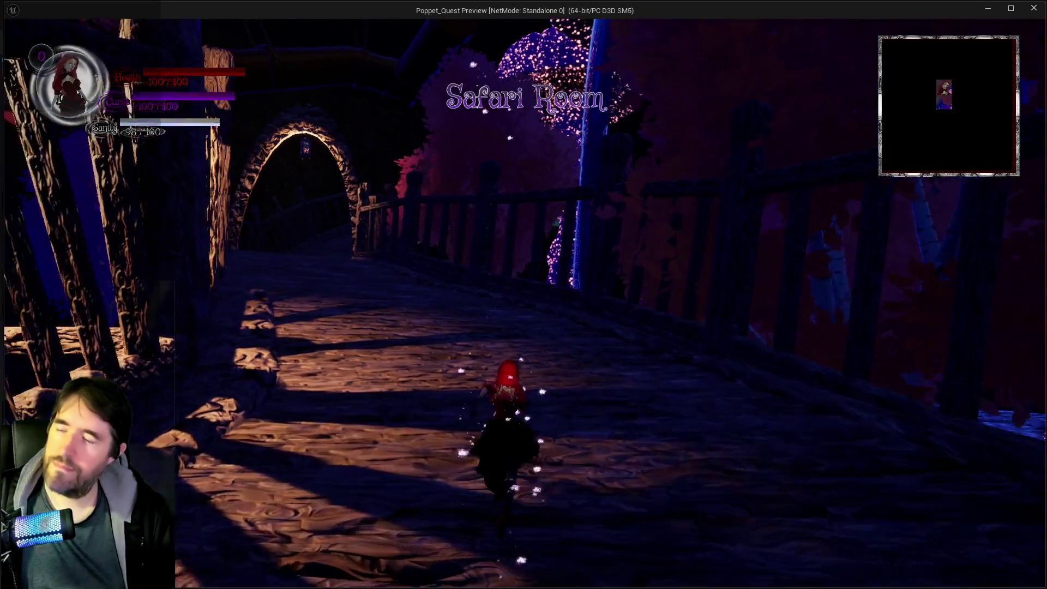
key(w)
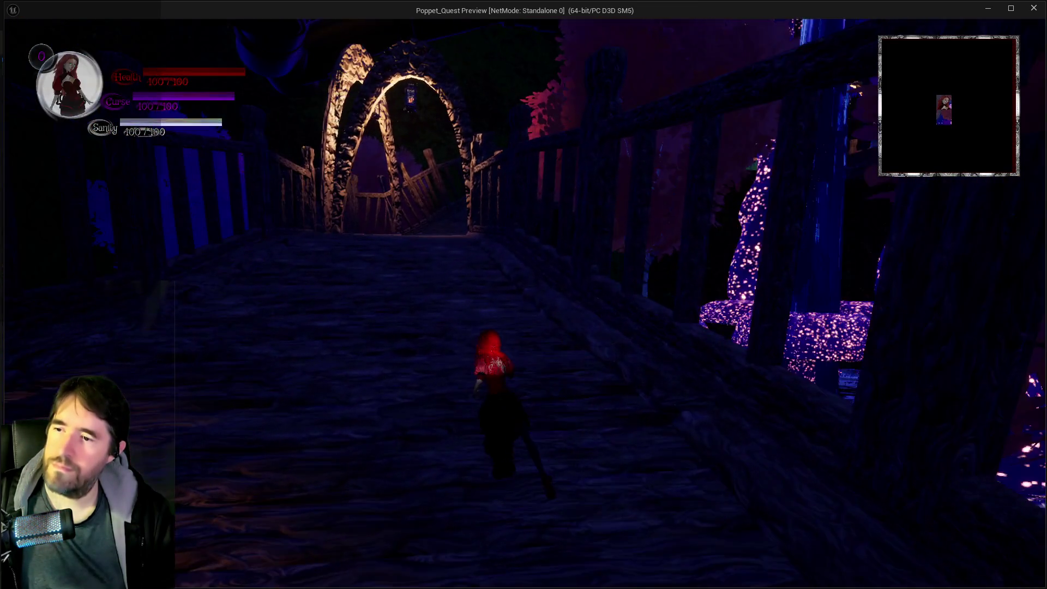
key(w)
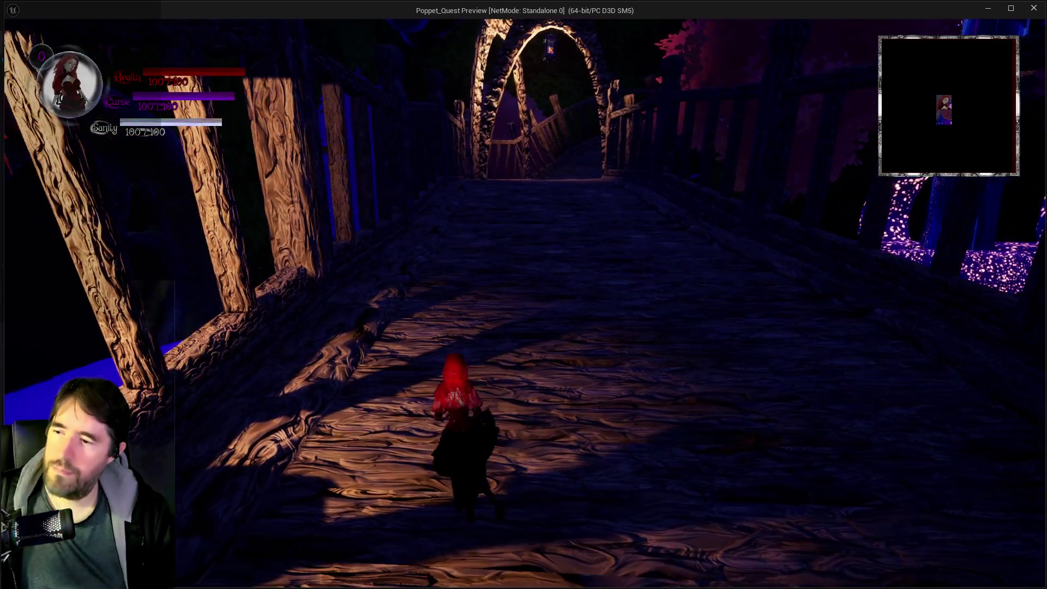
key(w)
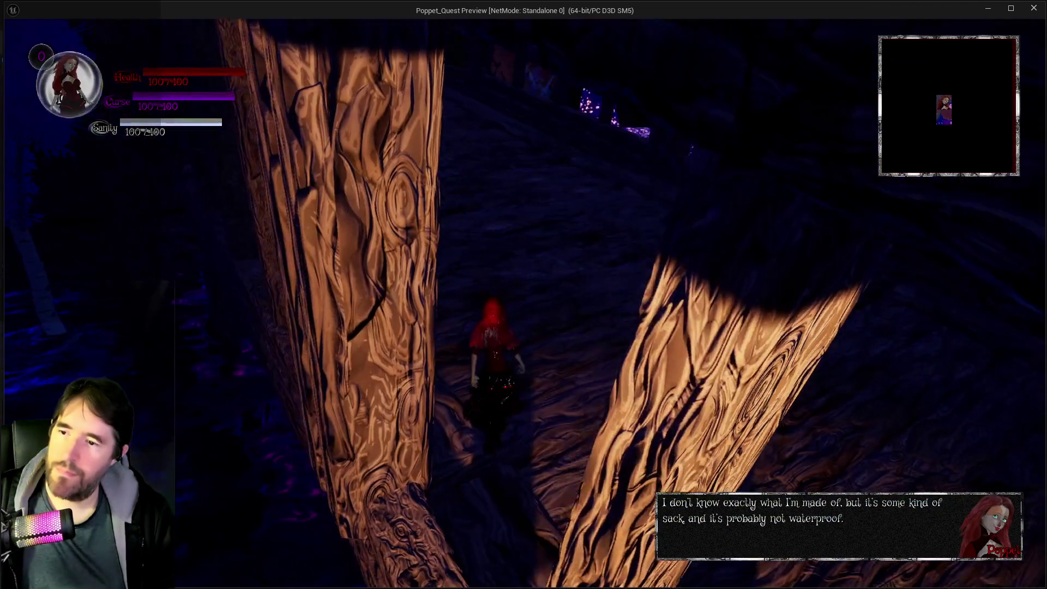
key(w)
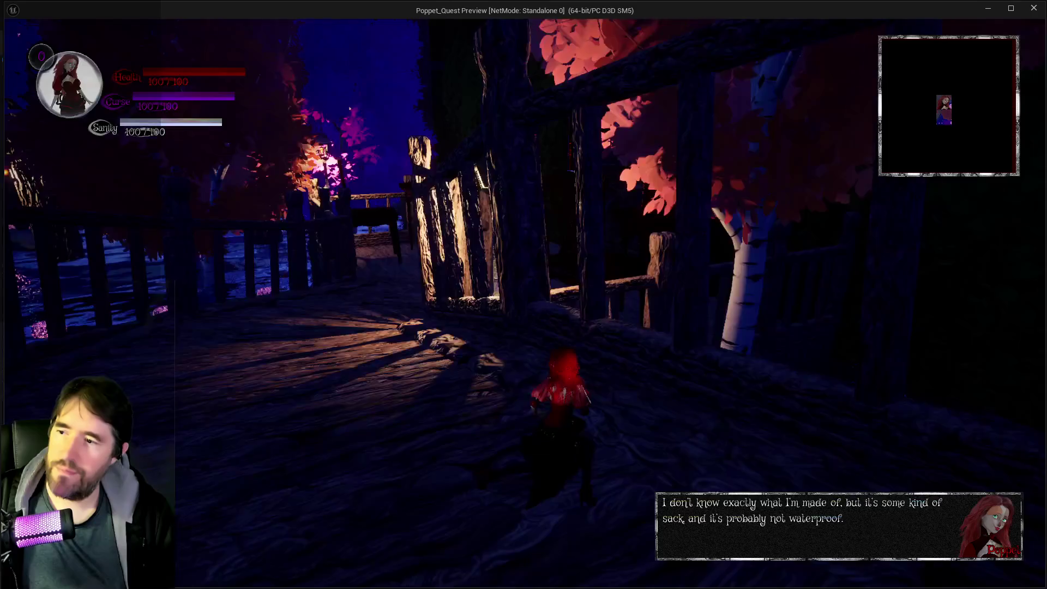
key(w)
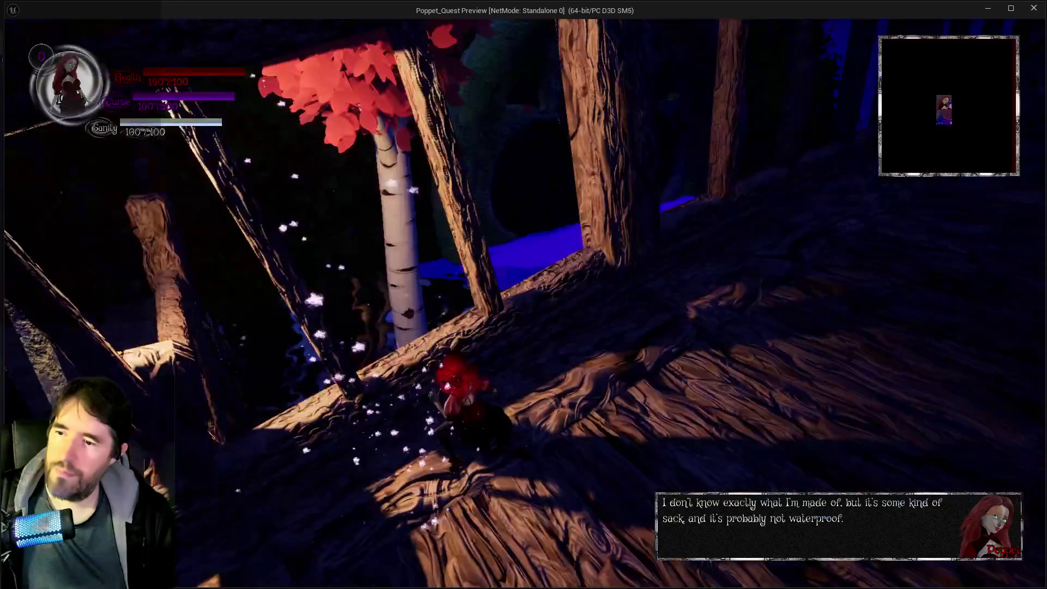
key(w)
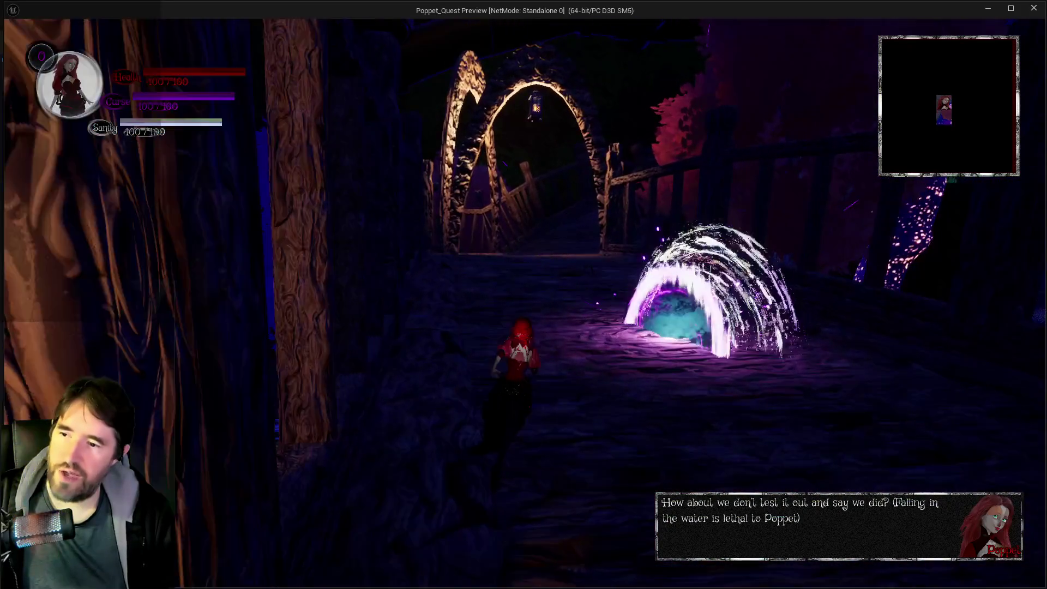
Keep running along the boardwalk to the archway, then stop the test session.
key(w)
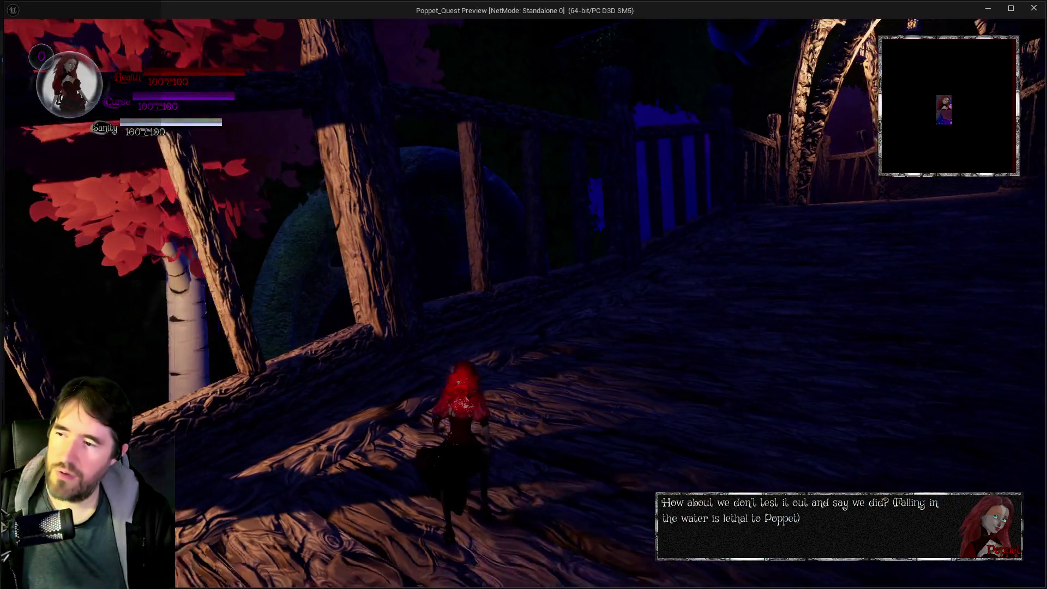
key(w)
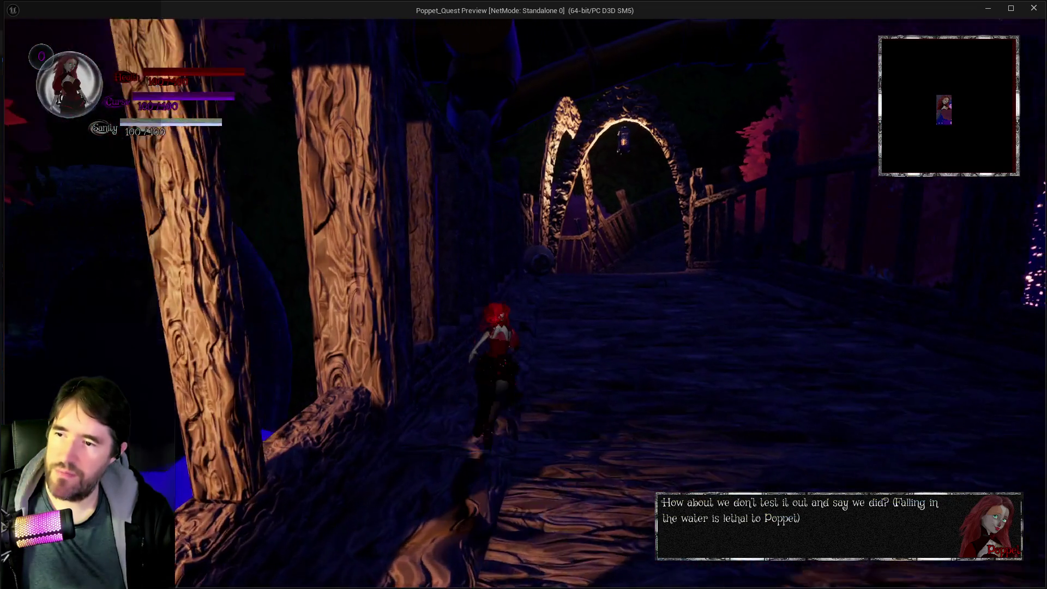
key(w)
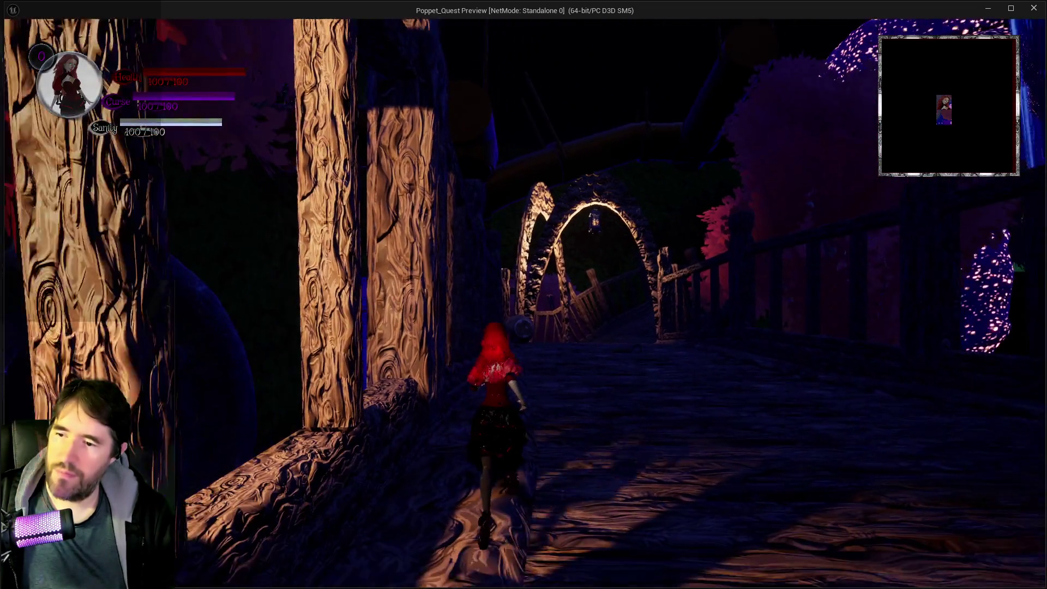
key(w)
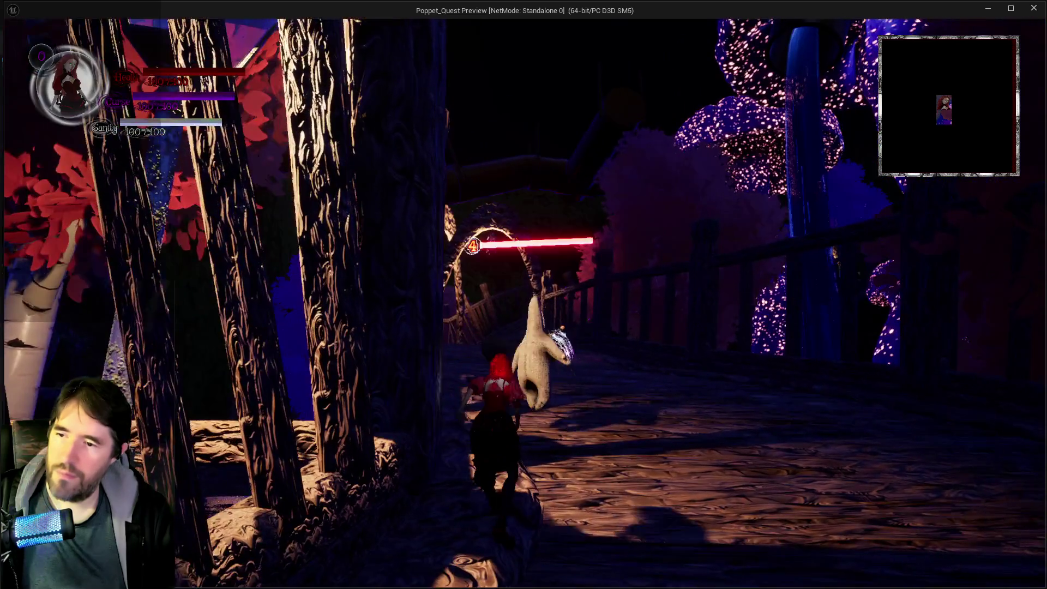
key(w)
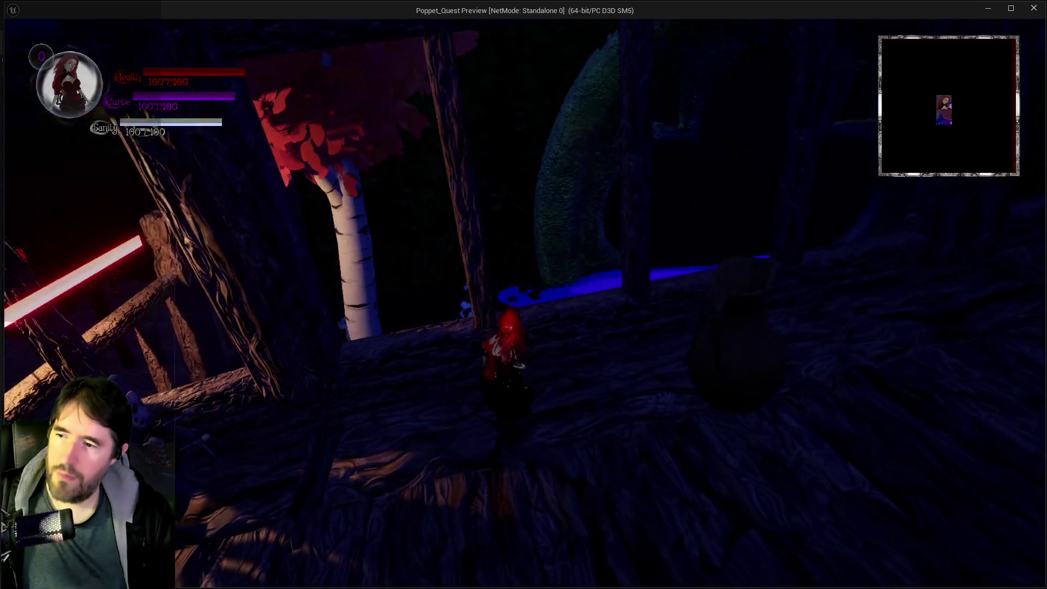
key(alt+Tab)
key(Escape)
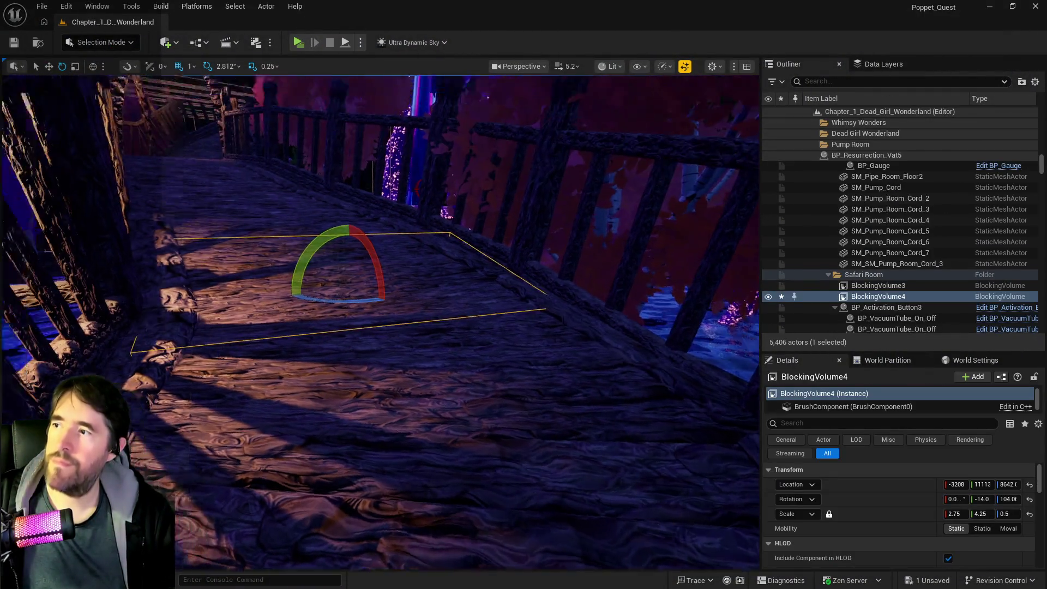
Duplicate BlockingVolume4 as BlockingVolume5, raise it, turn it along the walkway, and lower it onto the walkway.
key(w)
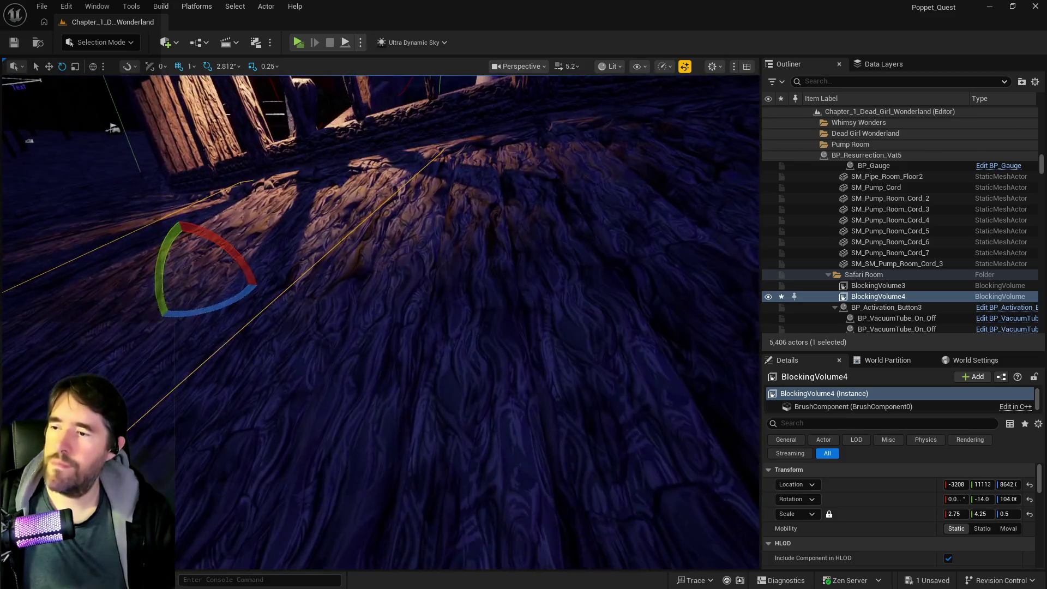
key(s)
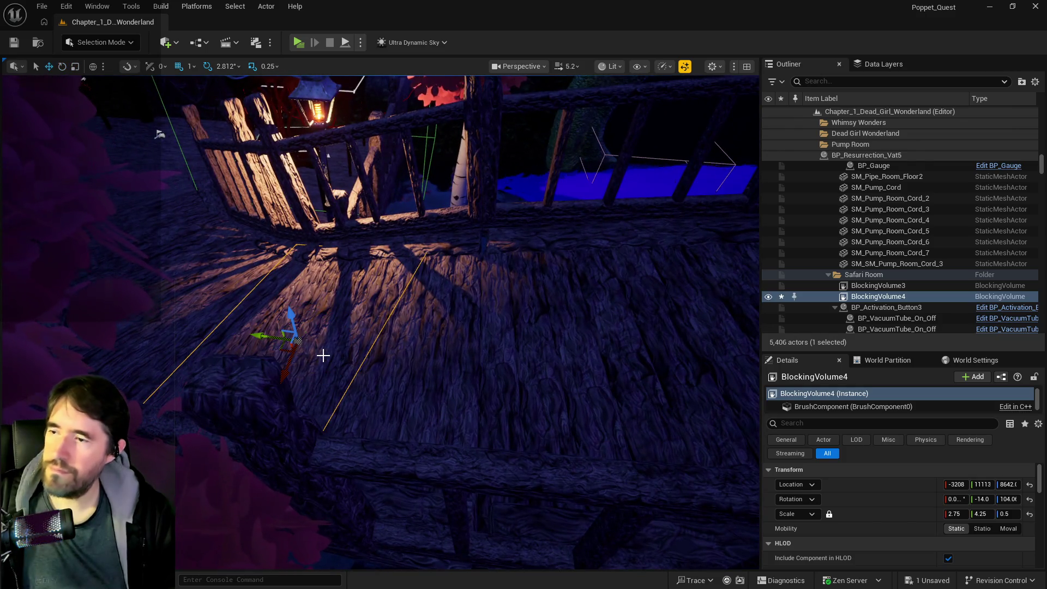
alt+drag(261, 333, 285, 338)
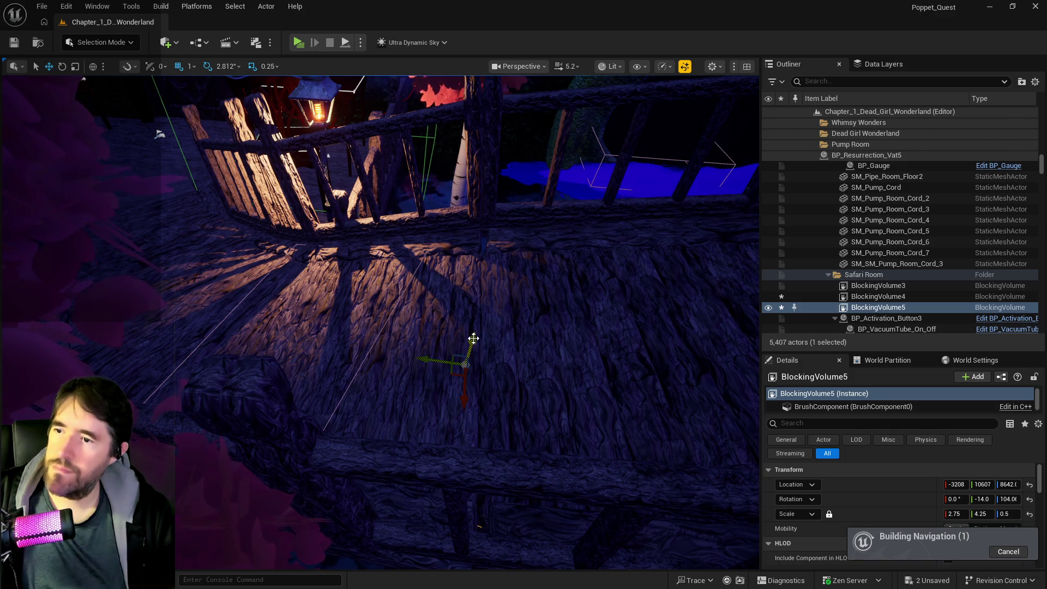
drag(478, 319, 490, 298)
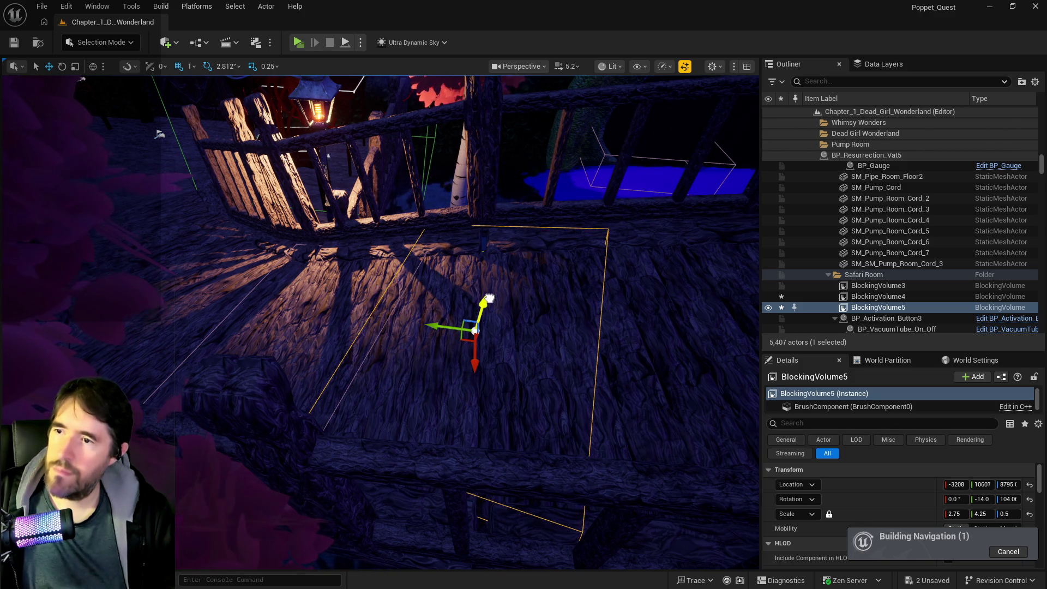
key(e)
drag(475, 381, 494, 386)
drag(363, 335, 363, 335)
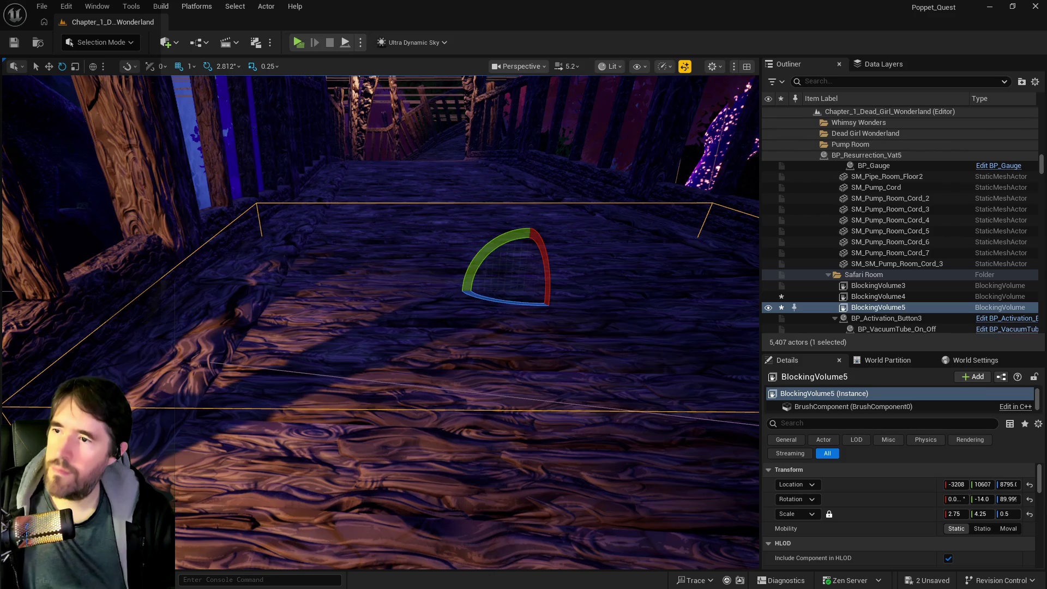
key(r)
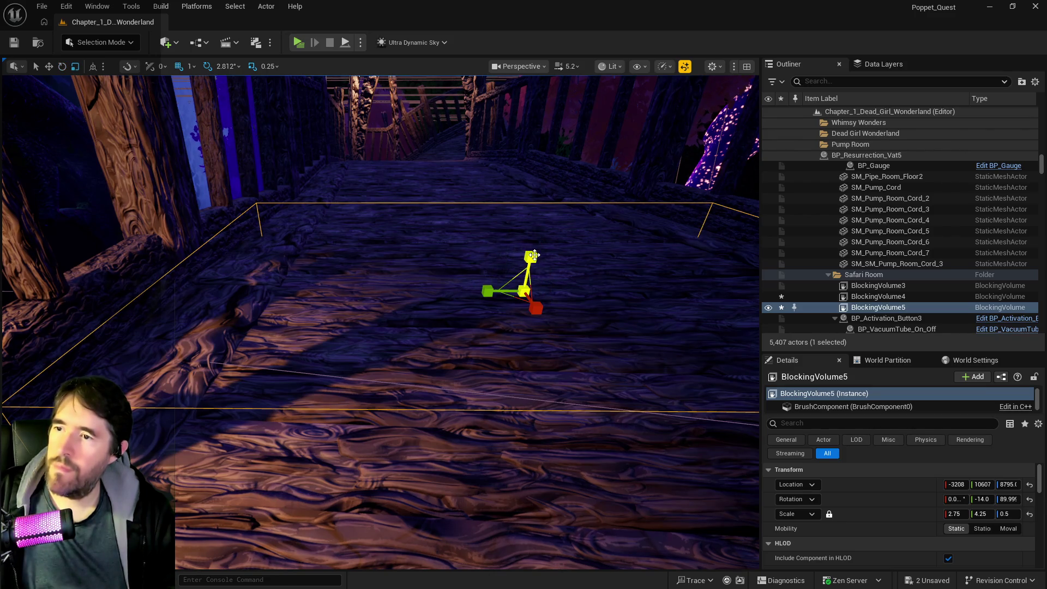
mouse_move(528, 252)
mouse_down()
mouse_move(531, 294)
mouse_move(756, 286)
mouse_move(756, 327)
mouse_move(109, 164)
mouse_move(678, 245)
mouse_up()
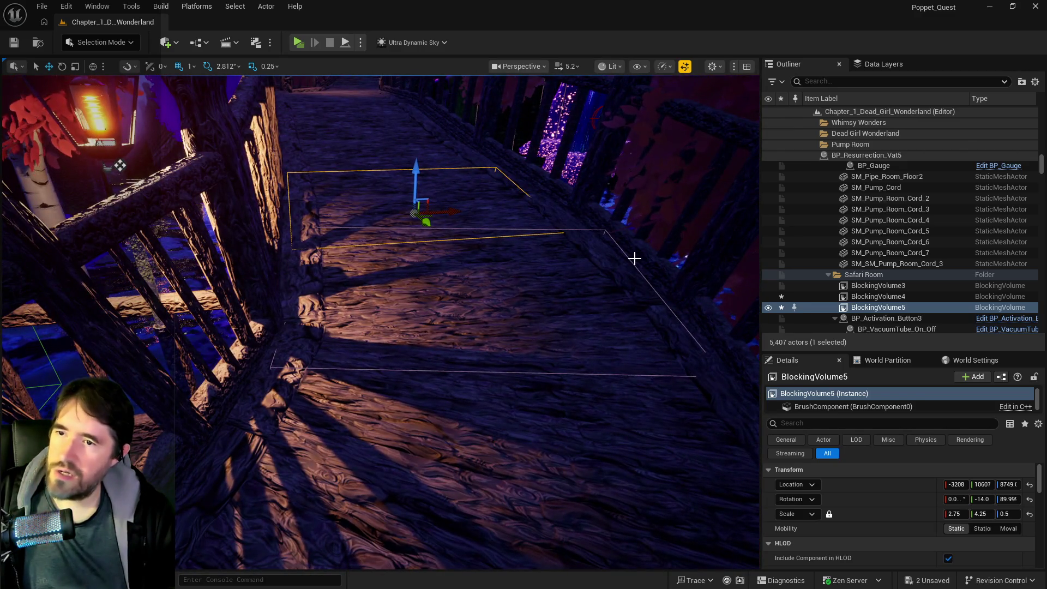
Reselect BlockingVolume4 and re-angle it to about -2.8, -13.3, 99.09 to follow the walkway.
click(119, 166)
key(f)
key(e)
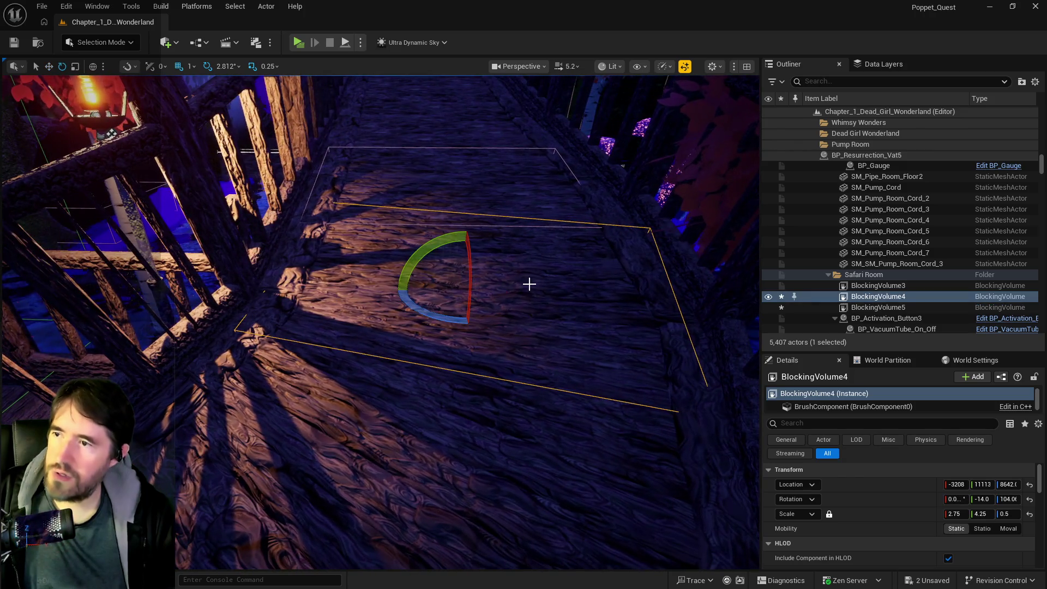
drag(426, 254, 432, 257)
drag(480, 322, 432, 311)
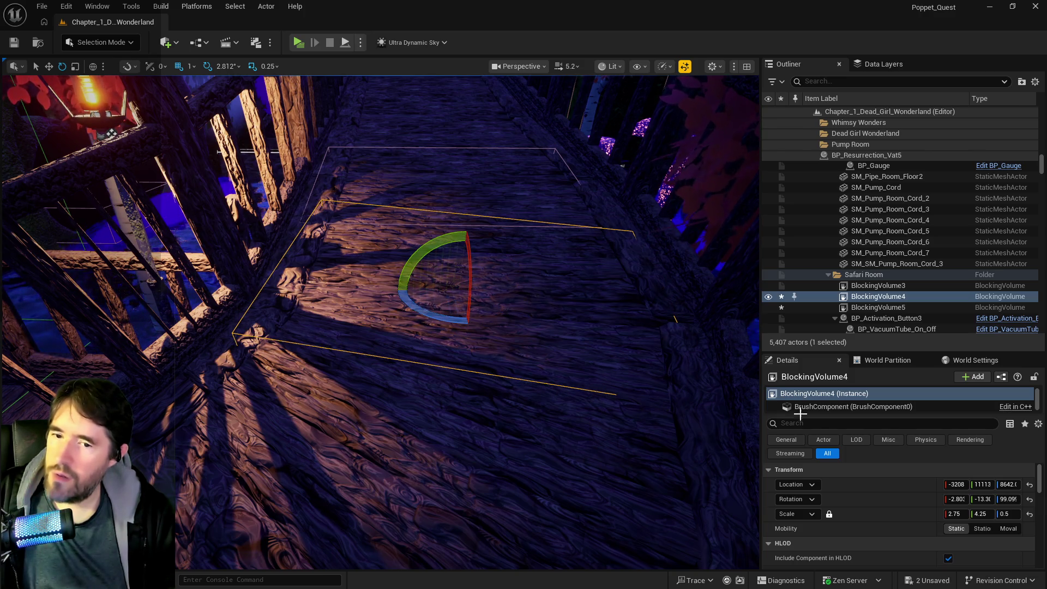
Adjust BlockingVolume4's tilt and roll in the Rotation fields, undoing one wrong change, leveling X to 0.0.
drag(984, 499, 1009, 500)
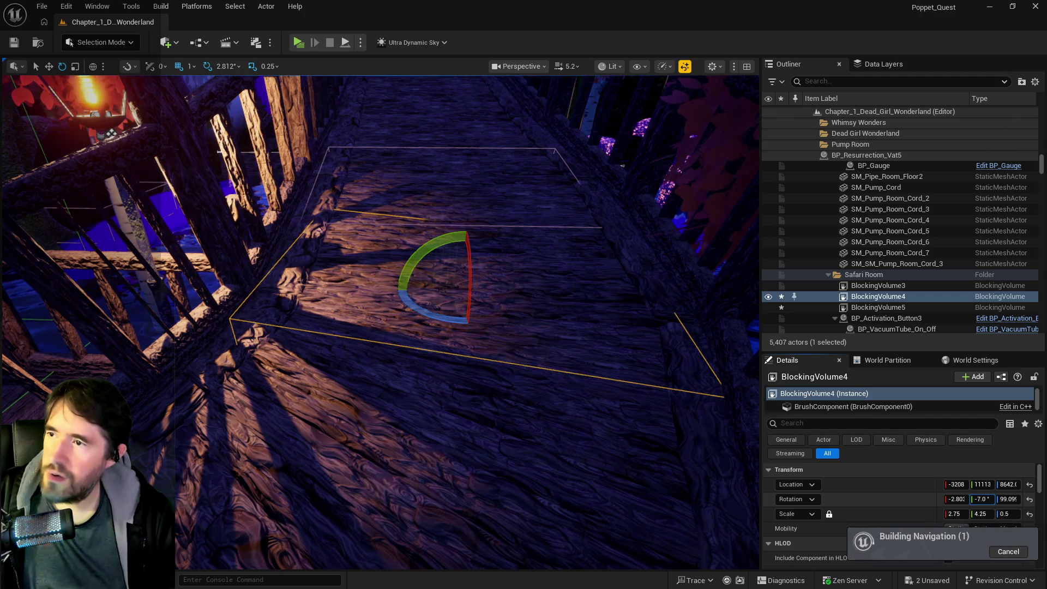
key(ctrl+z)
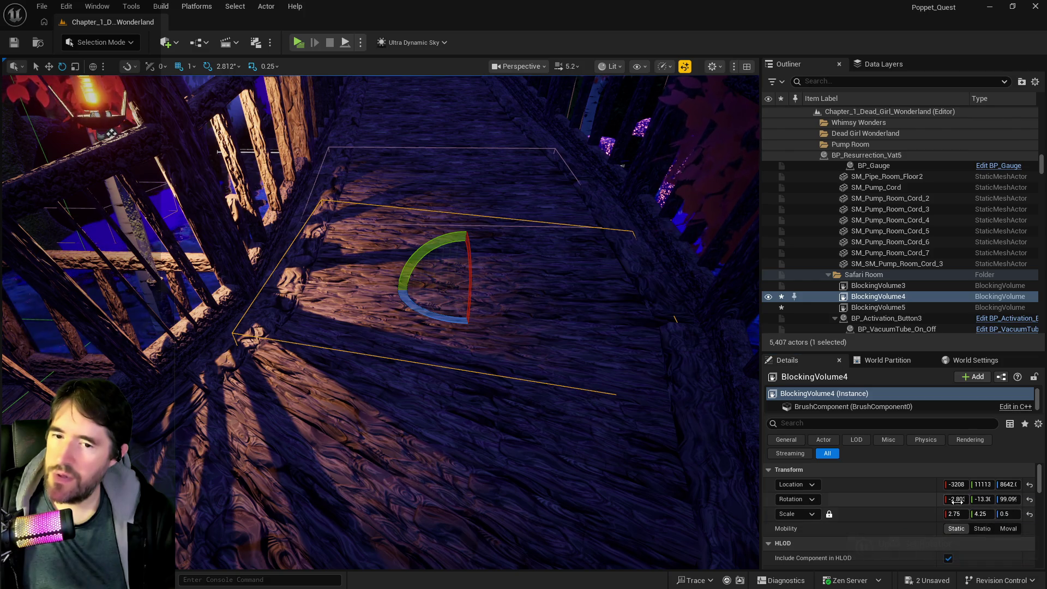
mouse_move(956, 499)
mouse_down()
mouse_move(976, 499)
mouse_move(965, 500)
mouse_up()
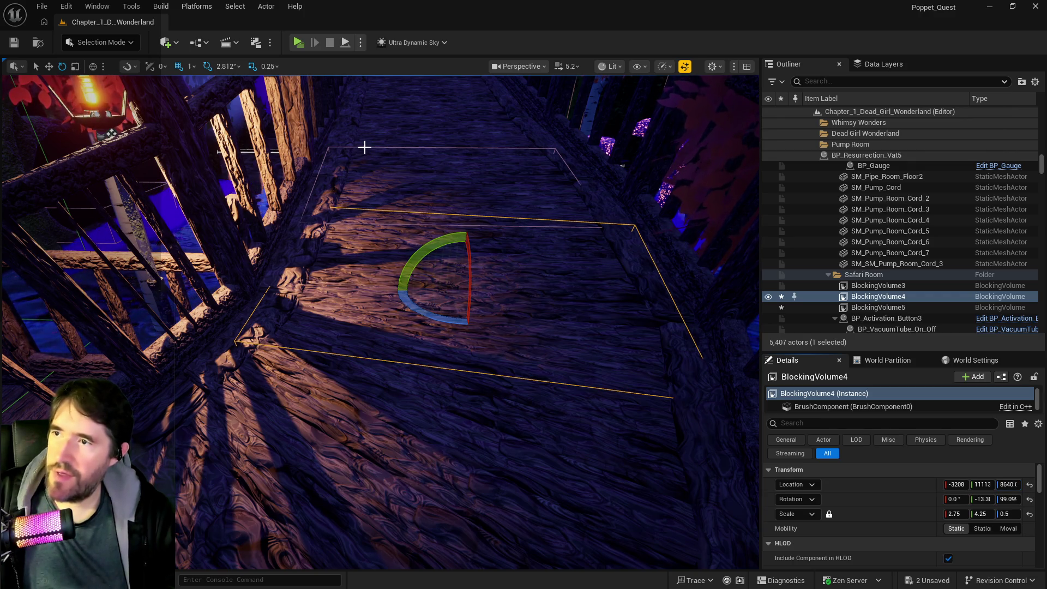
click(367, 163)
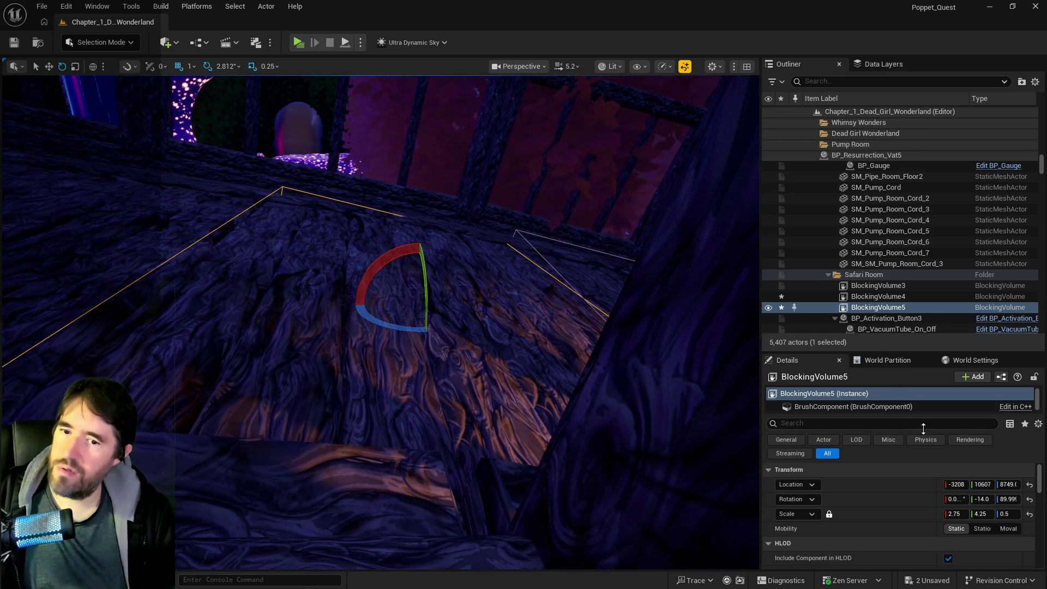
Set BlockingVolume5's forward tilt to -11, undoing an accidental sideways roll.
drag(959, 499, 962, 498)
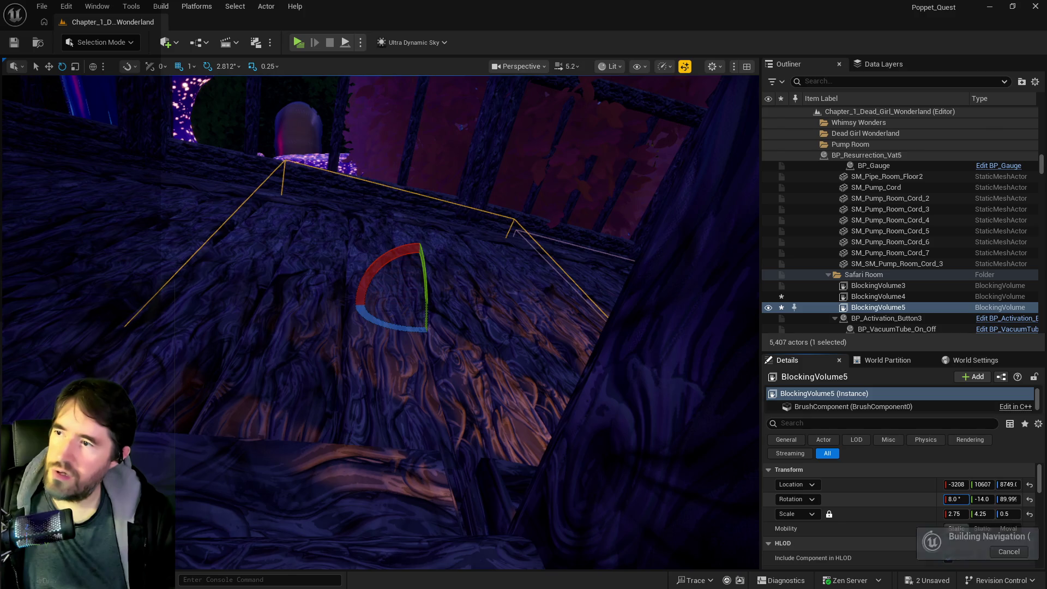
key(ctrl+z)
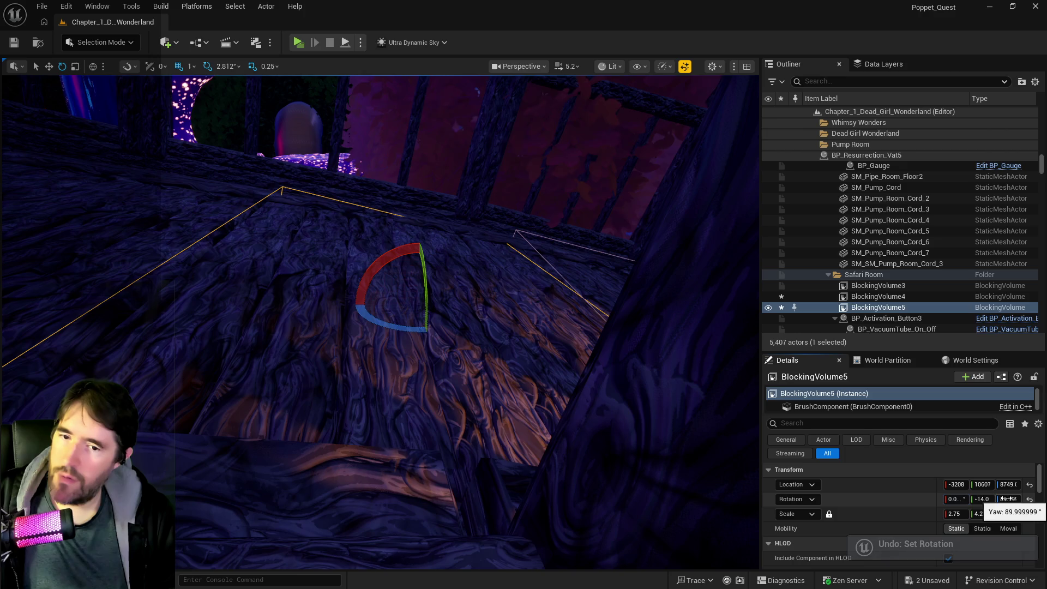
drag(982, 499, 982, 499)
Check the adjusted volume along the walkway, then start a play session to test it.
mouse_move(382, 322)
mouse_down()
mouse_move(338, 279)
mouse_move(371, 262)
mouse_up()
drag(578, 420, 583, 424)
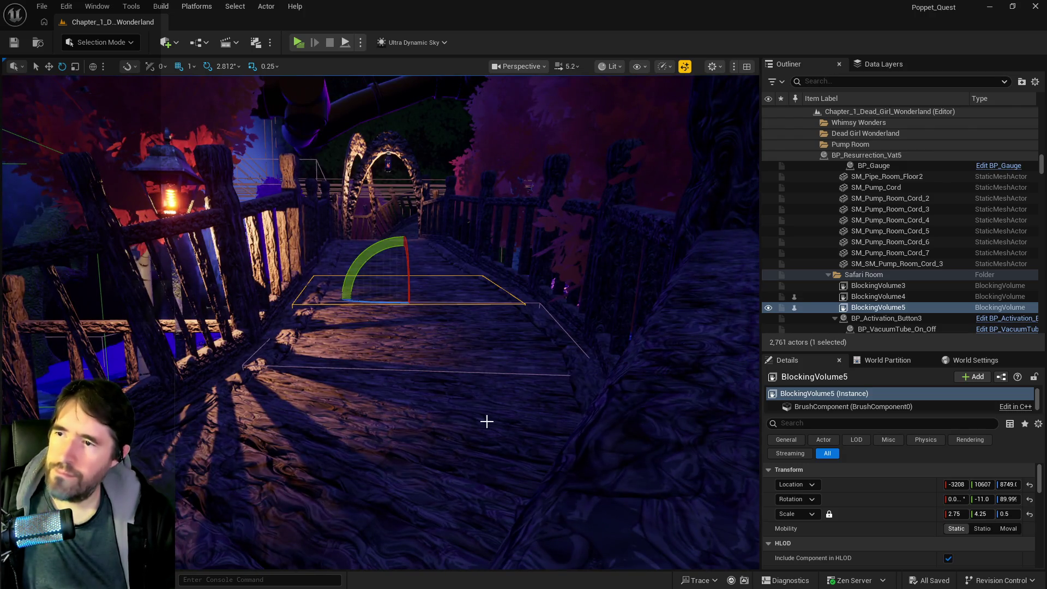
drag(452, 447, 453, 457)
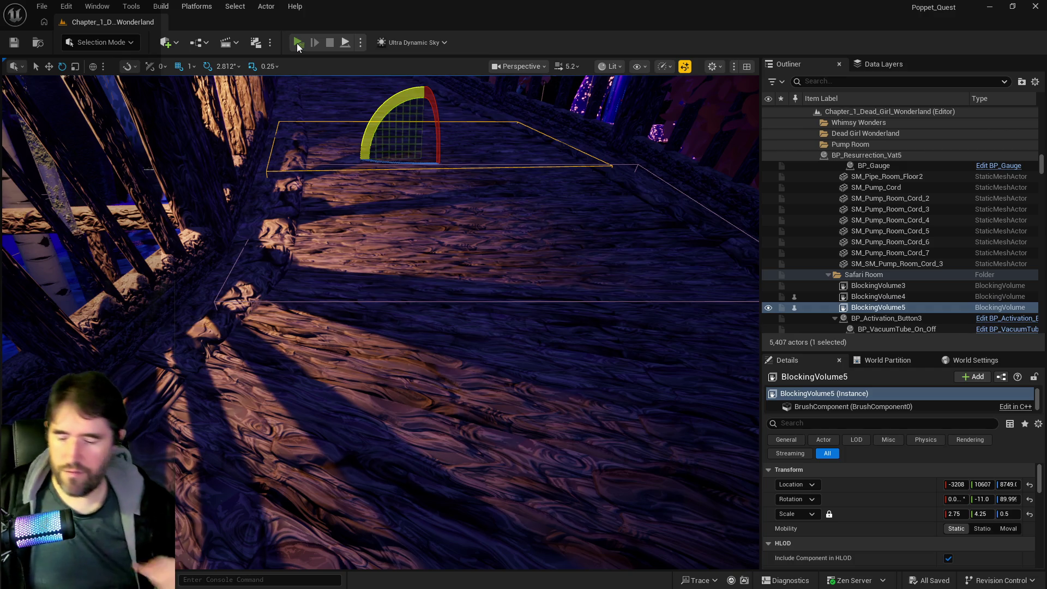
click(297, 43)
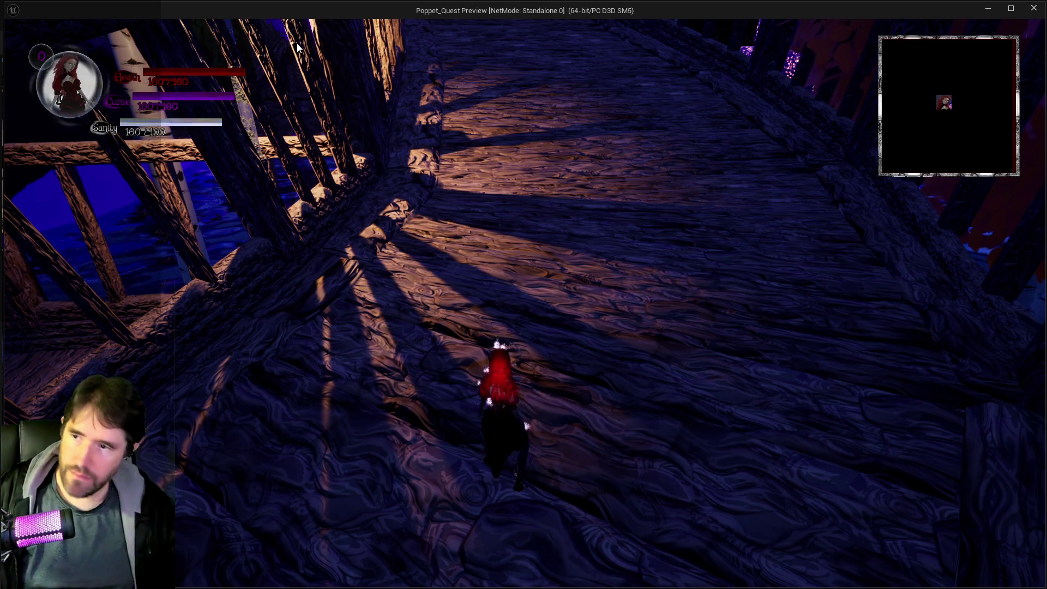
Run Poppet along the bridge toward the arch and through the glowing portal.
click(297, 47)
key(w)
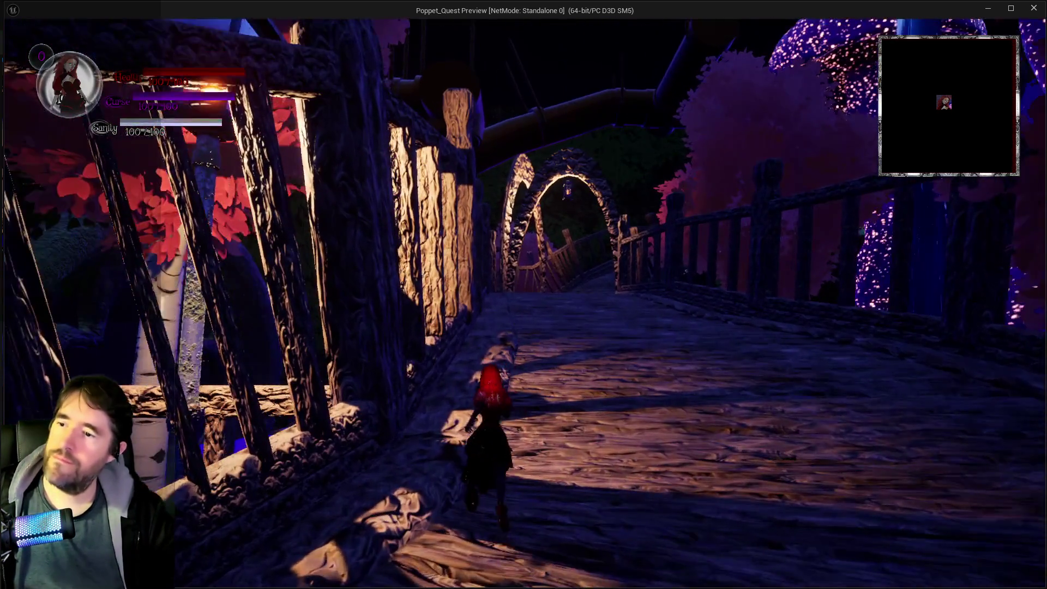
key(w)
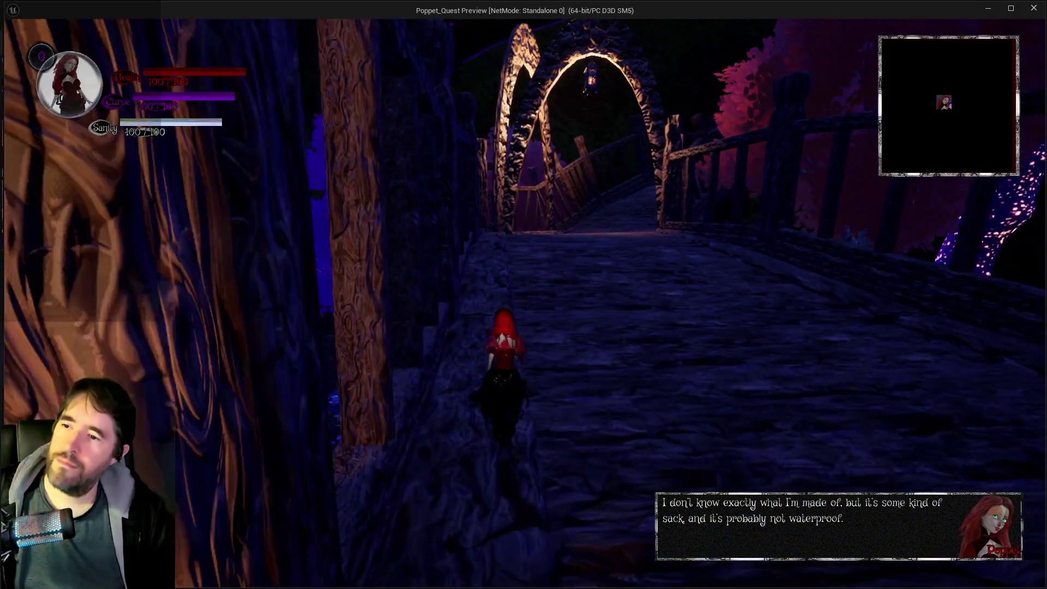
key(w)
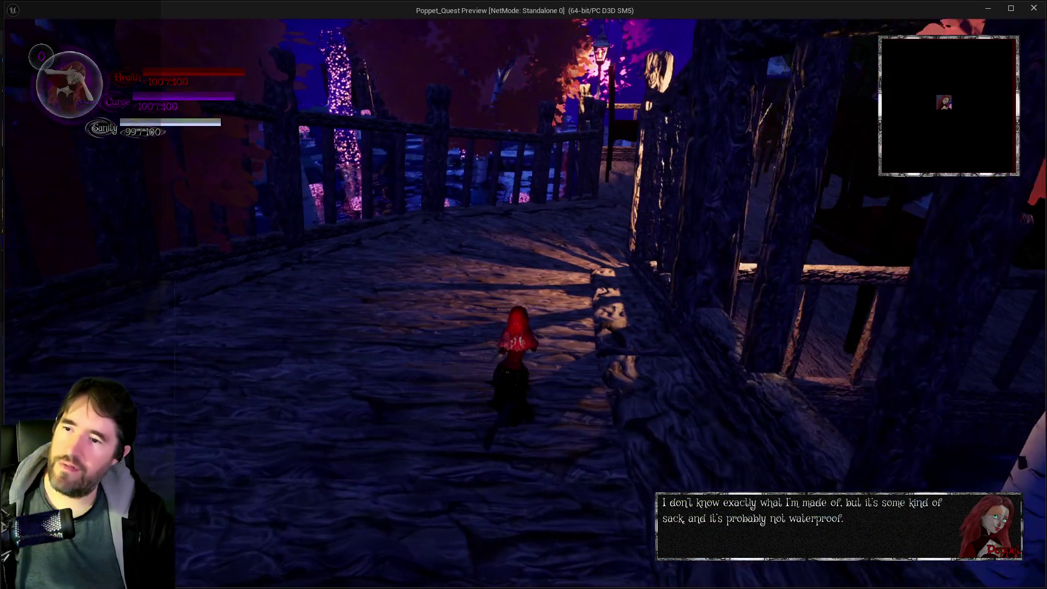
key(w)
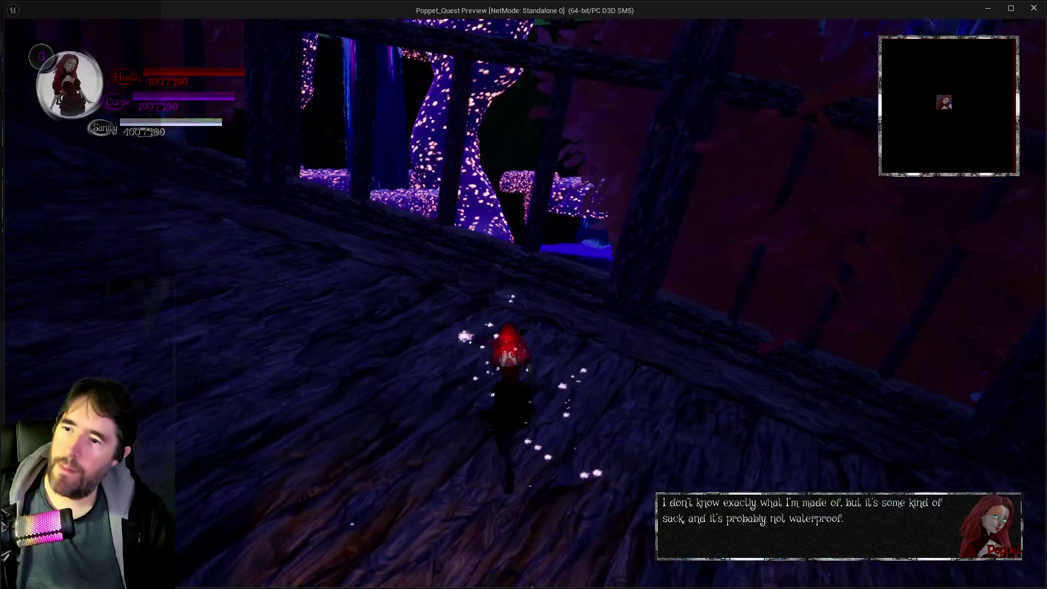
key(w)
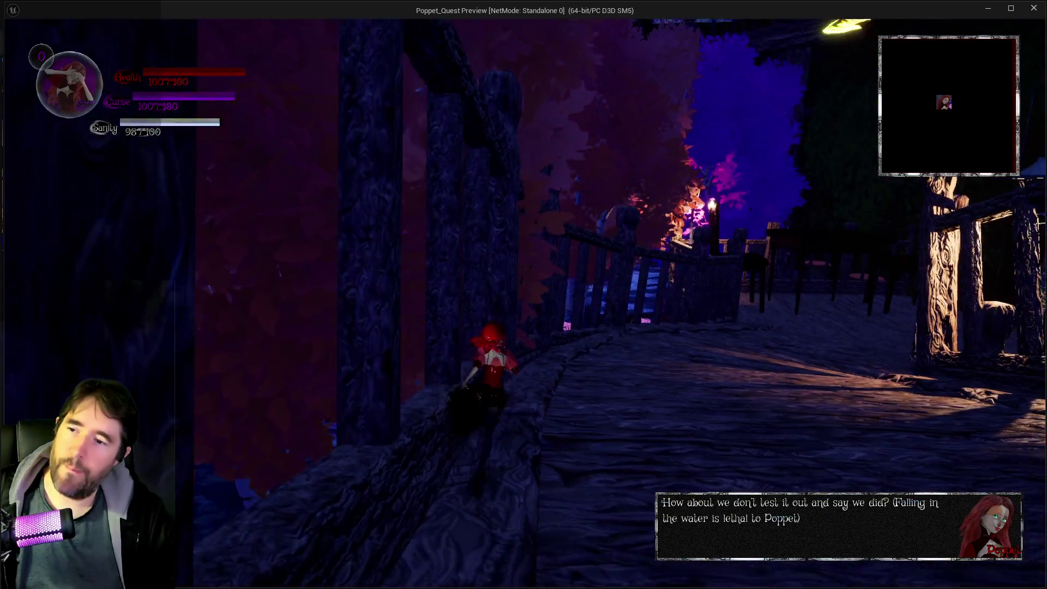
key(w)
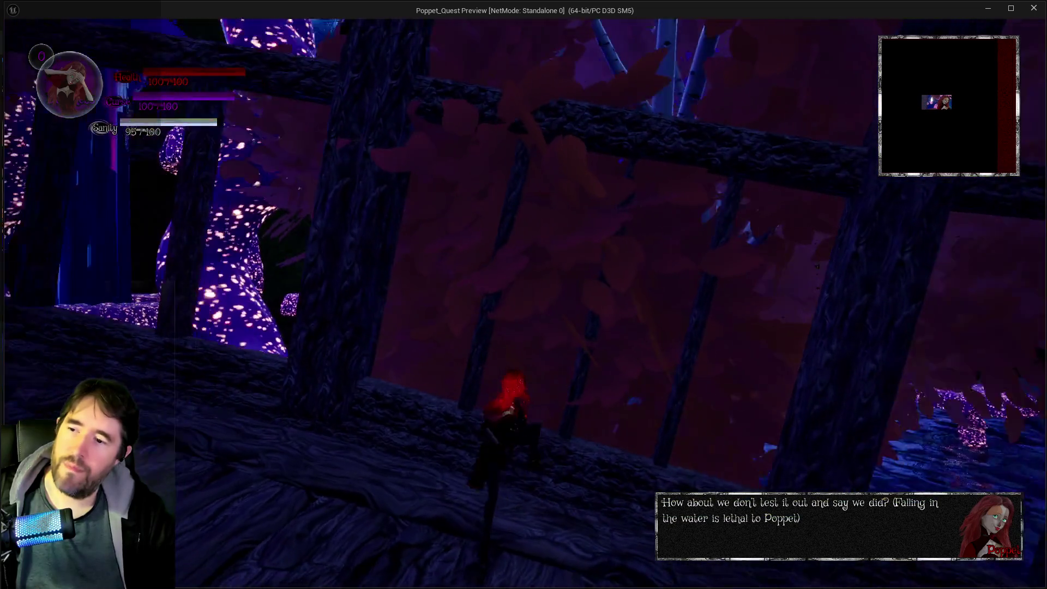
key(w)
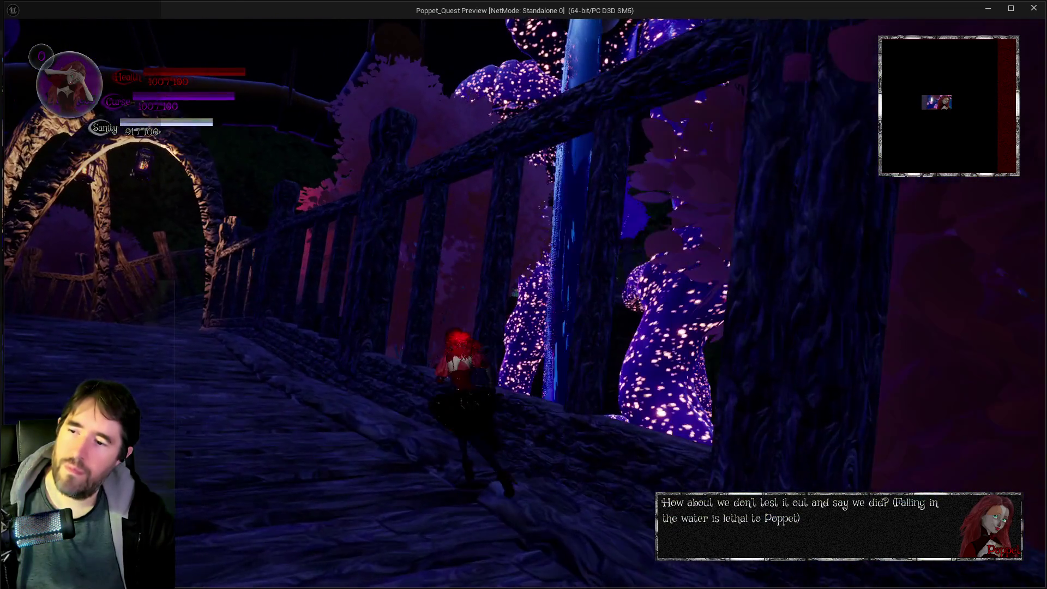
key(w)
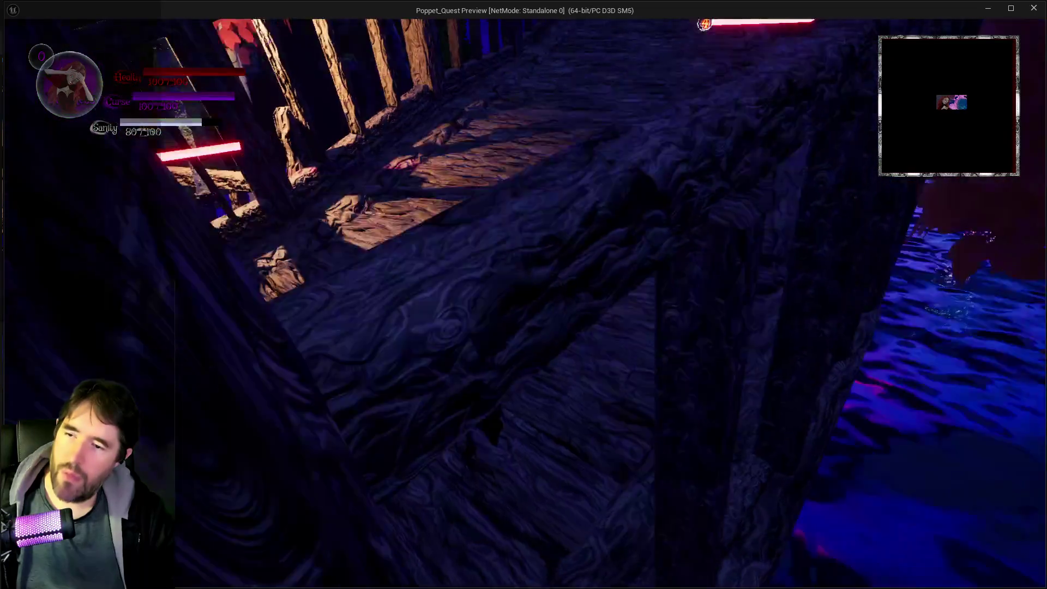
key(w)
key(w)
key(w)
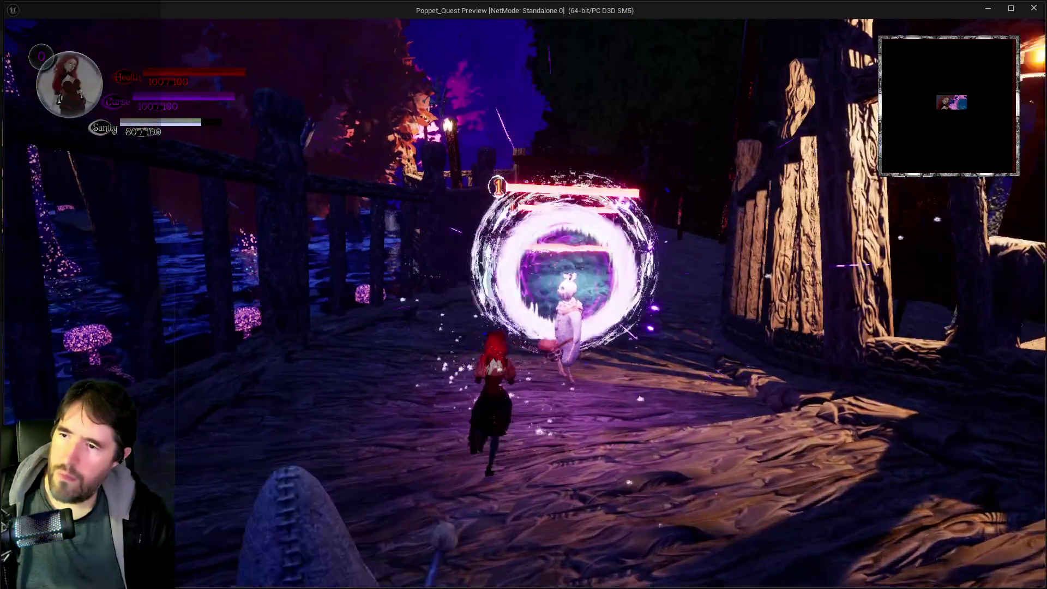
key(w)
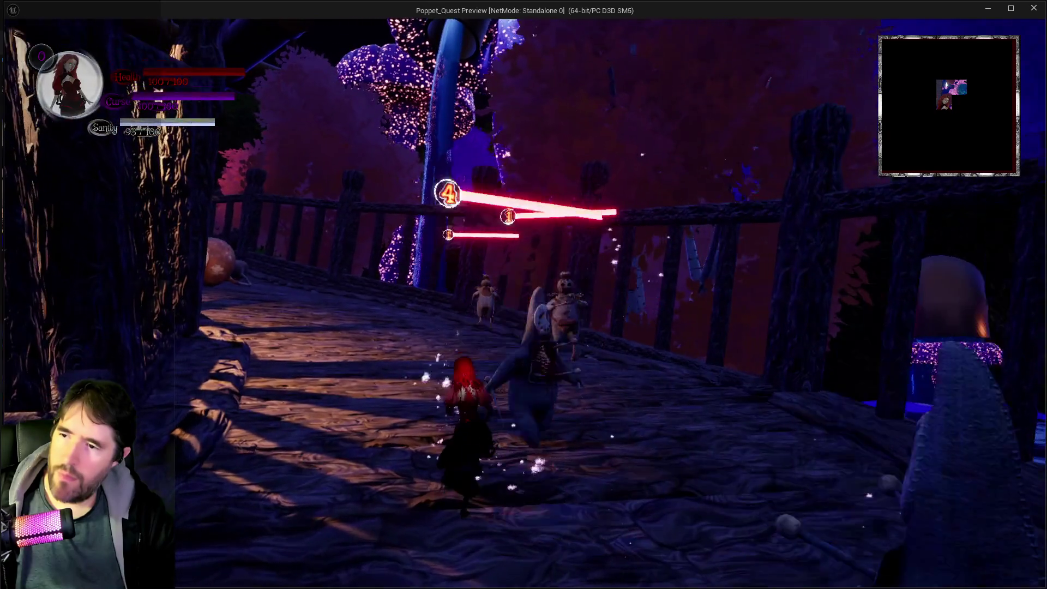
Keep running Poppet across the bridges past the glowing arch, fleeing the fish enemy.
key(w)
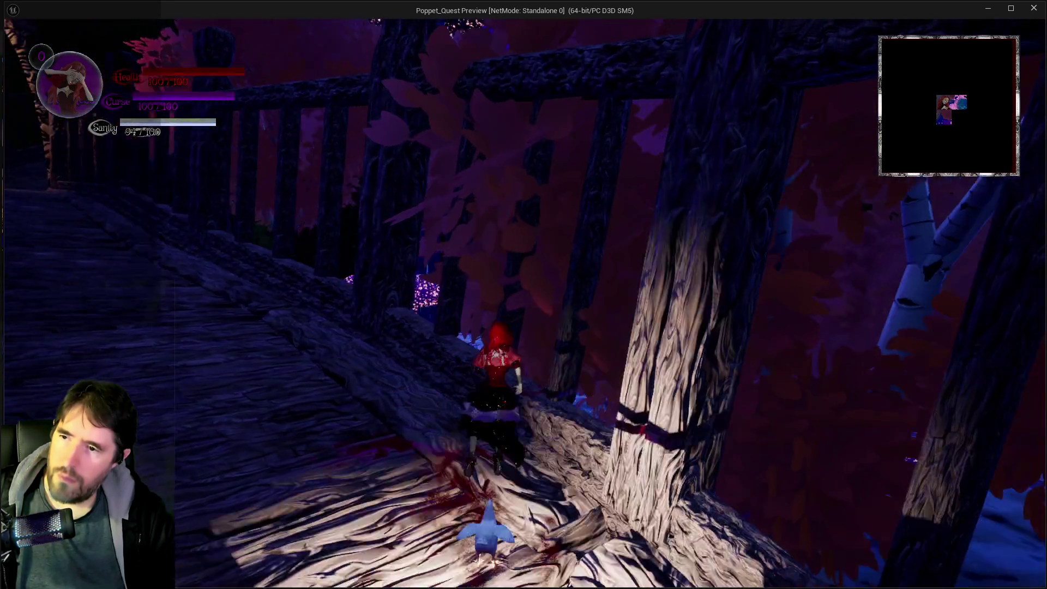
key(w)
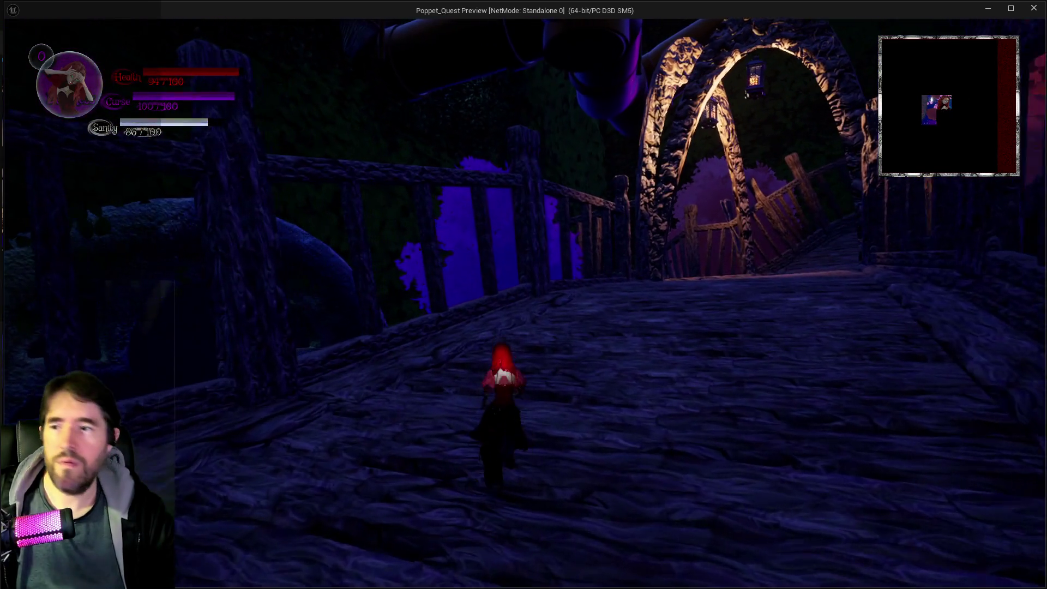
key(w)
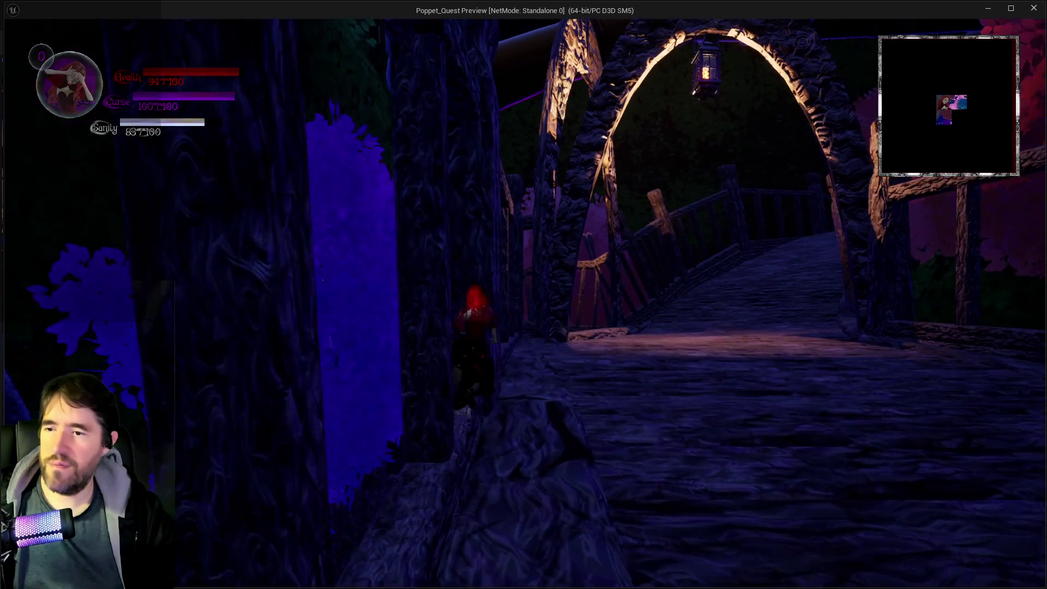
key(w)
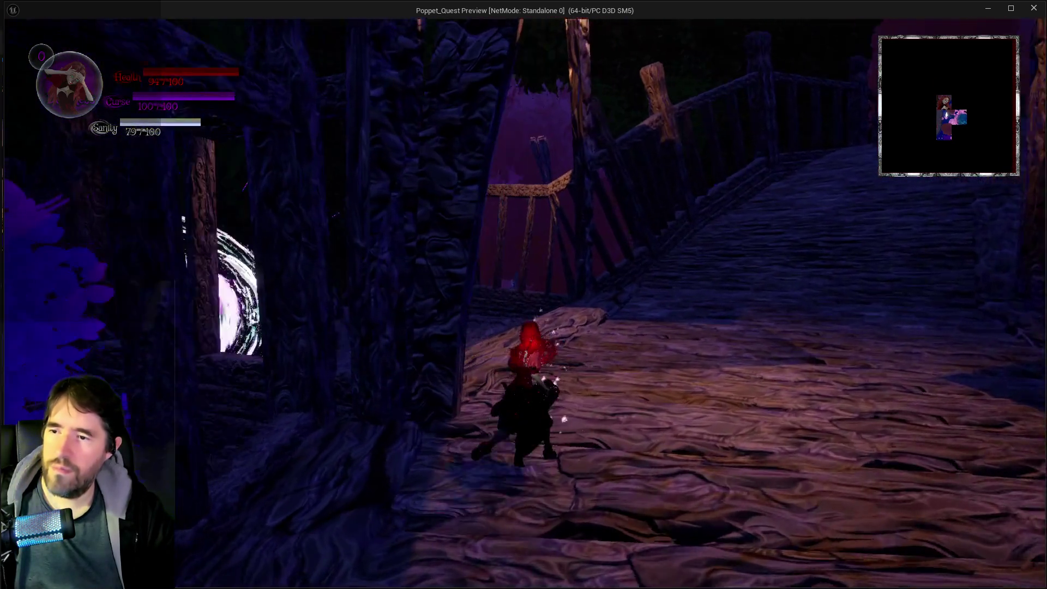
key(w)
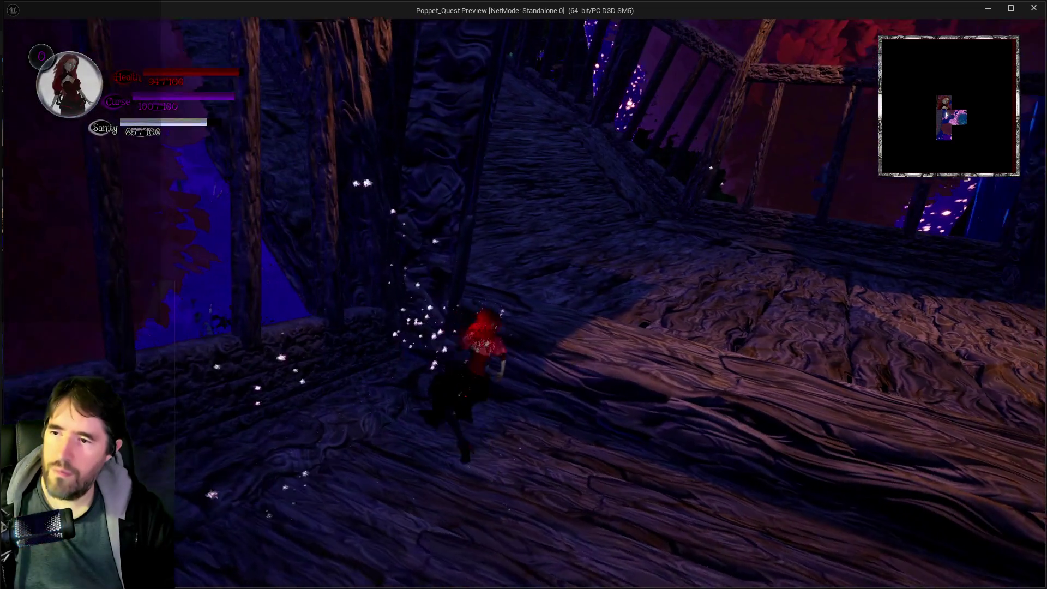
key(w)
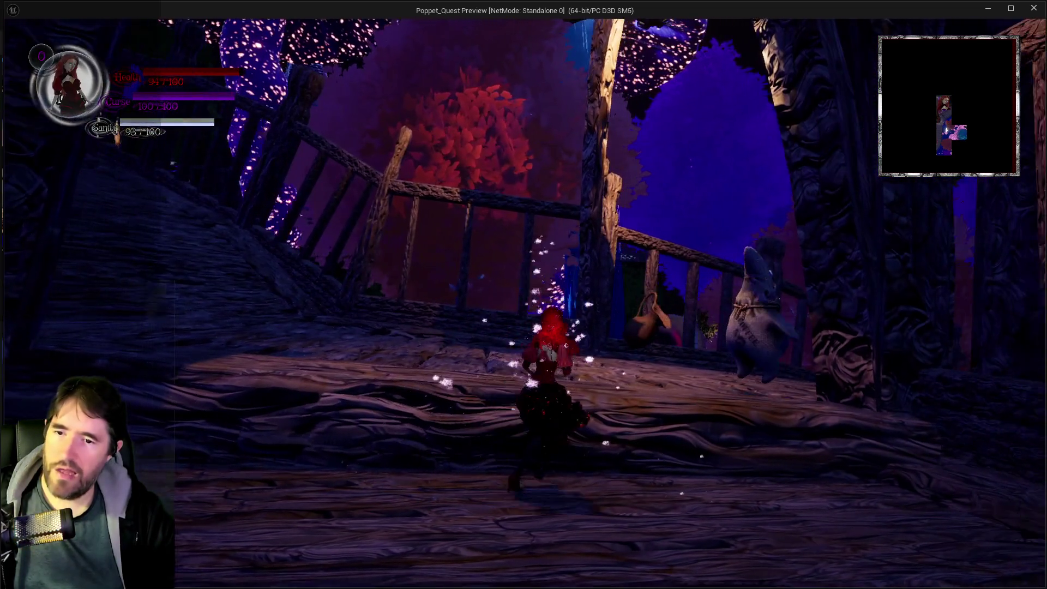
key(w)
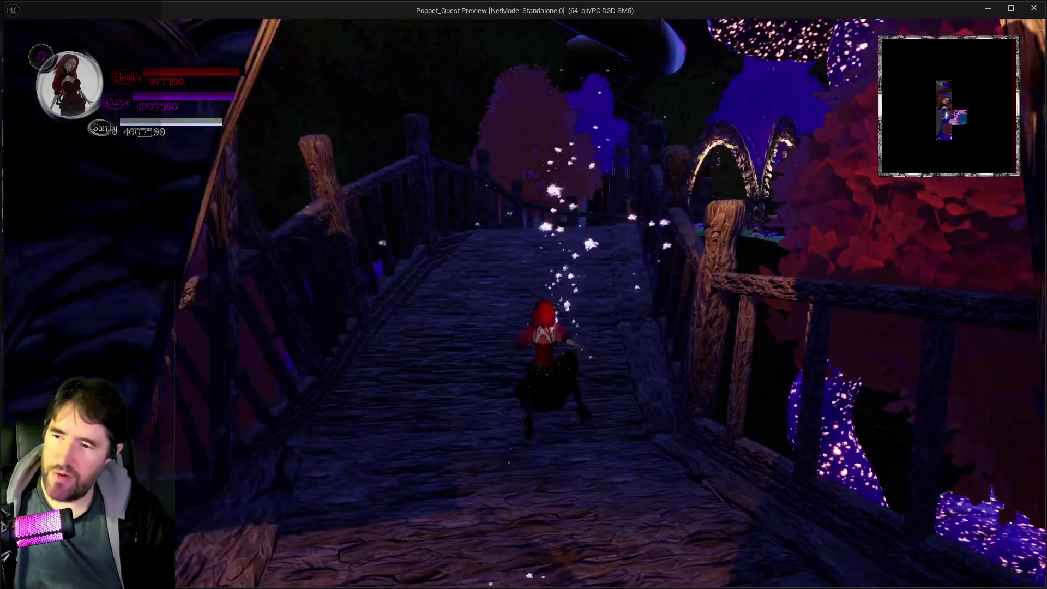
key(w)
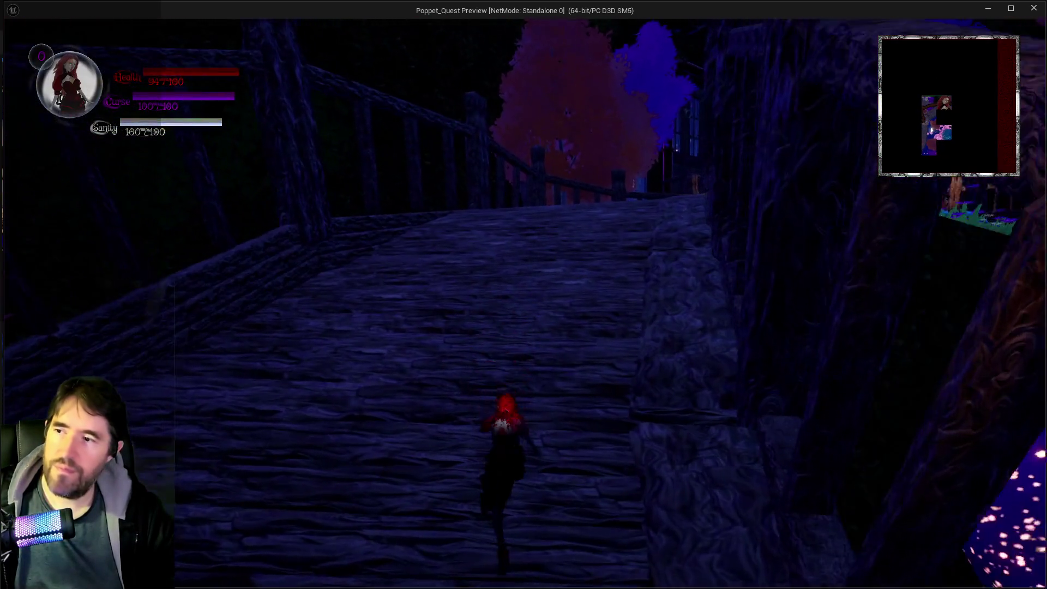
key(w)
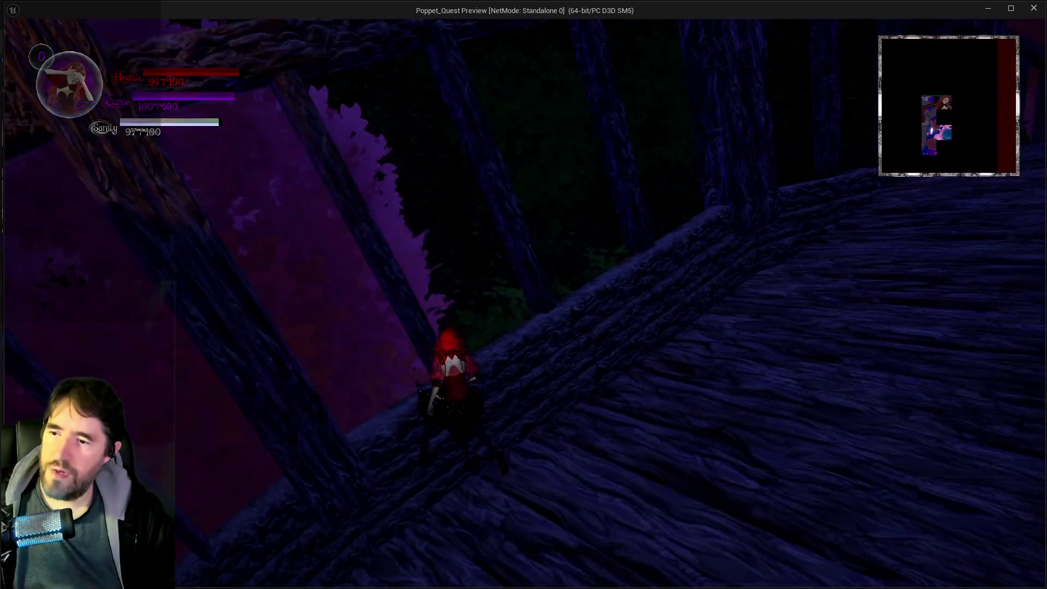
key(w)
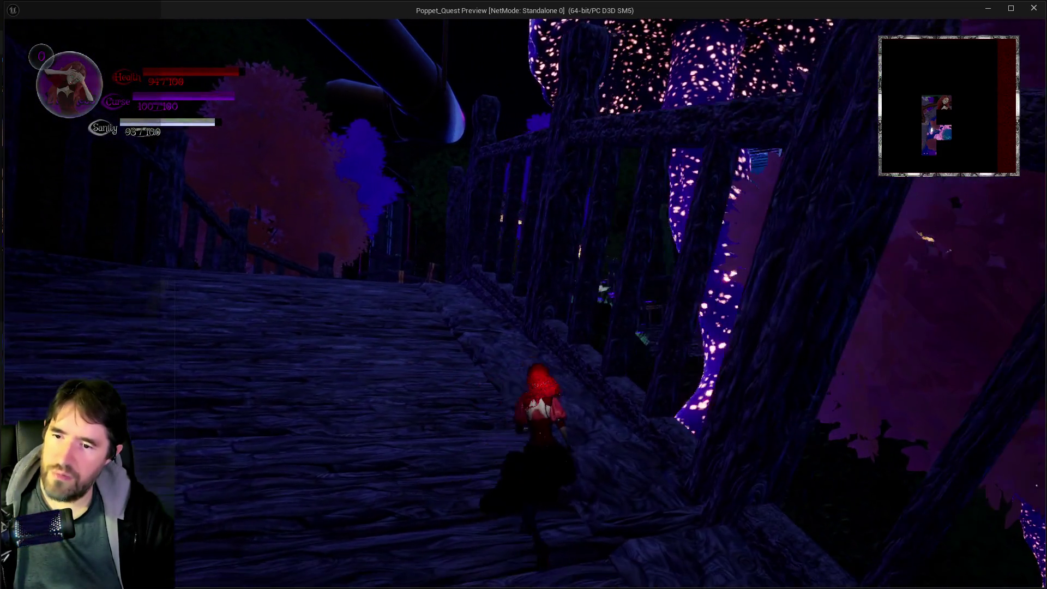
key(w)
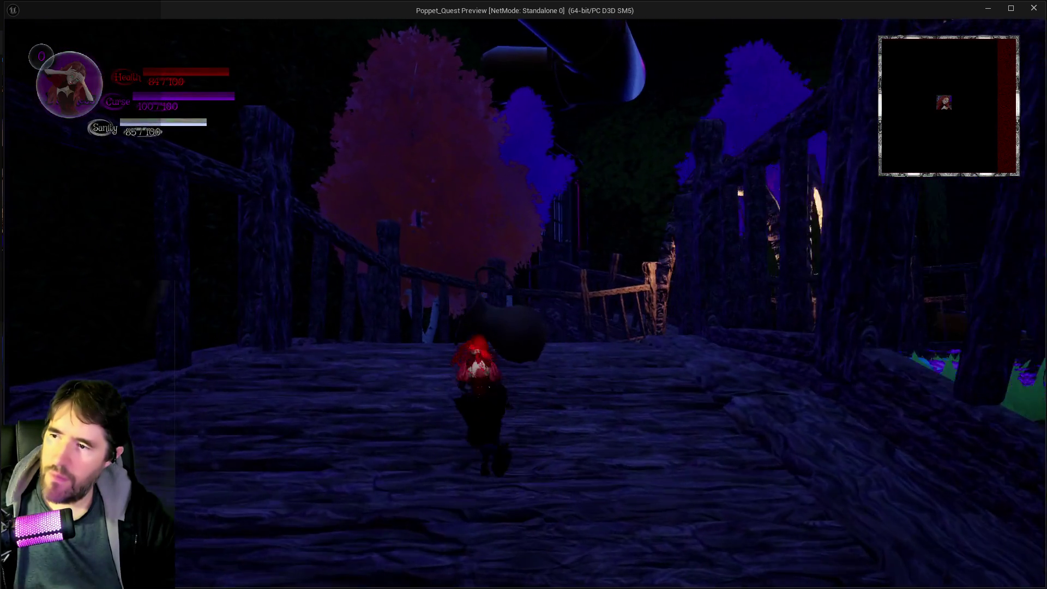
Stop the play session and switch to the PQ To Do List document.
key(alt+Tab)
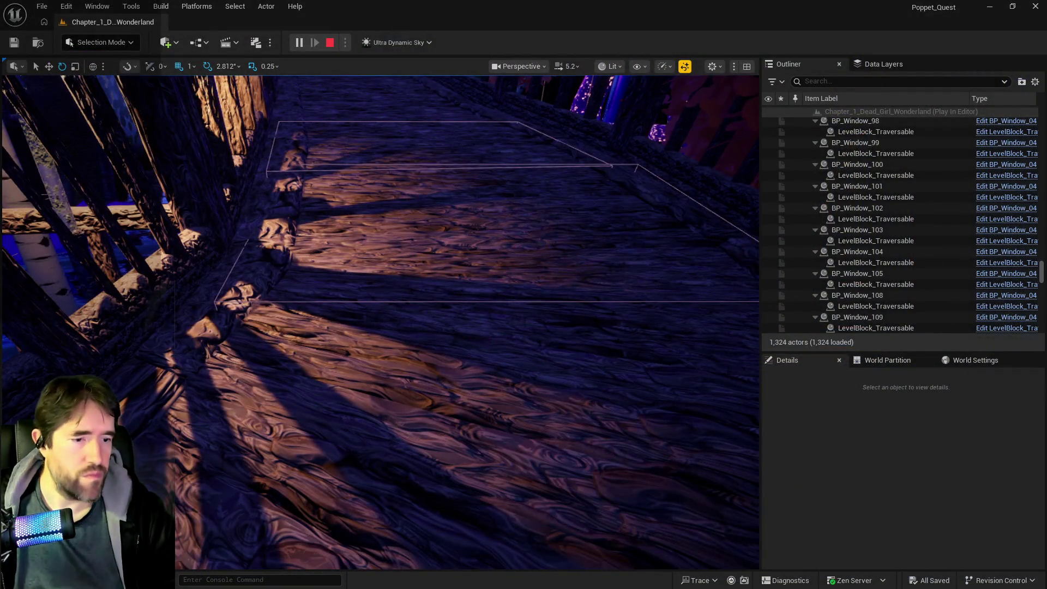
key(Escape)
key(alt+Tab)
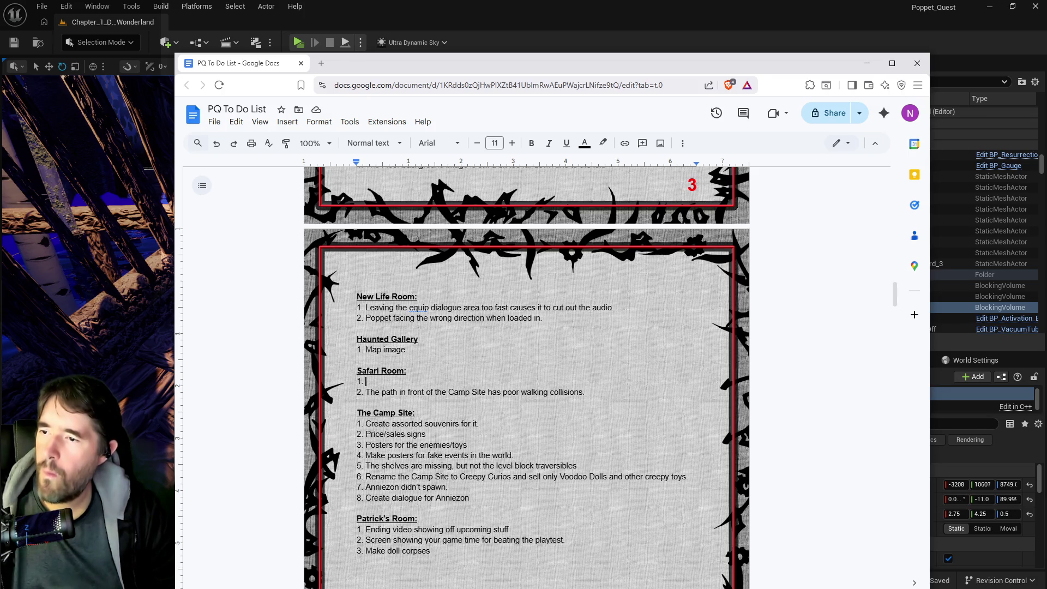
Remove the Safari Room heading and its items from the to-do list, then return to Unreal.
mouse_move(585, 393)
mouse_down()
mouse_move(360, 381)
mouse_move(356, 371)
mouse_up()
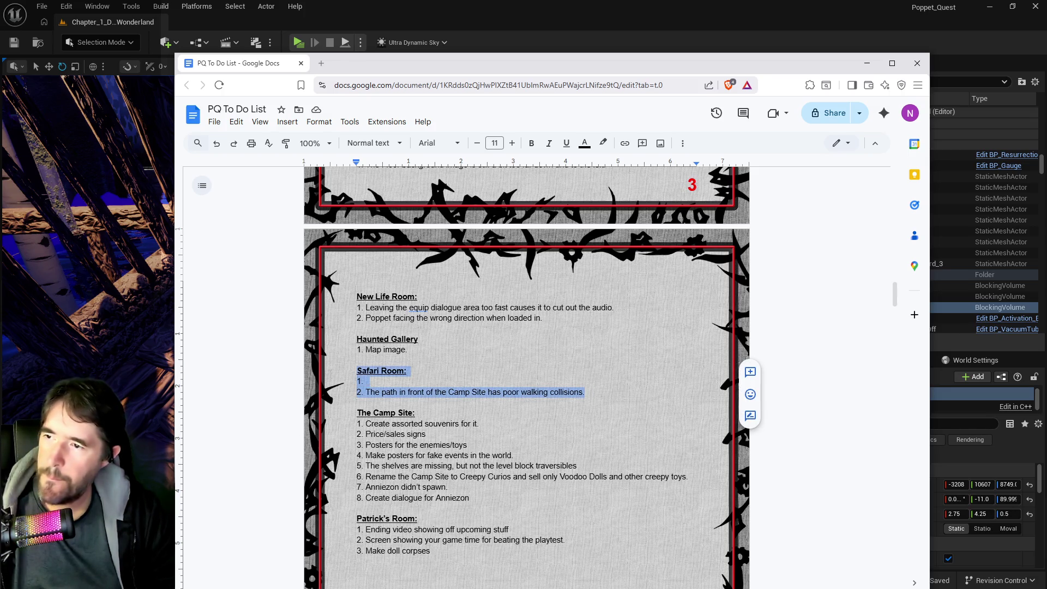
key(BackSpace)
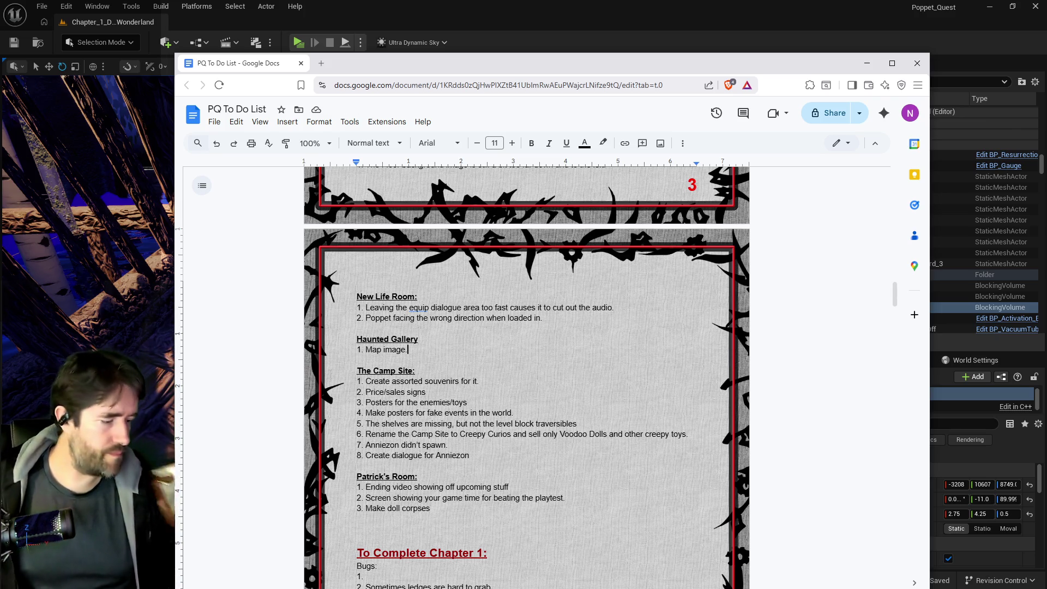
click(941, 471)
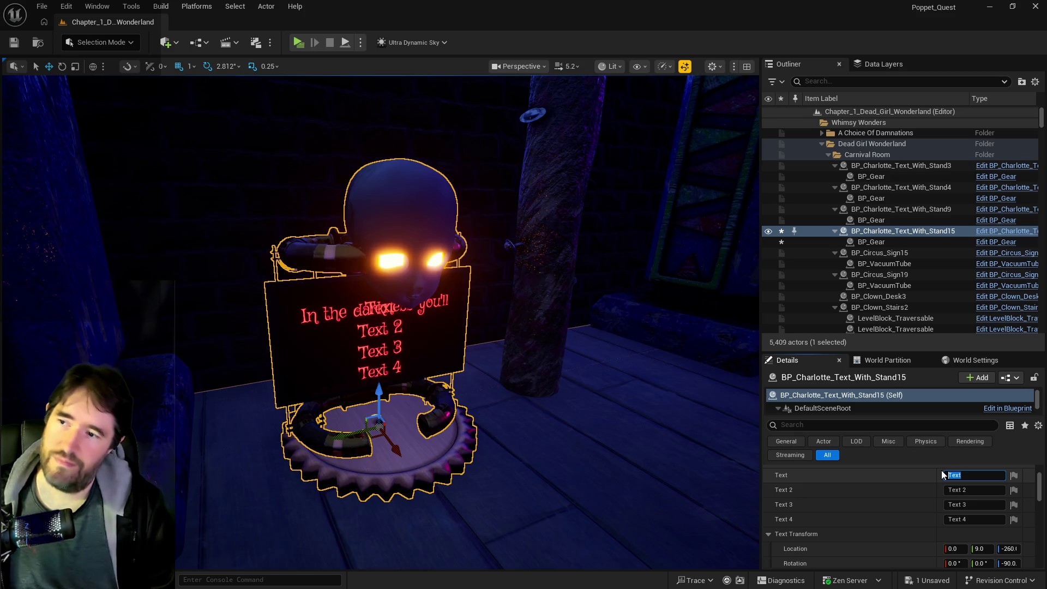
Fill the sign lines with 'You've reach the end', 'of the private playtest', 'Let me know what', 'you think!'.
text(You've reach the end)
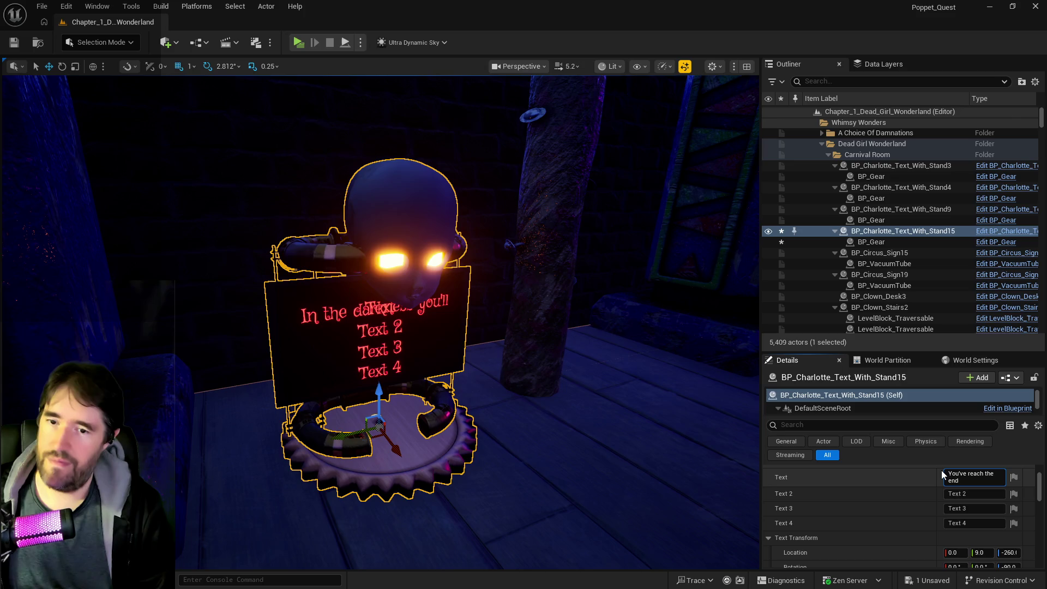
click(972, 494)
text(of the )
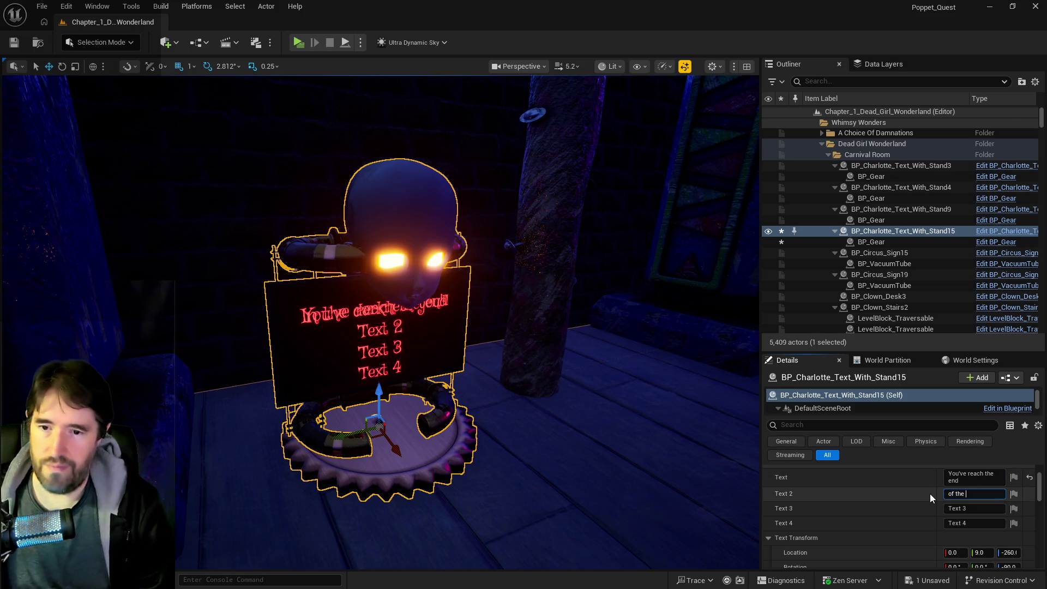
text(private )
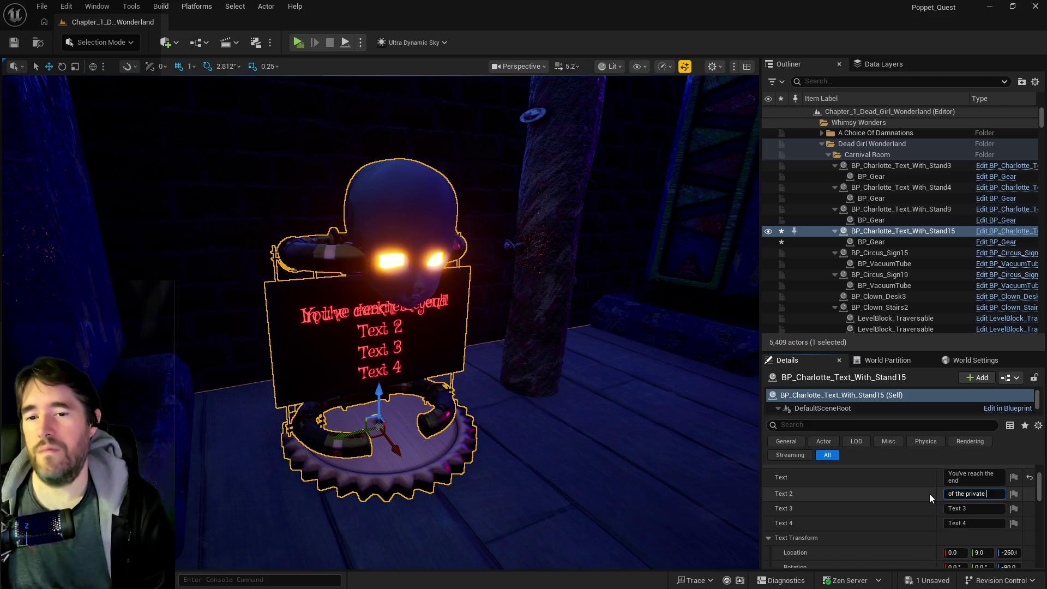
text(playtest)
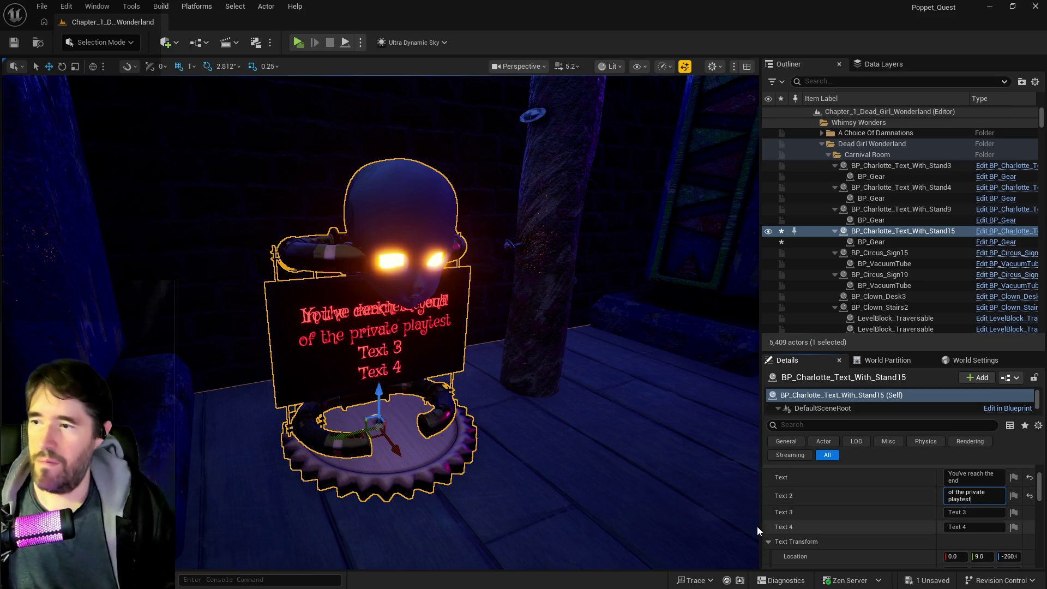
click(971, 512)
click(976, 500)
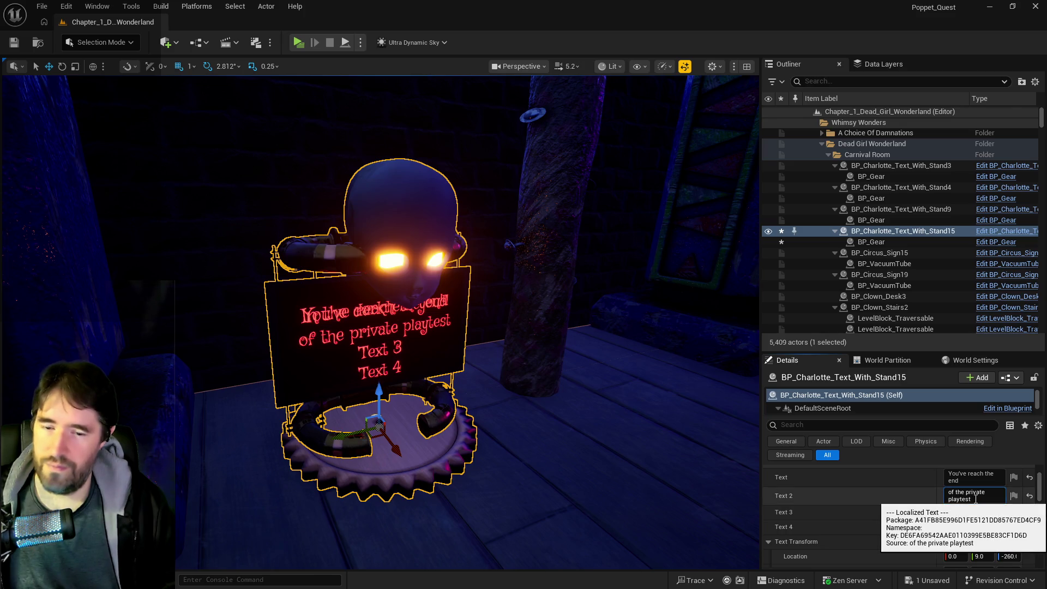
text(!)
click(952, 514)
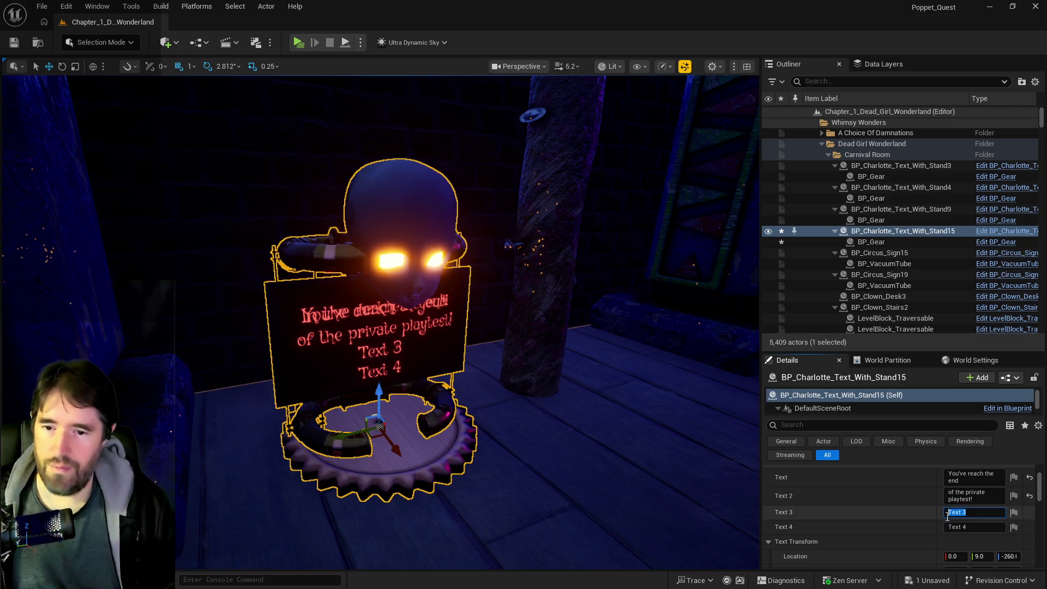
text(Thanks )
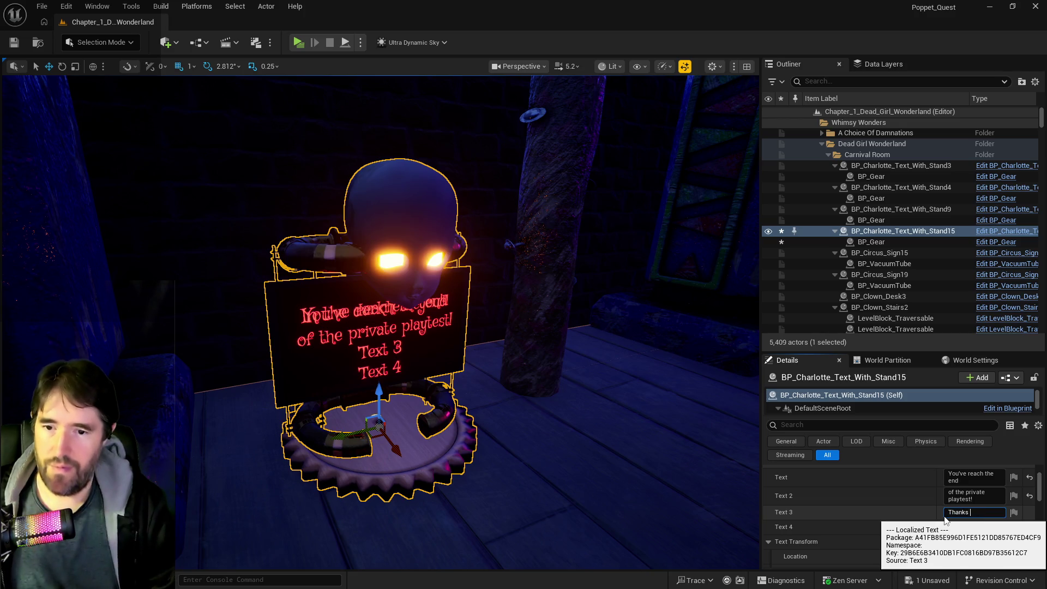
text(for pla)
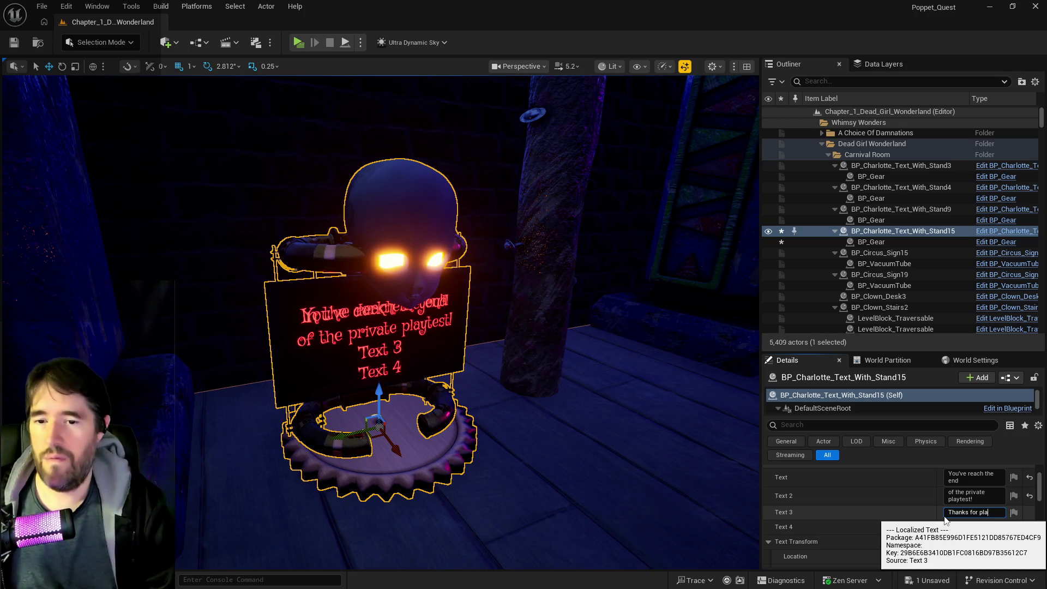
text(ying)
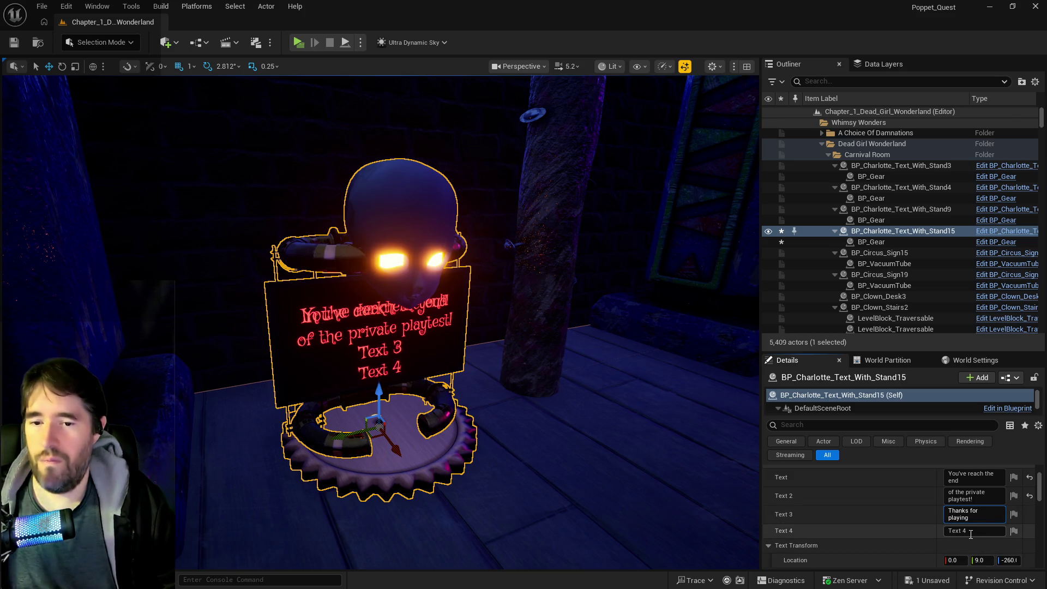
click(976, 531)
text(and let me know)
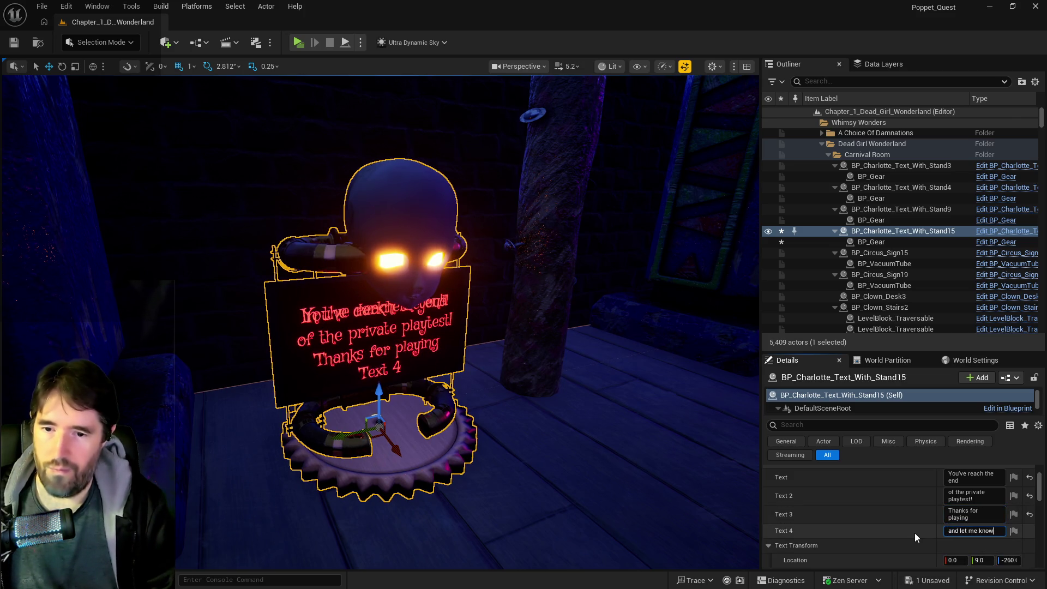
click(952, 515)
text(Let )
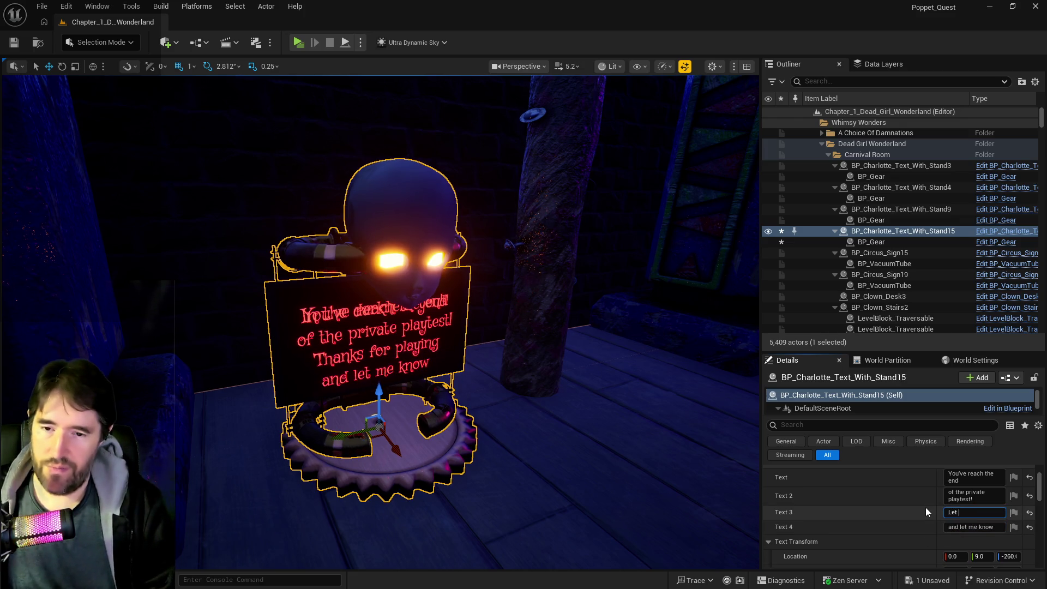
text(me know what)
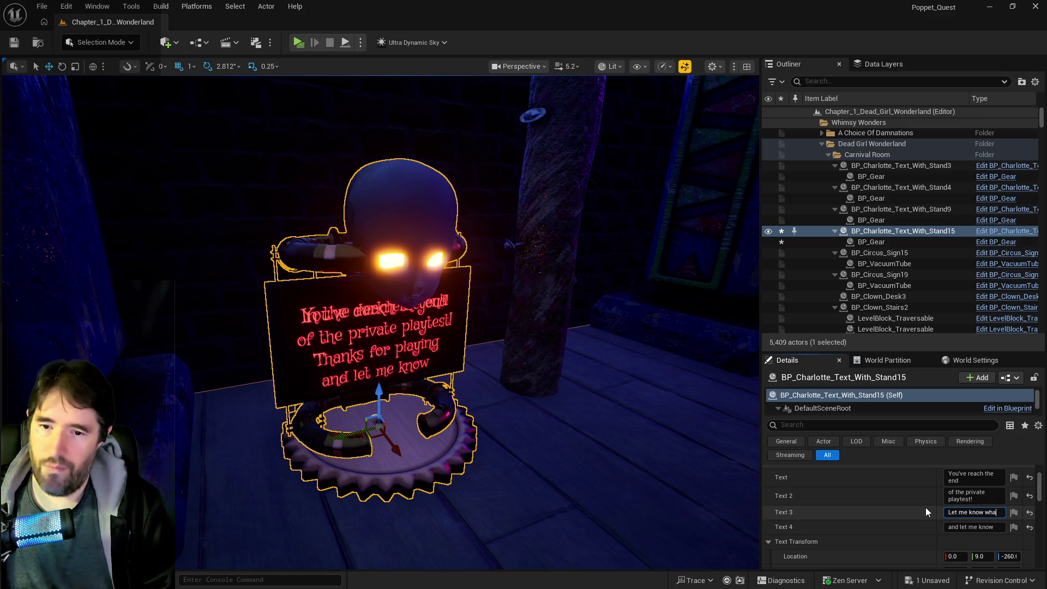
key(Tab)
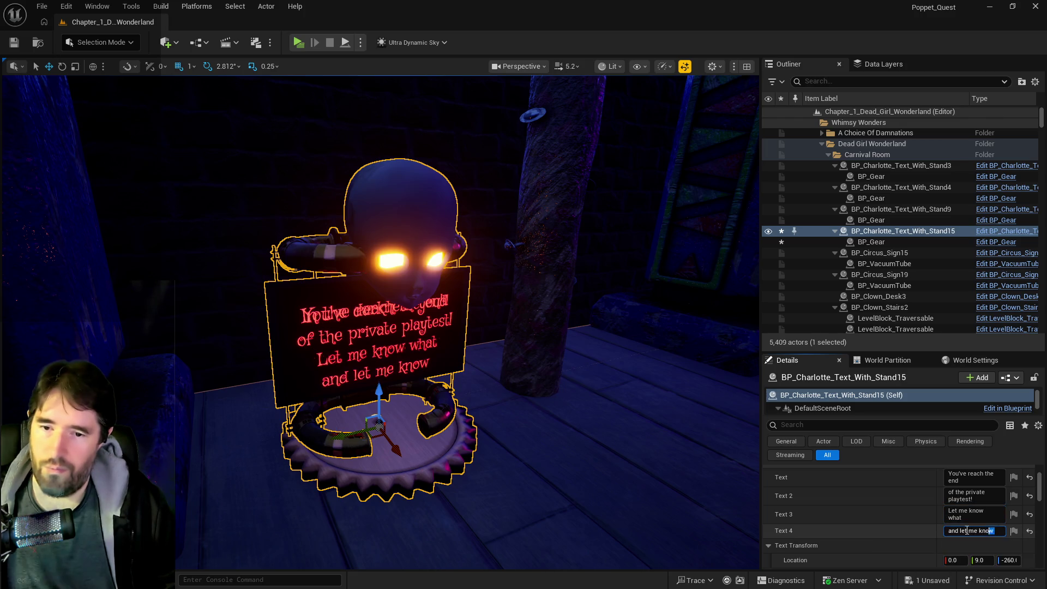
text(you think!)
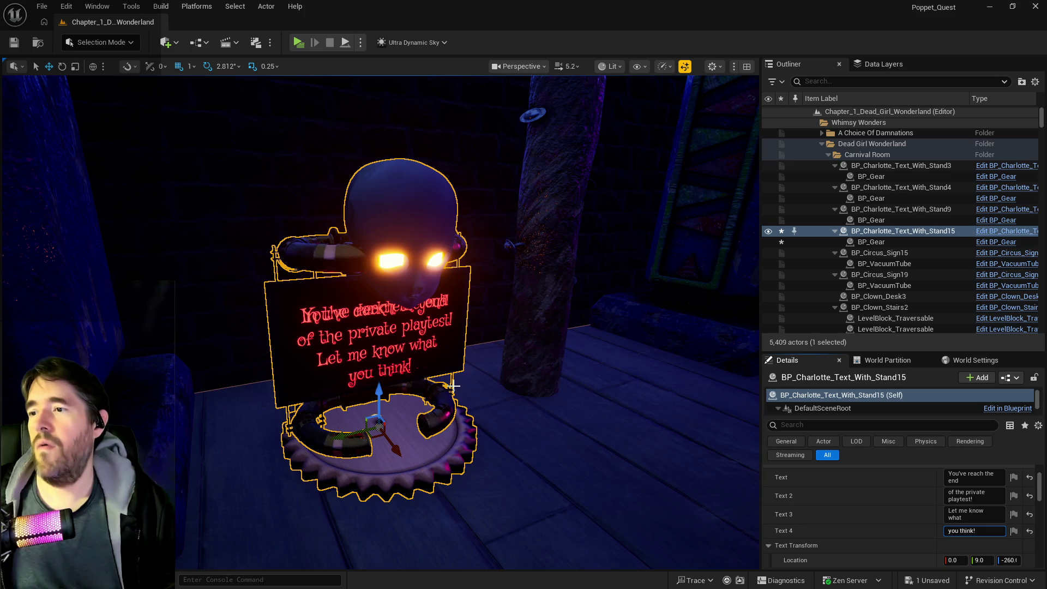
Cut 'private' so the second line reads 'of the playtest', saving the level before and after.
click(15, 50)
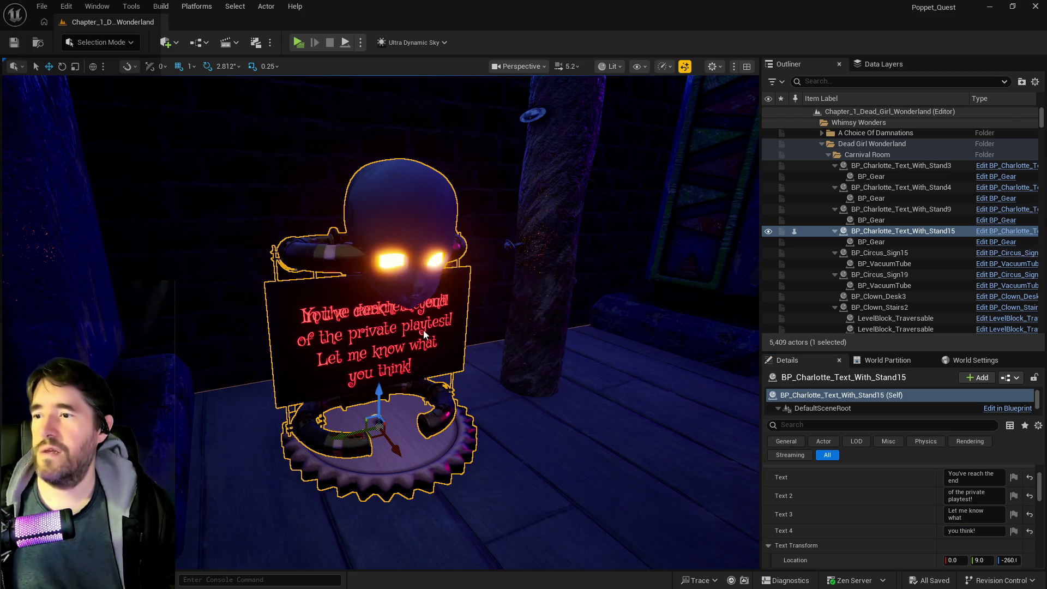
key(f)
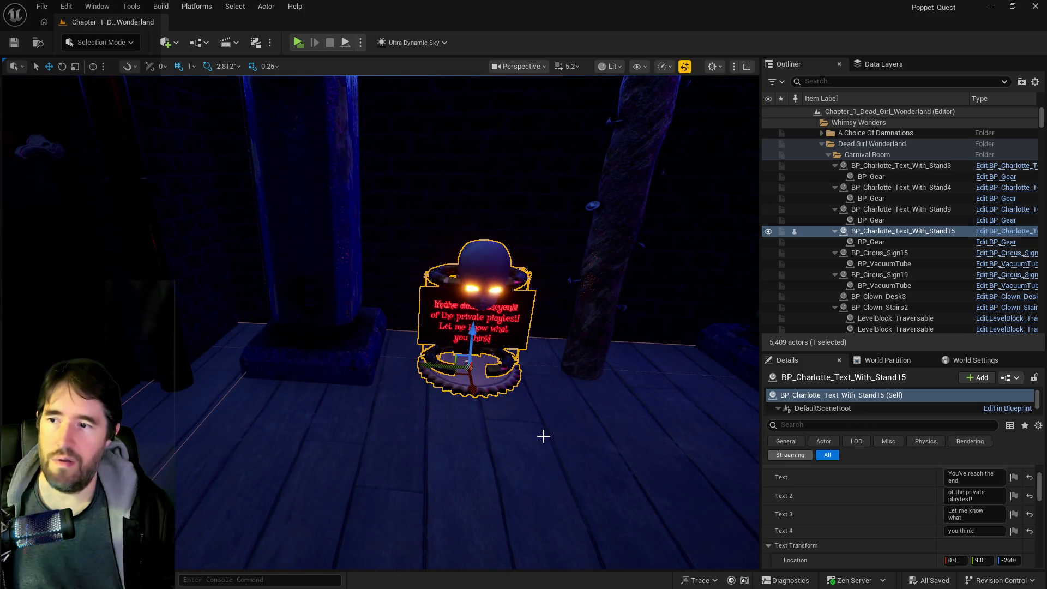
click(968, 496)
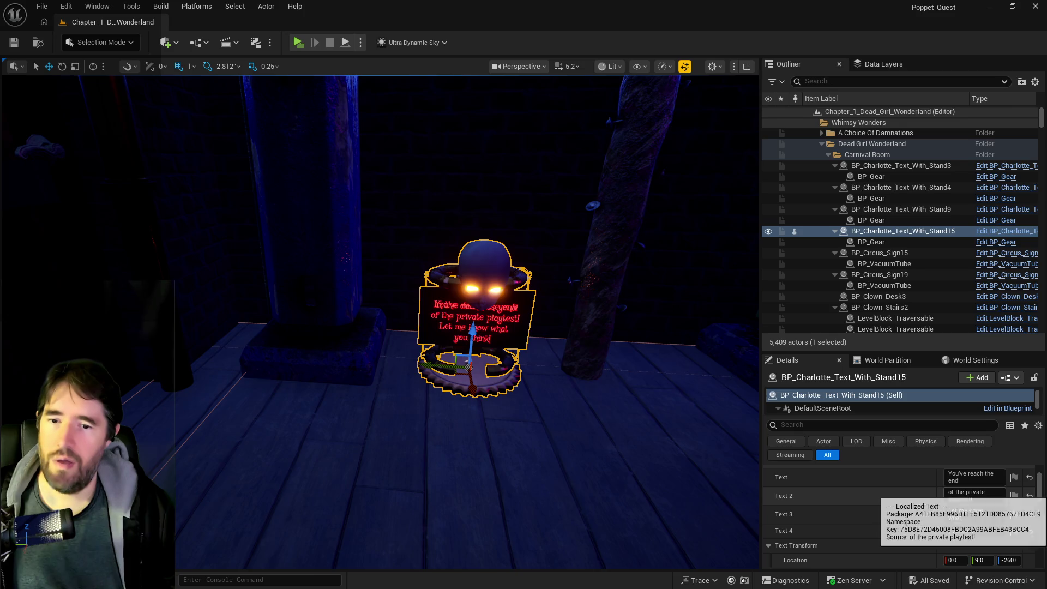
drag(966, 492, 988, 492)
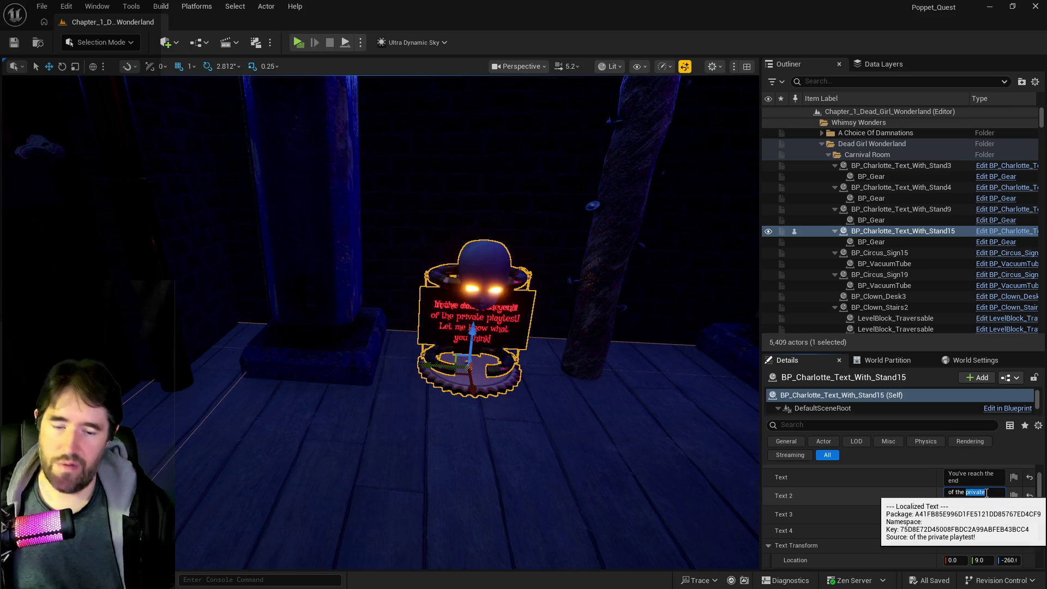
key(BackSpace)
key(Return)
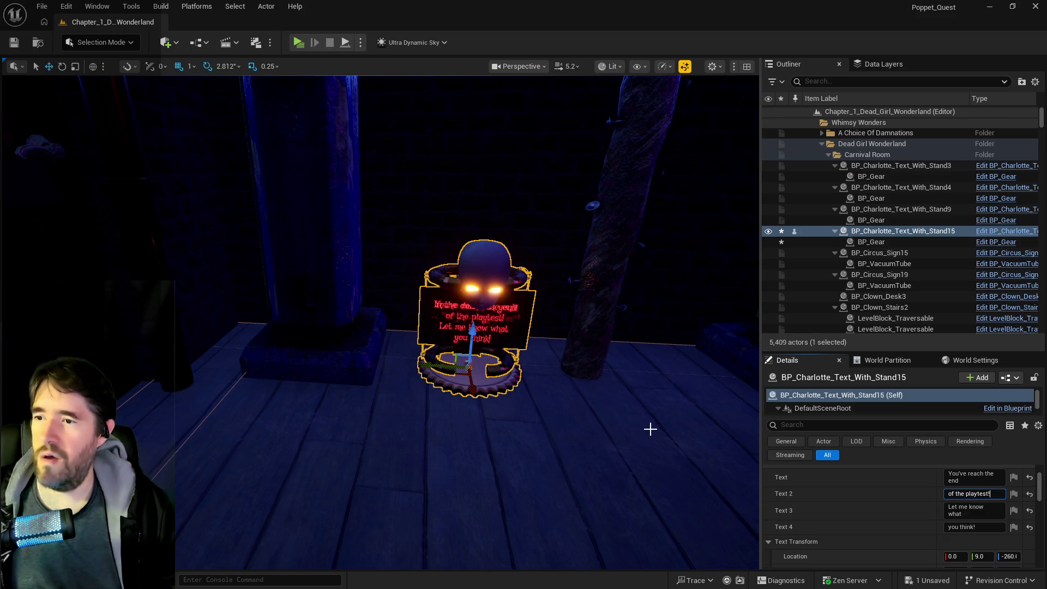
click(14, 42)
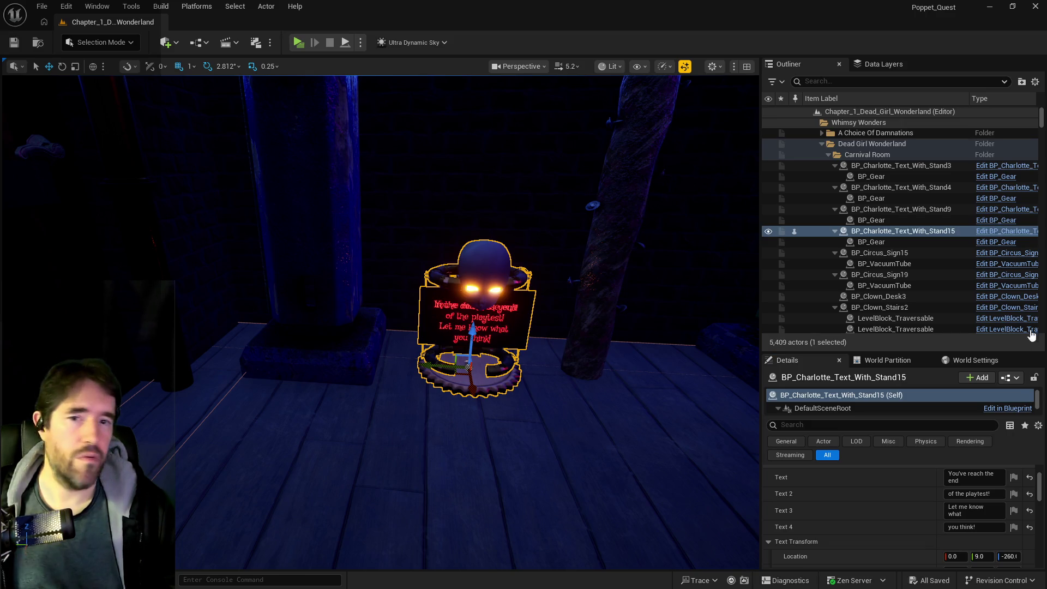
Move the sign actor into the Patrick's Room folder in the Outliner.
right_click(879, 231)
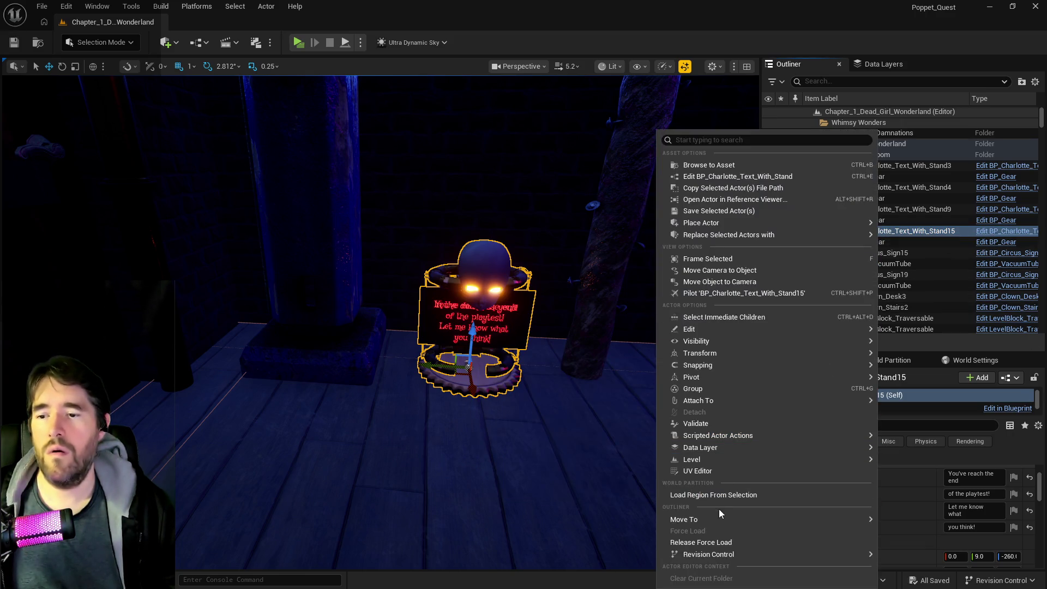
mouse_move(718, 521)
text(patrick)
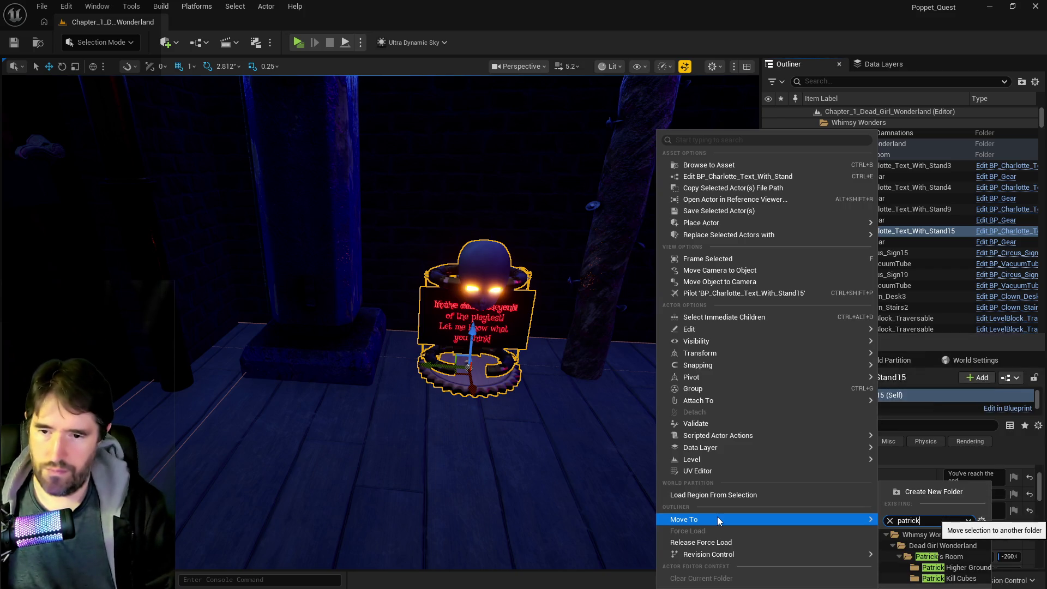
click(952, 558)
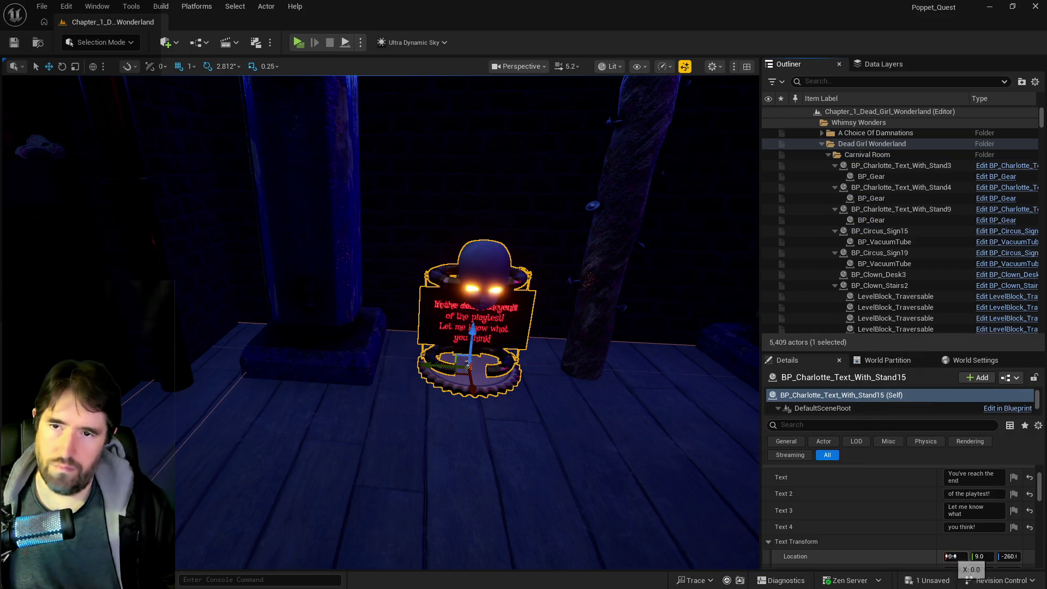
Add the sign to the DL_C1_Patricks_Room data layer and save the level.
click(884, 64)
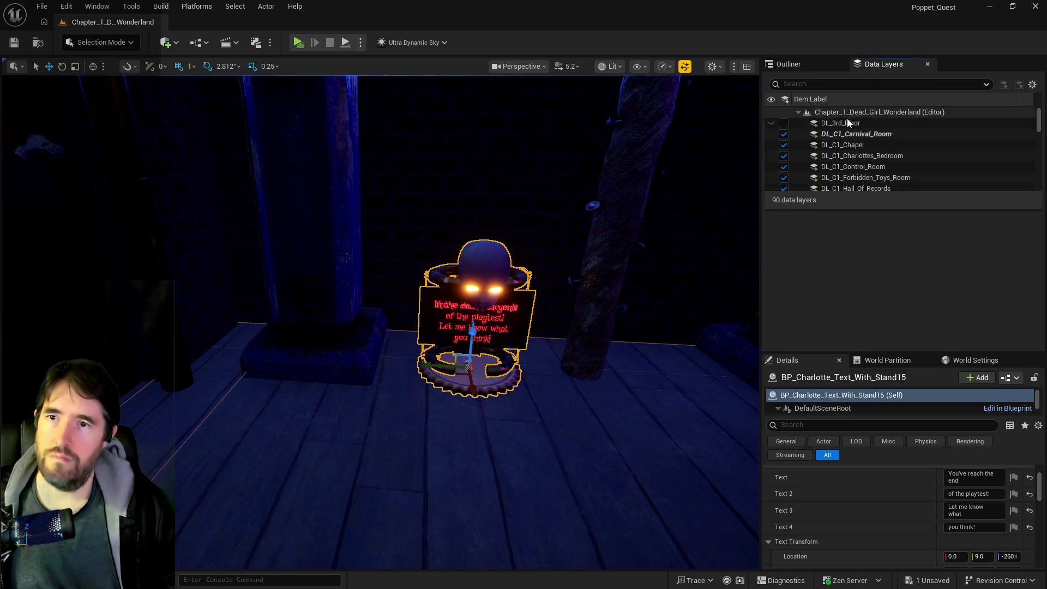
scroll(846, 139, down, 3)
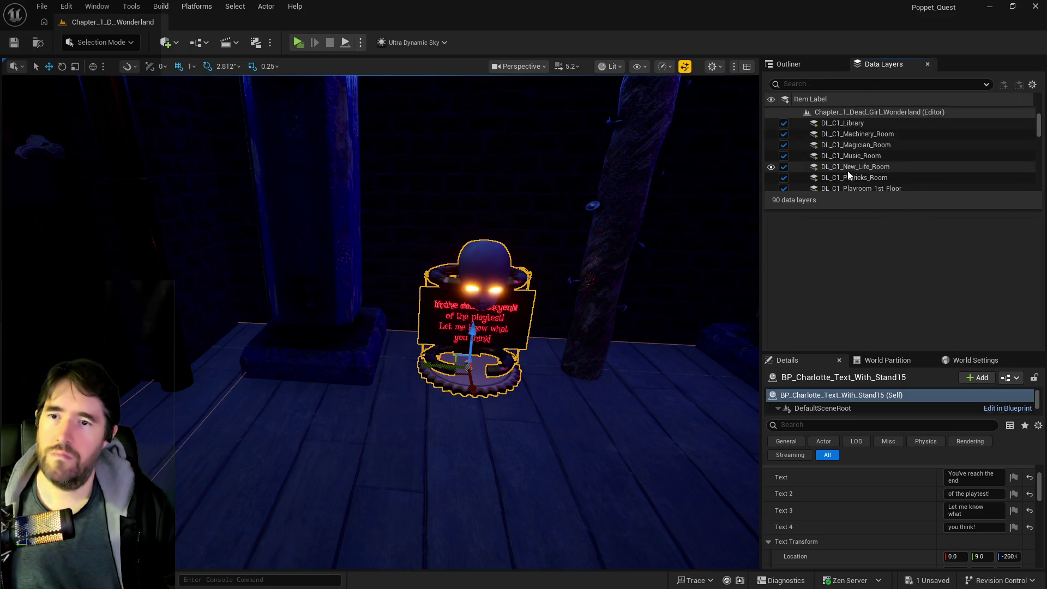
click(851, 178)
right_click(851, 179)
click(884, 280)
scroll(865, 137, up, 3)
right_click(864, 136)
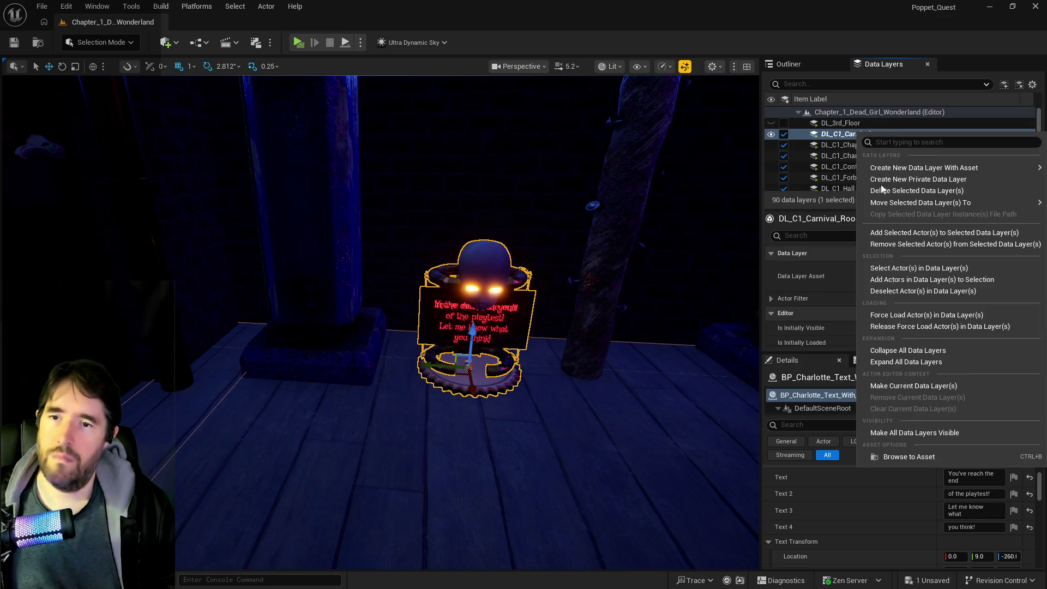
click(873, 241)
click(15, 42)
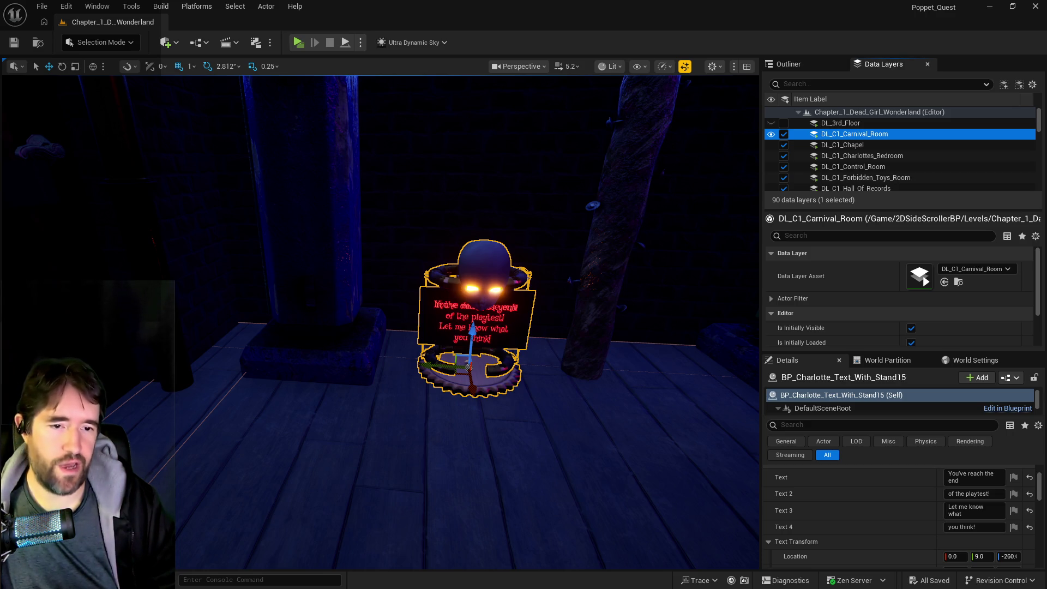
key(super+shift+Left)
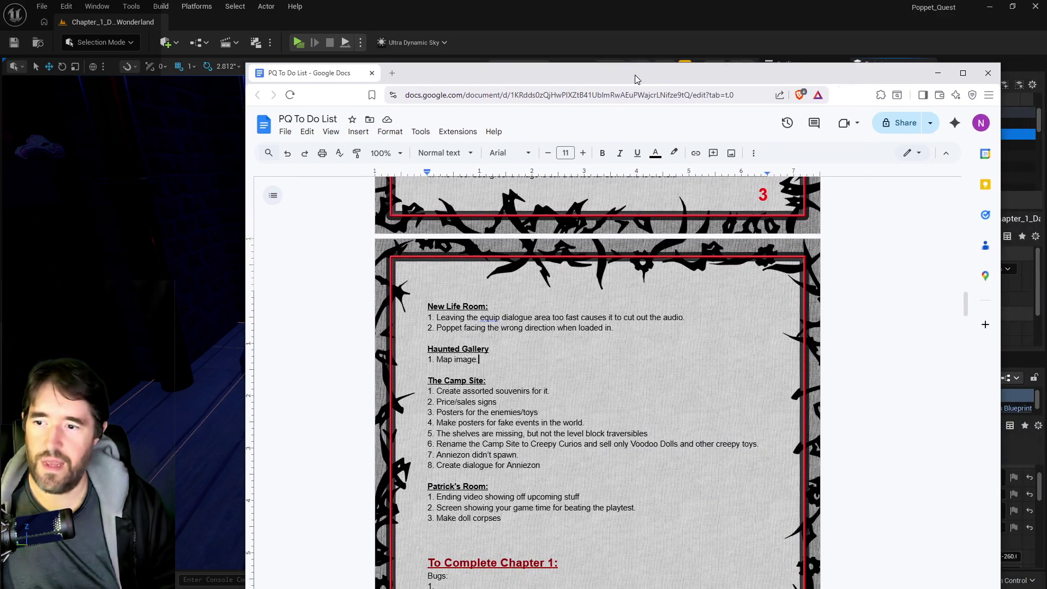
Move the Patrick's Room section up to sit below Safari Room, above Chapel.
scroll(595, 382, down, 2)
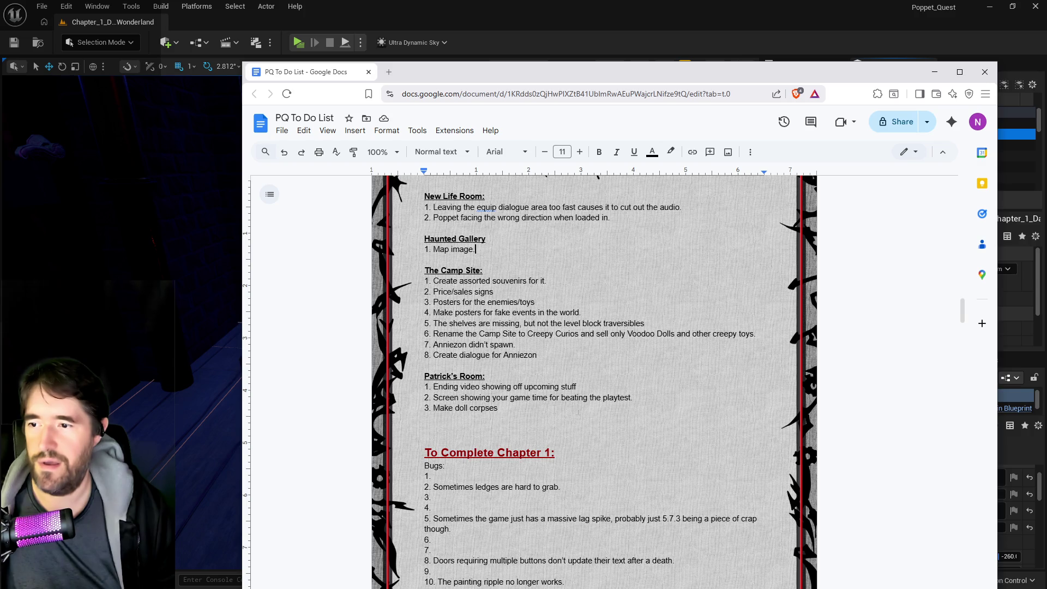
click(635, 398)
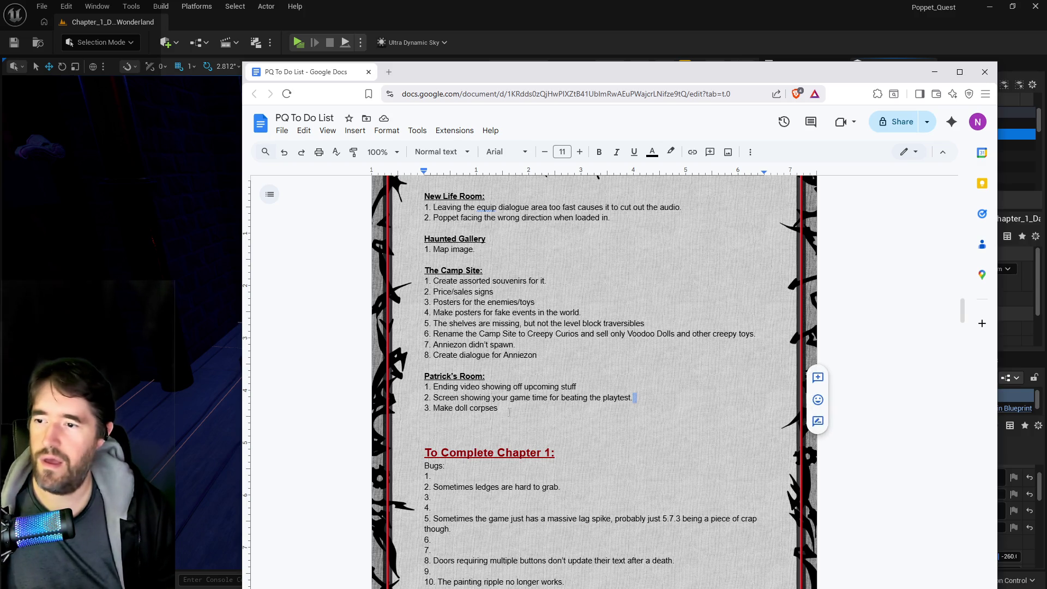
drag(509, 412, 425, 376)
key(ctrl+c)
key(BackSpace)
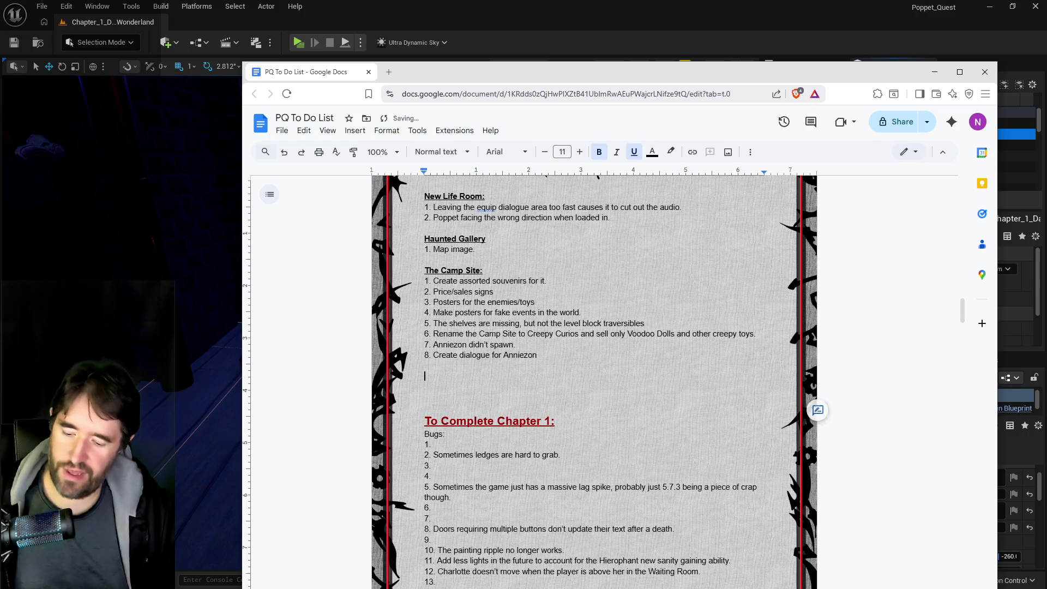
scroll(595, 382, down, 15)
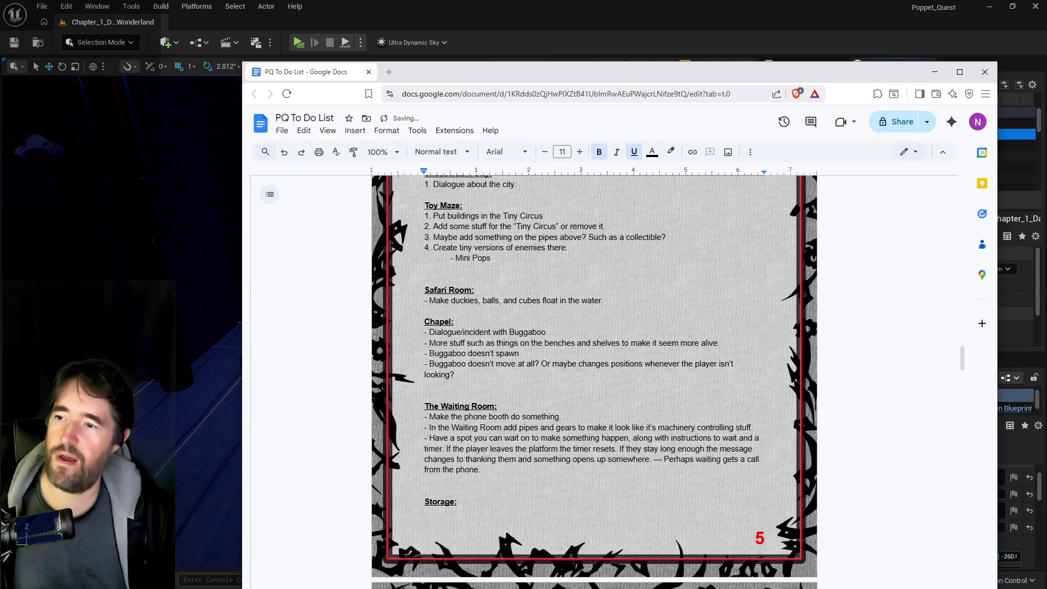
scroll(512, 500, down, 2)
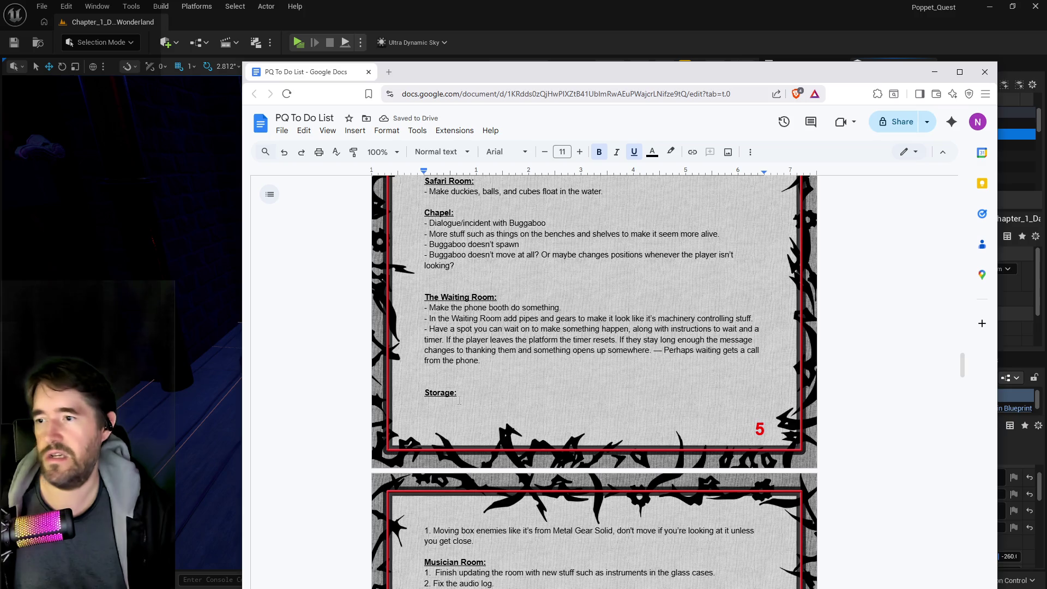
scroll(458, 403, up, 2)
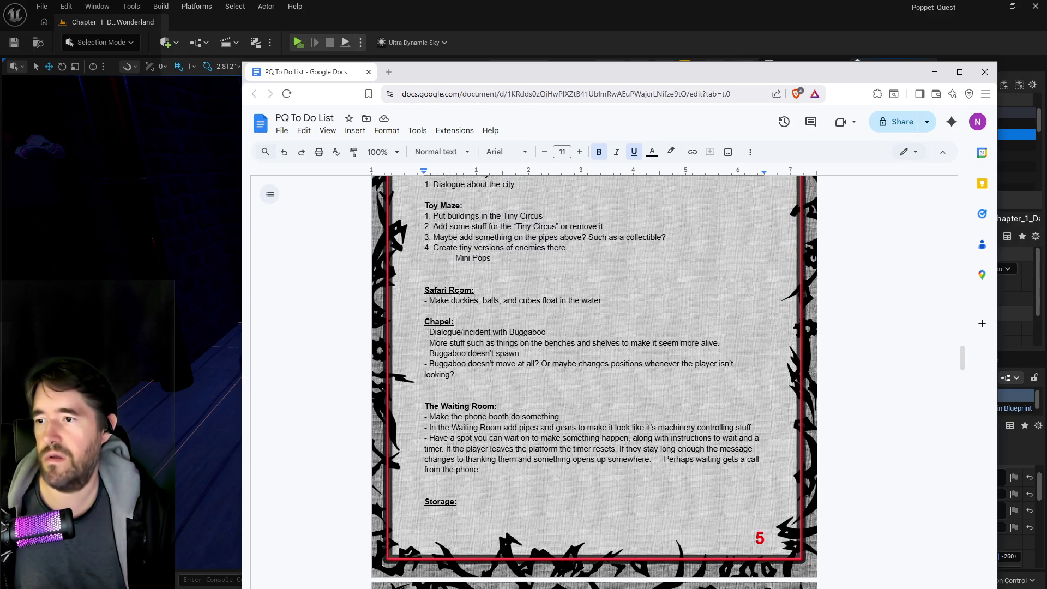
click(653, 310)
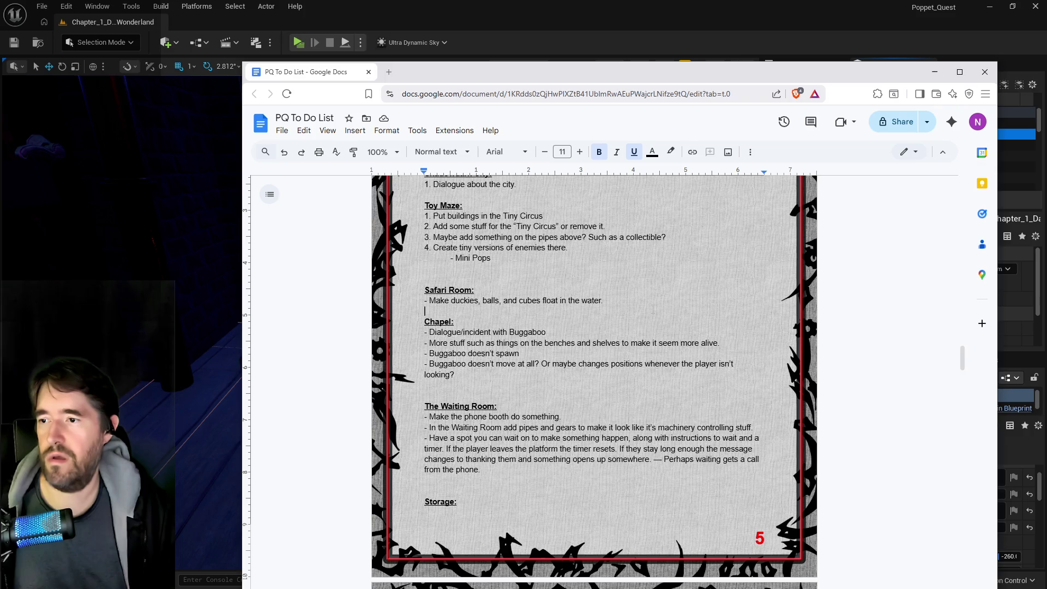
key(Return)
key(Return)
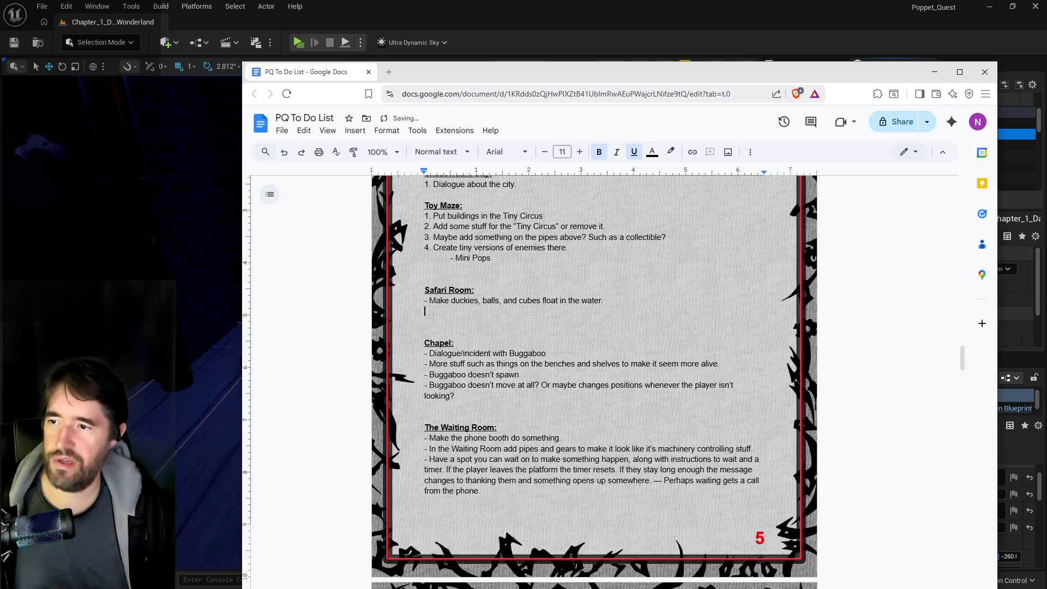
key(ctrl+v)
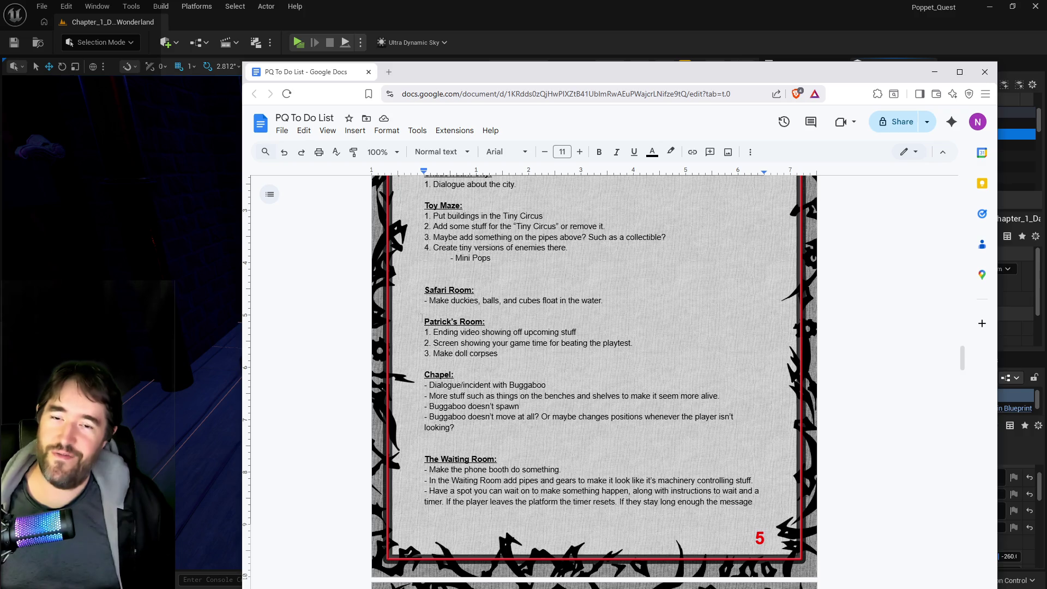
Scroll up to the To Complete The Gameplay Playtest list and select the minor tarot cards item.
scroll(304, 445, up, 10)
scroll(595, 382, up, 4)
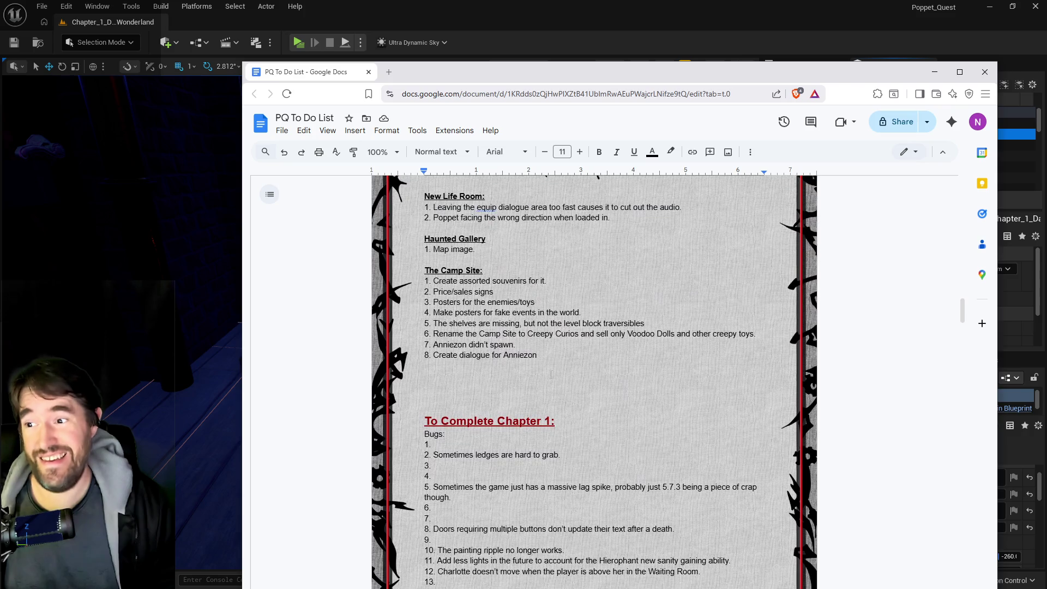
scroll(595, 382, up, 2)
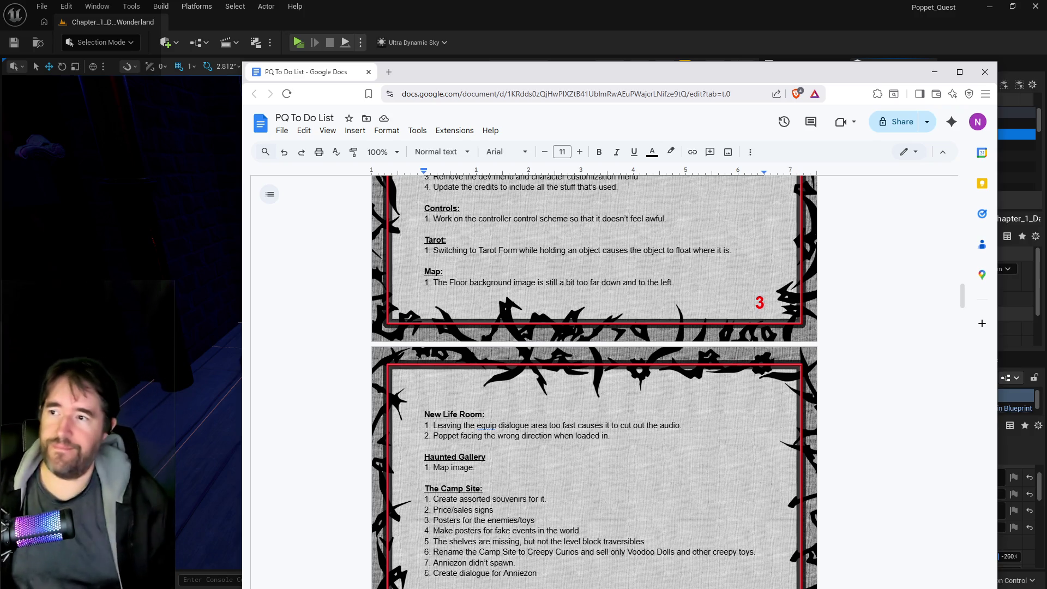
scroll(595, 382, up, 3)
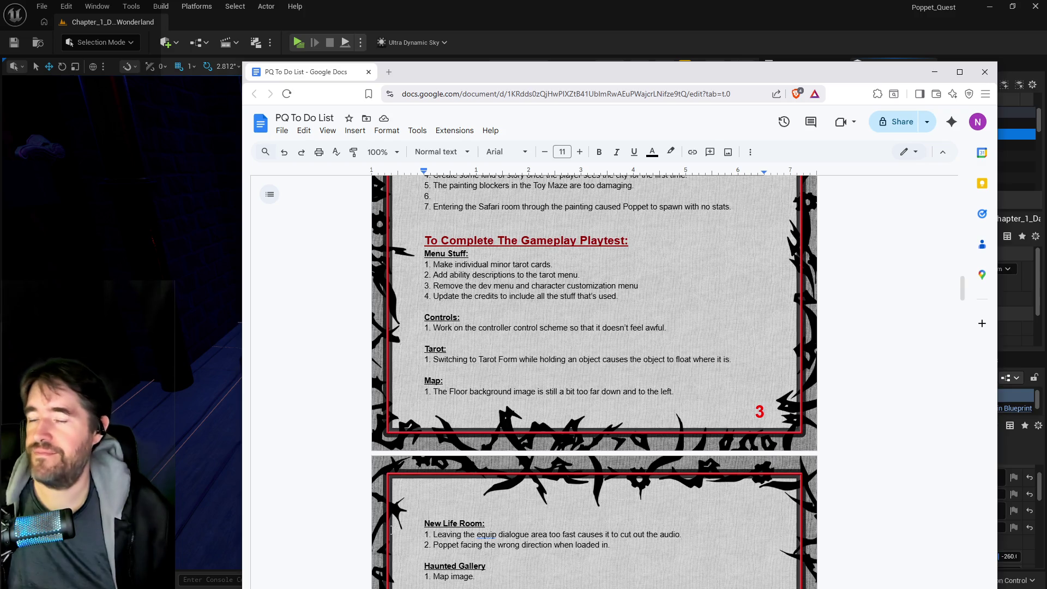
scroll(391, 530, up, 1)
mouse_move(553, 319)
mouse_down()
mouse_move(448, 329)
mouse_move(443, 310)
mouse_move(435, 320)
mouse_up()
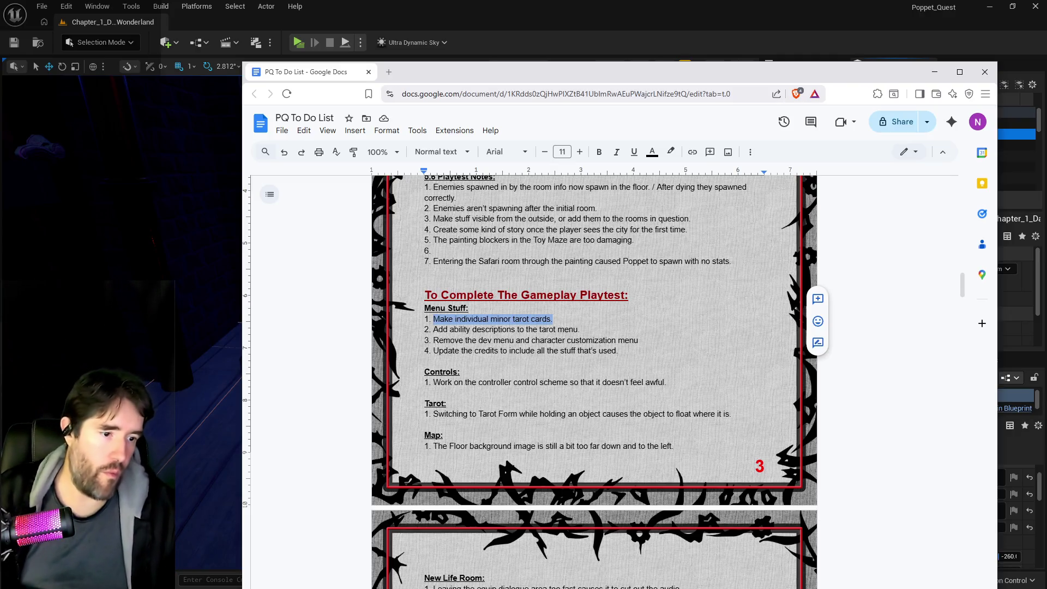
Back in Unreal, bring up the Content Browser as a larger floating panel.
key(alt+Tab)
key(ctrl+space)
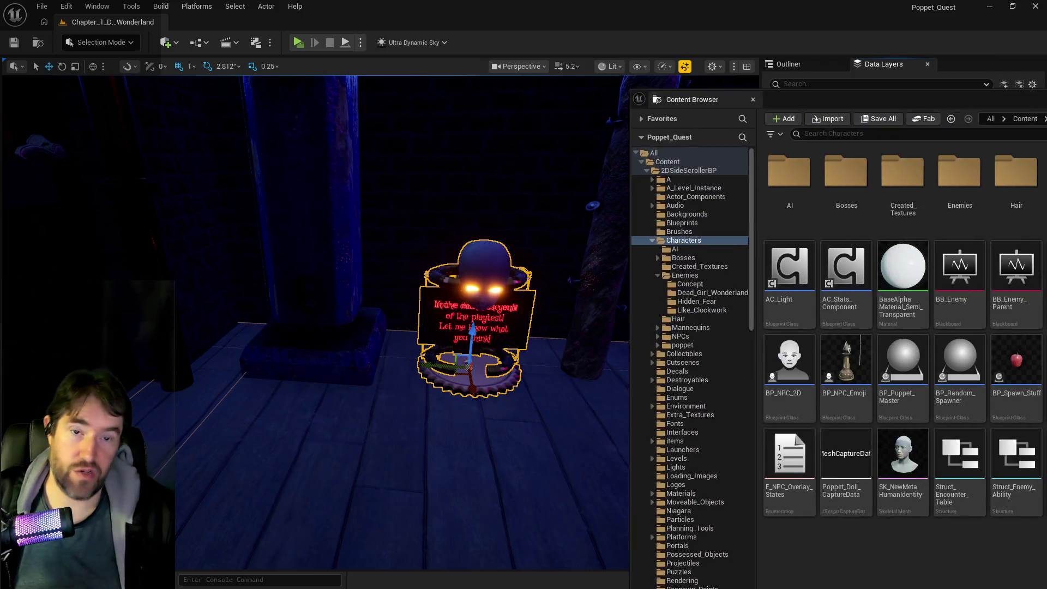
mouse_move(622, 57)
mouse_down()
mouse_move(629, 46)
mouse_move(1010, 316)
mouse_up()
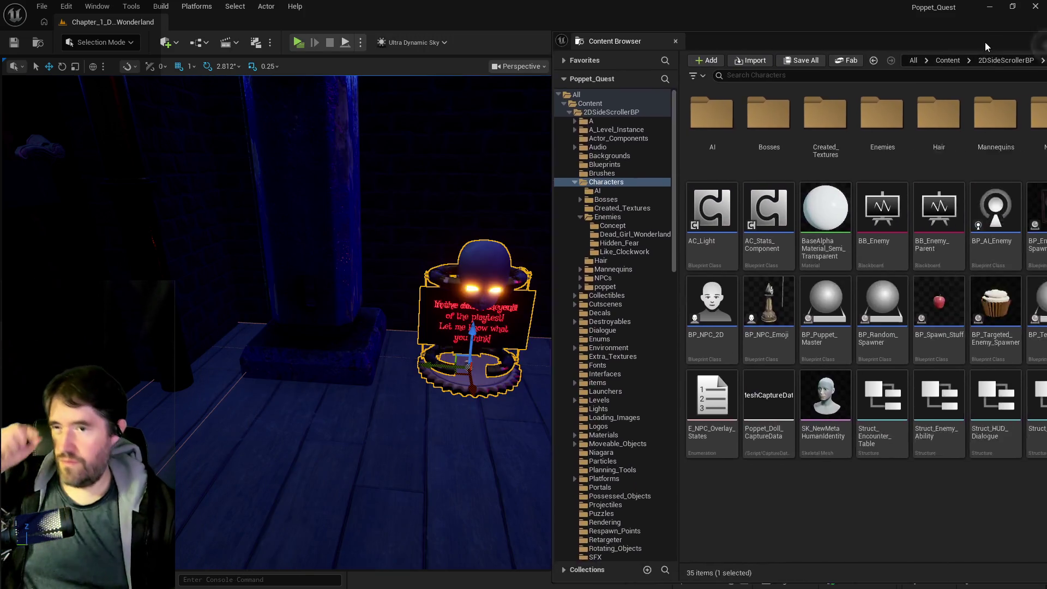
drag(985, 41, 775, 43)
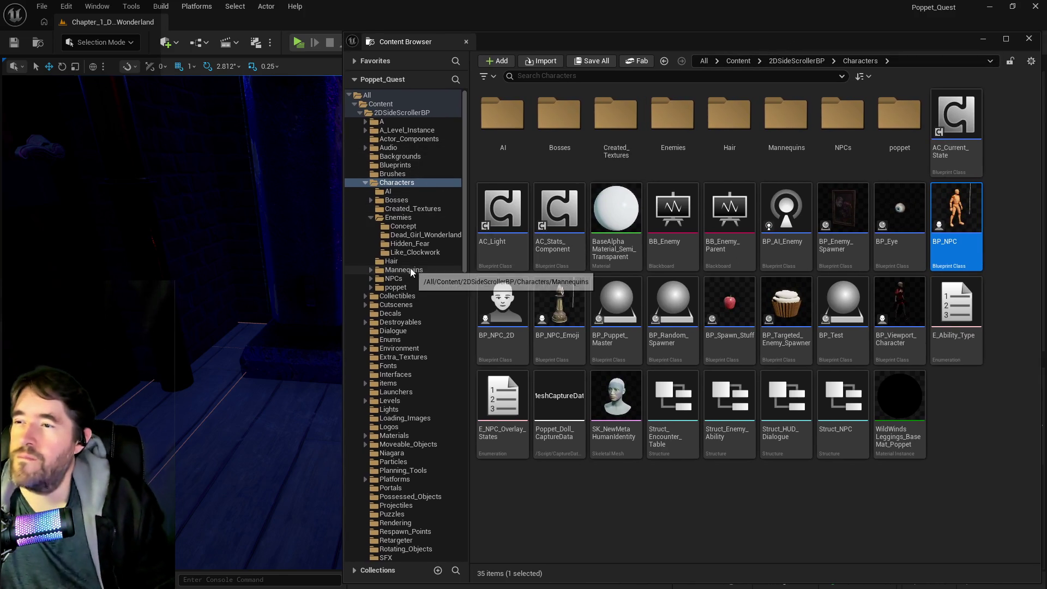
Browse to Characters > poppet > Input and open IMC_Poppet.
scroll(363, 349, down, 1)
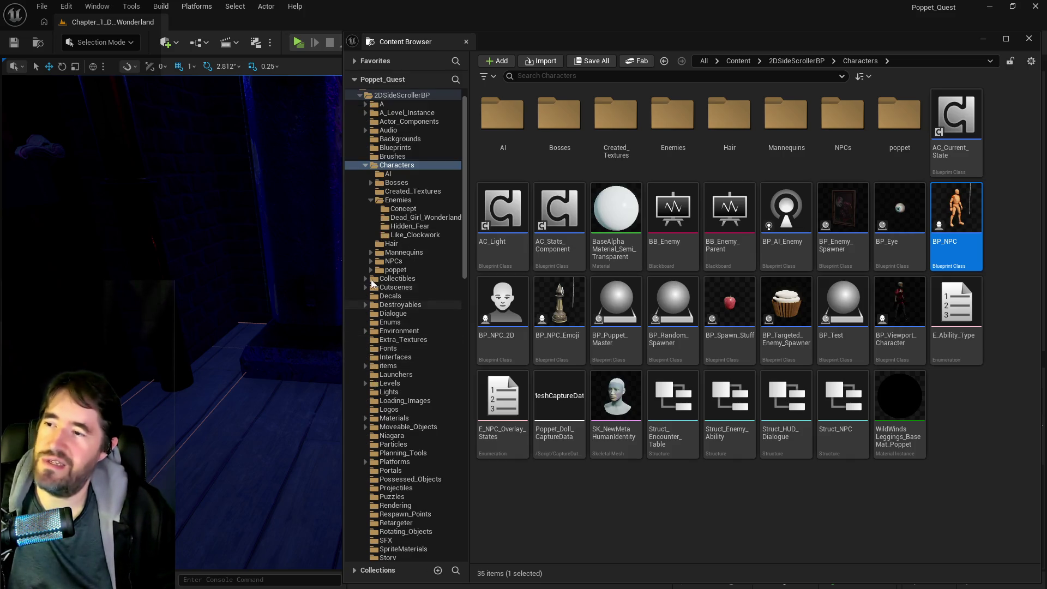
click(371, 270)
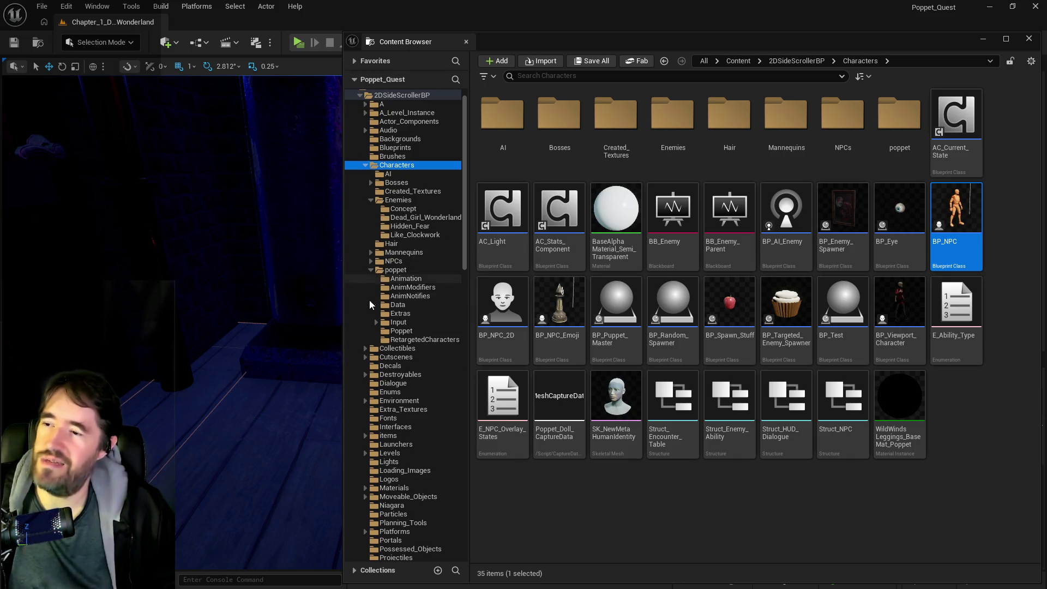
click(384, 305)
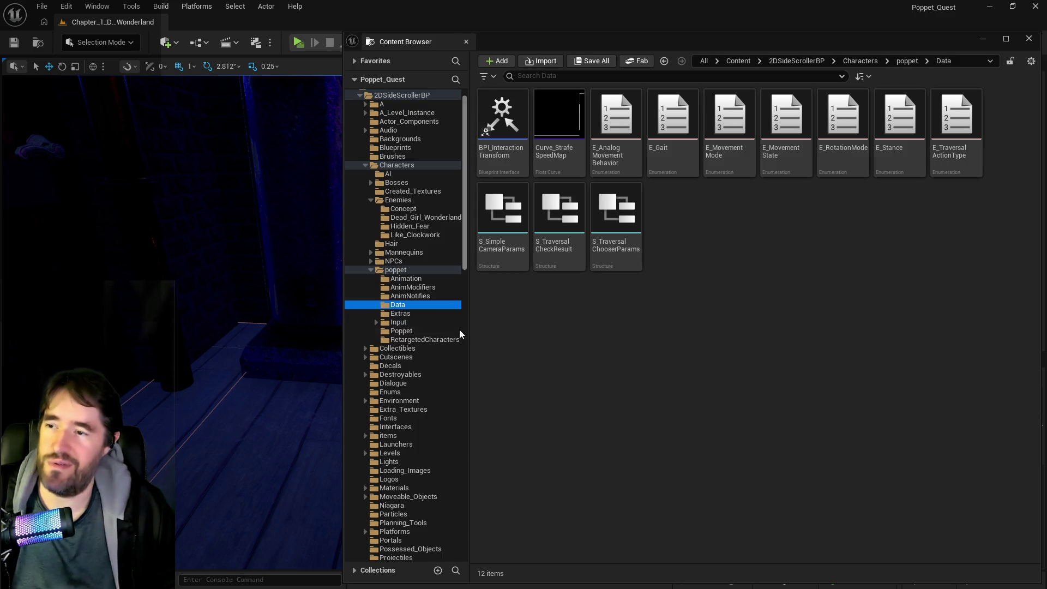
click(404, 322)
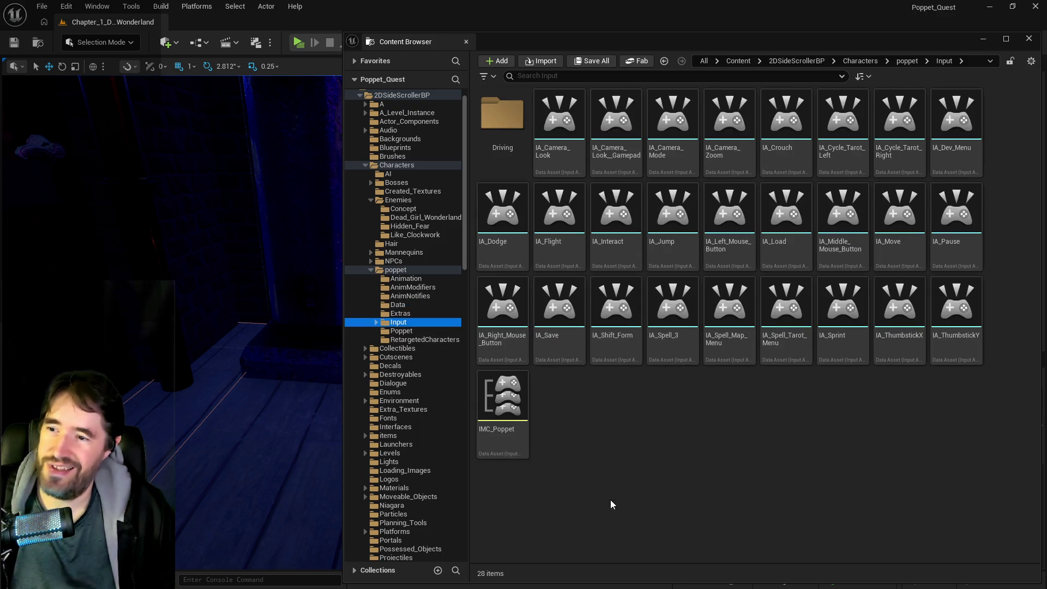
click(502, 414)
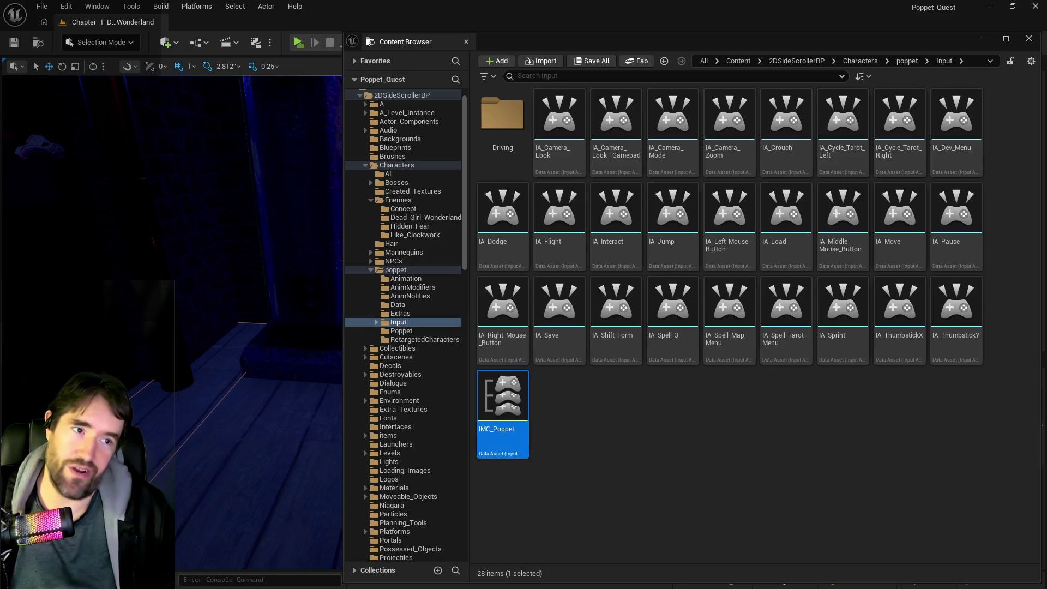
key(Return)
Expand IMC_Poppet's Mappings list and the IA_Right_Mouse_Button key bindings.
click(7, 111)
click(17, 125)
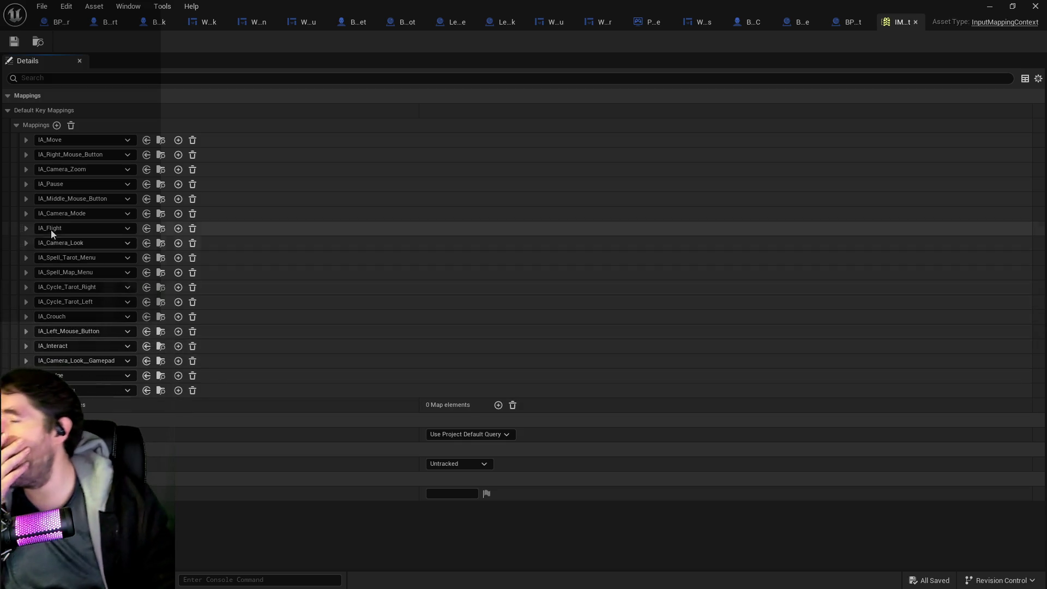
click(26, 154)
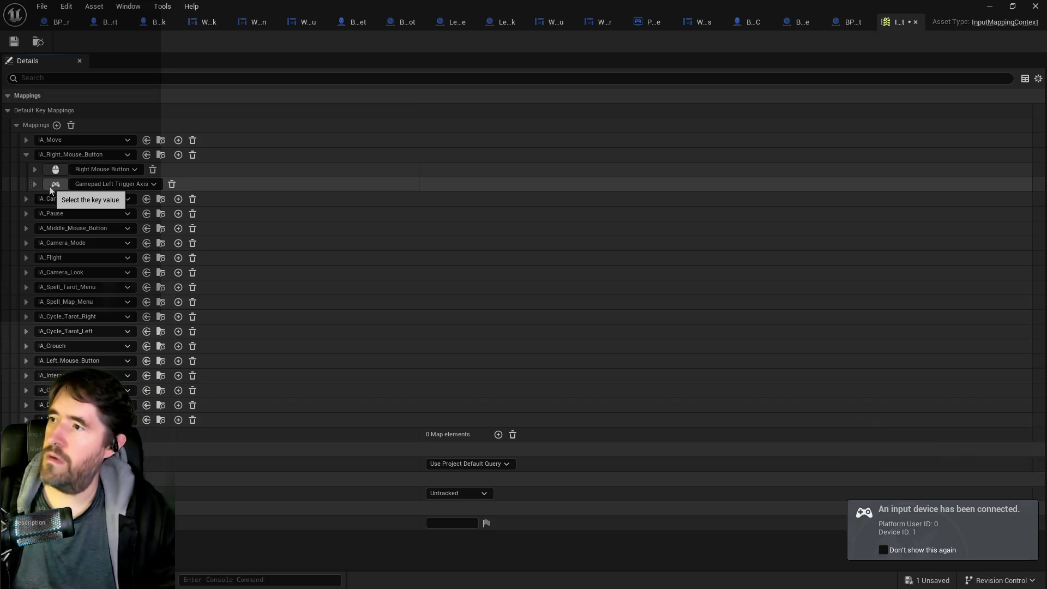
Set IA_Camera_Zoom's gamepad keys to D-pad Up and D-pad Down, undoing mistaken captures.
click(25, 199)
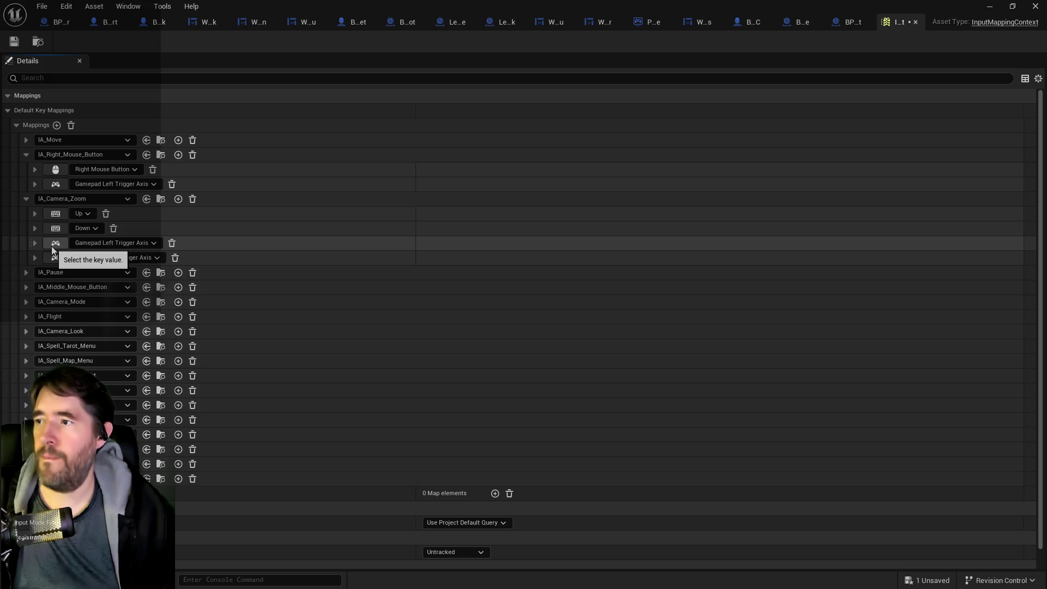
click(53, 250)
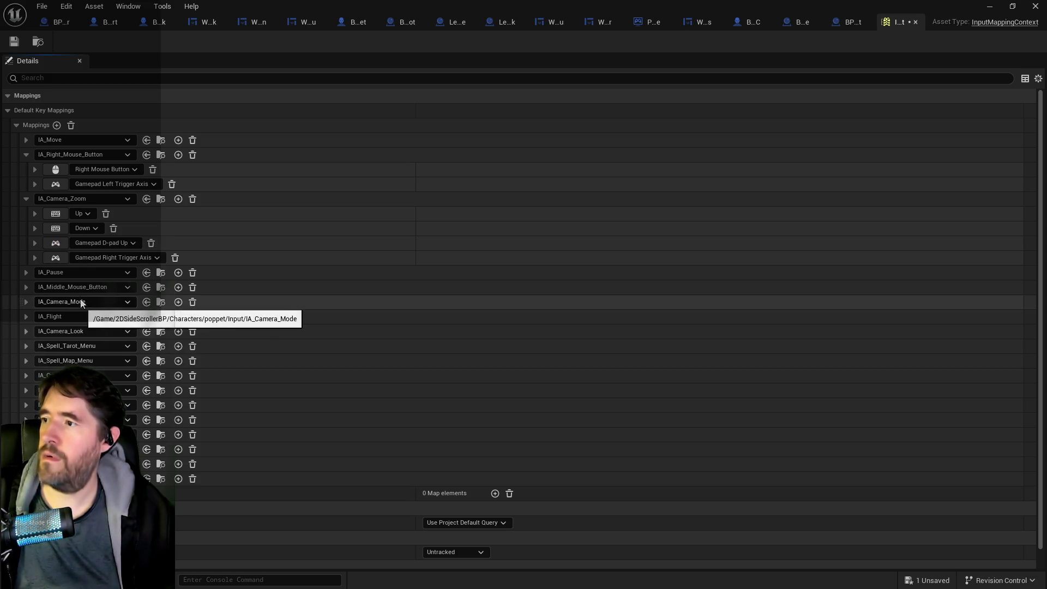
click(55, 259)
key(Down)
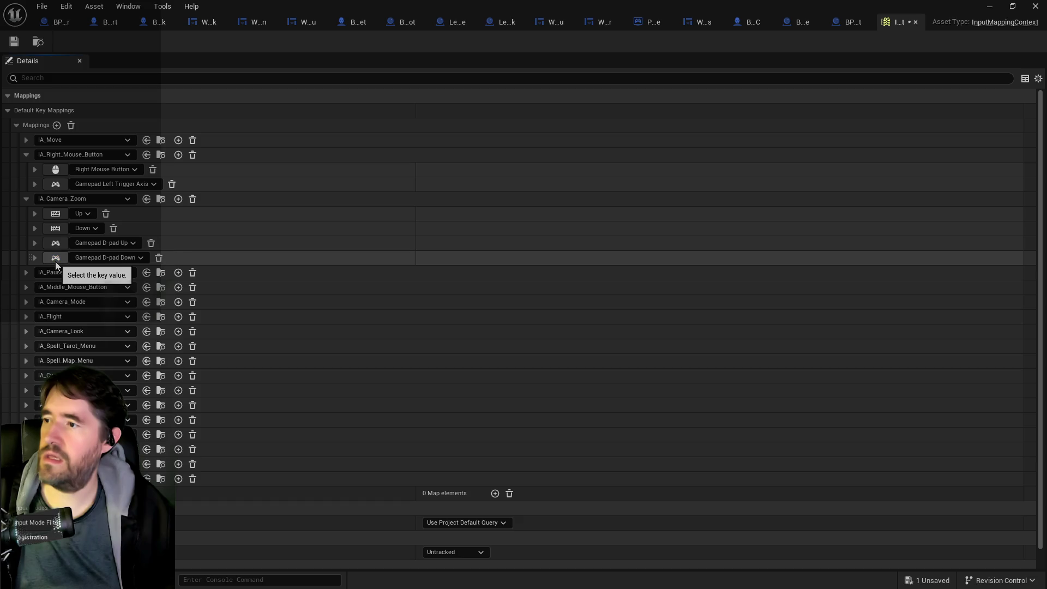
click(66, 6)
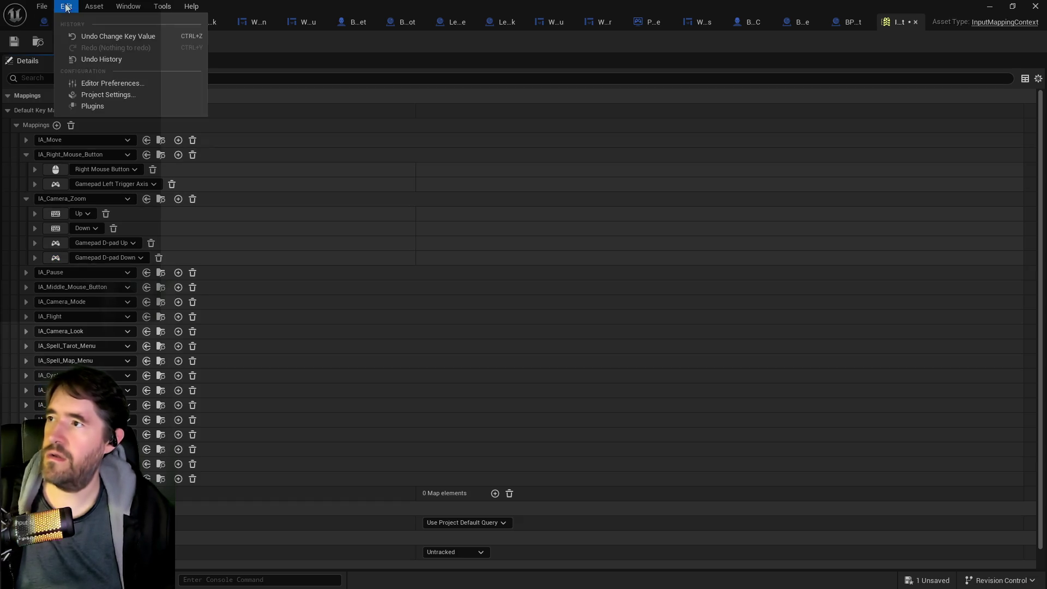
click(80, 36)
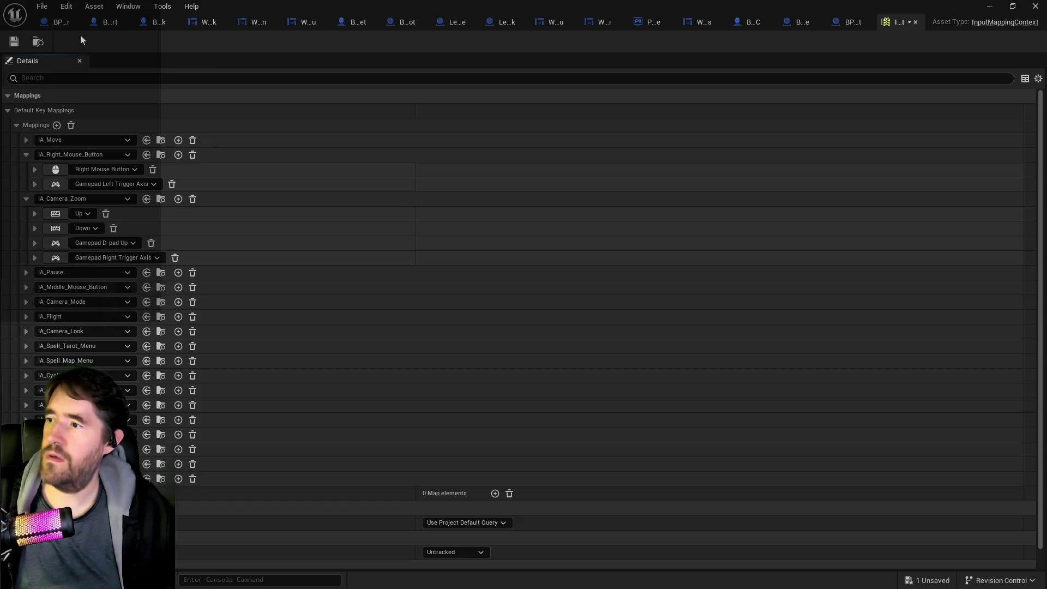
click(55, 247)
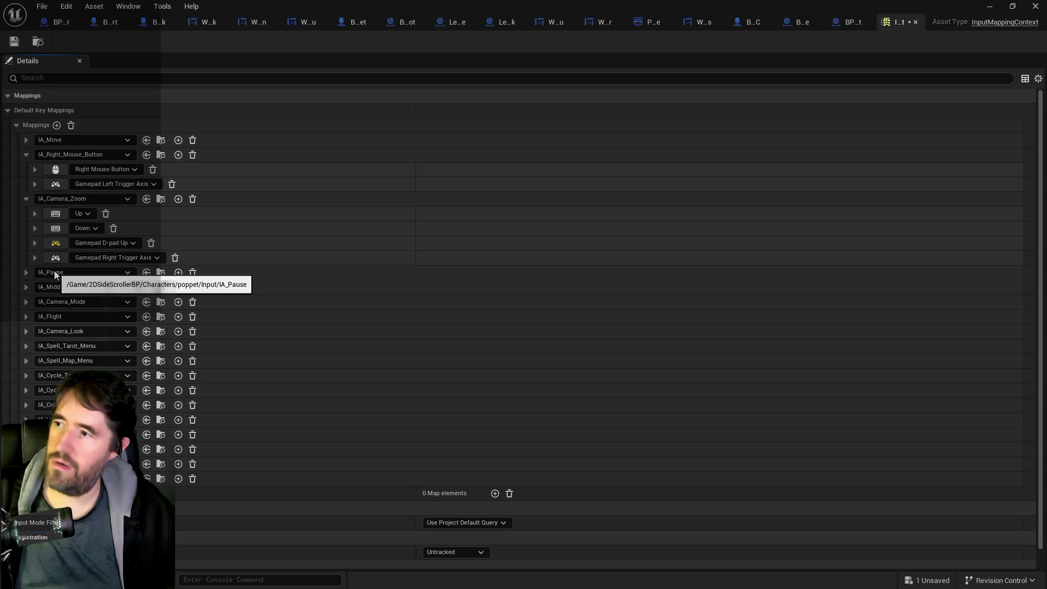
click(54, 271)
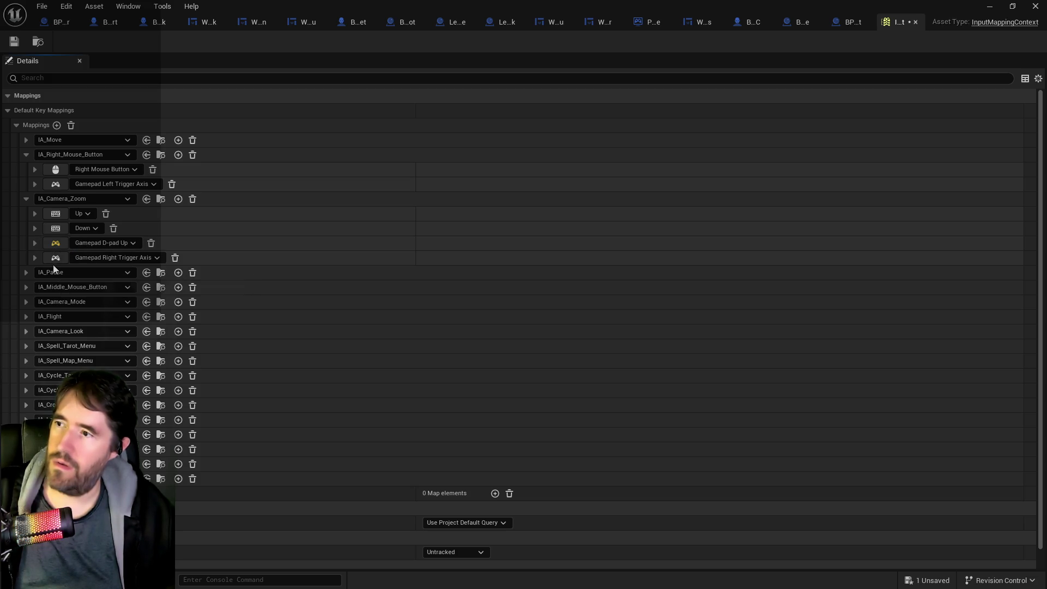
click(51, 260)
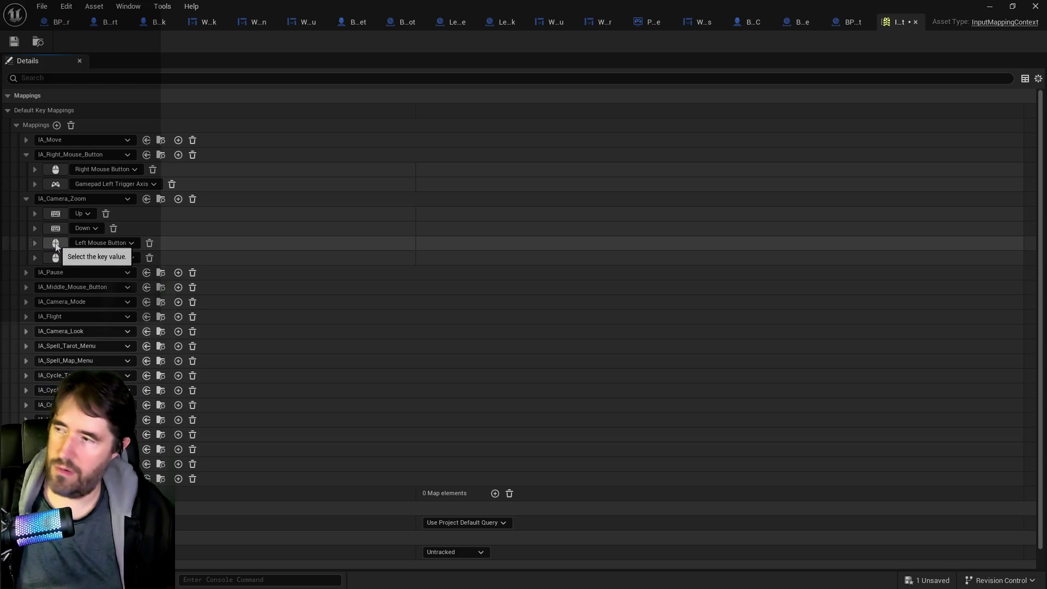
key(ctrl+z)
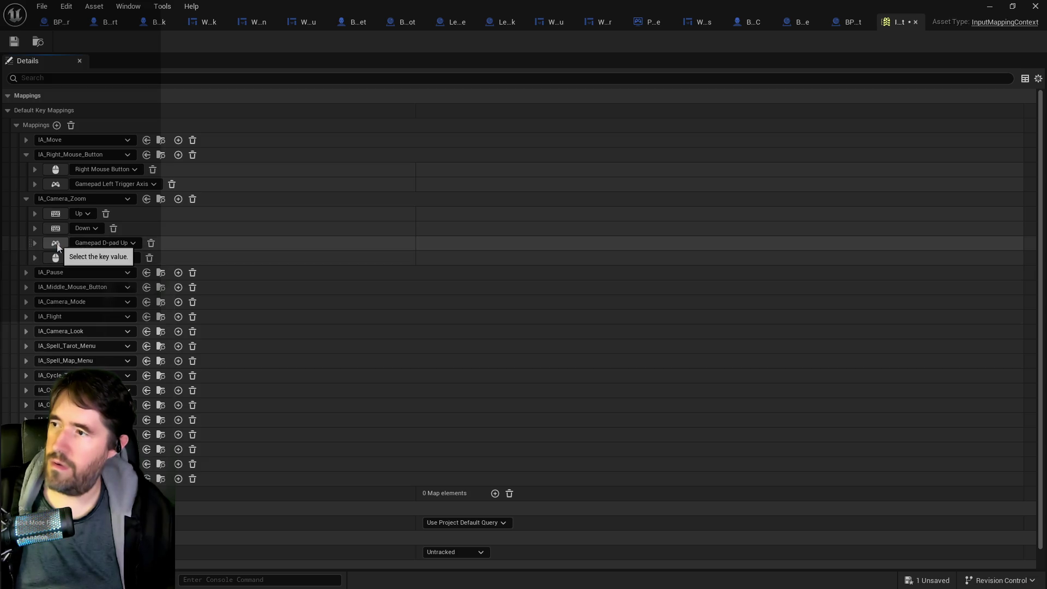
key(ctrl+z)
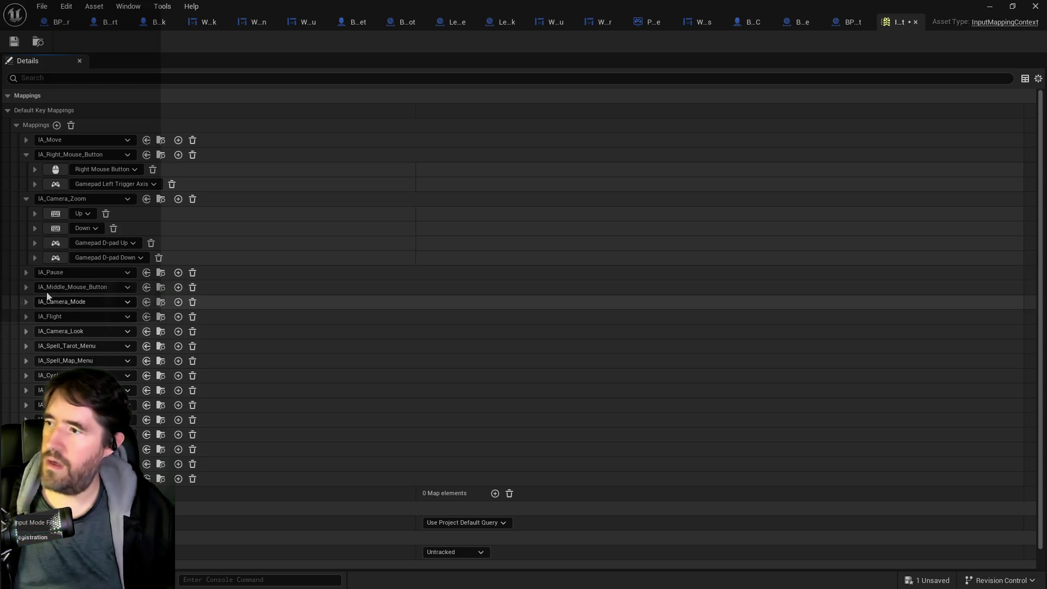
click(25, 273)
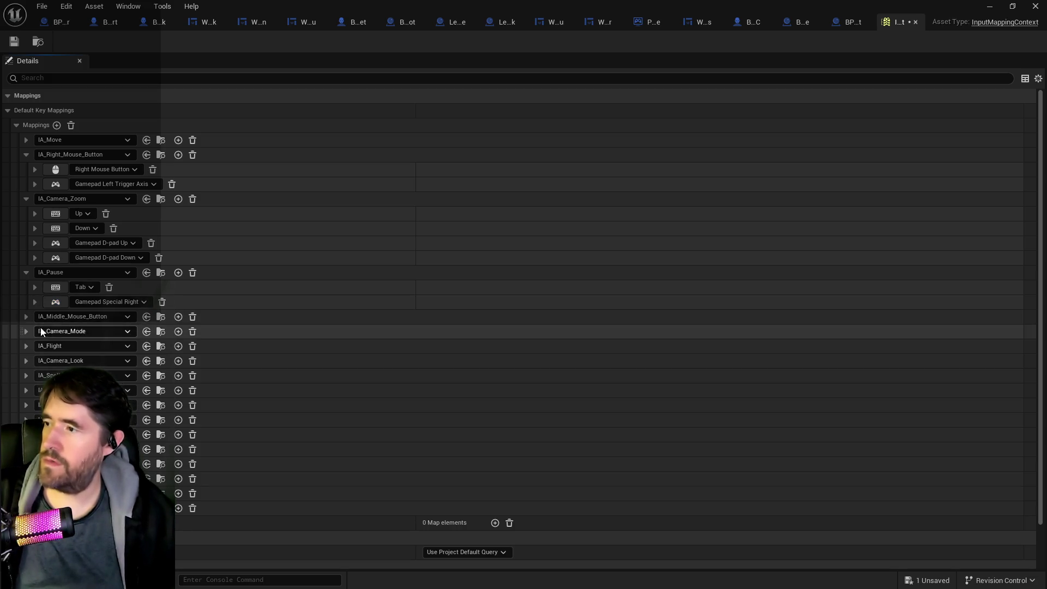
Change IA_Middle_Mouse_Button's gamepad key to Gamepad Left Thumbstick Button.
click(26, 317)
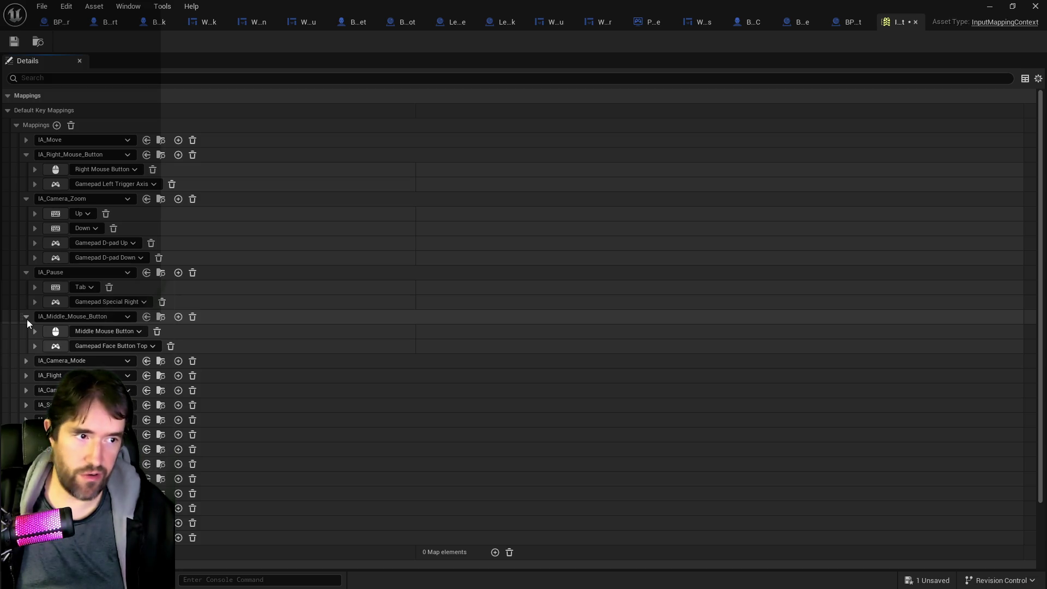
click(60, 346)
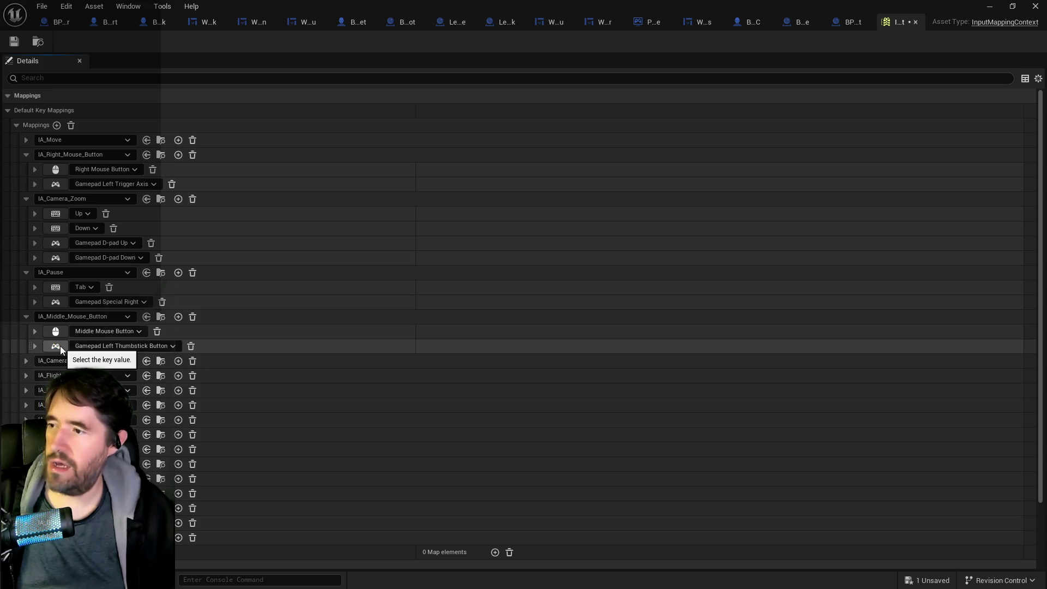
click(24, 375)
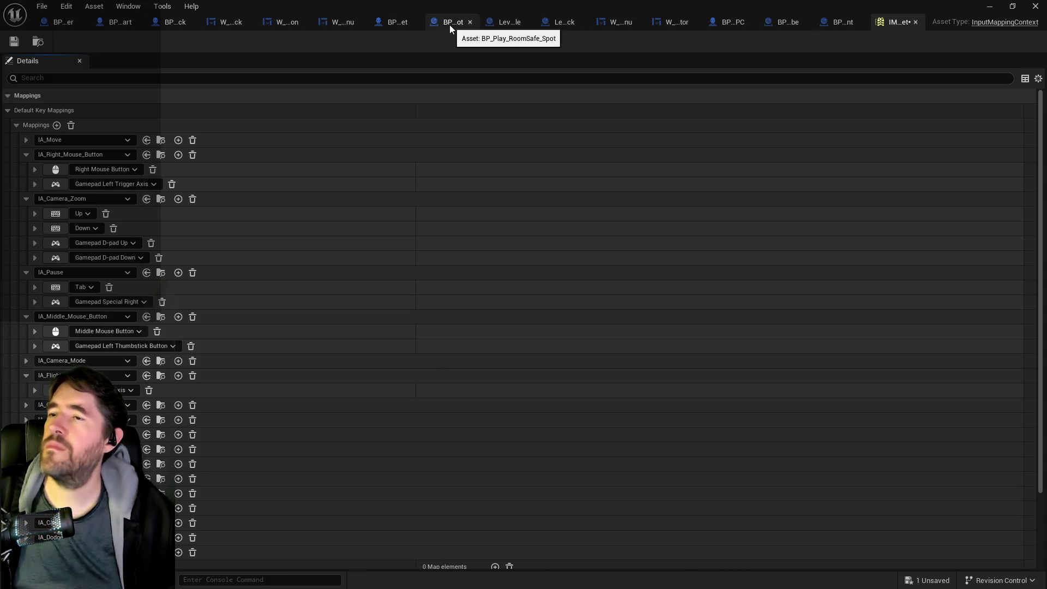
Close the BP_Play_RoomSafe_Spot and LevelBlock_Traversable editor tabs and switch to BP_Poppet's graph.
click(470, 24)
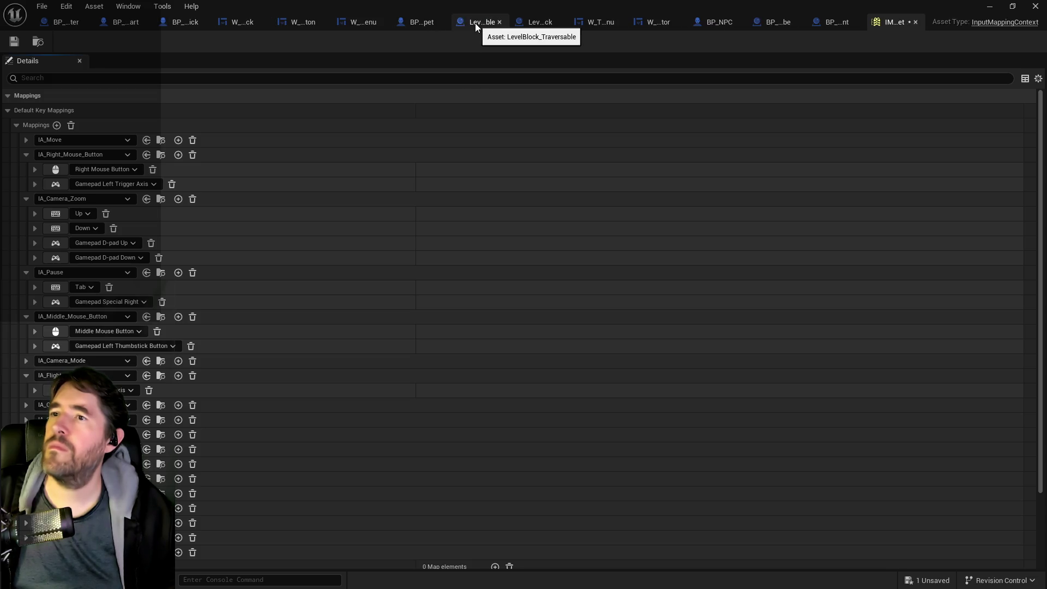
click(499, 22)
click(534, 22)
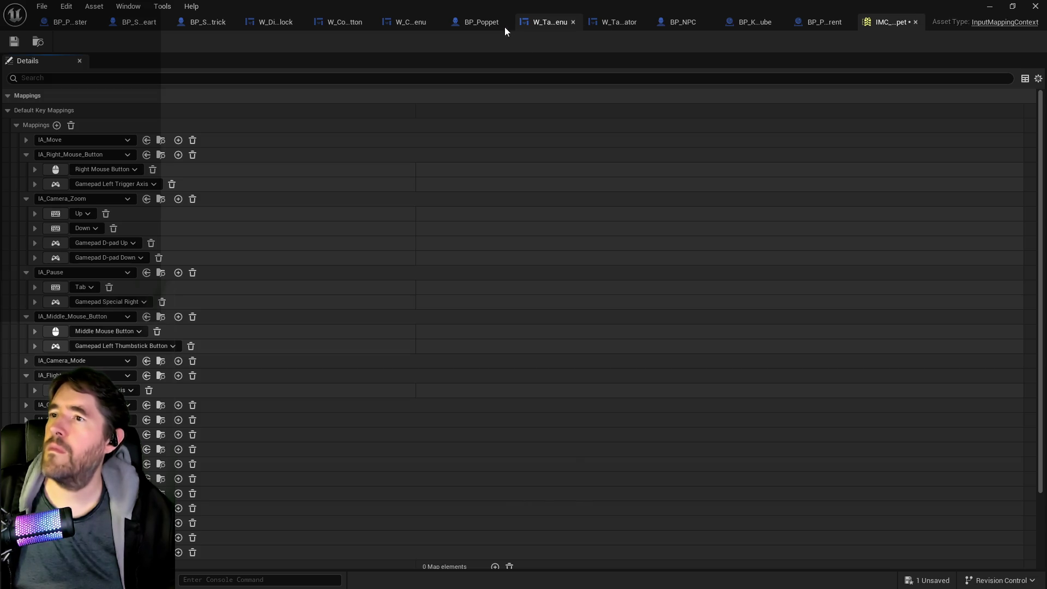
click(475, 22)
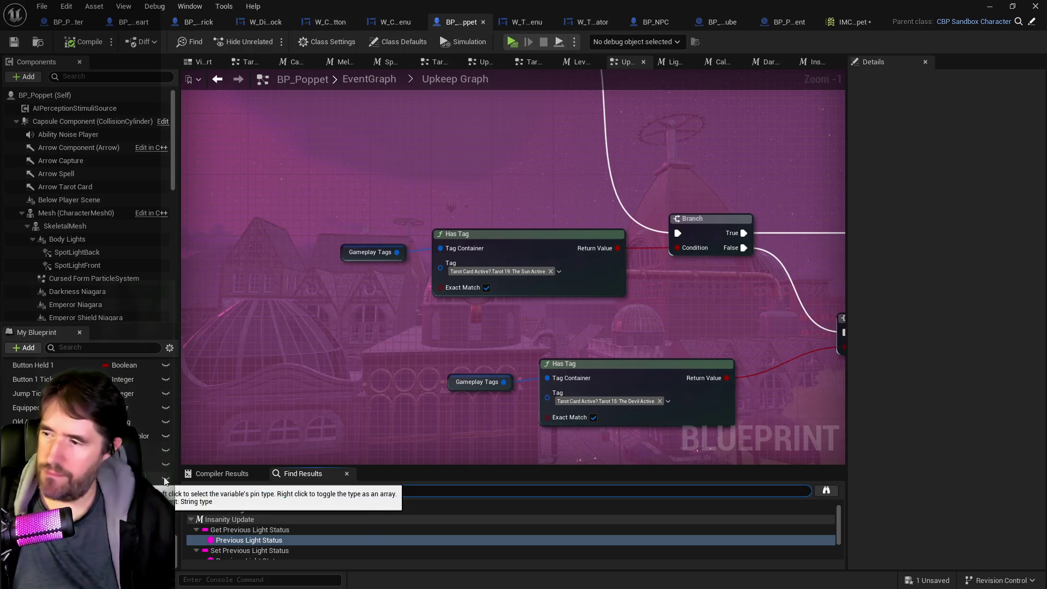
Search BP_Poppet for 'flight' and jump to the EnhancedInputAction IA_Flight event.
text(flight)
key(Return)
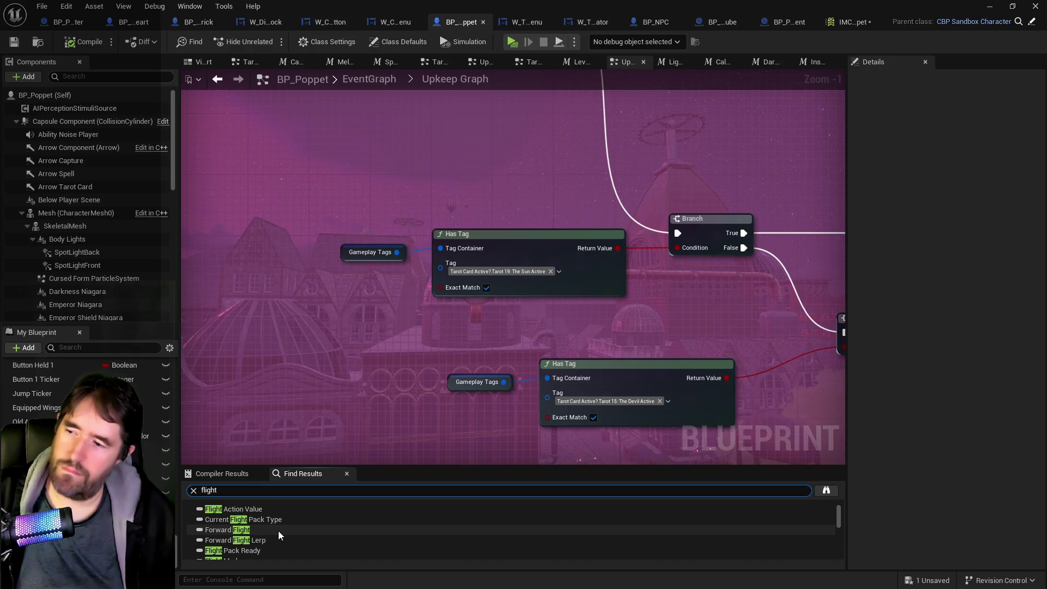
scroll(278, 531, down, 2)
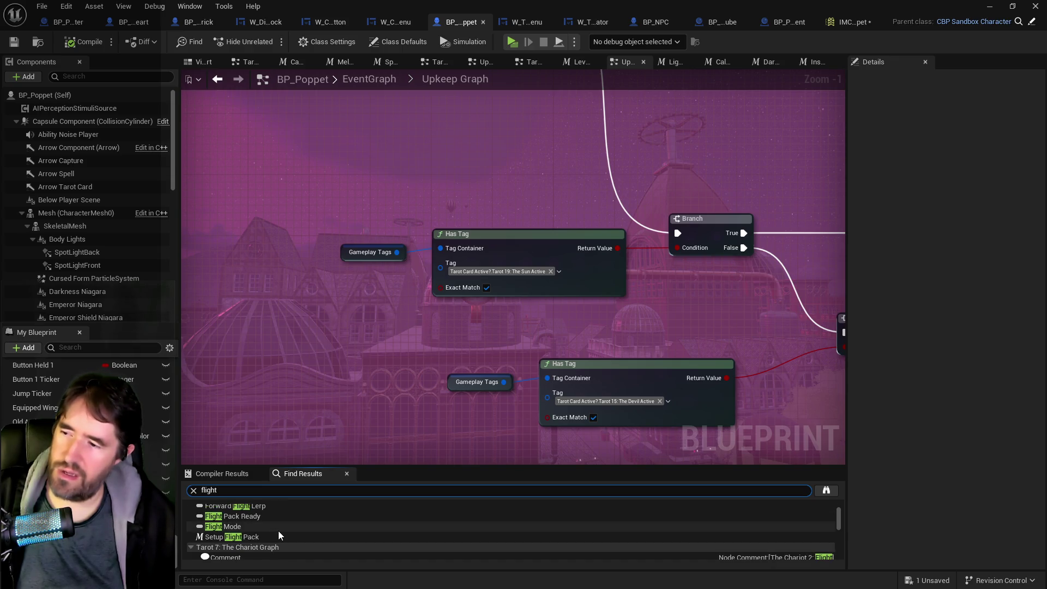
scroll(278, 531, down, 3)
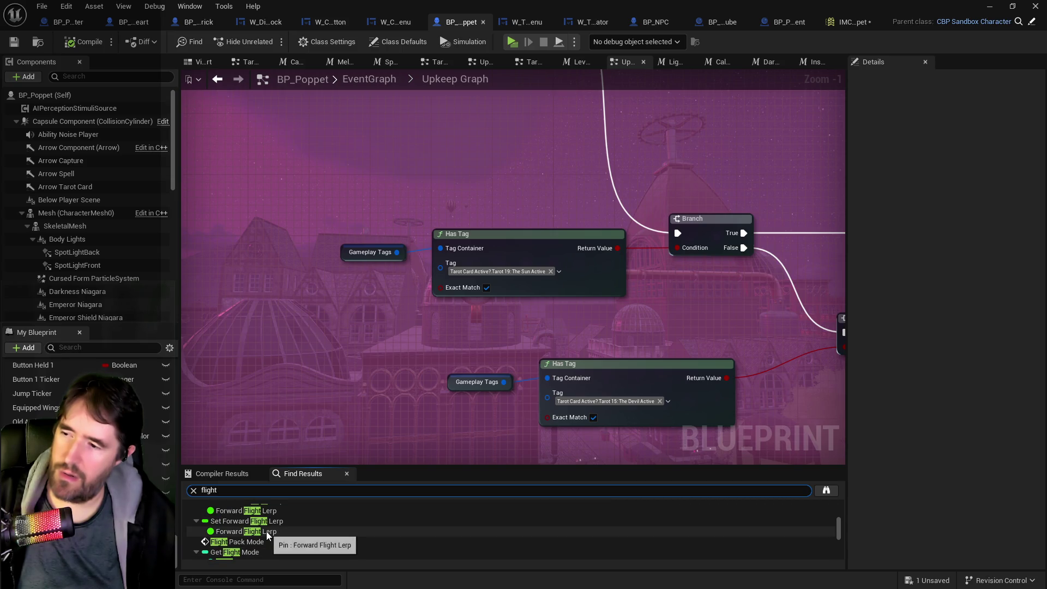
scroll(266, 531, down, 3)
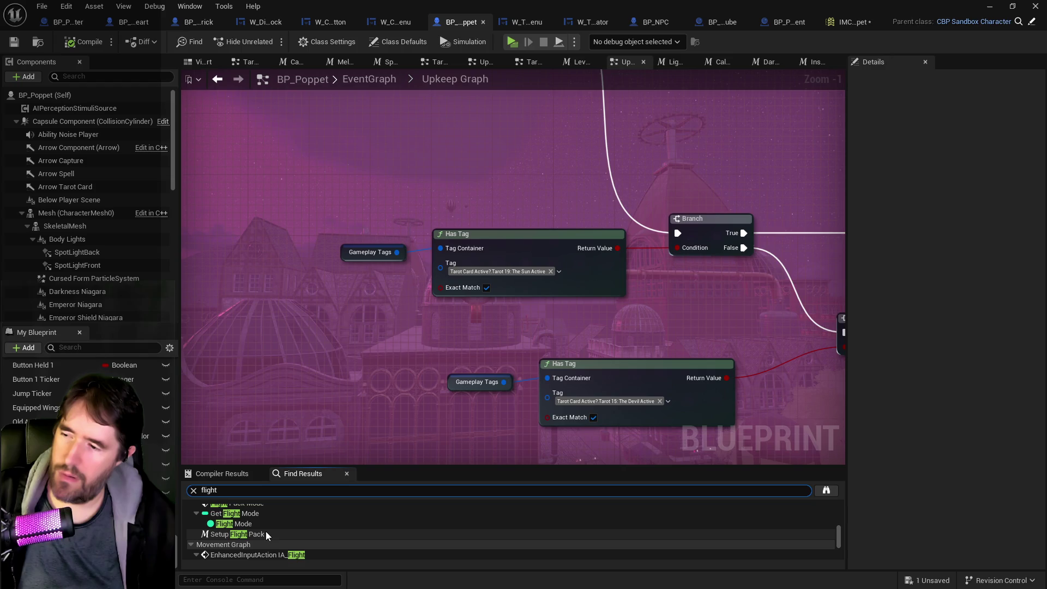
scroll(267, 531, down, 1)
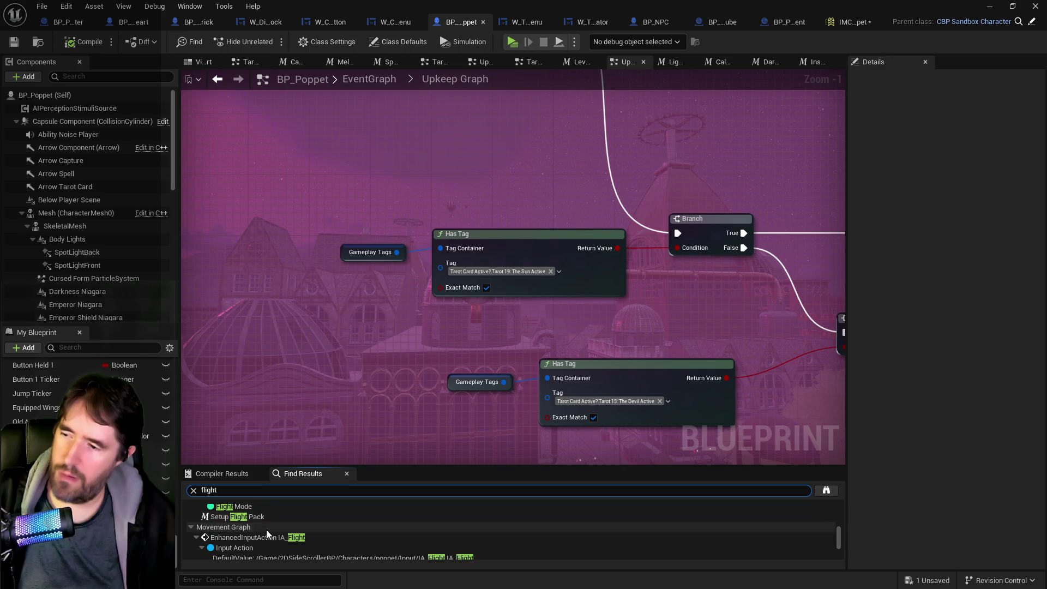
double_click(265, 536)
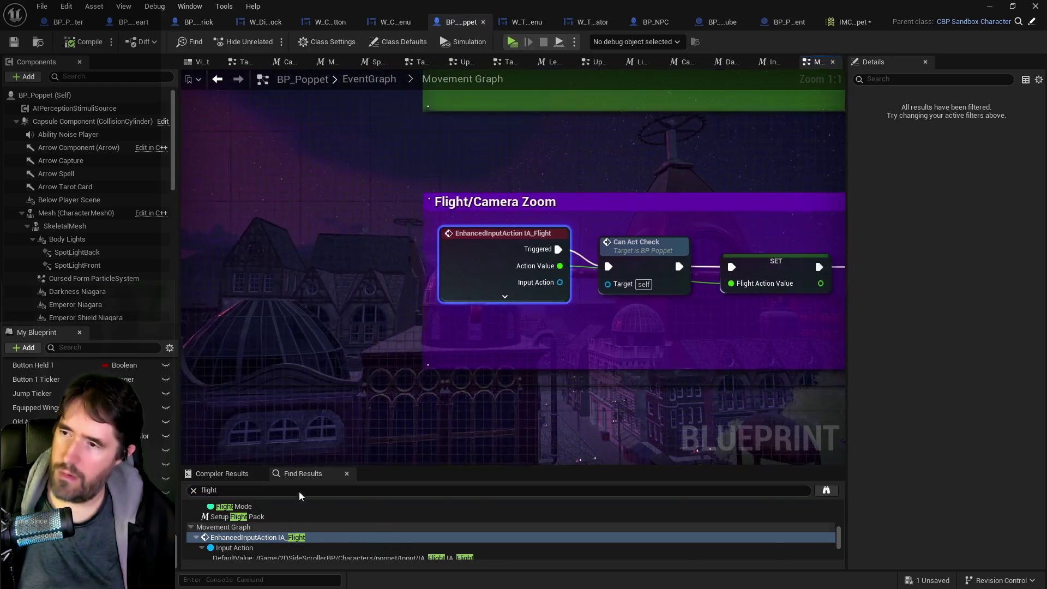
Pan and zoom around the Flight/Camera Zoom comment to inspect its zoom clamp logic.
scroll(531, 359, down, 4)
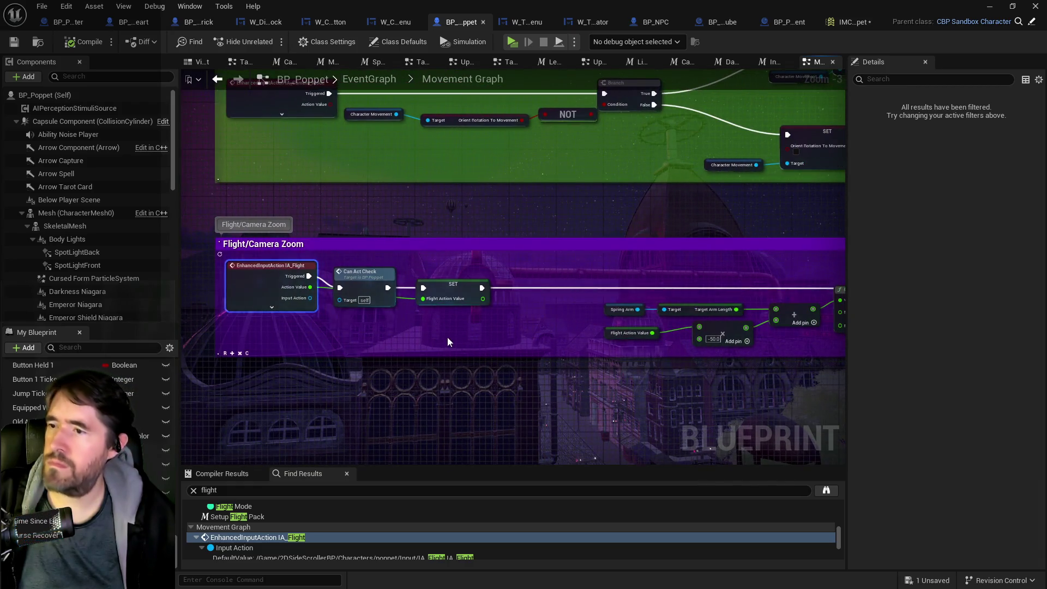
drag(445, 337, 181, 333)
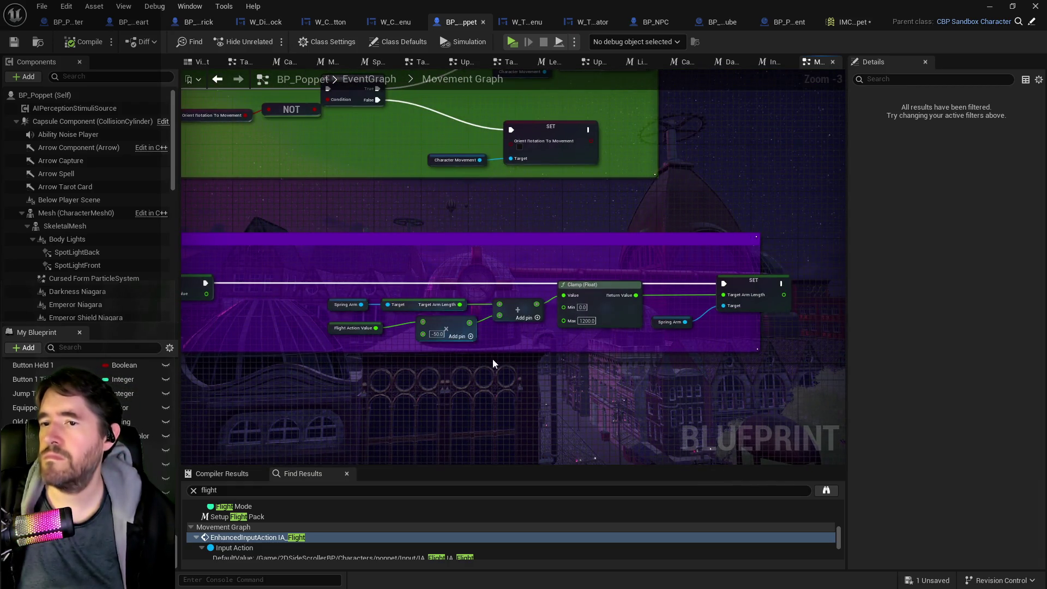
mouse_move(550, 354)
mouse_down()
mouse_move(900, 343)
mouse_move(846, 339)
mouse_up()
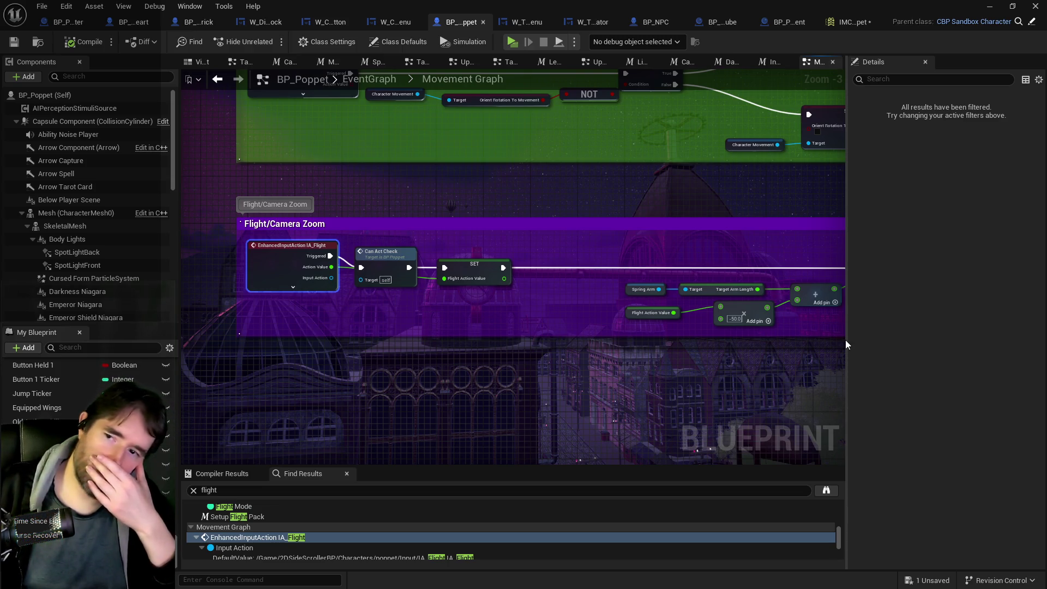
scroll(782, 173, down, 2)
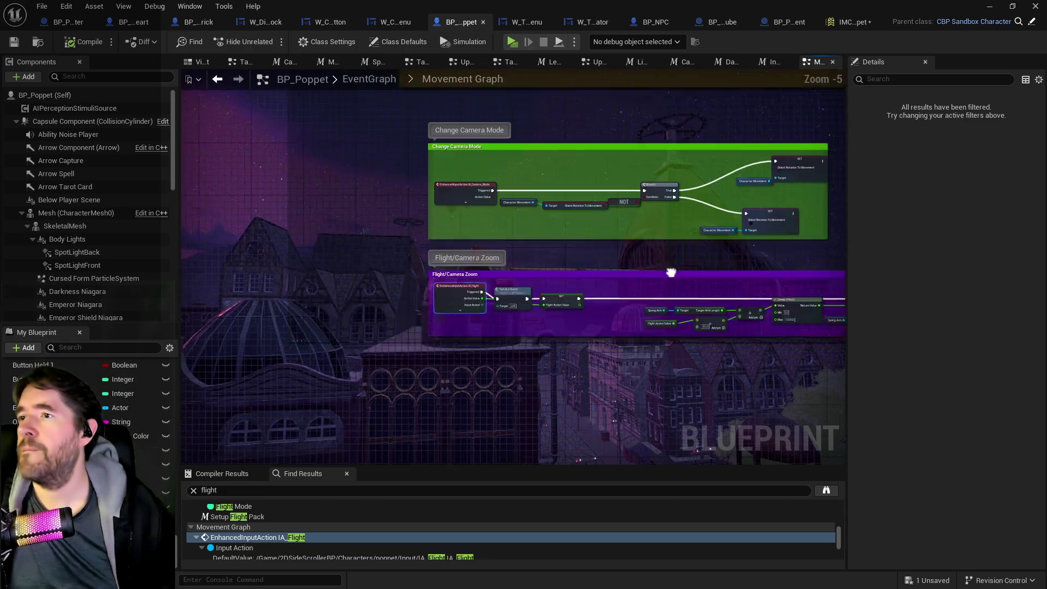
scroll(631, 307, up, 1)
mouse_move(479, 238)
mouse_down()
mouse_move(448, 394)
mouse_move(458, 470)
mouse_move(382, 338)
mouse_move(372, 261)
mouse_up()
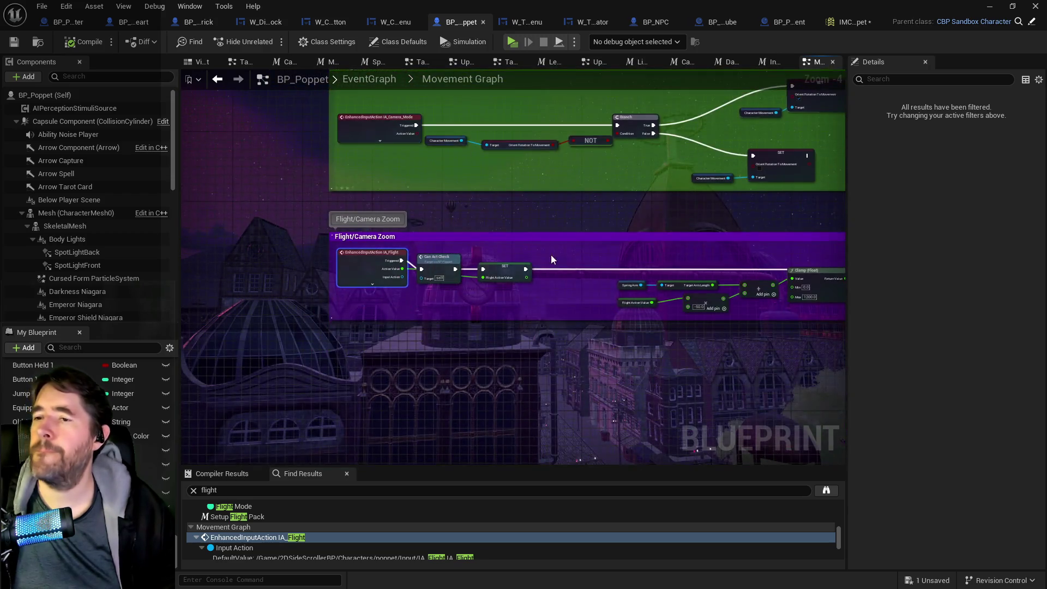
scroll(371, 261, up, 1)
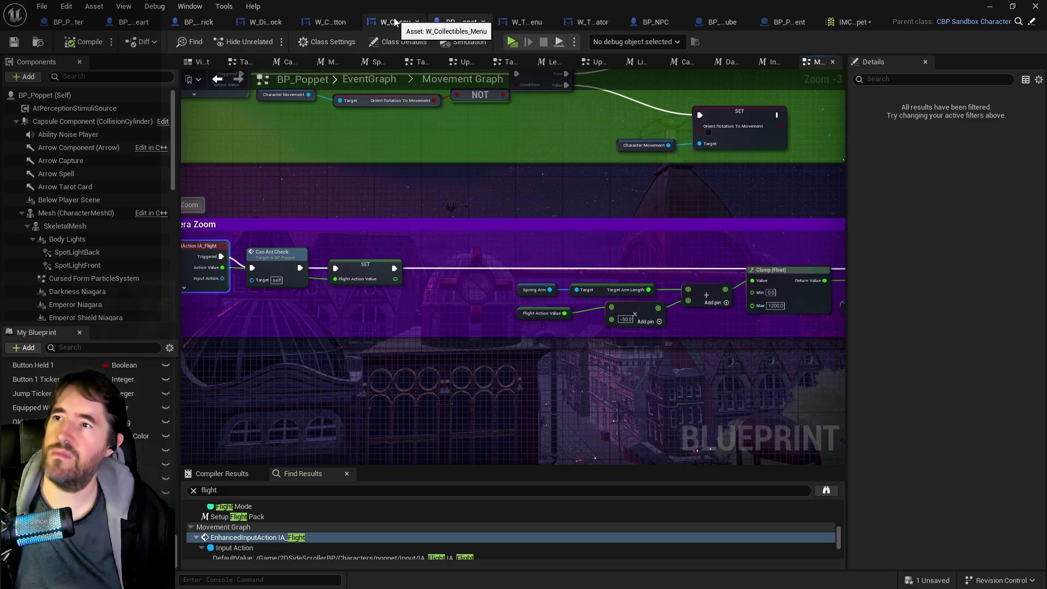
Back in IMC_Poppet, expand camera and lower action rows to check their key bindings.
click(852, 23)
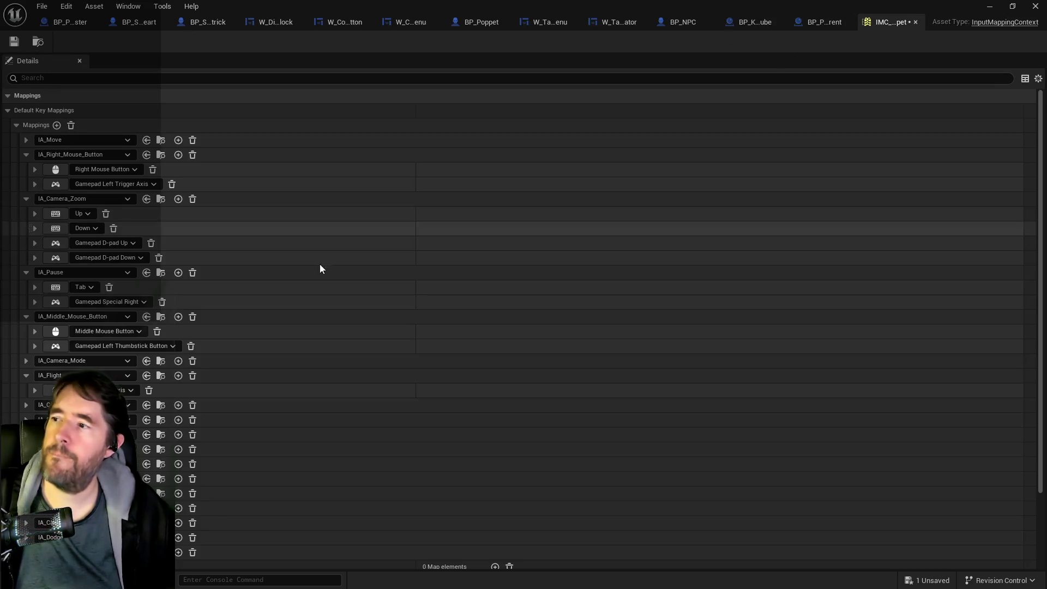
click(28, 404)
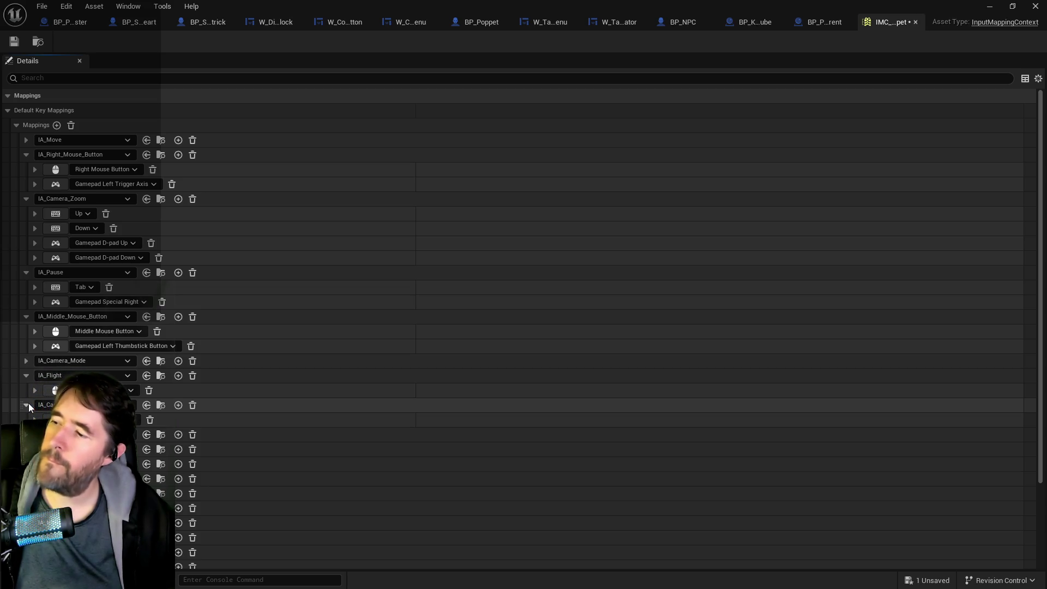
click(28, 404)
click(26, 522)
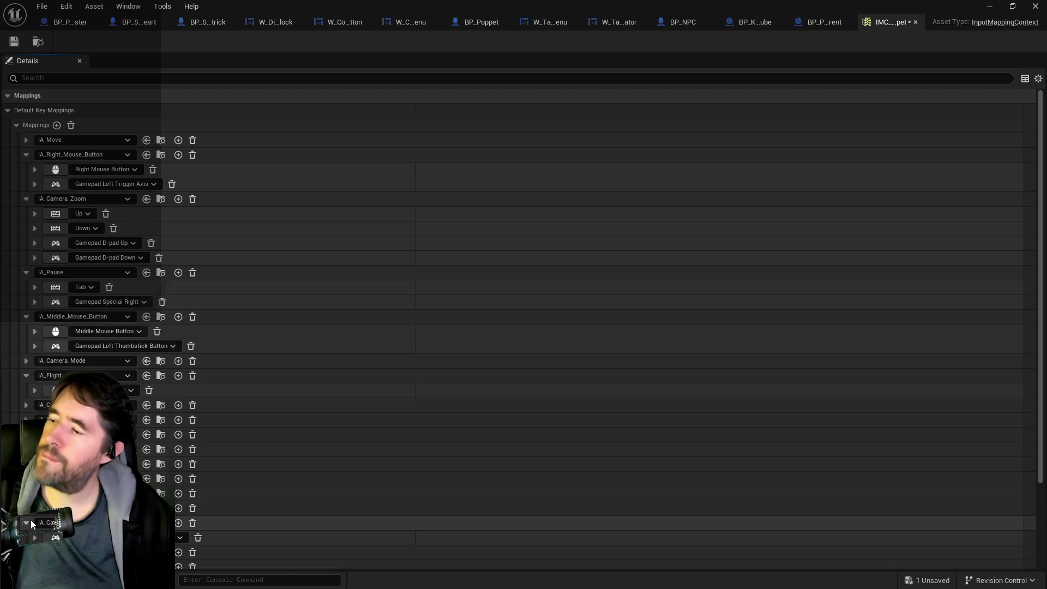
scroll(31, 520, down, 2)
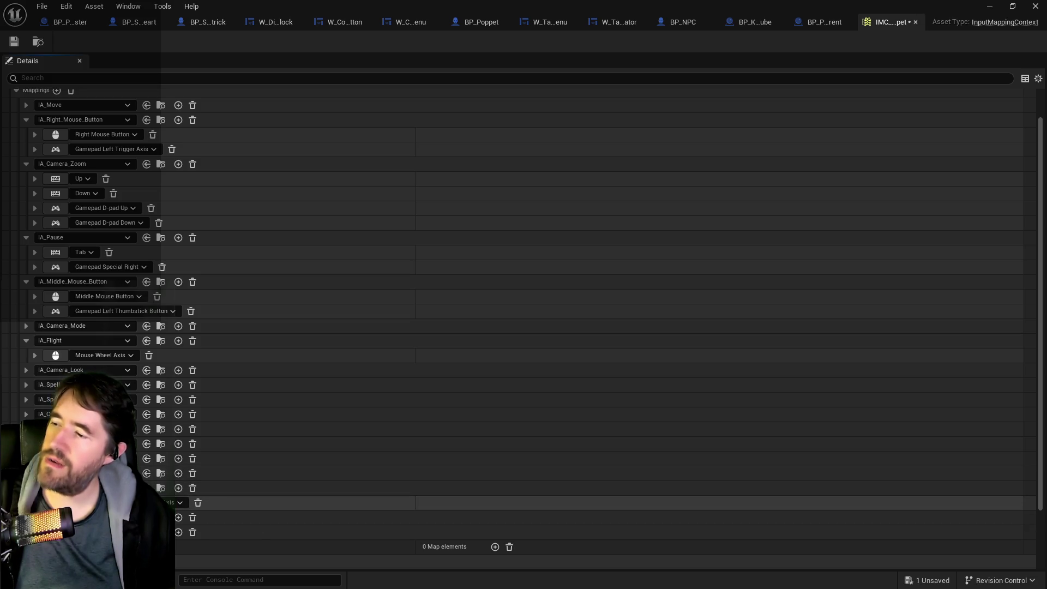
click(26, 473)
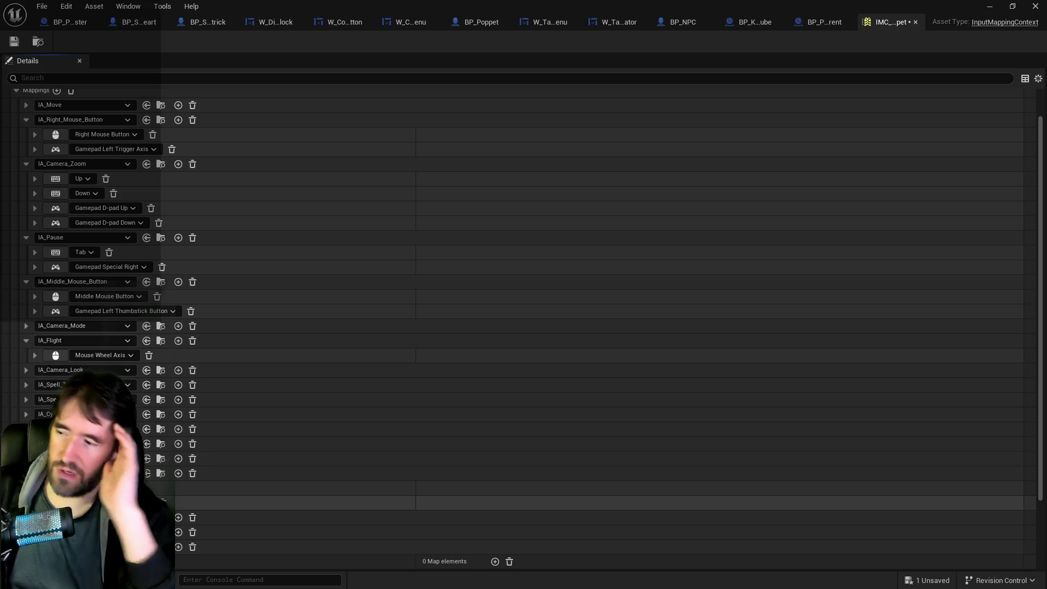
click(106, 266)
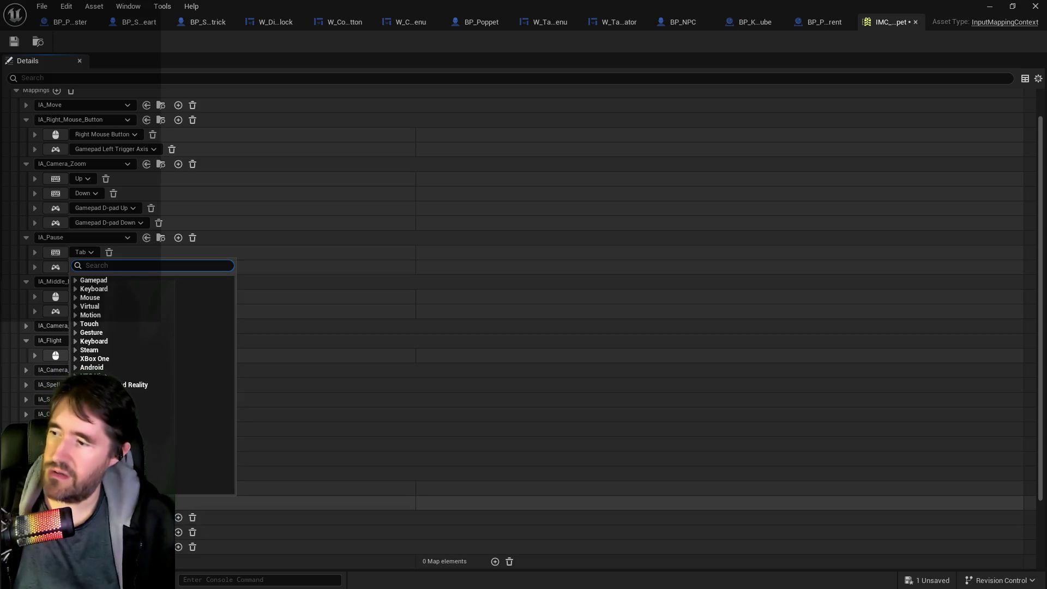
key(Escape)
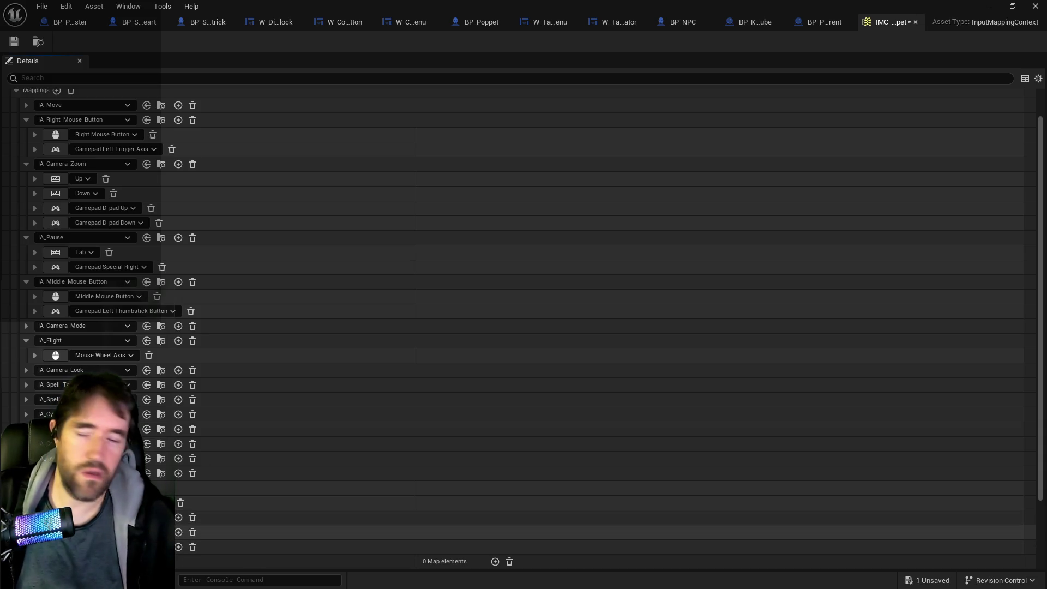
click(26, 518)
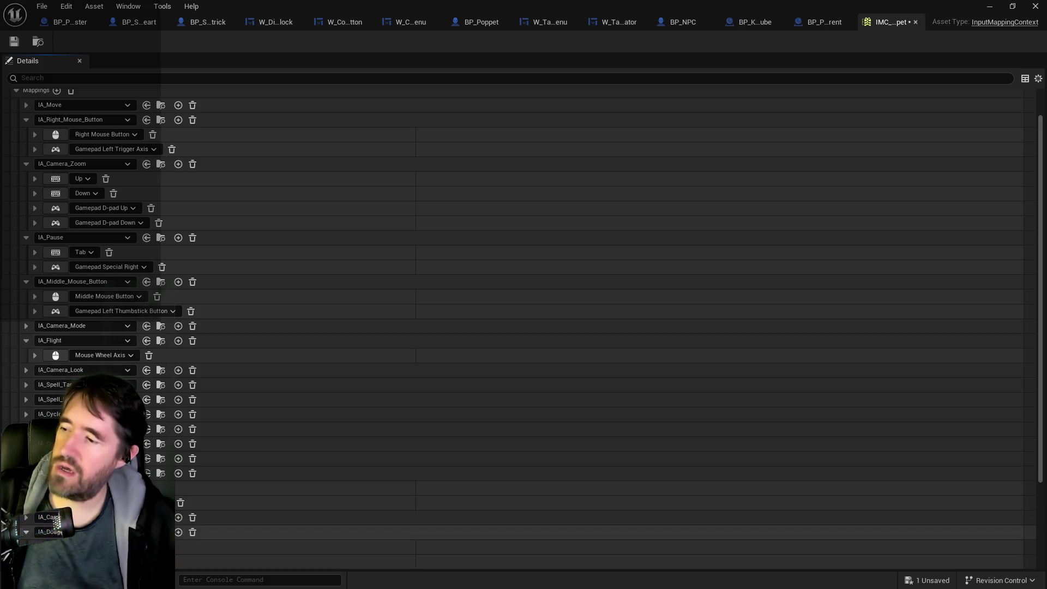
scroll(27, 537, down, 2)
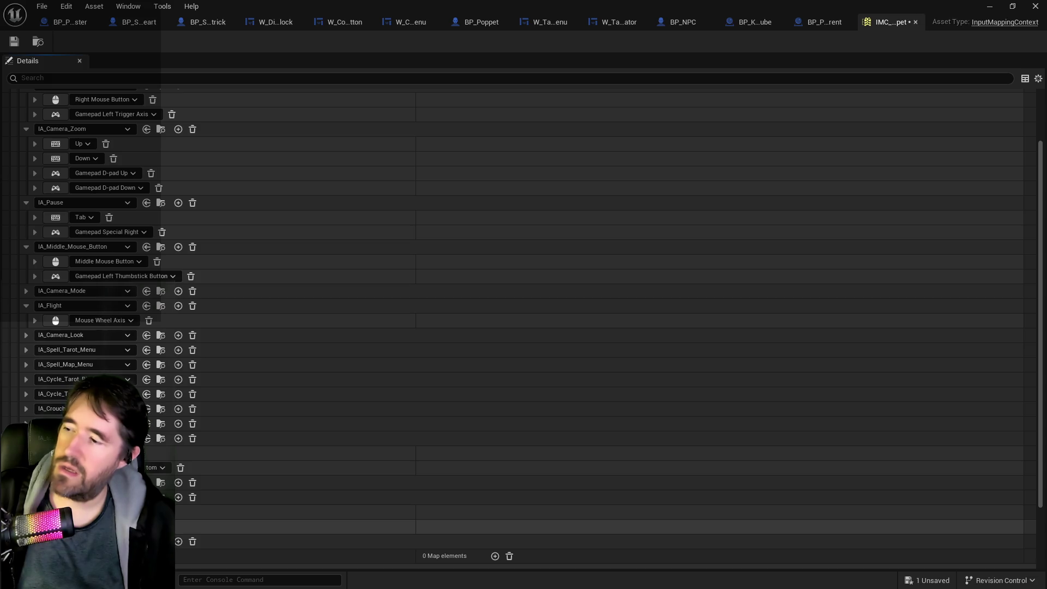
scroll(117, 431, up, 4)
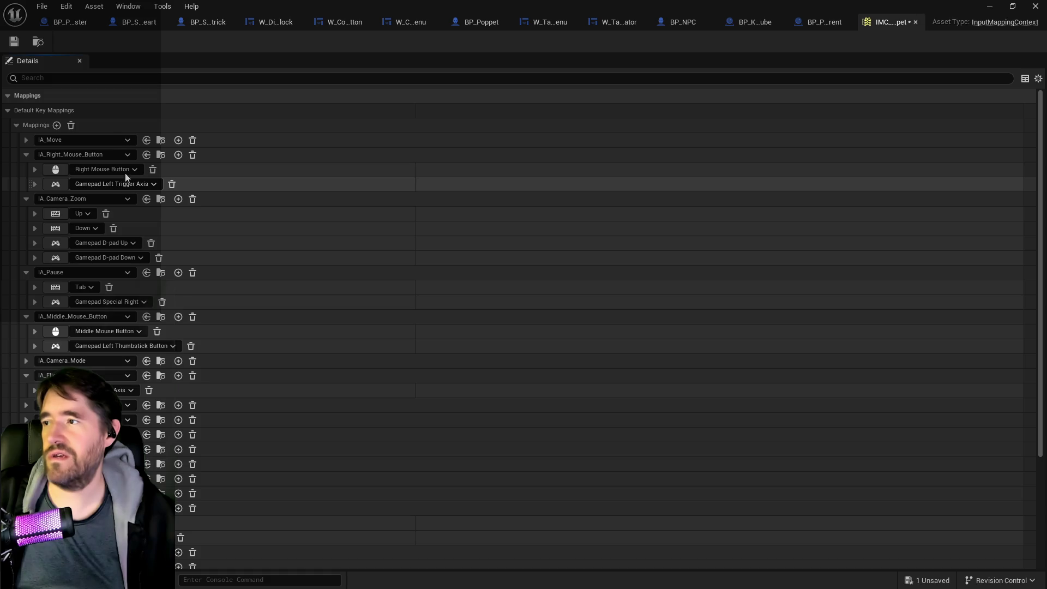
scroll(111, 184, down, 1)
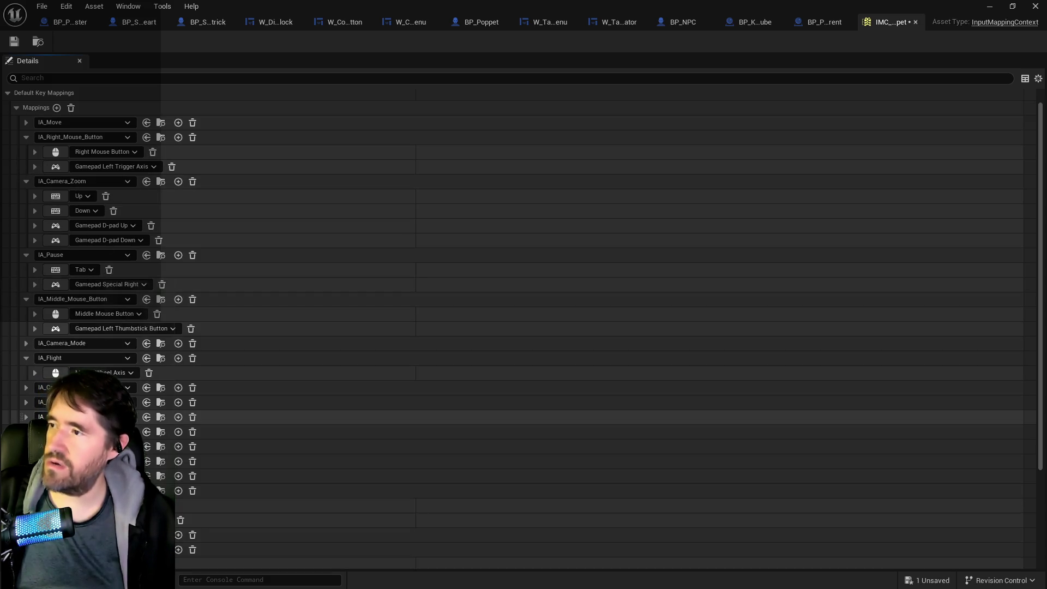
scroll(136, 447, down, 2)
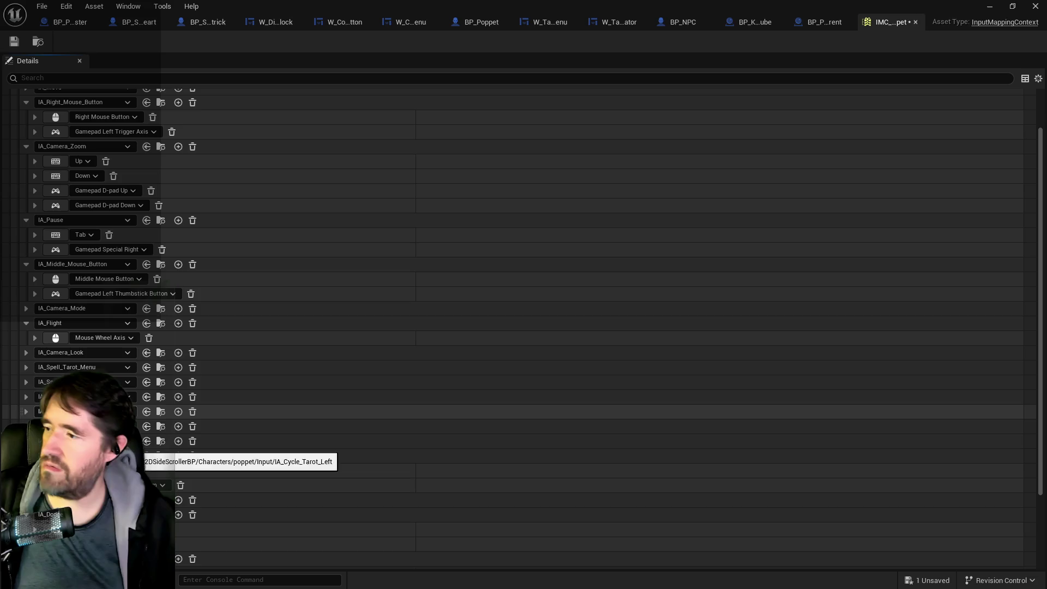
click(30, 367)
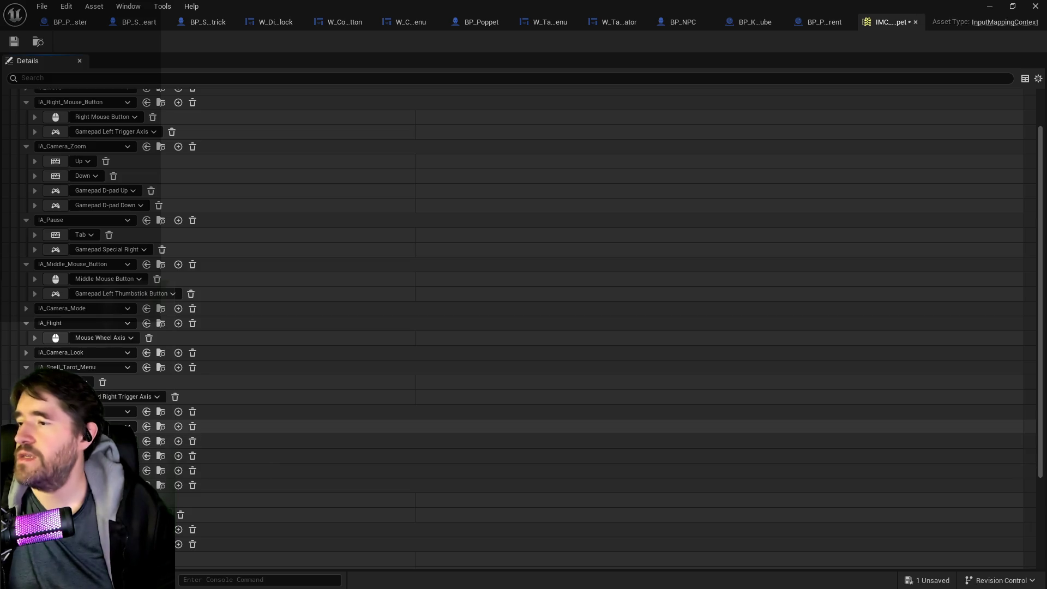
Show IA_Spell_Tarot_Menu's bindings and open its Gamepad Right Trigger Axis key selector.
click(128, 397)
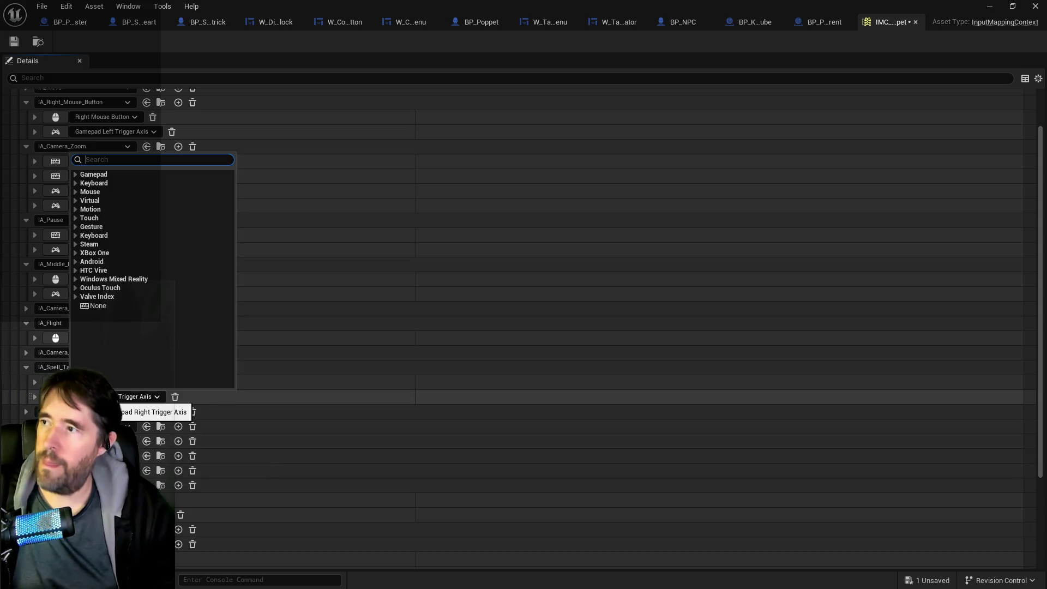
Bind IA_Spell_Tarot_Menu to Gamepad Face Button Top and expand the next two spell actions.
key(Escape)
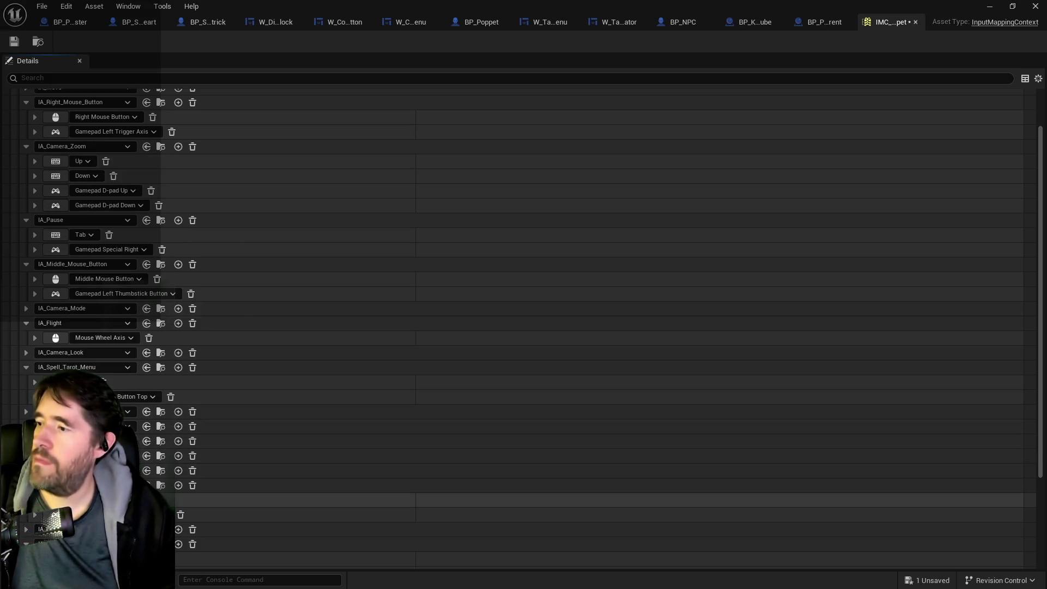
click(26, 426)
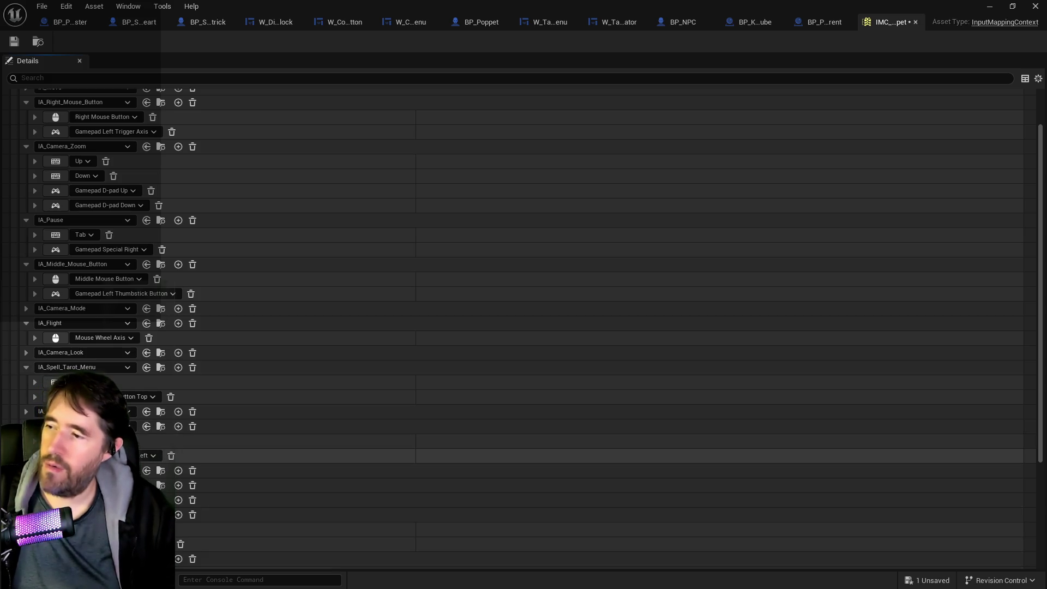
click(26, 471)
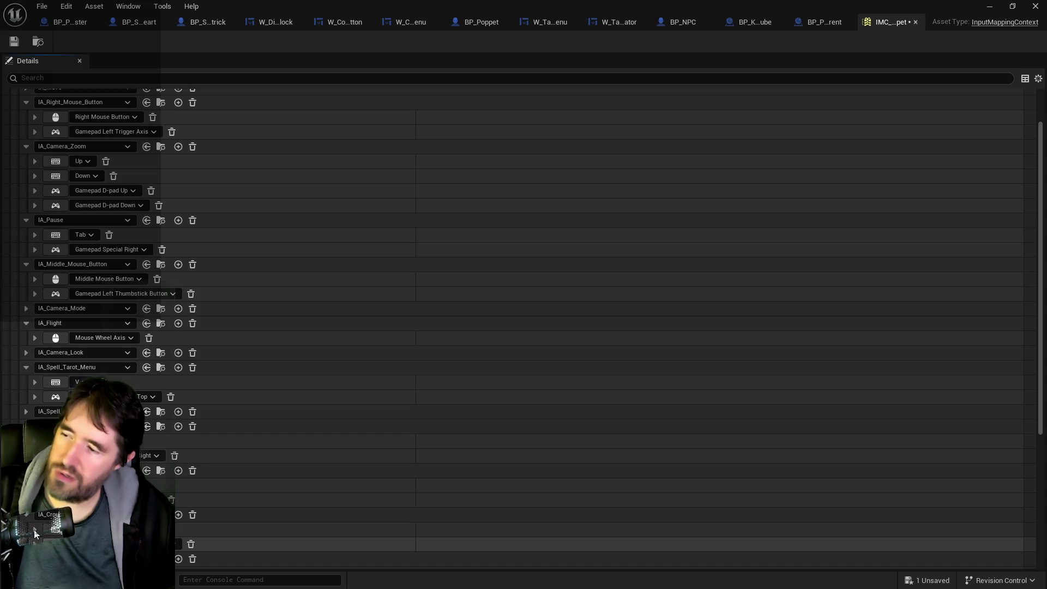
Collapse IA_Crouch and open a mapping's Triggers and Modifiers while reviewing the IA_Cycle_Tarot bindings.
click(28, 515)
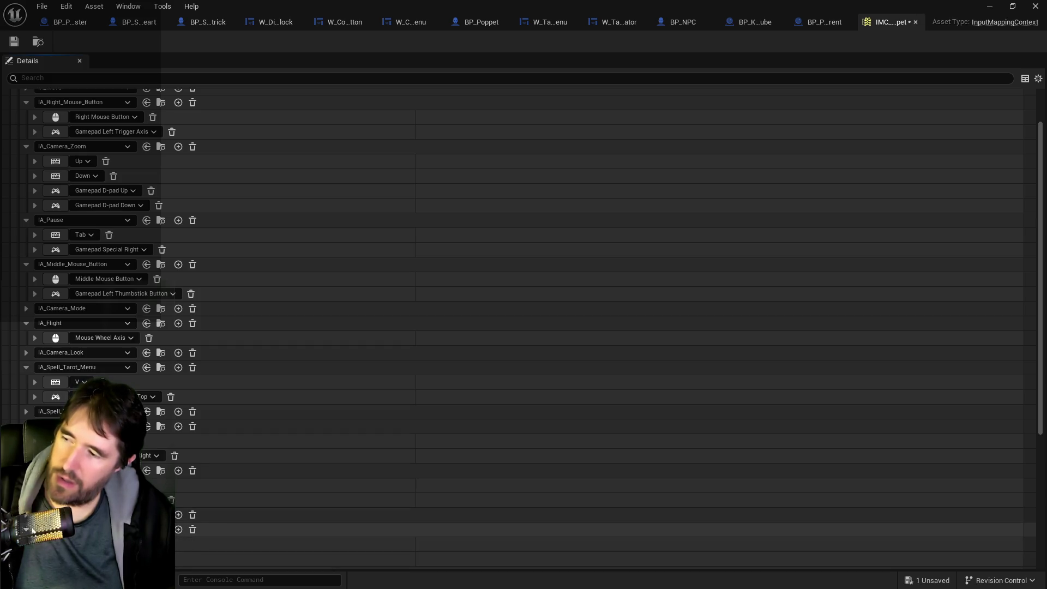
scroll(33, 531, down, 3)
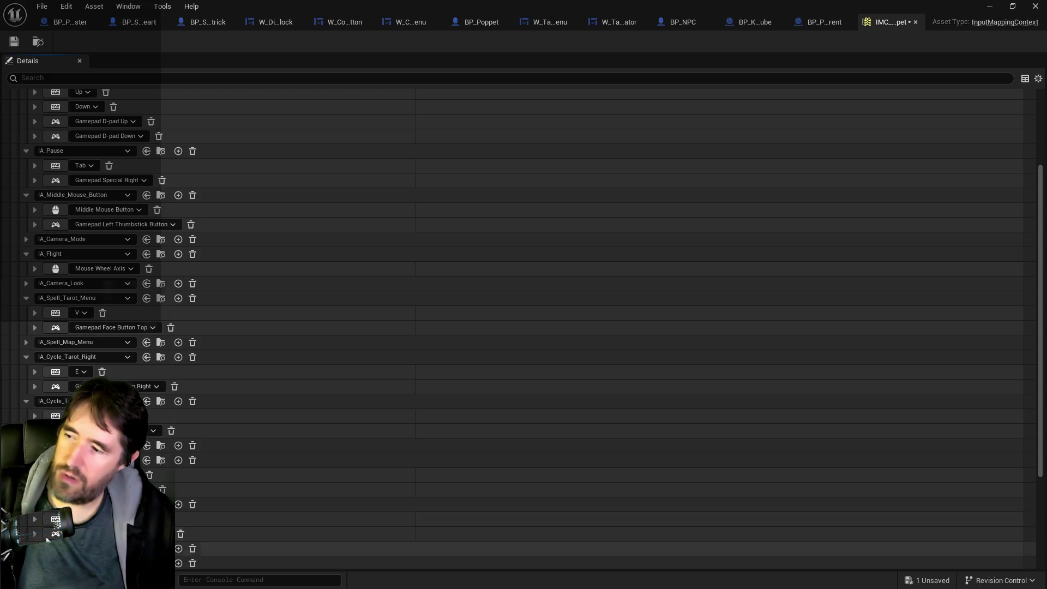
scroll(46, 535, down, 2)
scroll(82, 557, down, 2)
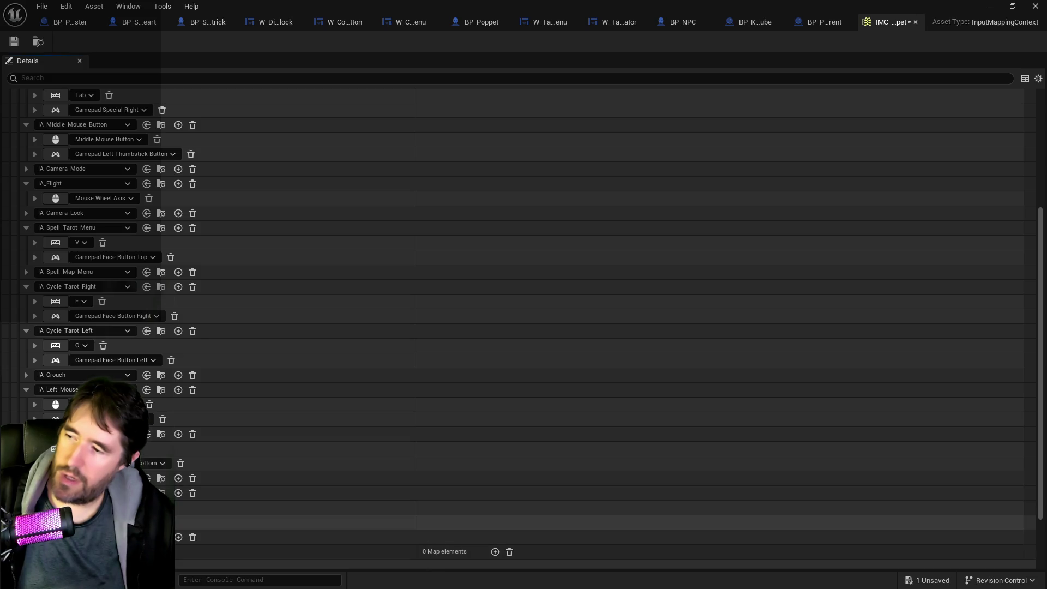
click(34, 523)
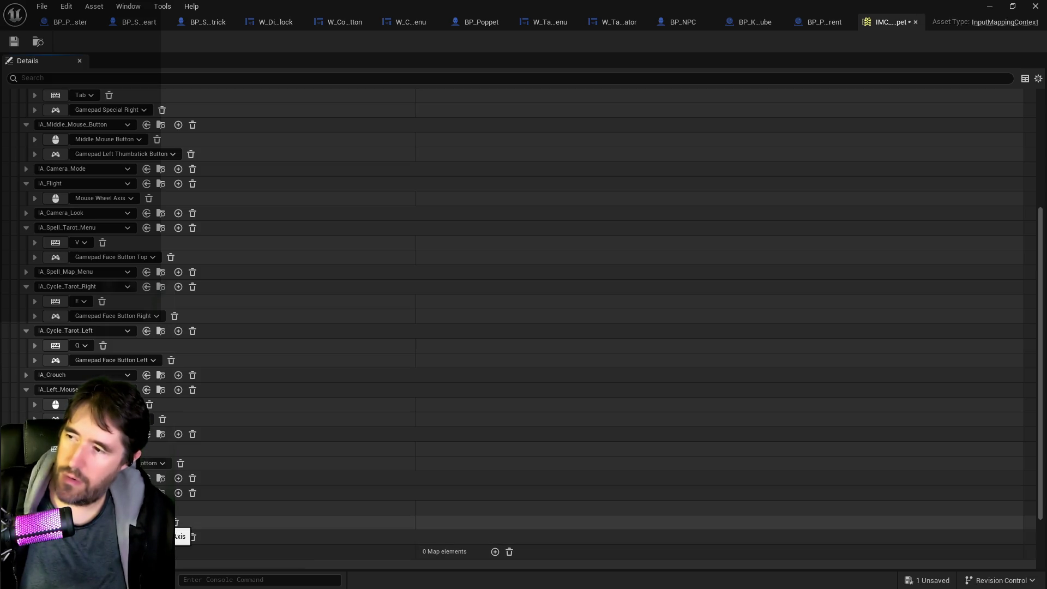
scroll(169, 524, up, 2)
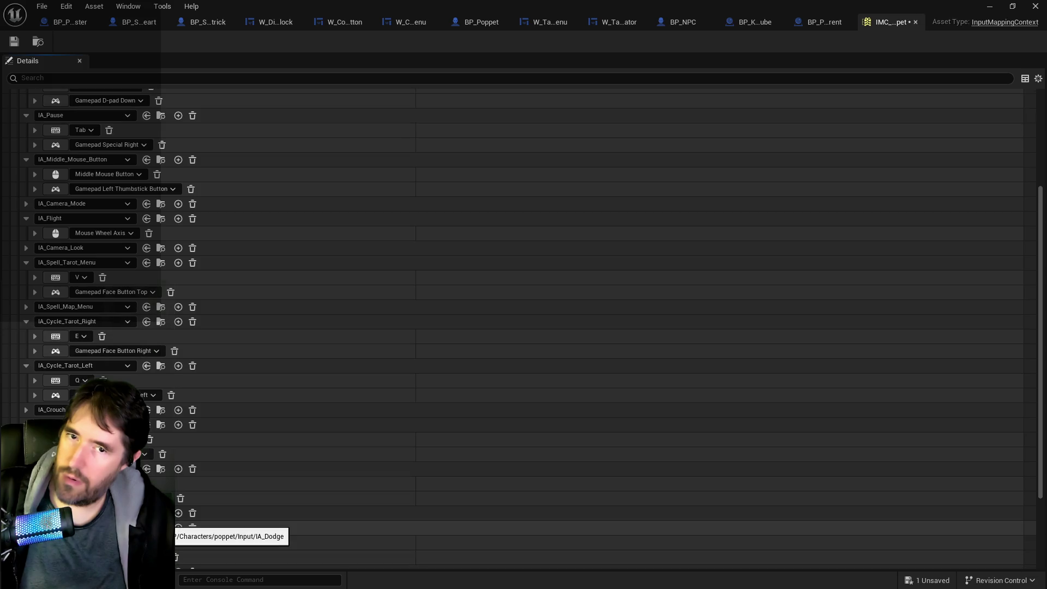
scroll(169, 524, up, 5)
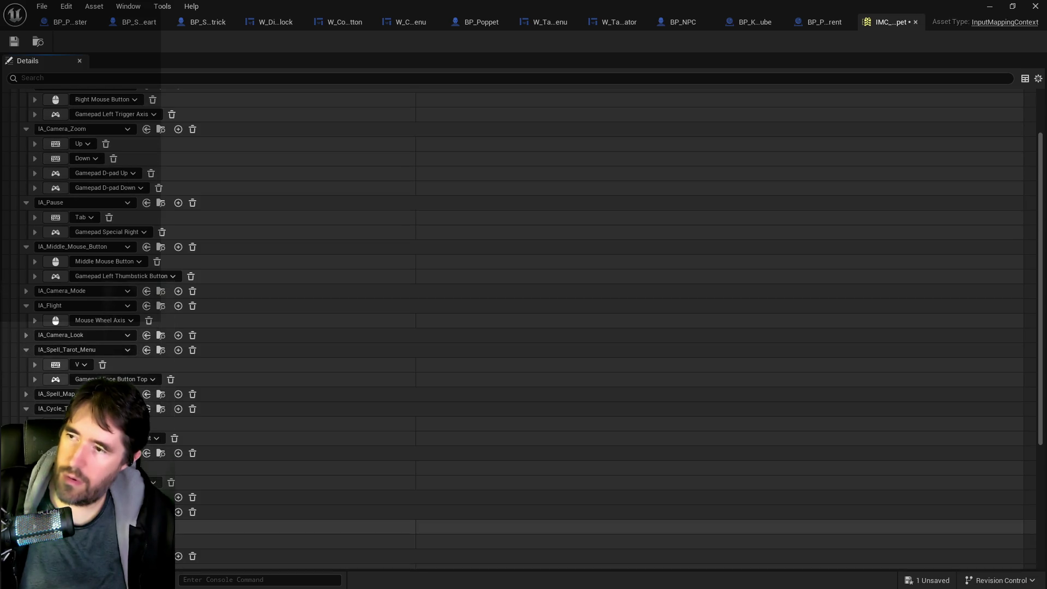
scroll(125, 524, up, 4)
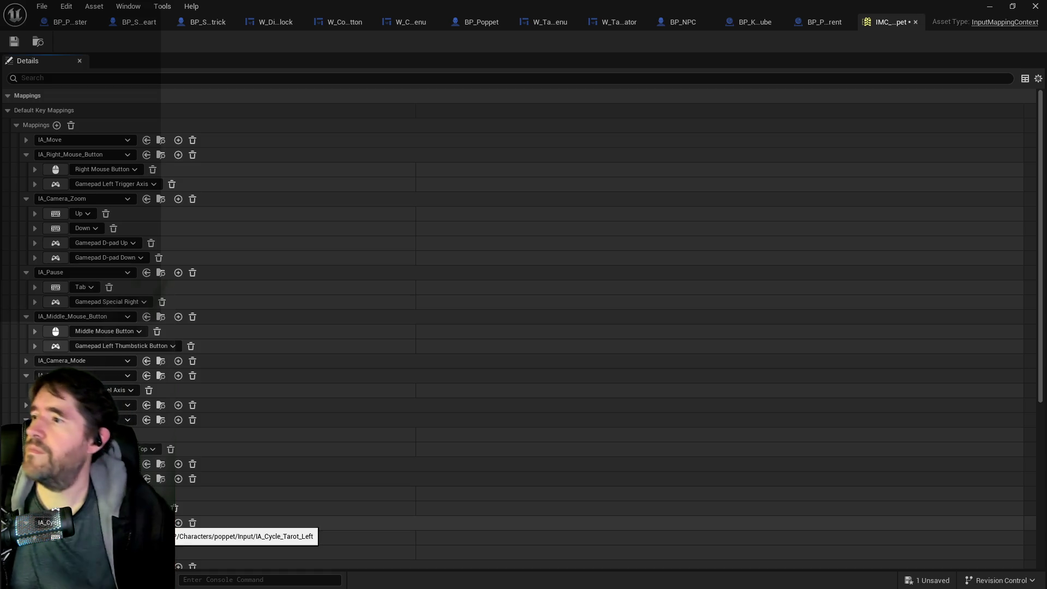
Scroll up to IA_Move and expand its keyboard and Gamepad Left Thumbstick 2D-Axis bindings.
scroll(40, 348, down, 3)
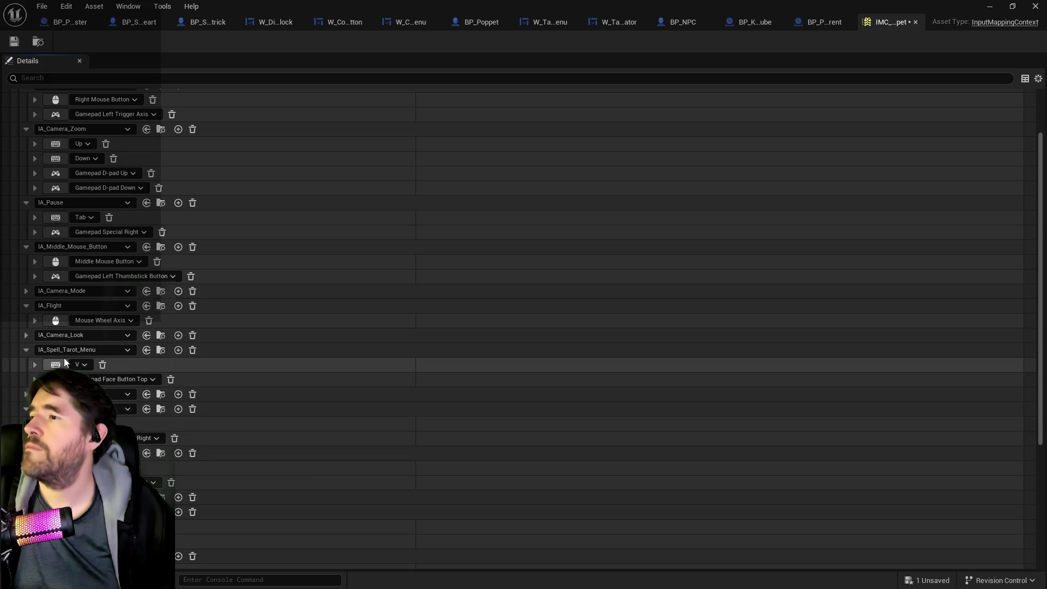
scroll(64, 358, up, 1)
scroll(64, 358, up, 3)
scroll(64, 358, down, 5)
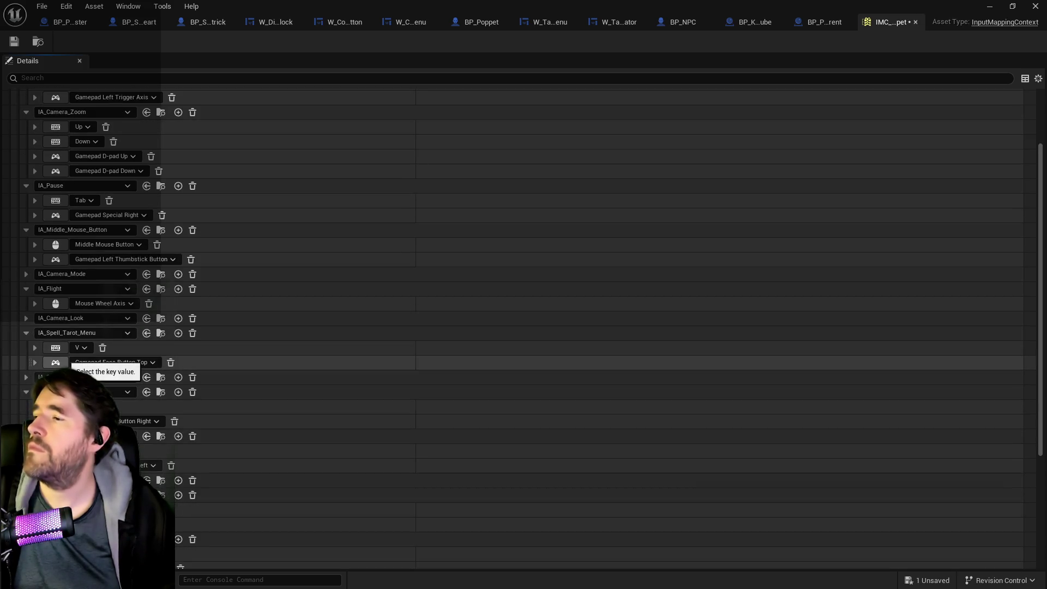
scroll(131, 420, down, 3)
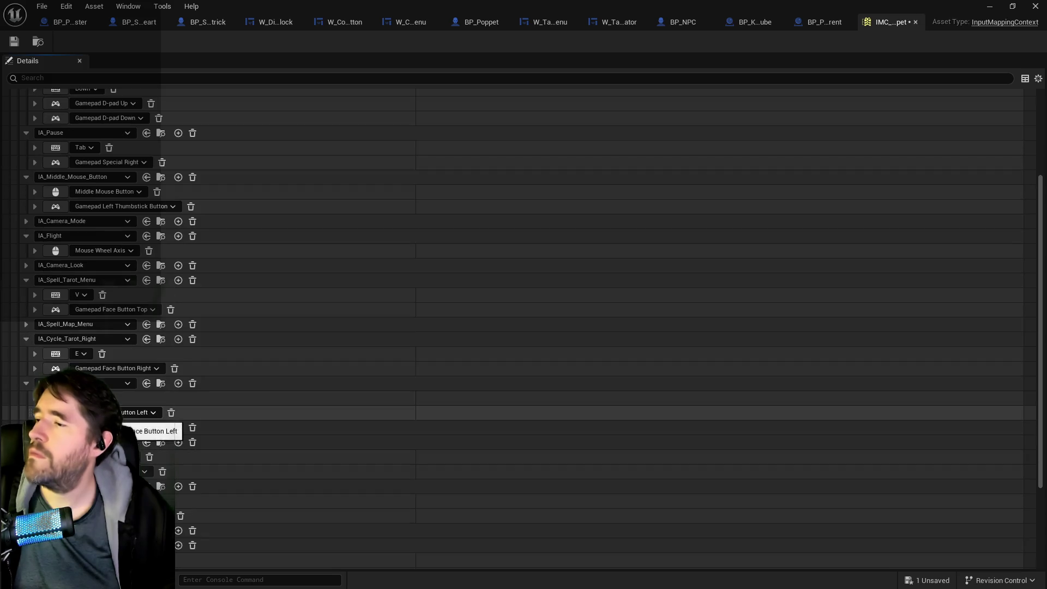
scroll(131, 420, down, 2)
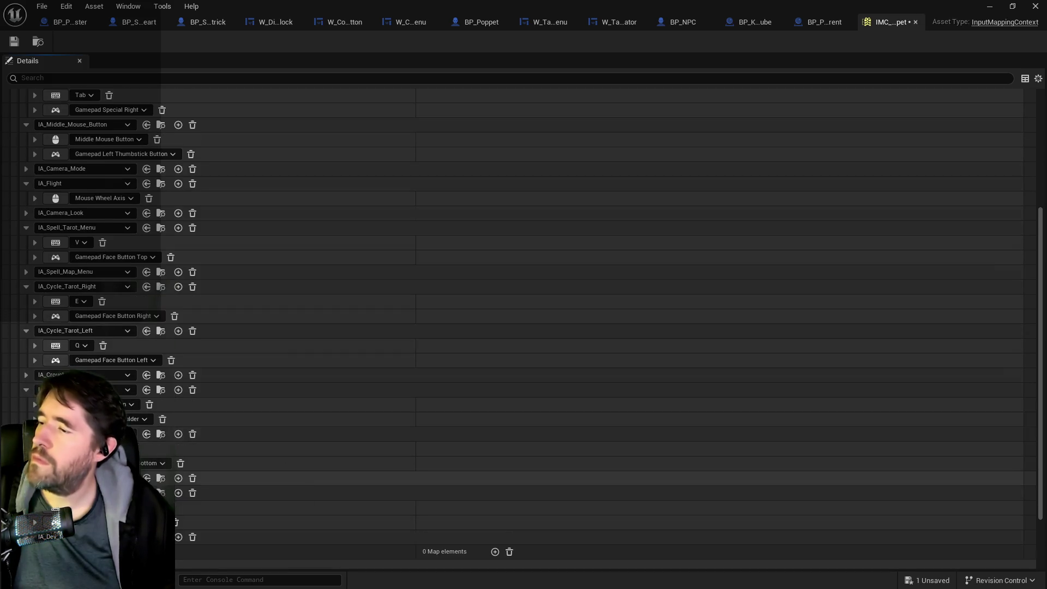
scroll(131, 420, down, 2)
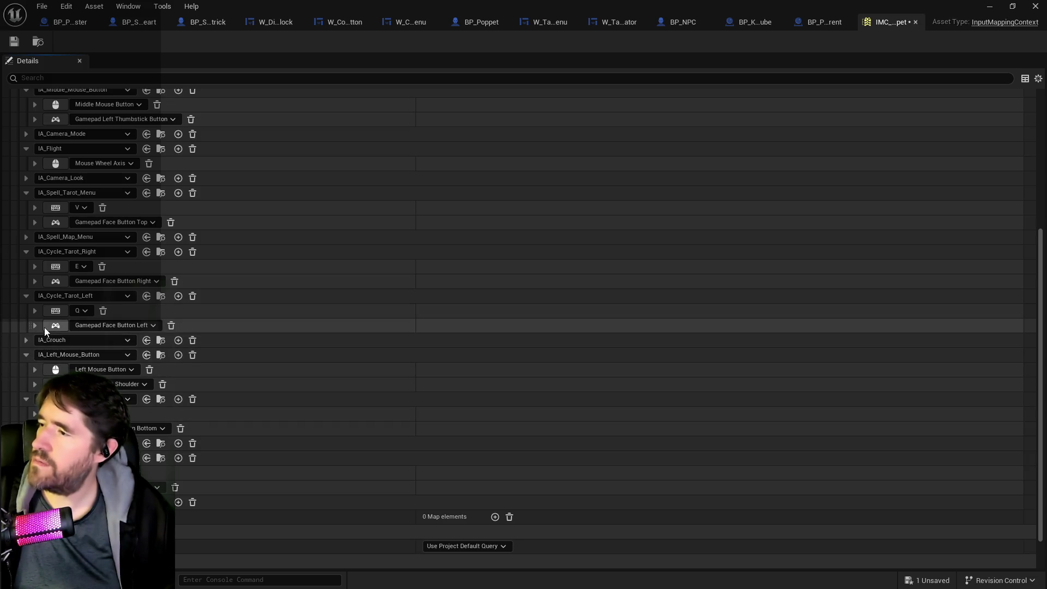
scroll(44, 326, up, 1)
scroll(45, 328, up, 4)
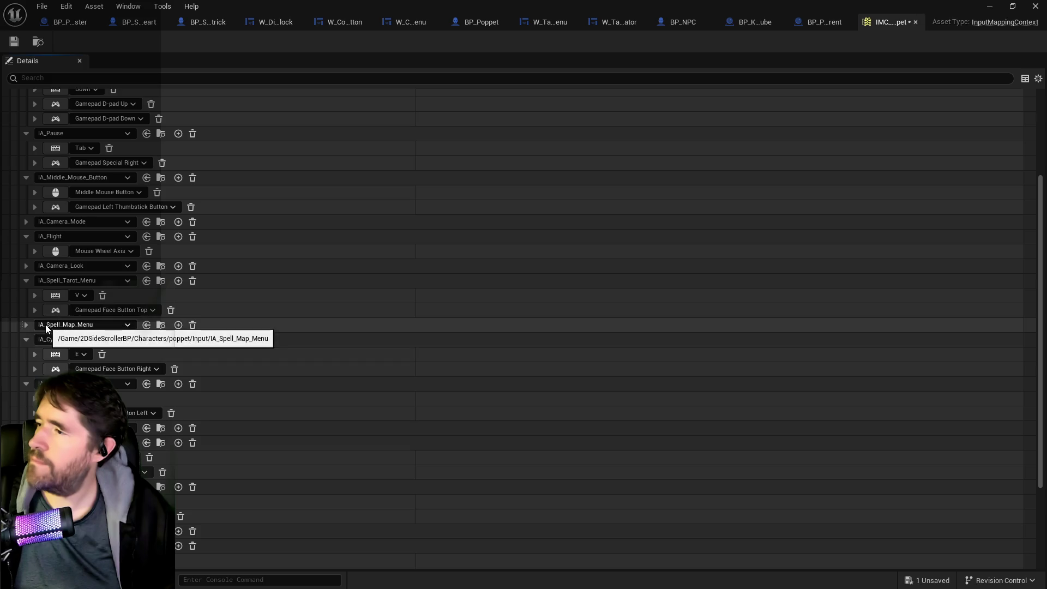
scroll(37, 306, up, 6)
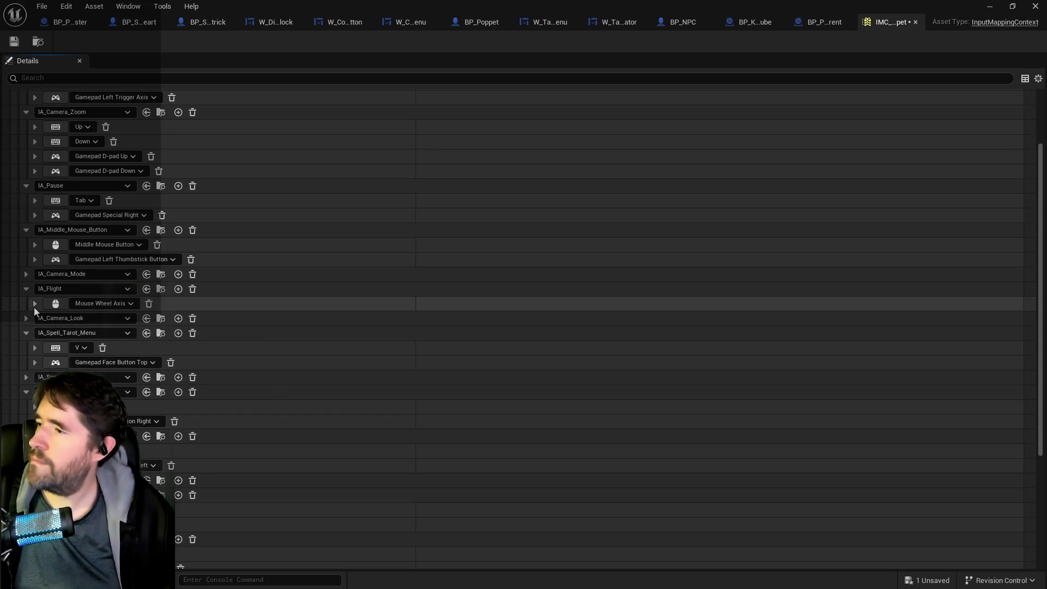
scroll(33, 317, up, 2)
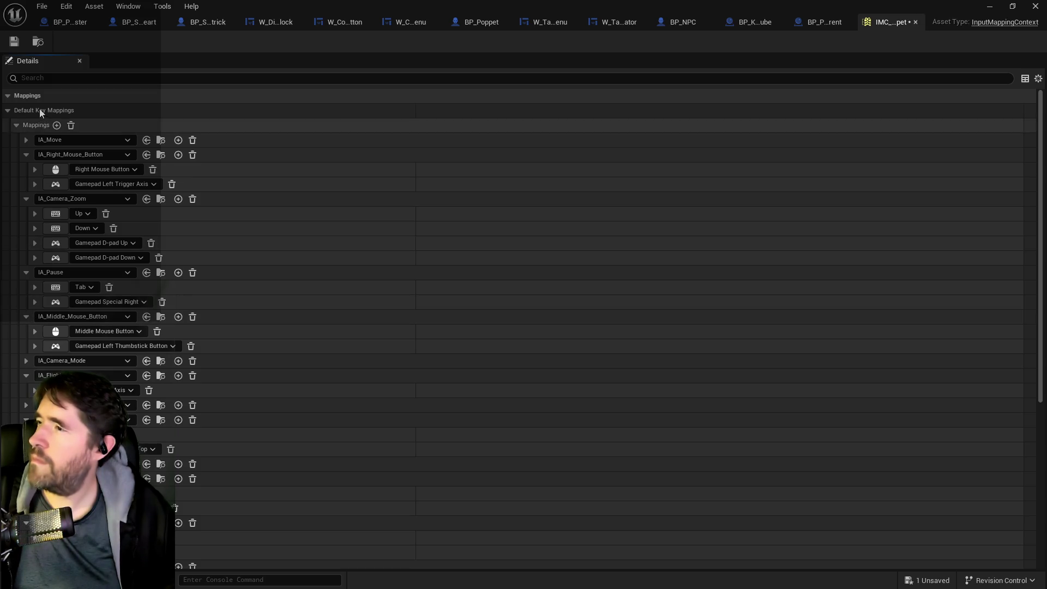
click(26, 140)
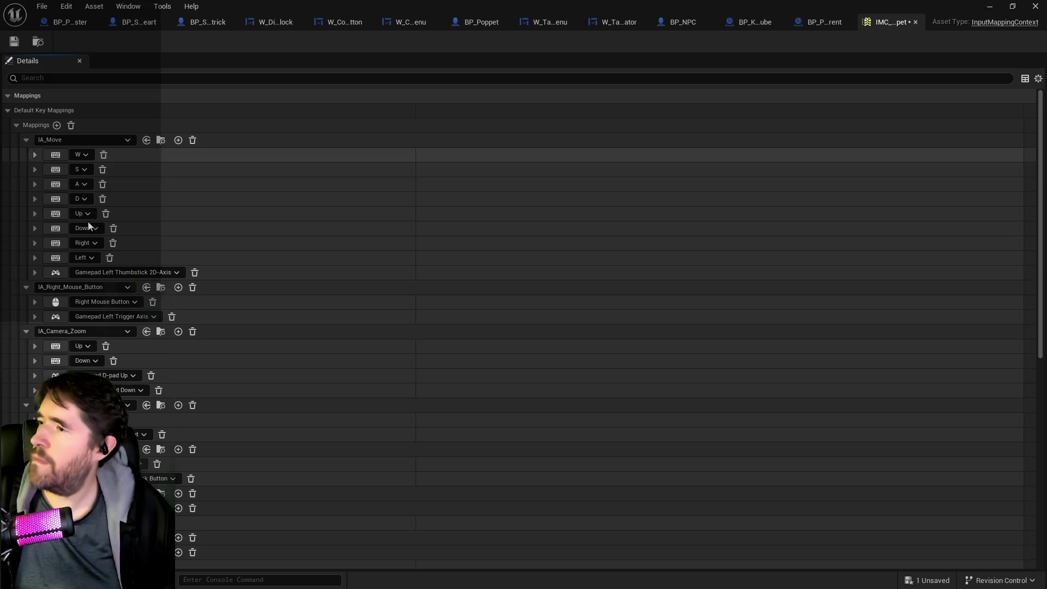
Scroll through the full mapping list, then switch back to the BP_Poppet blueprint graph.
scroll(162, 368, down, 3)
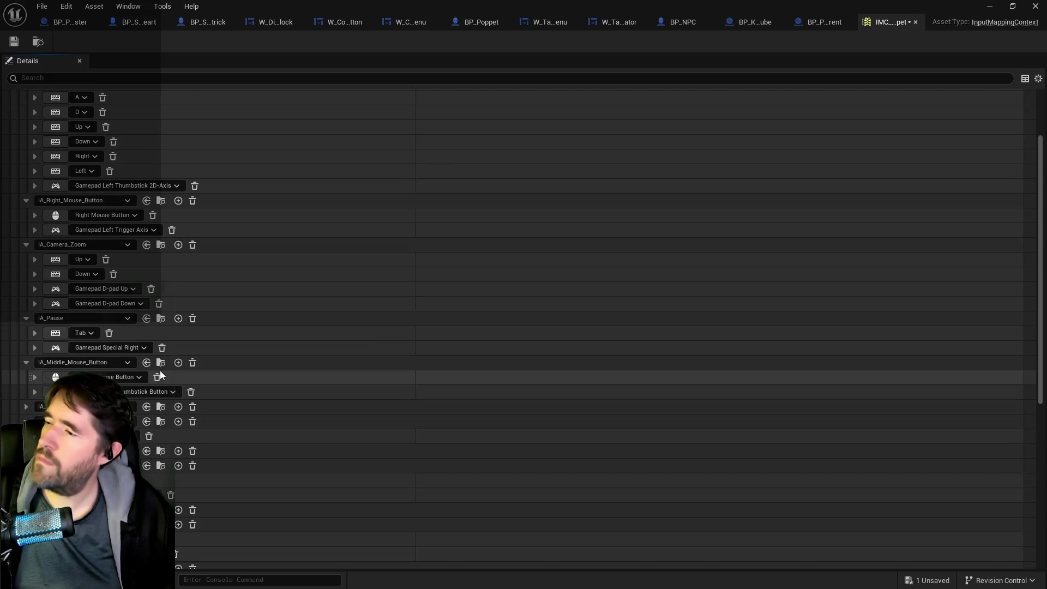
scroll(159, 371, down, 1)
scroll(158, 398, down, 1)
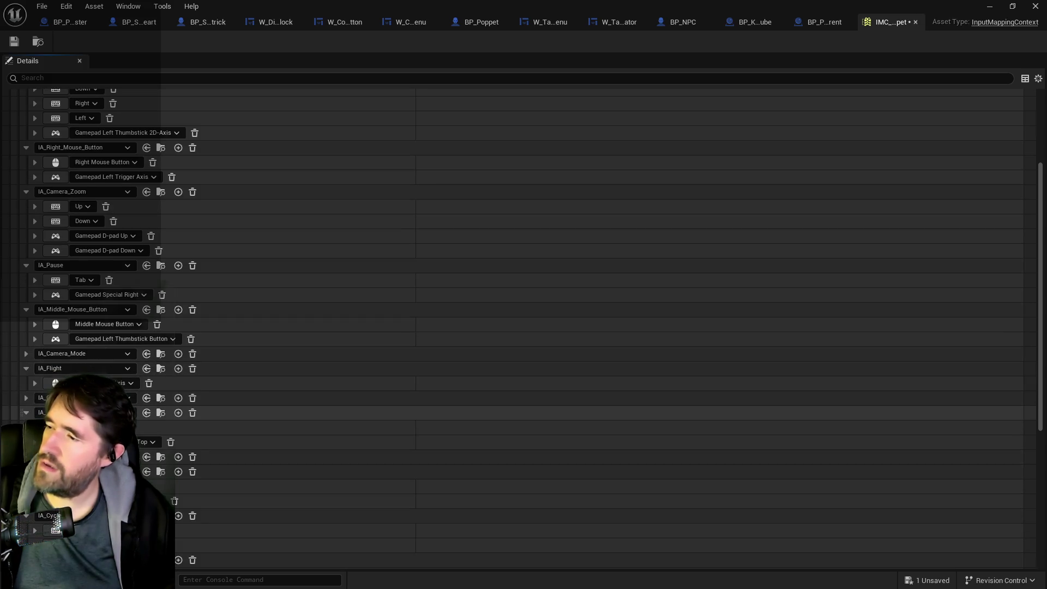
scroll(158, 398, down, 2)
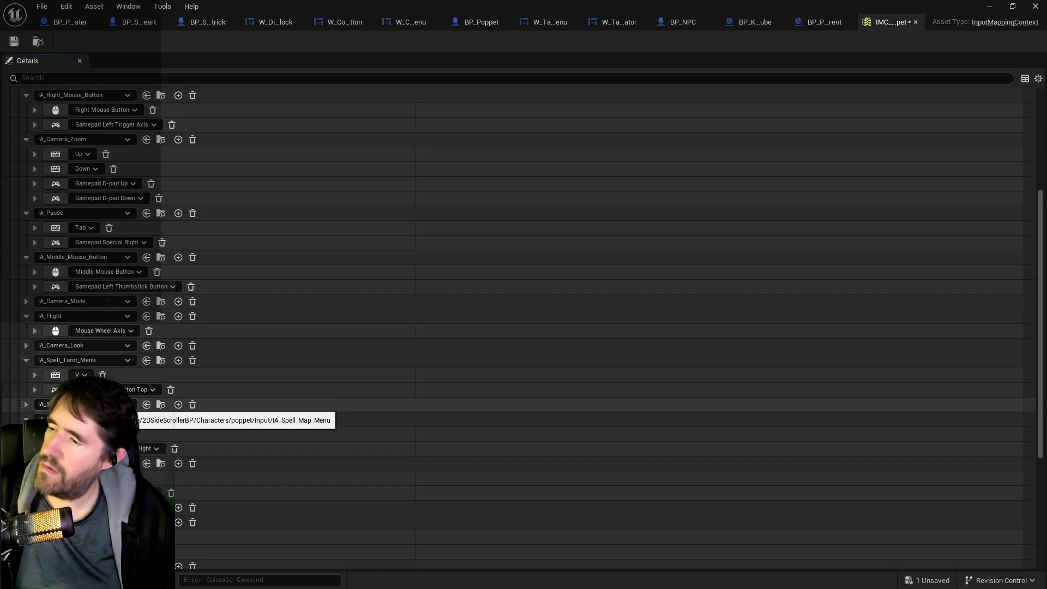
scroll(131, 406, down, 1)
scroll(131, 404, down, 1)
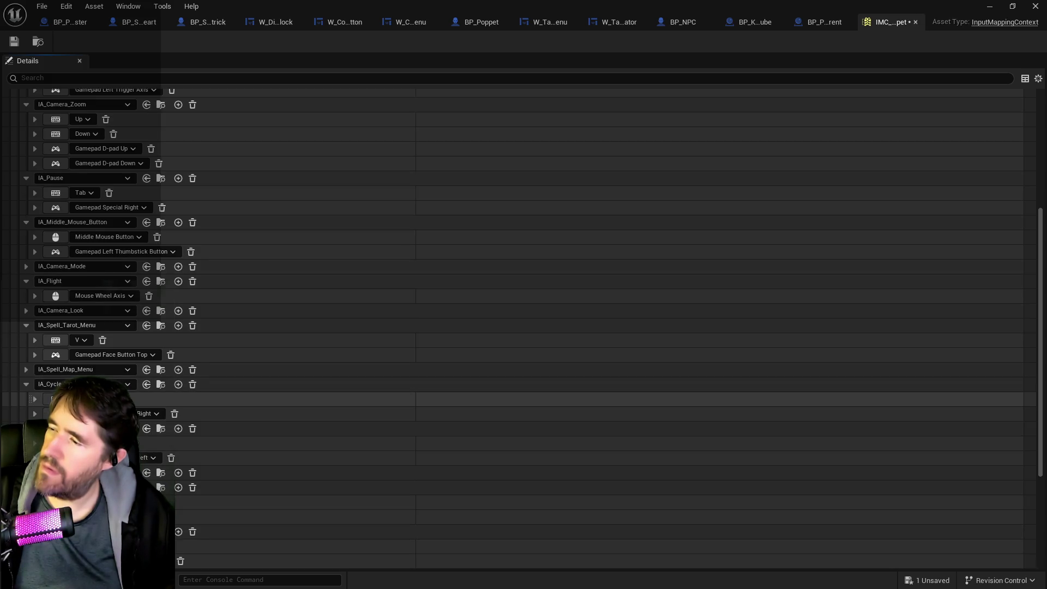
scroll(131, 409, down, 1)
scroll(131, 415, down, 1)
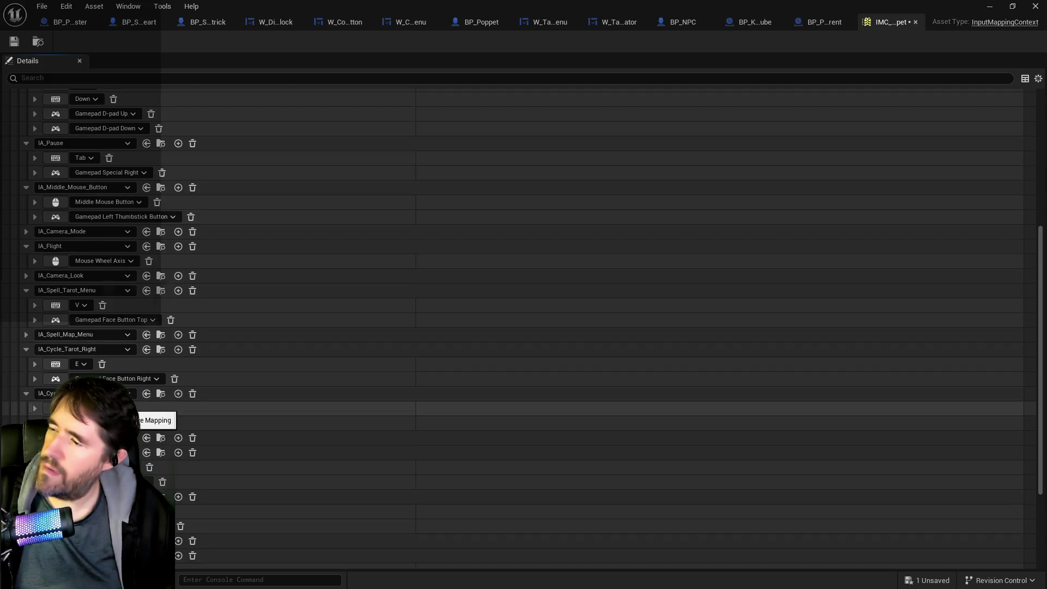
scroll(131, 415, down, 1)
scroll(131, 415, down, 6)
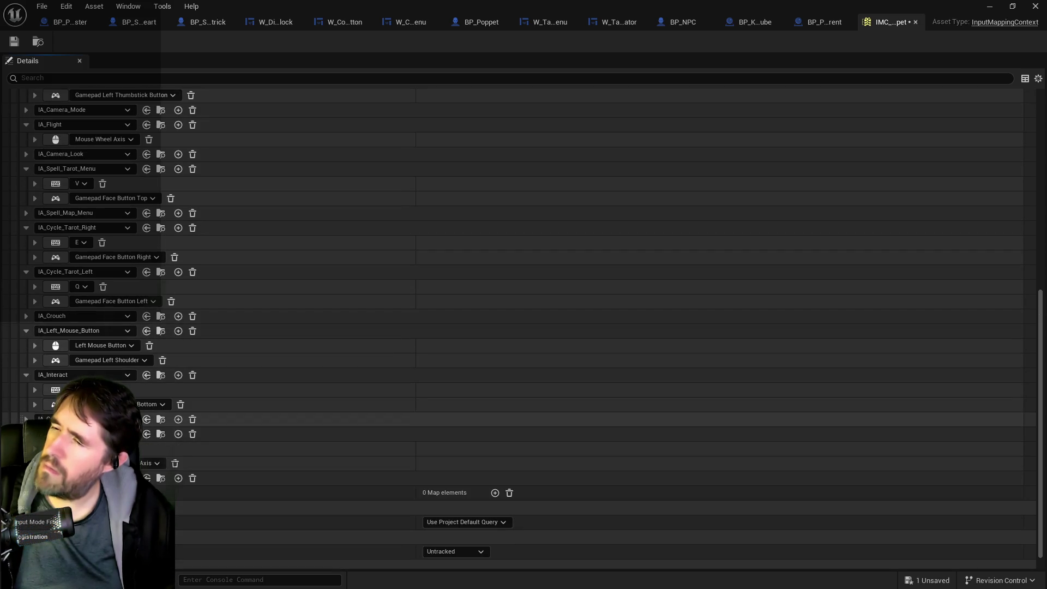
scroll(73, 293, up, 15)
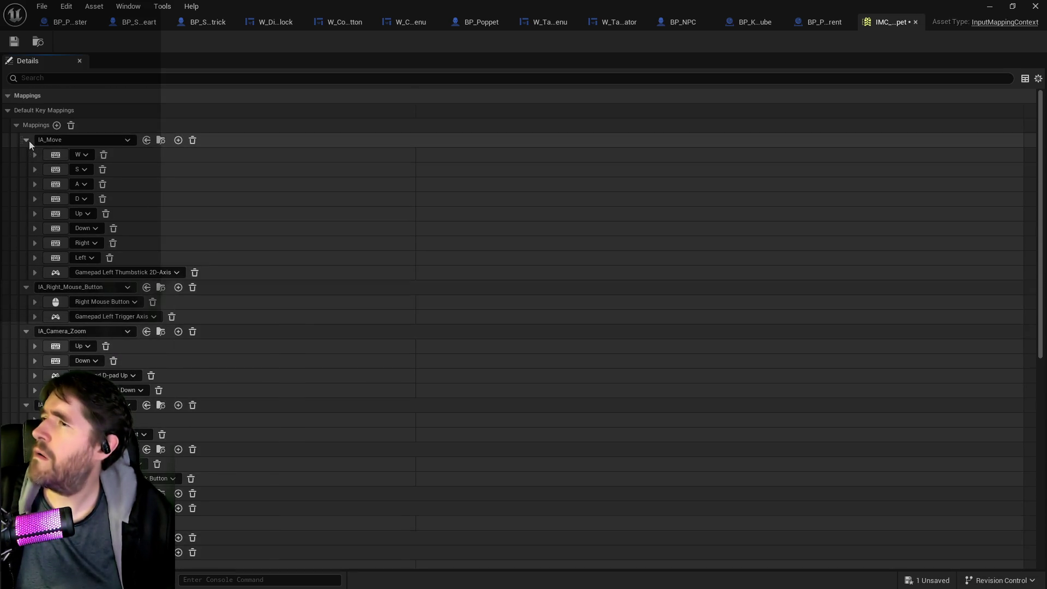
click(474, 21)
scroll(433, 164, down, 3)
Pan BP_Poppet's movement graph to view the Launch Poppet and Camera Stuff comments.
scroll(463, 287, down, 10)
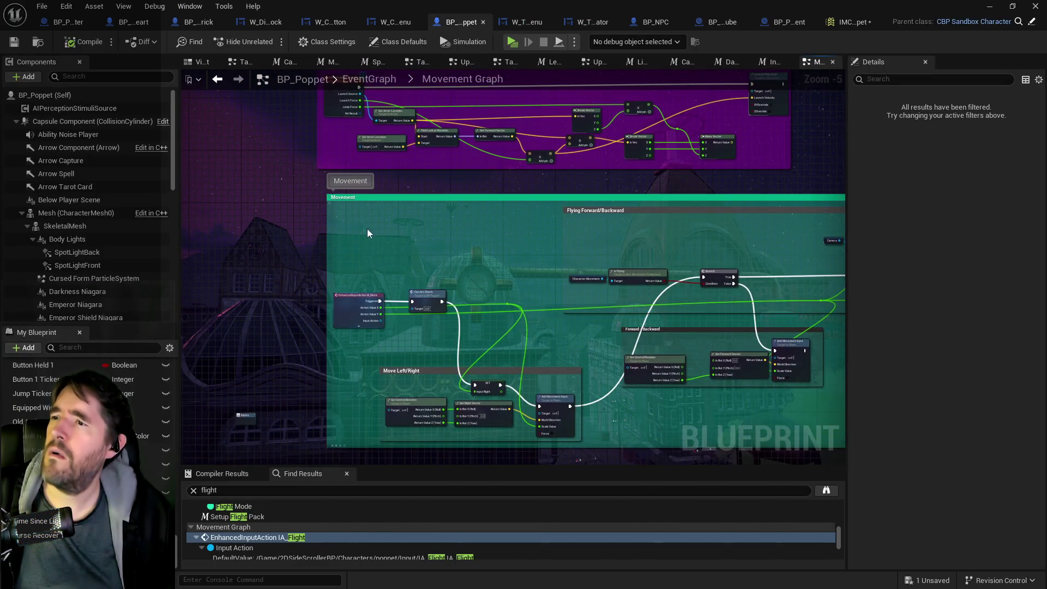
drag(369, 235, 386, 387)
mouse_move(360, 197)
mouse_down()
mouse_move(363, 369)
mouse_move(375, 206)
mouse_move(371, 282)
mouse_up()
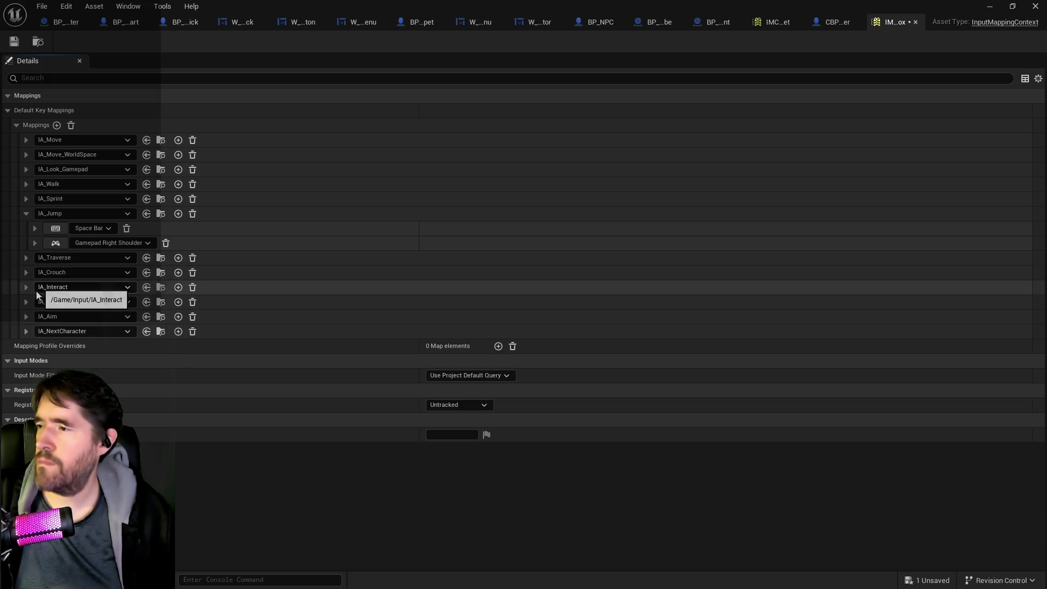
Bind IA_Traverse to Gamepad Right Shoulder in IMC_Sandbox and return to the level viewport.
click(25, 258)
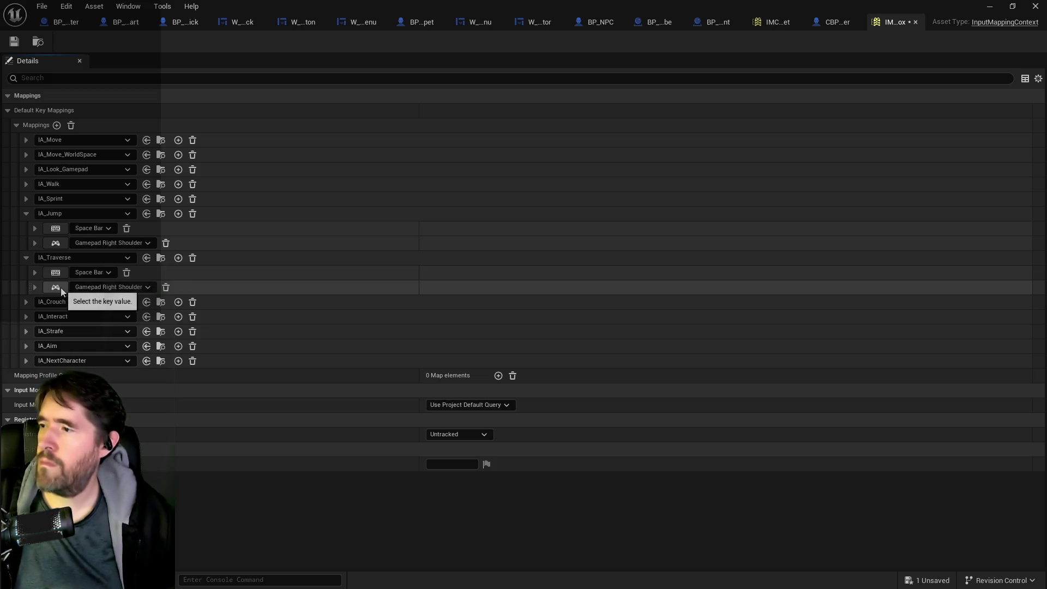
key(ctrl+z)
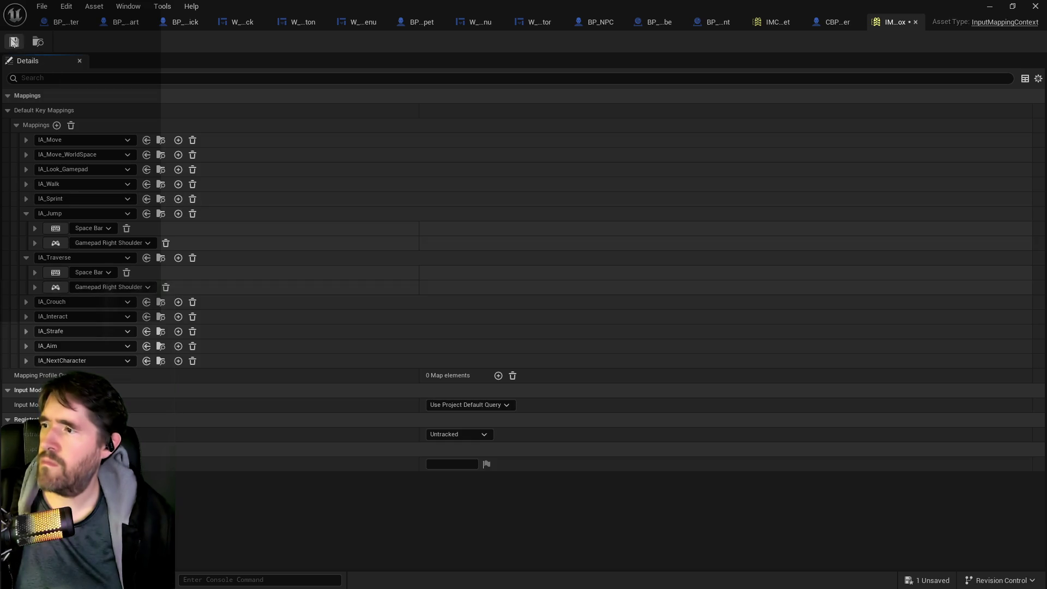
key(alt+Tab)
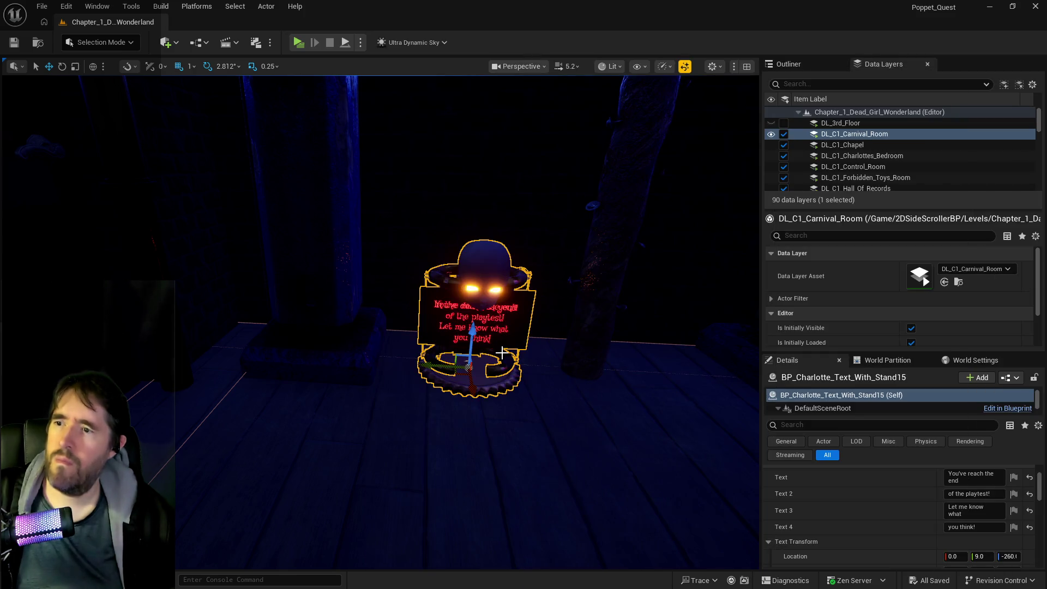
drag(502, 353, 467, 355)
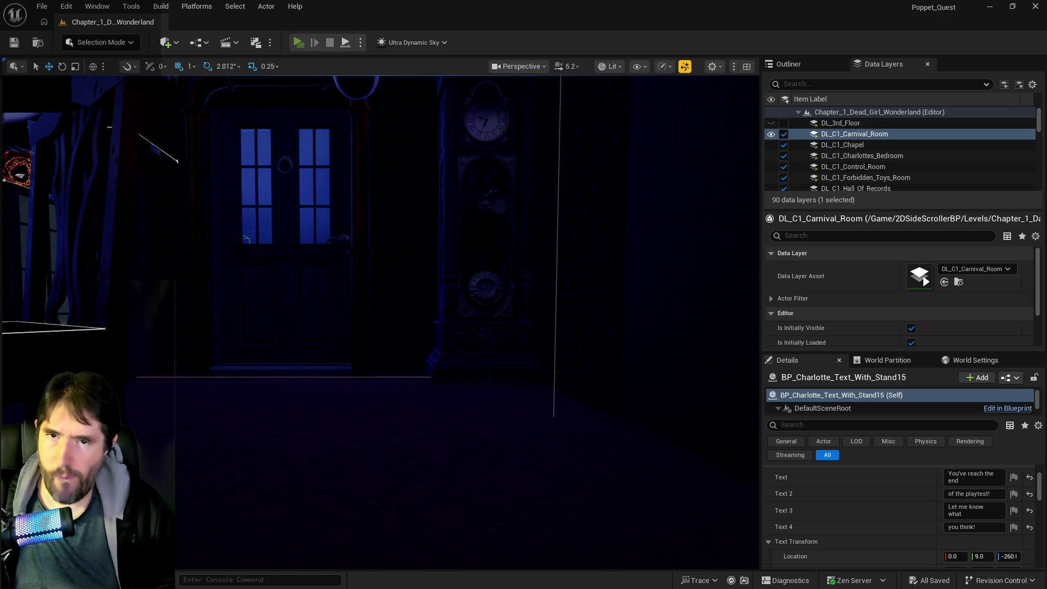
Launch a standalone play session and walk the character around the room while steering the camera.
key(alt+p)
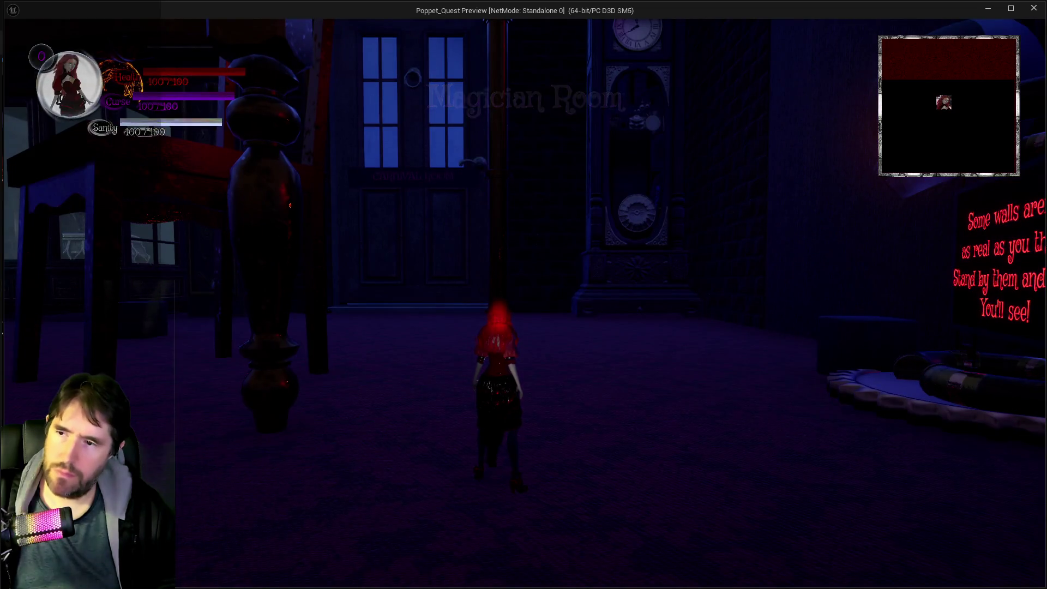
key(w)
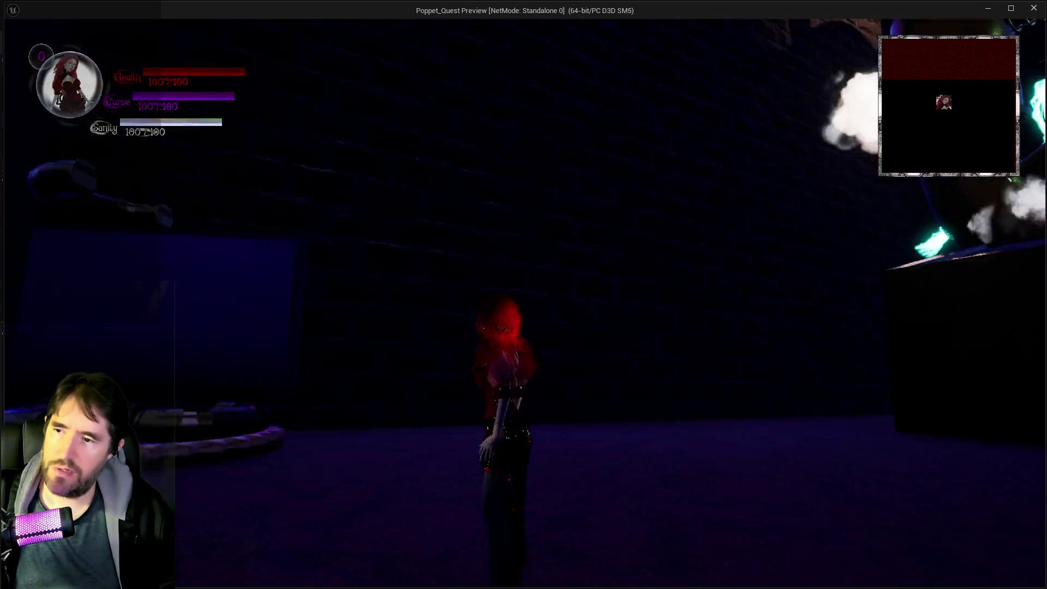
key(w)
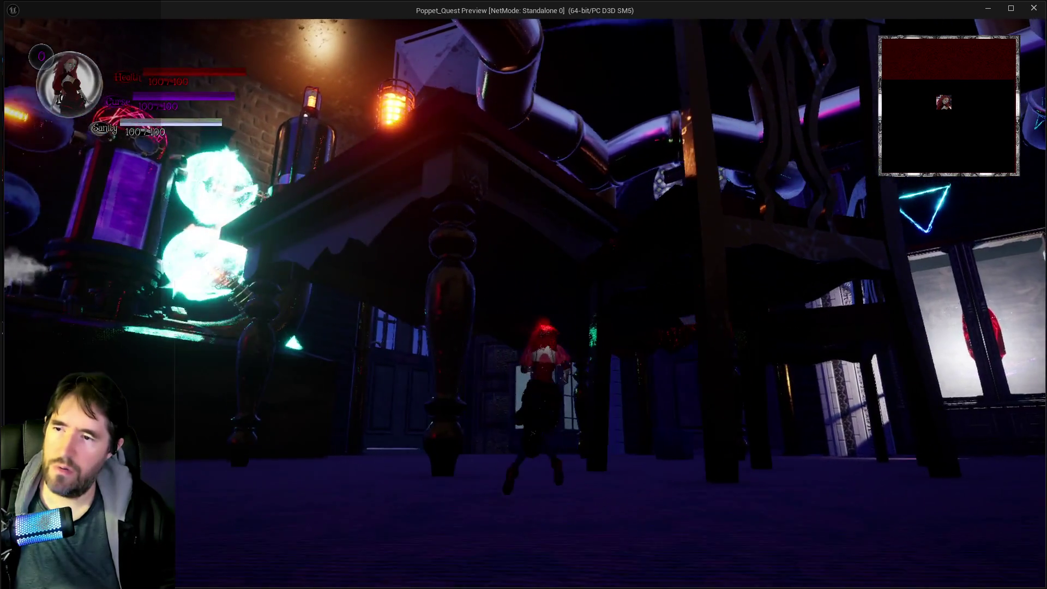
key(w)
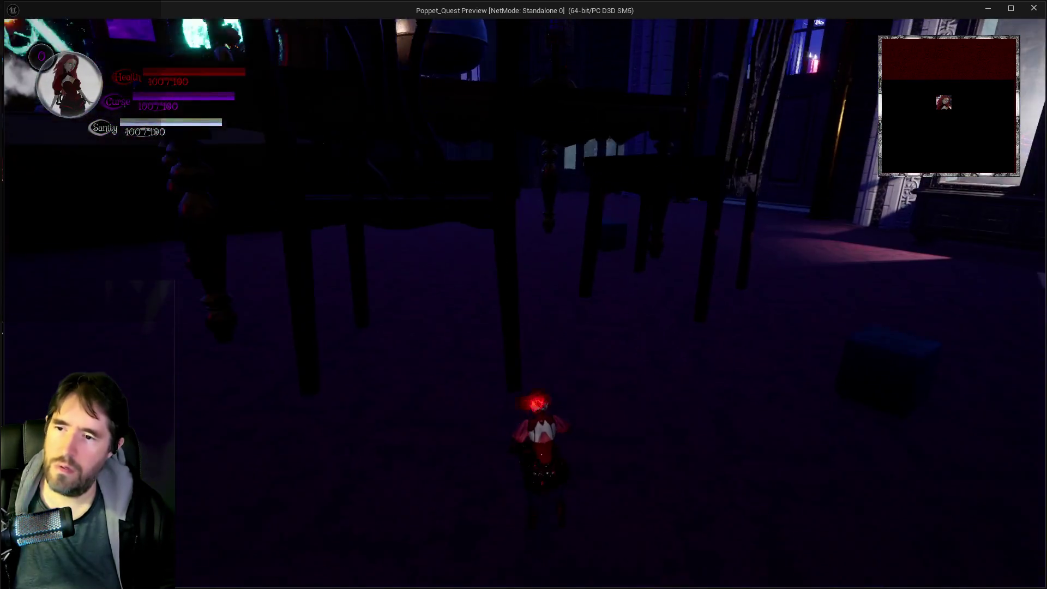
key(w)
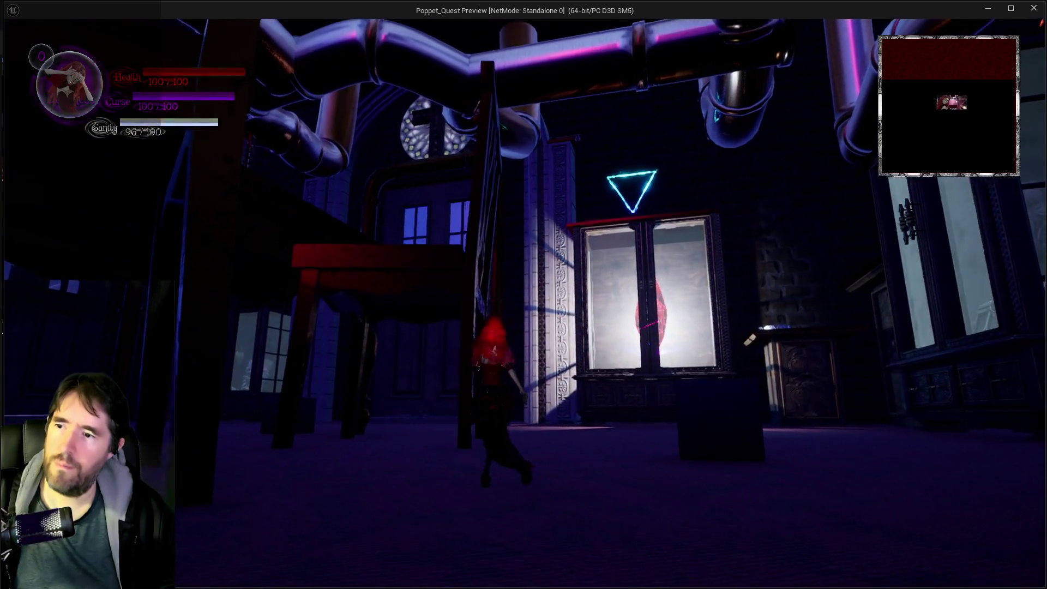
key(w)
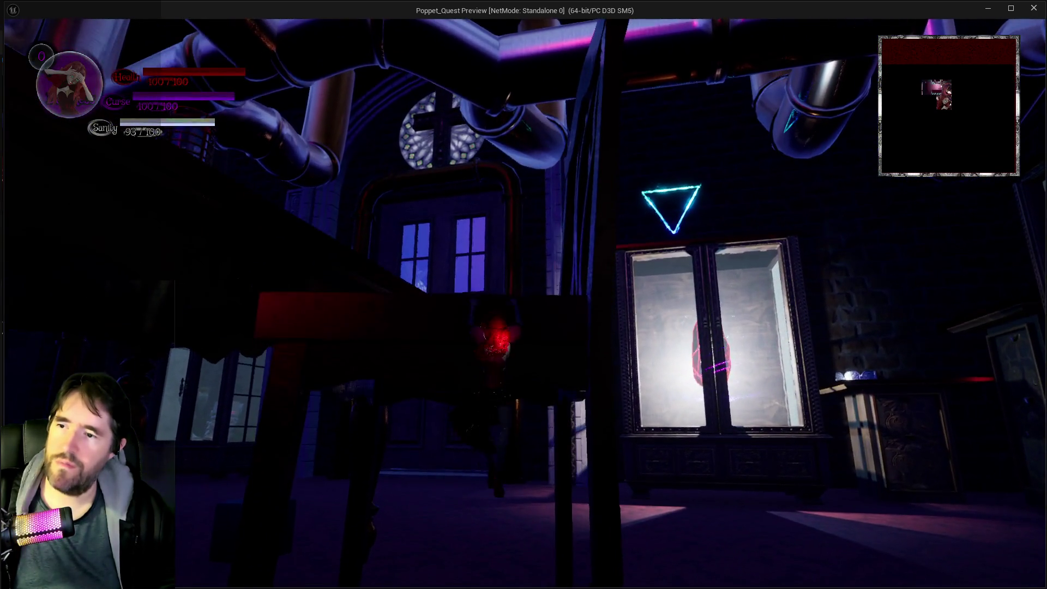
key(w)
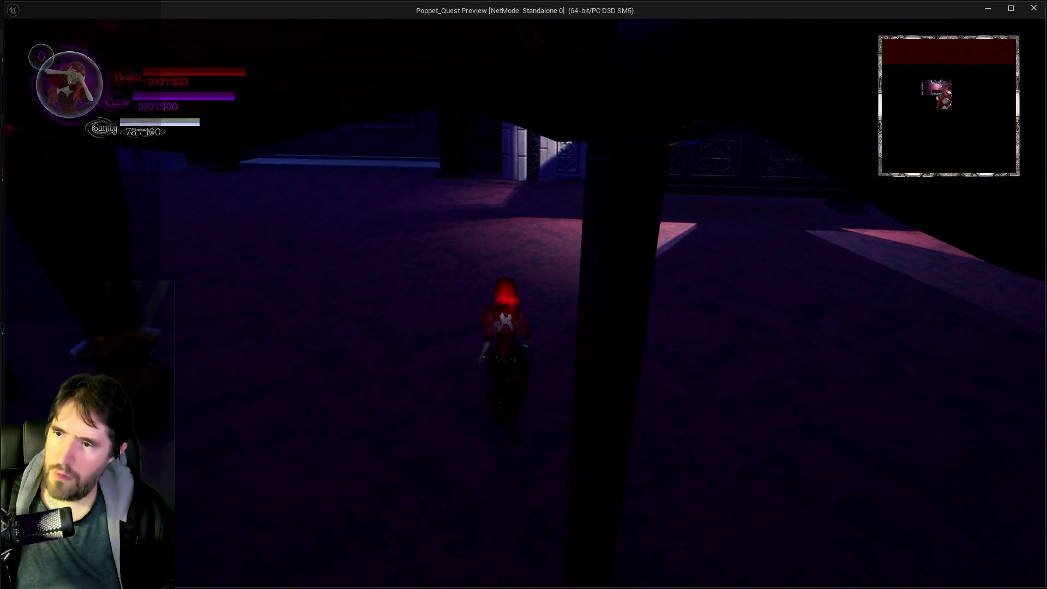
key(w)
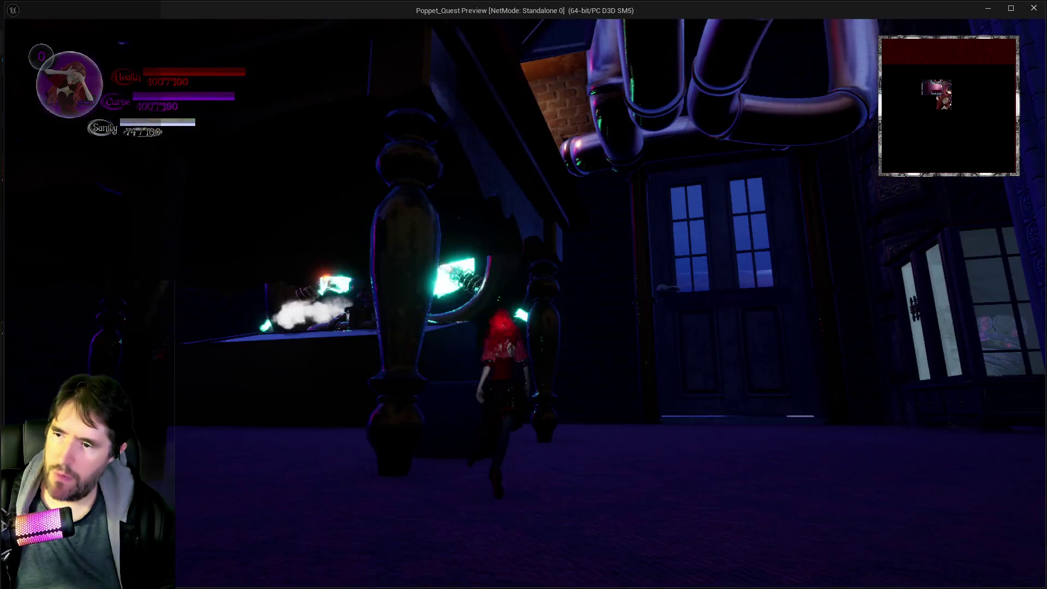
key(w)
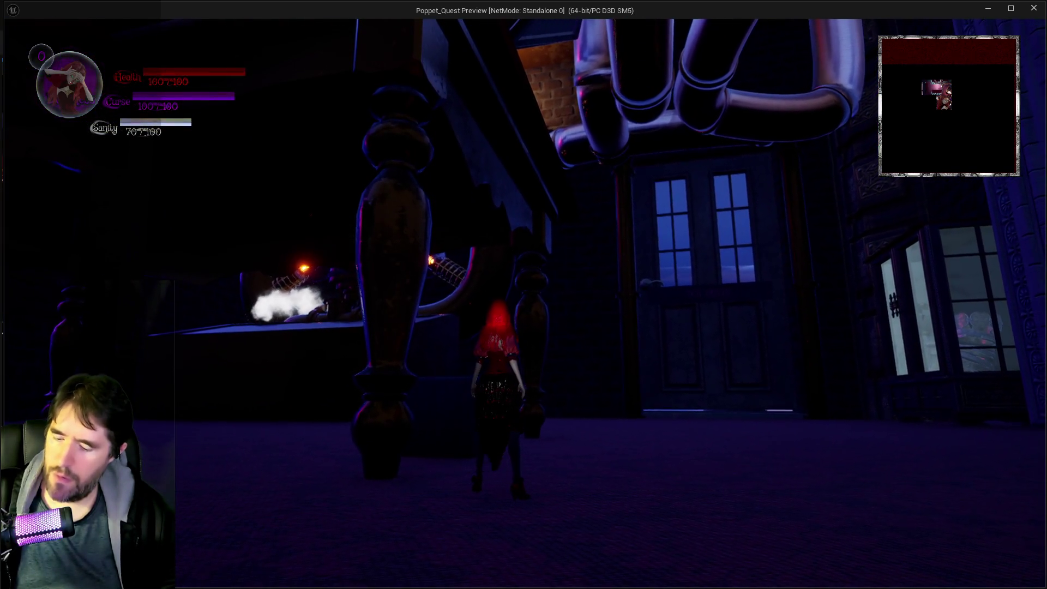
Walk past the door and table toward the glowing machine, then transform into sparkle form.
key(a)
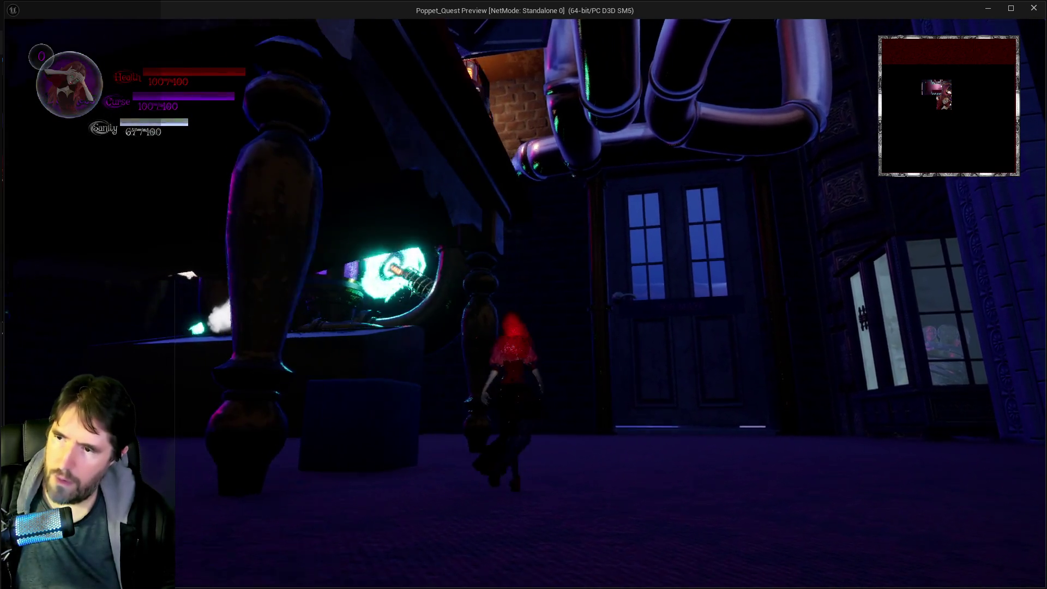
key(w)
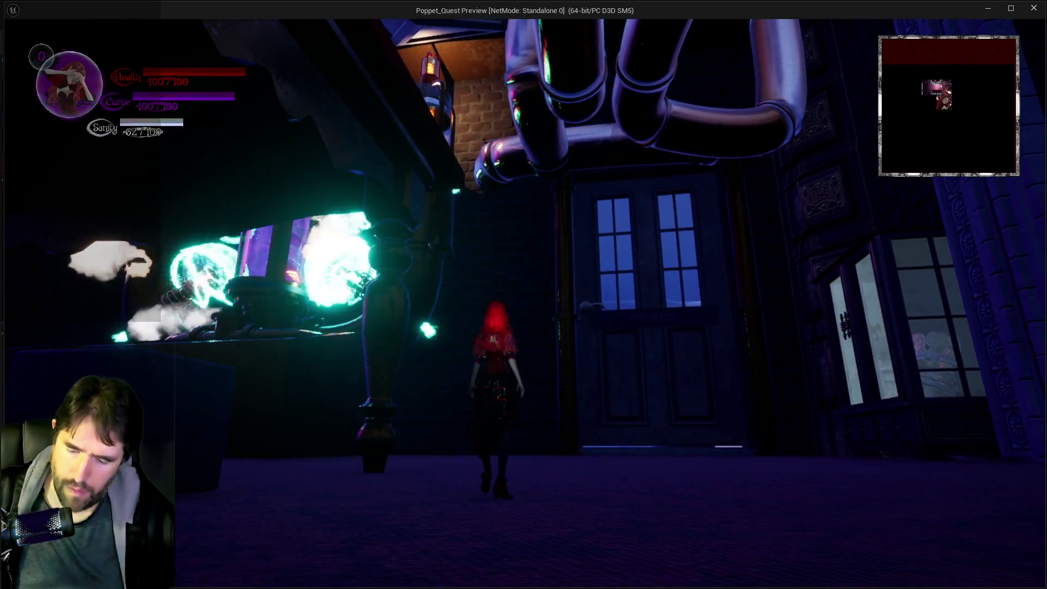
key(w)
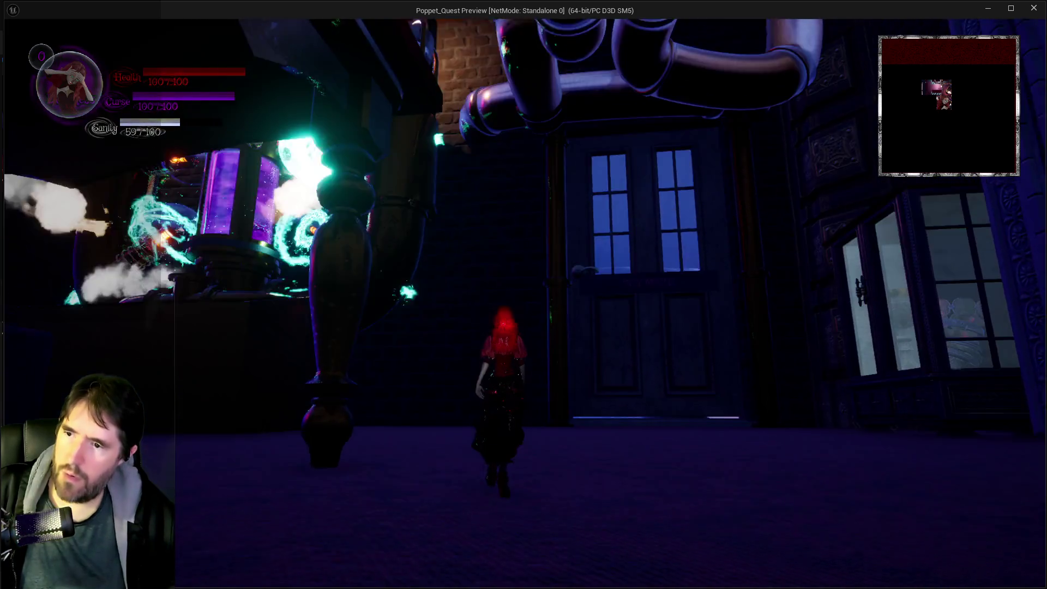
key(w)
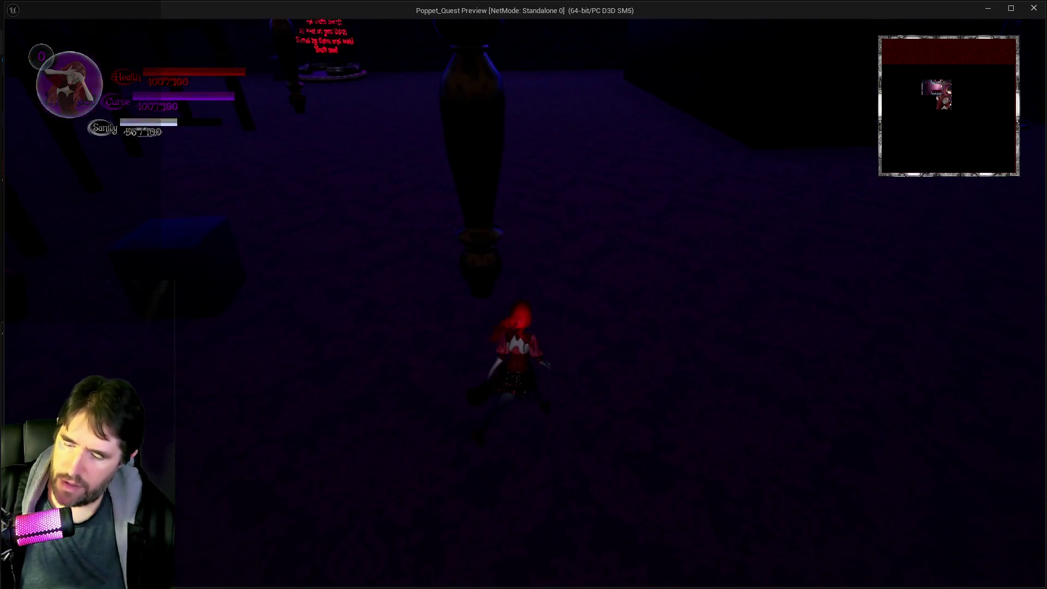
key(w)
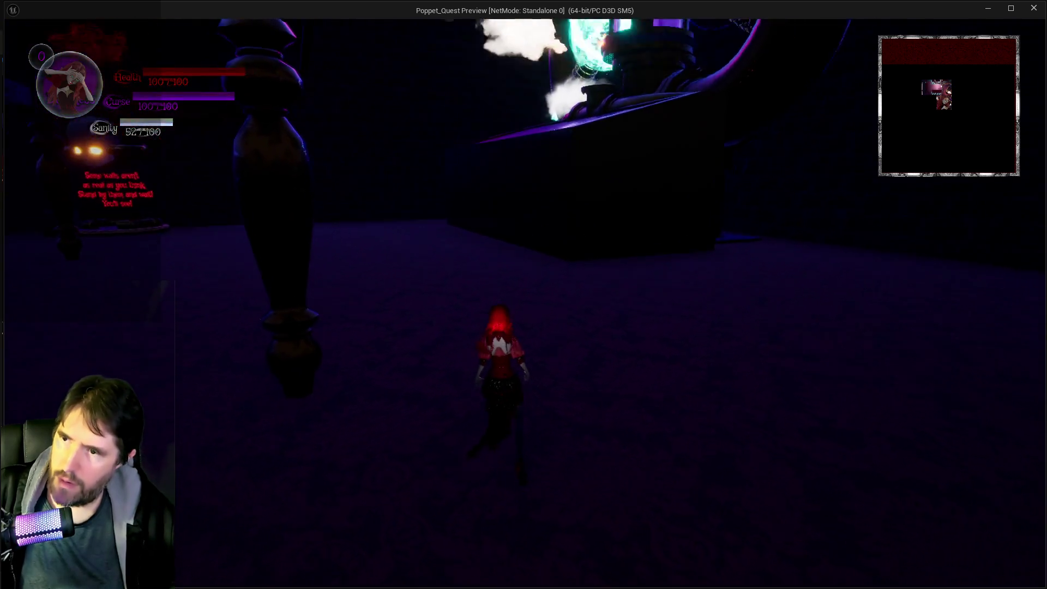
key(w)
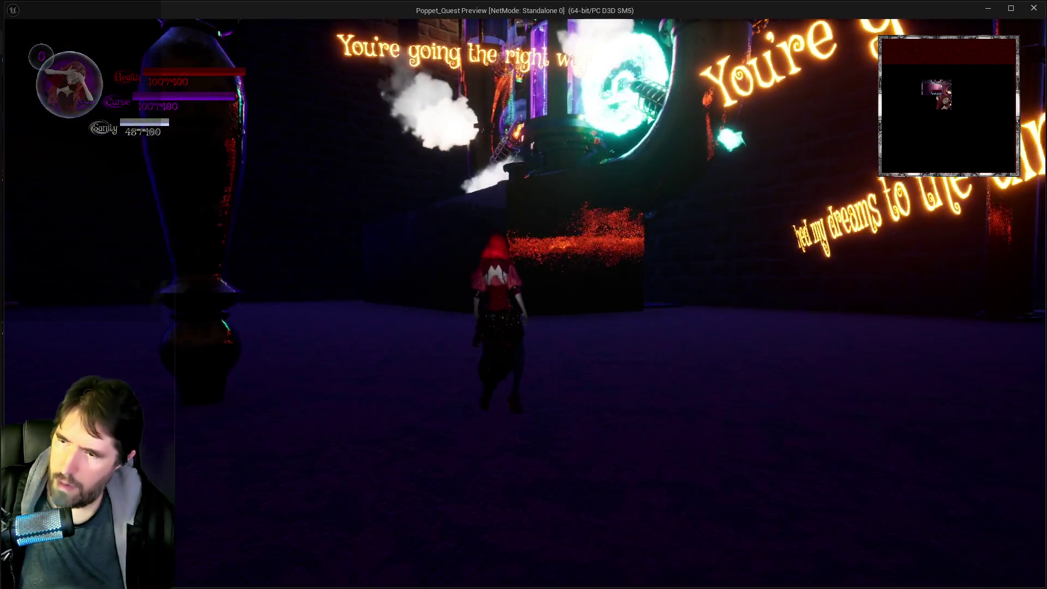
key(w)
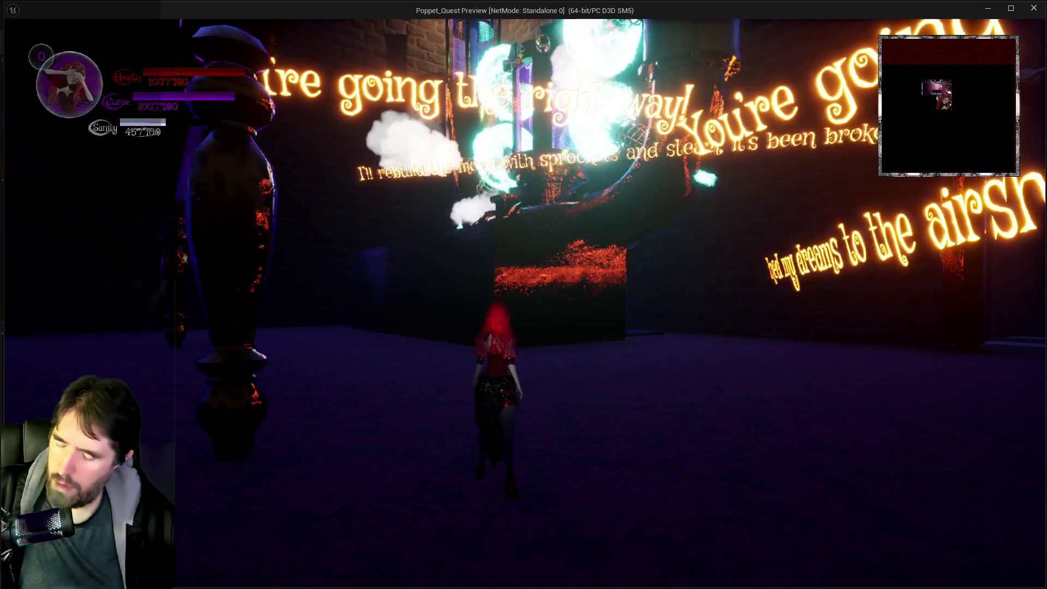
key(e)
key(w)
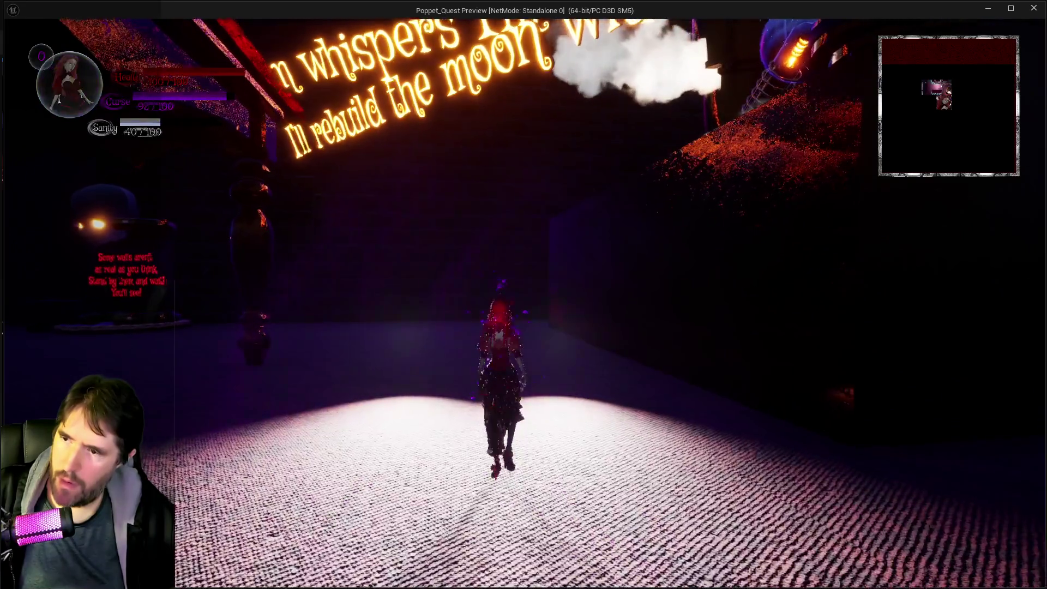
Pause and resume the game, then end the session and return to the input mapping editor.
key(Escape)
click(653, 211)
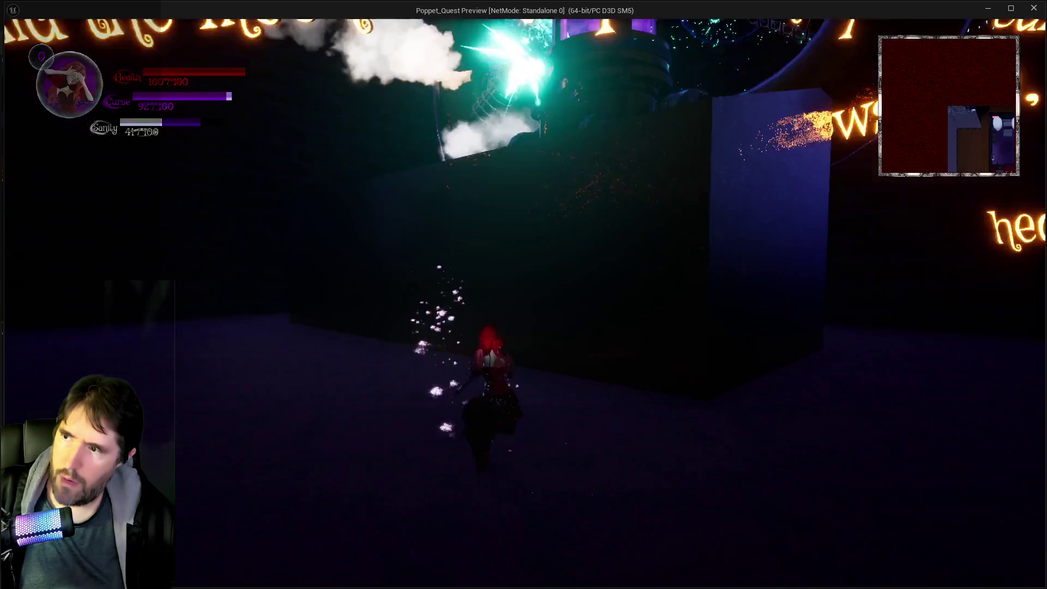
key(w)
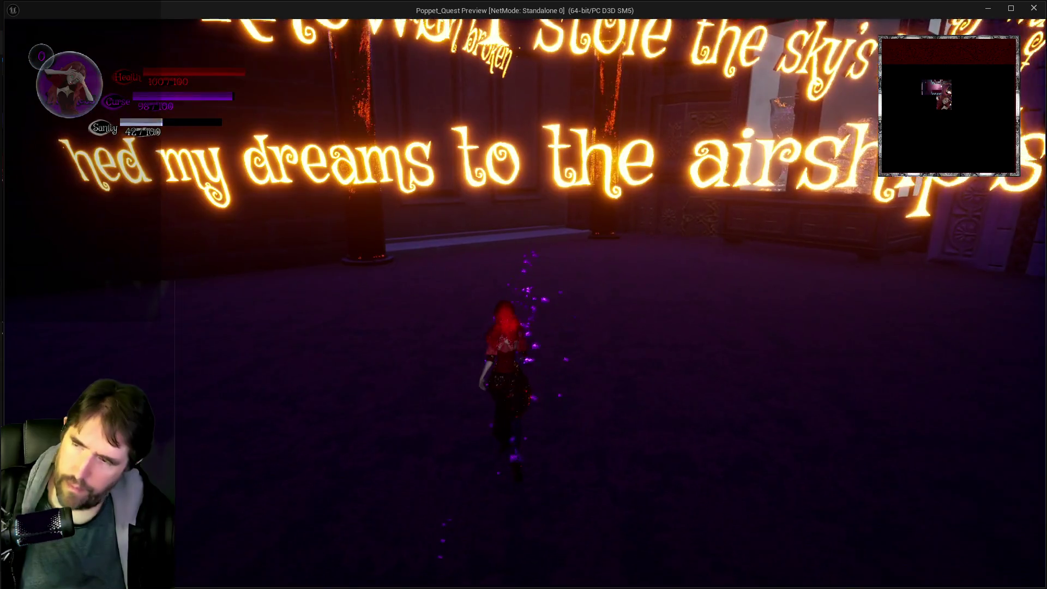
key(alt+Tab)
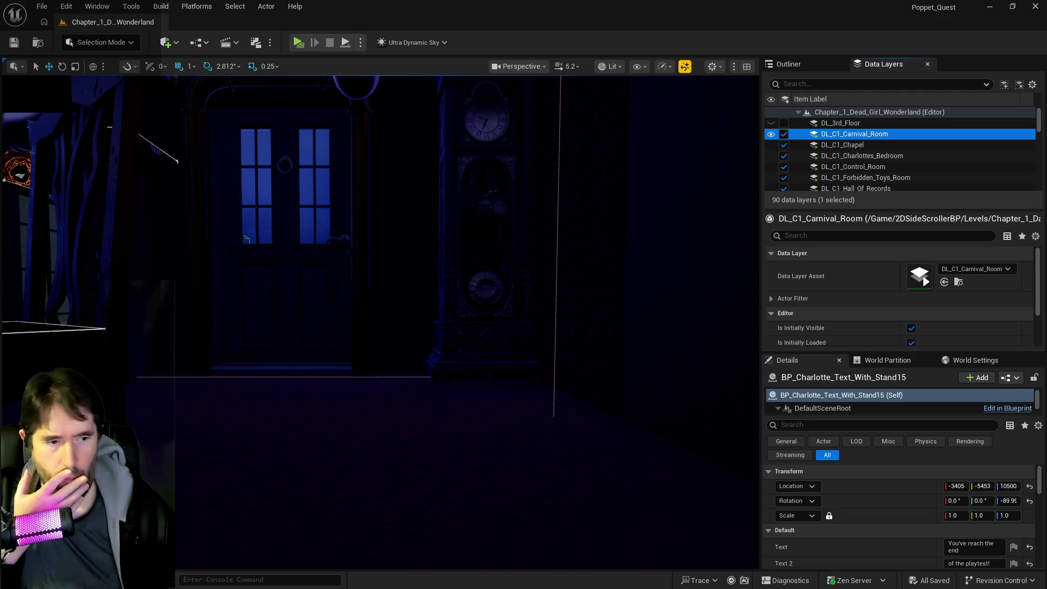
key(alt+Tab)
Maximise the mapping context editor and collapse IA_Move to compare the IMC_Poppet and IMC_Sandbox bindings.
double_click(678, 136)
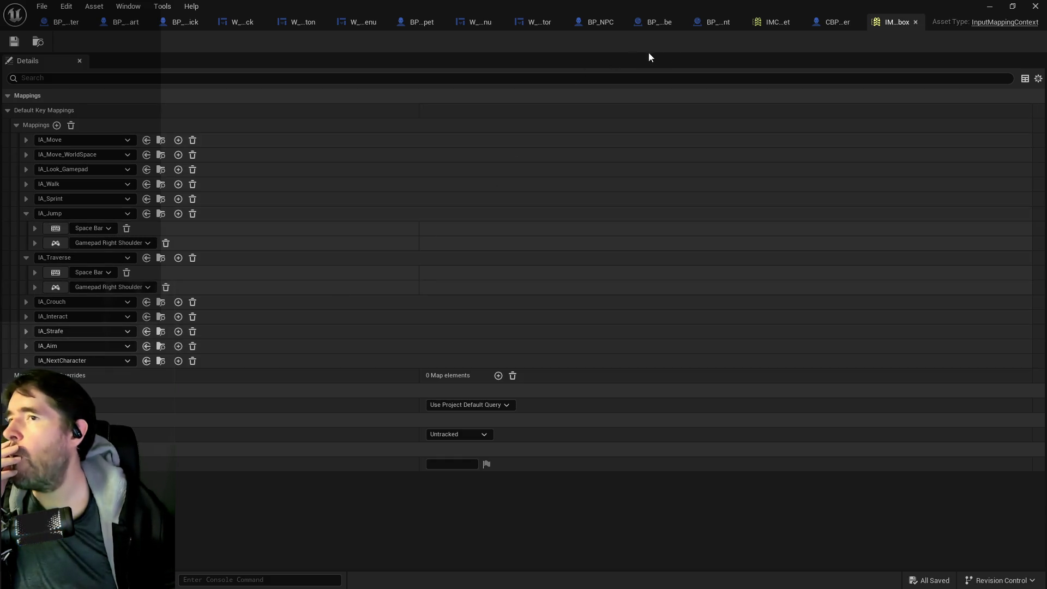
click(762, 23)
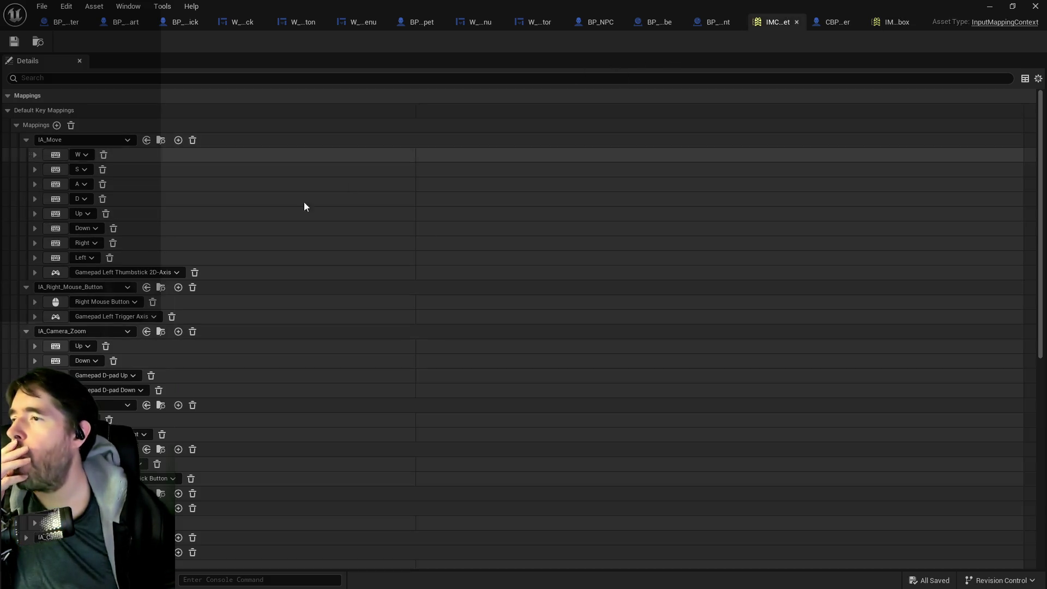
click(26, 140)
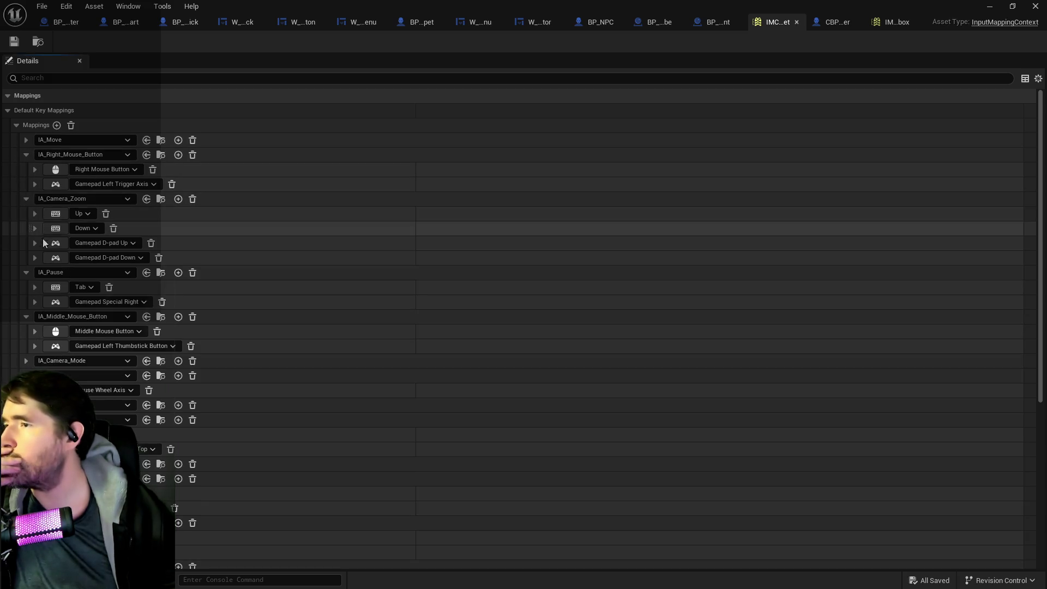
scroll(41, 210, down, 2)
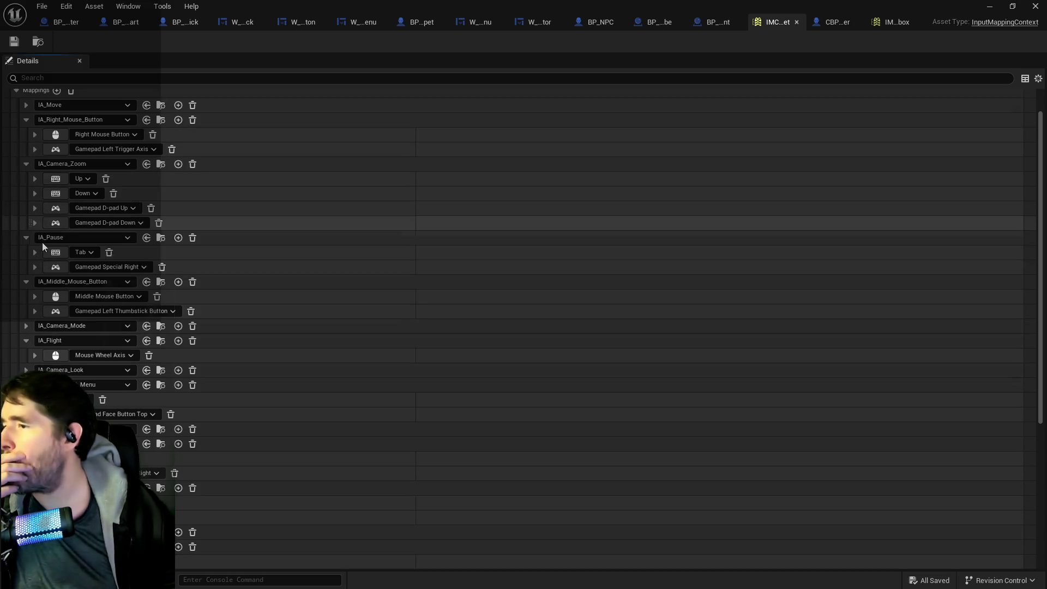
scroll(89, 342, down, 4)
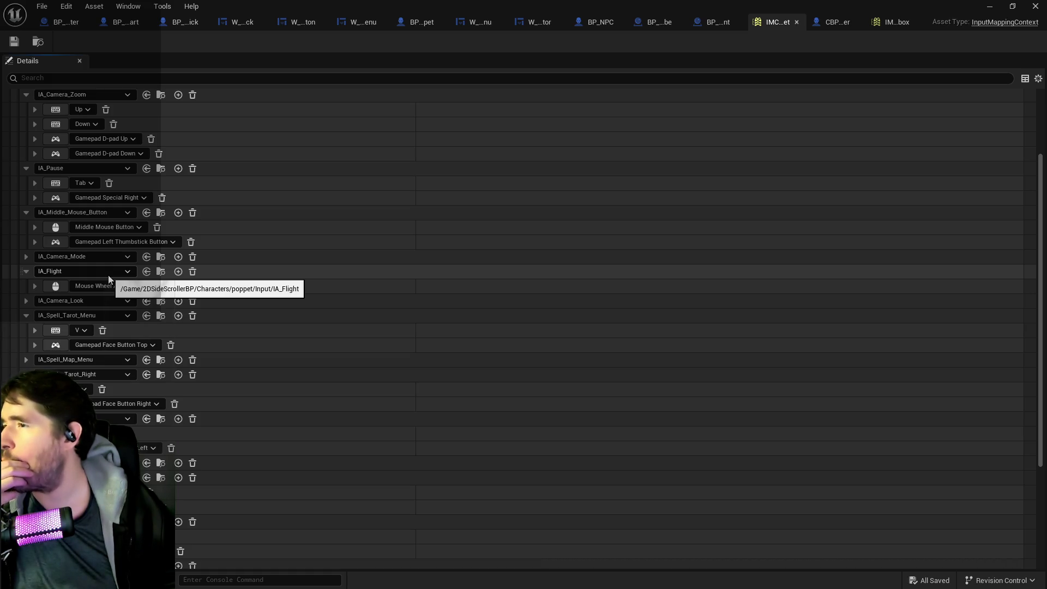
click(882, 25)
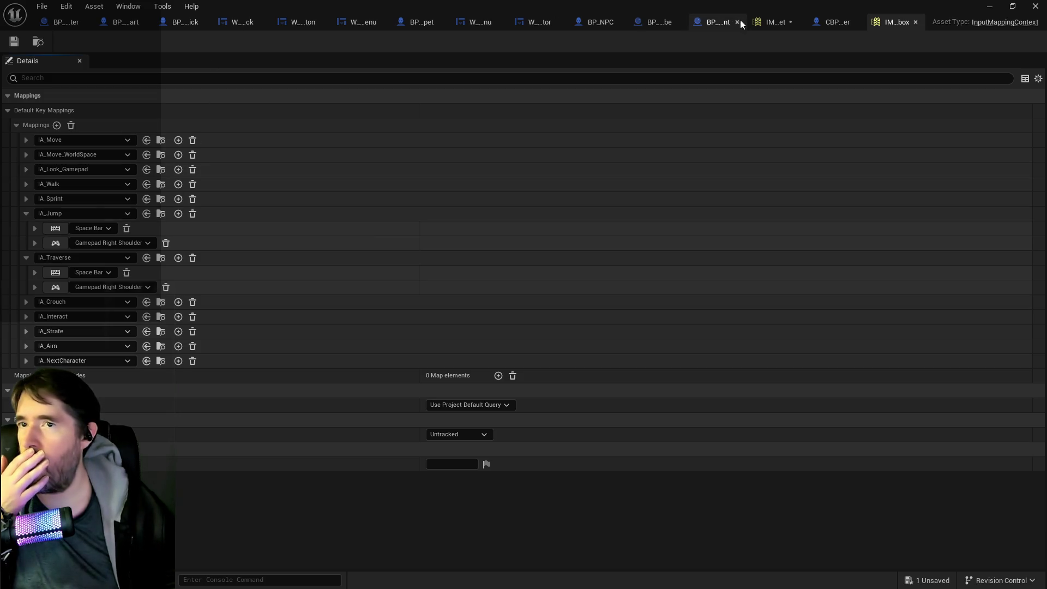
click(775, 22)
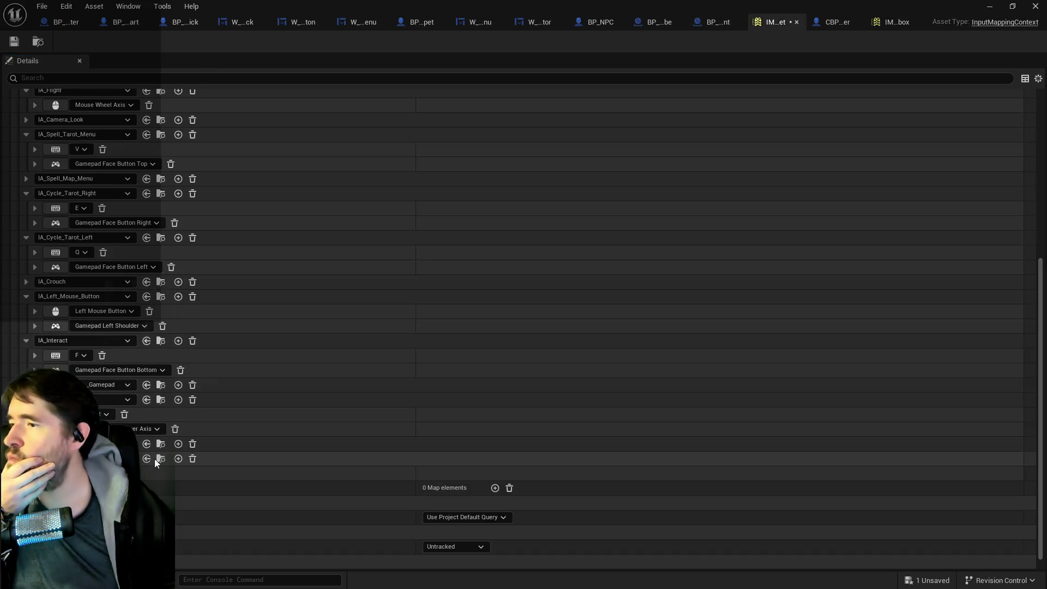
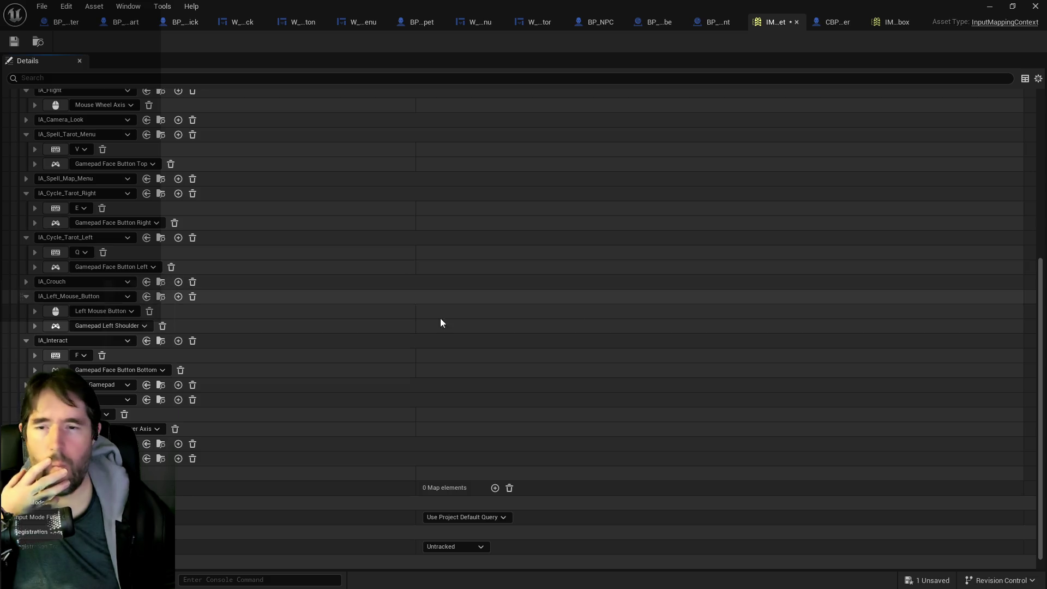
Remove the extra mapping row, add two empty rows, and check IA_Cycle_Tarot_Left's Q key.
click(147, 459)
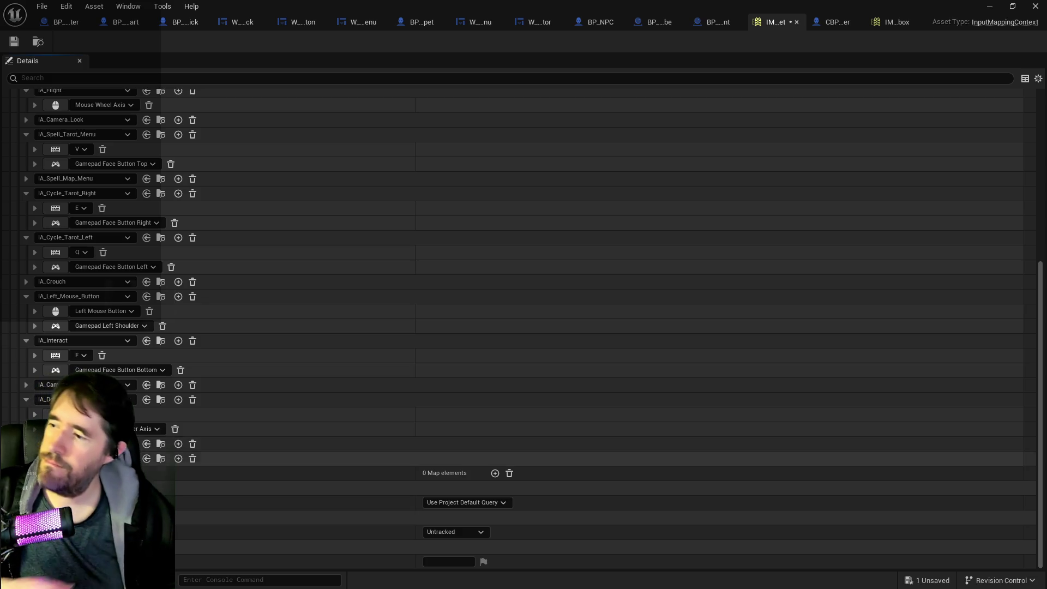
click(178, 458)
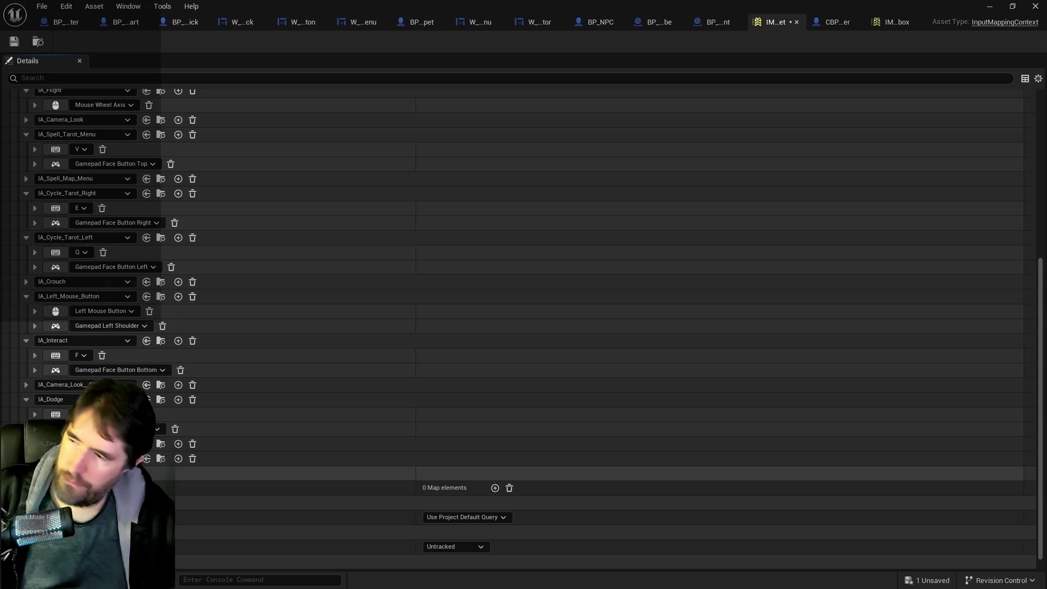
click(178, 459)
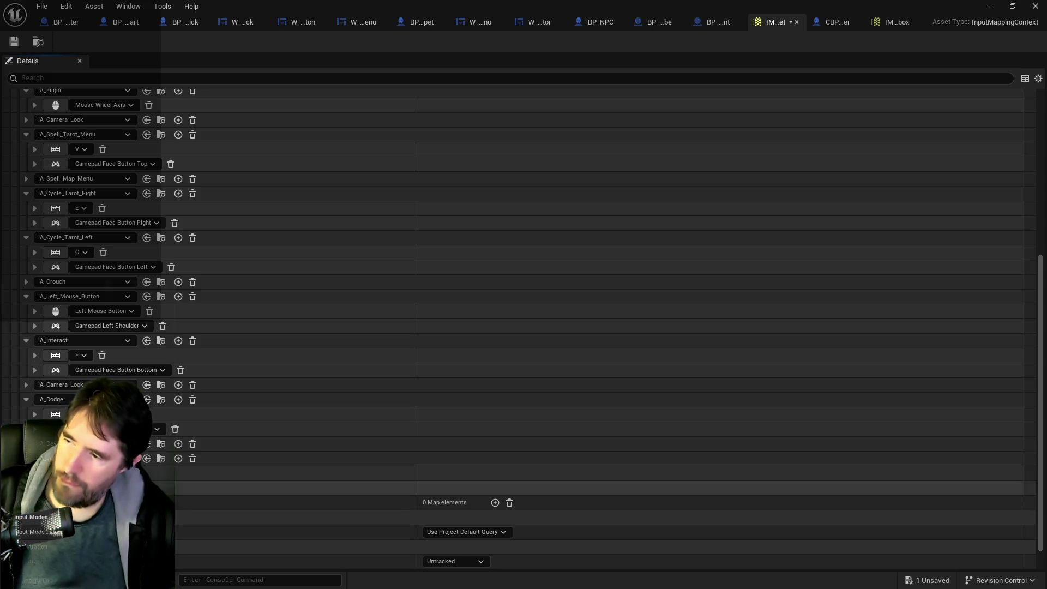
click(81, 252)
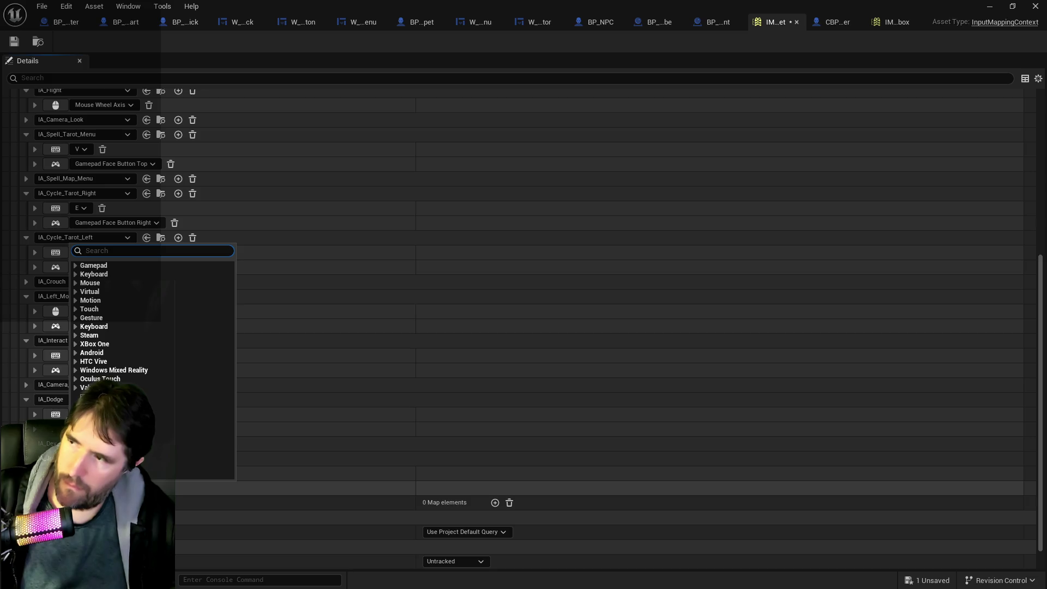
key(Escape)
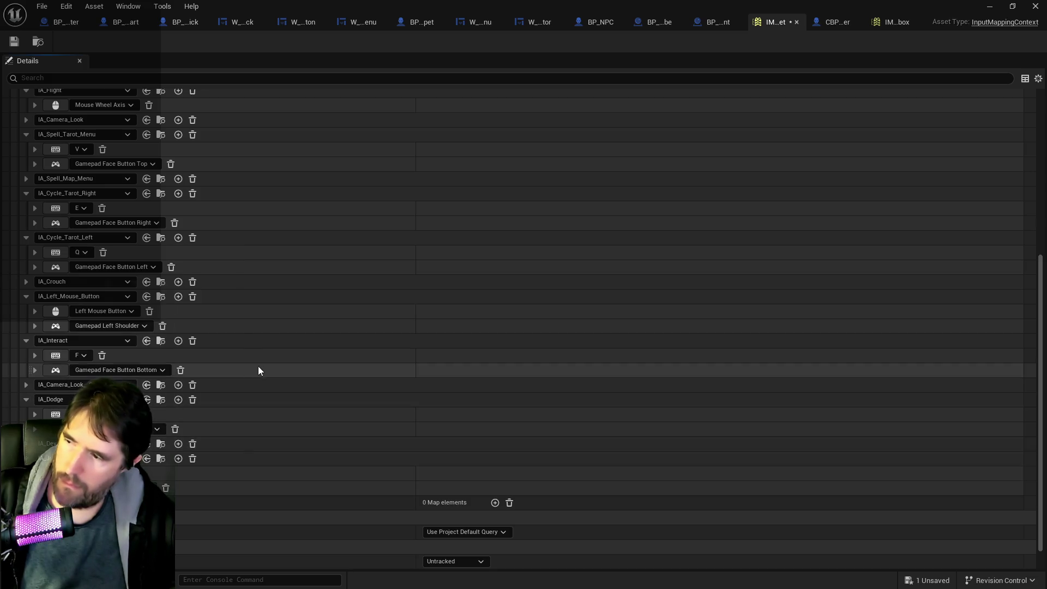
Compare the mapping list against the sandbox input mapping context, then return to the game's own.
scroll(265, 284, up, 8)
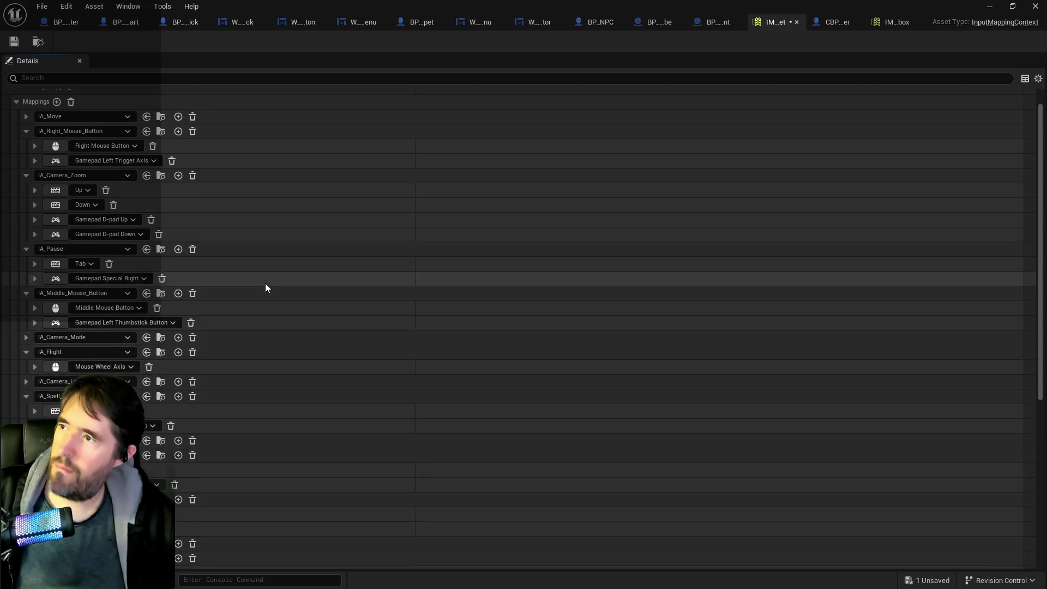
scroll(266, 287, up, 1)
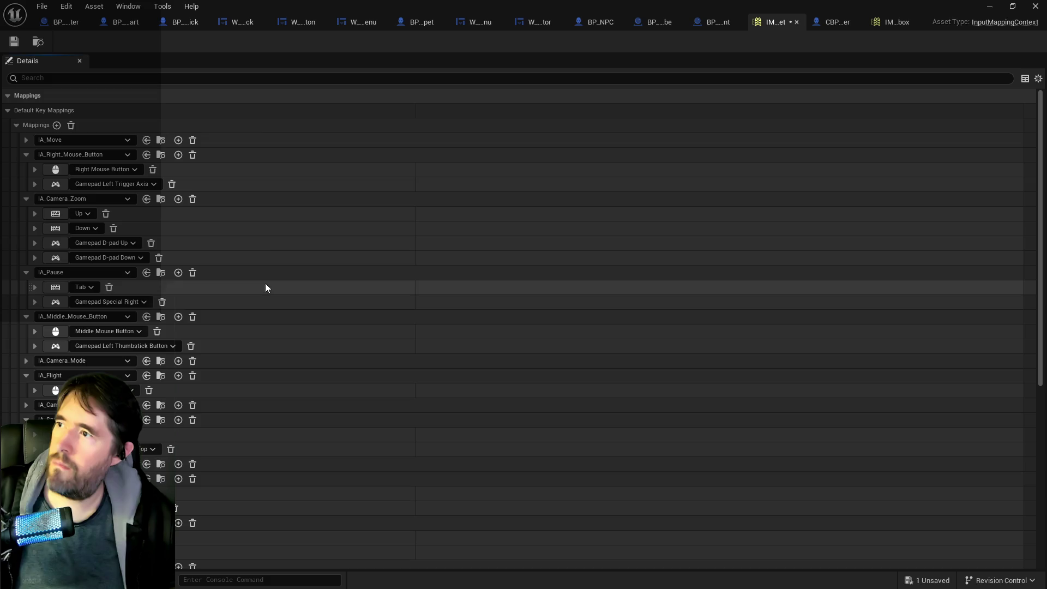
click(886, 23)
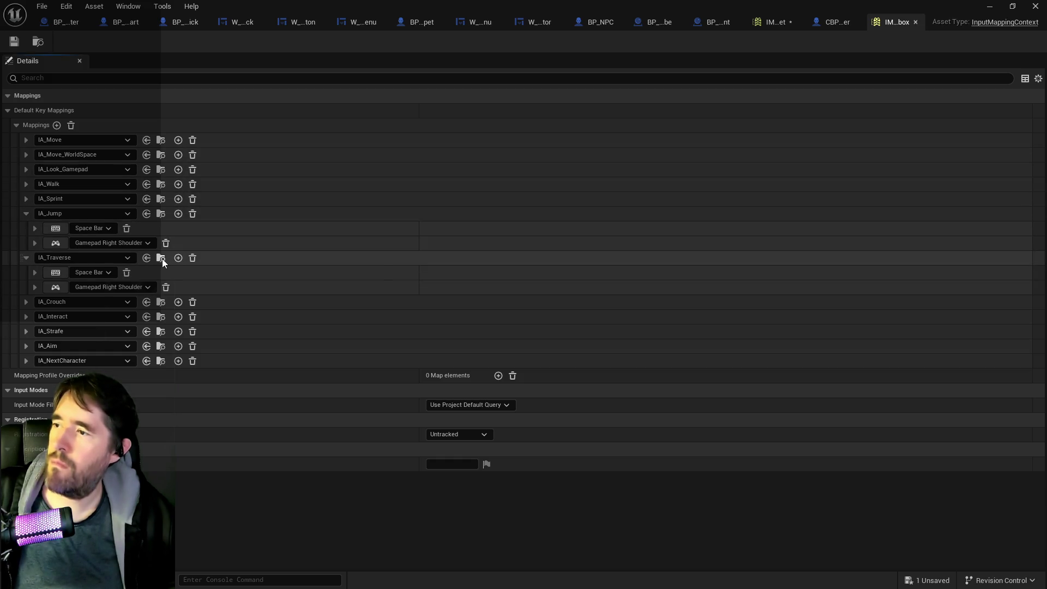
click(778, 22)
Add two more mapping rows without assigning keys, then move to the BP_Poppet blueprint.
scroll(224, 466, up, 1)
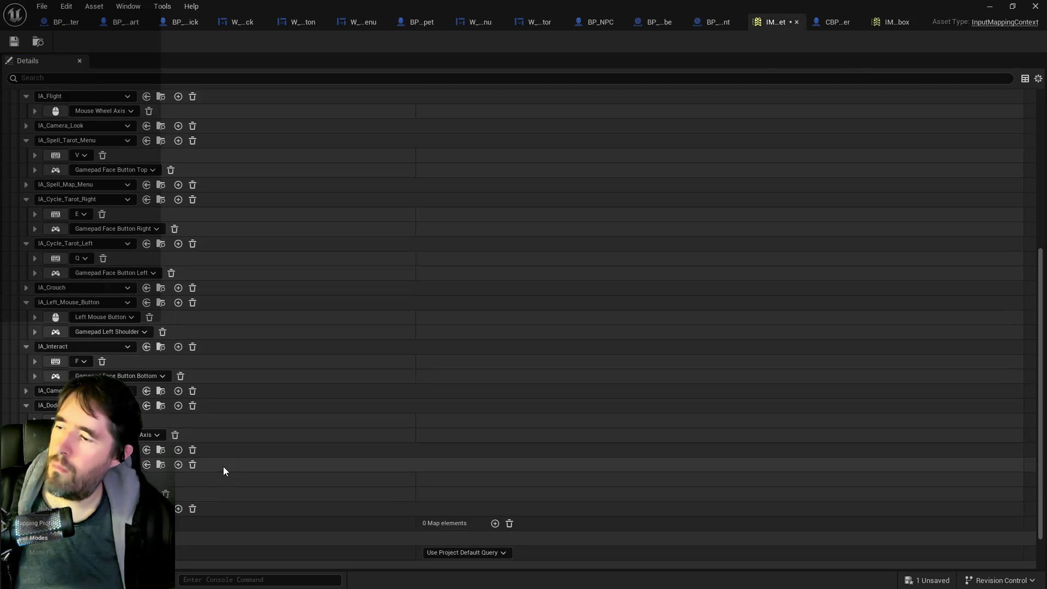
scroll(145, 460, up, 5)
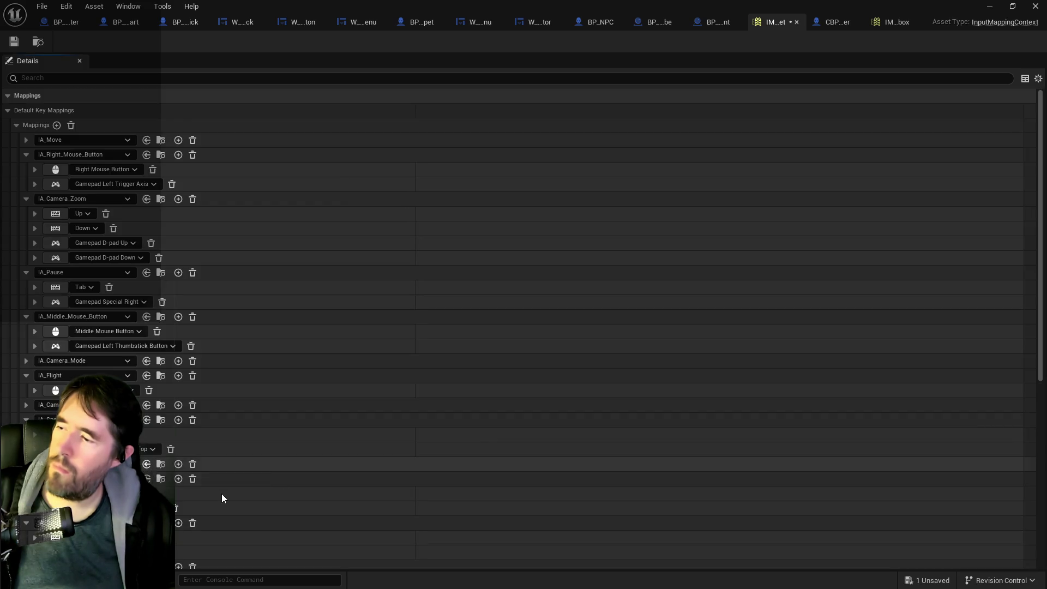
scroll(224, 493, down, 10)
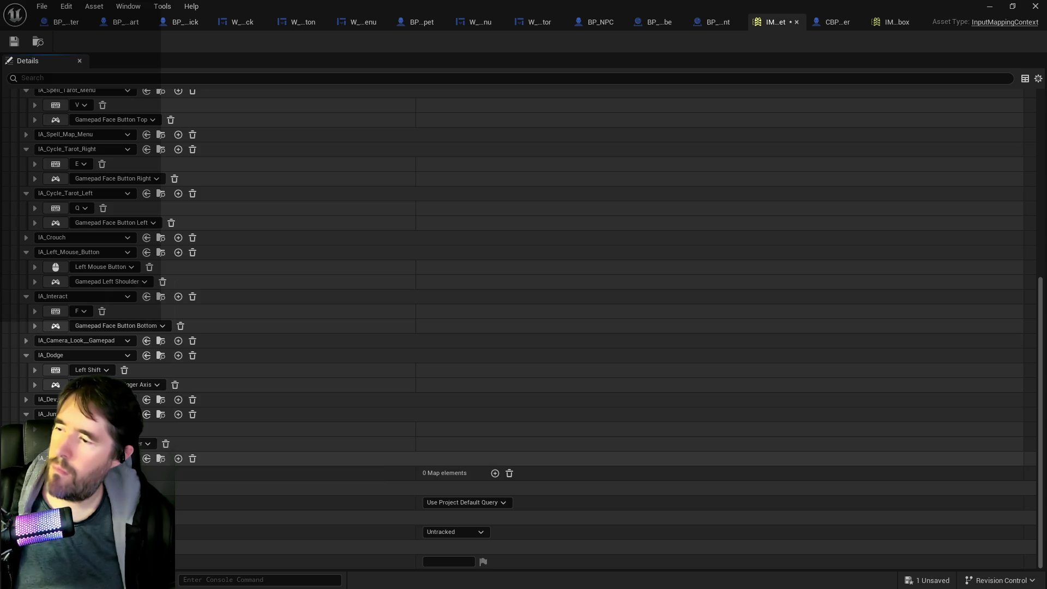
click(178, 459)
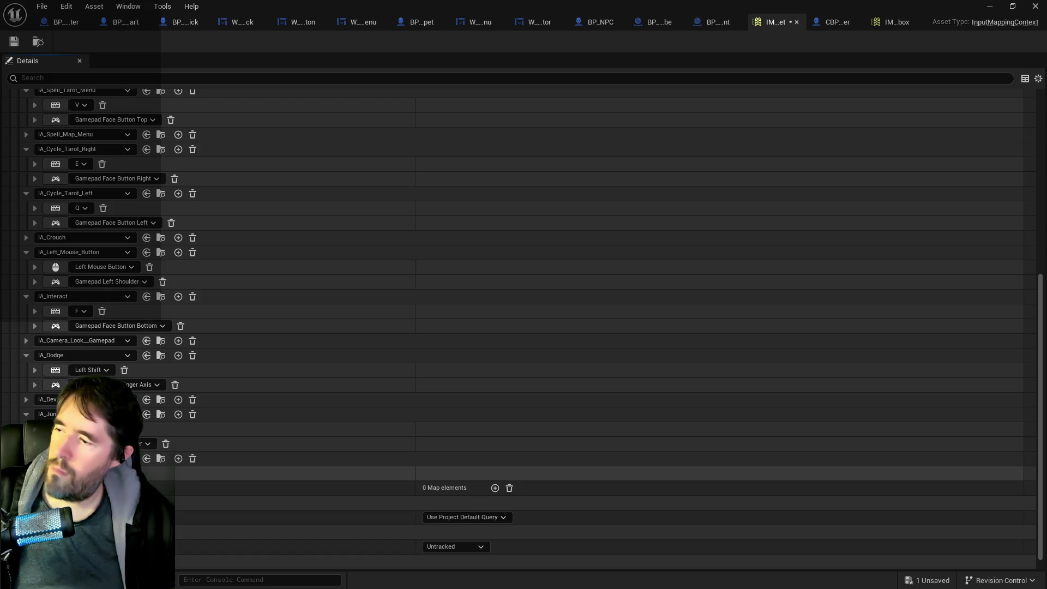
click(179, 458)
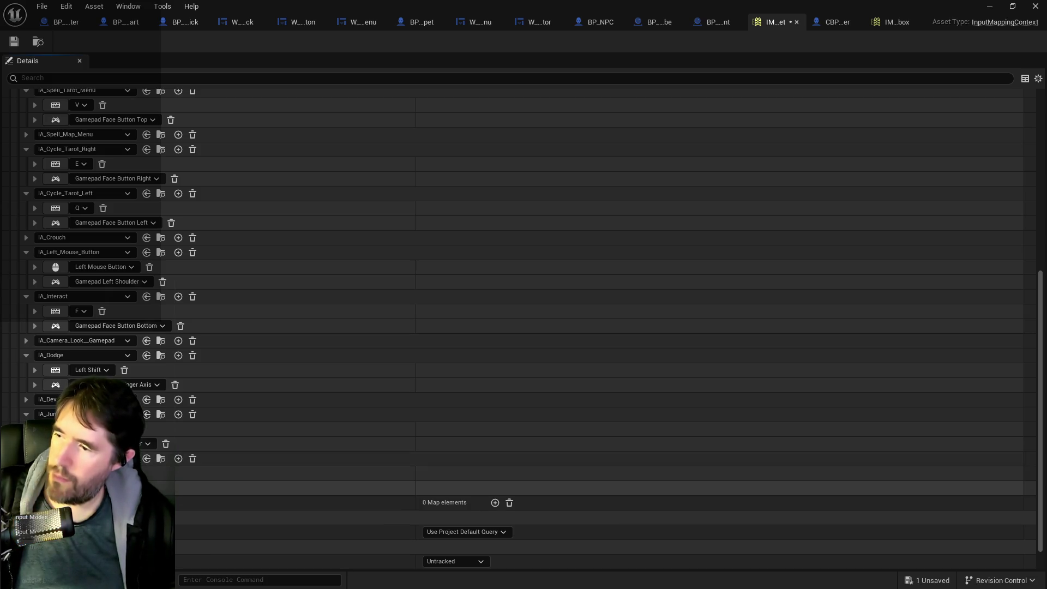
click(100, 488)
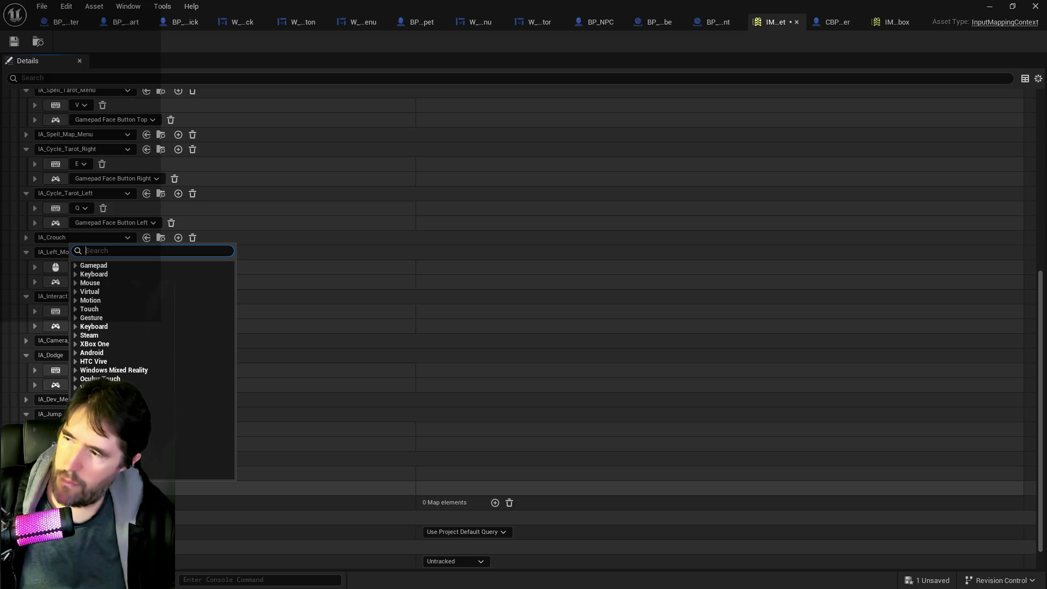
key(Escape)
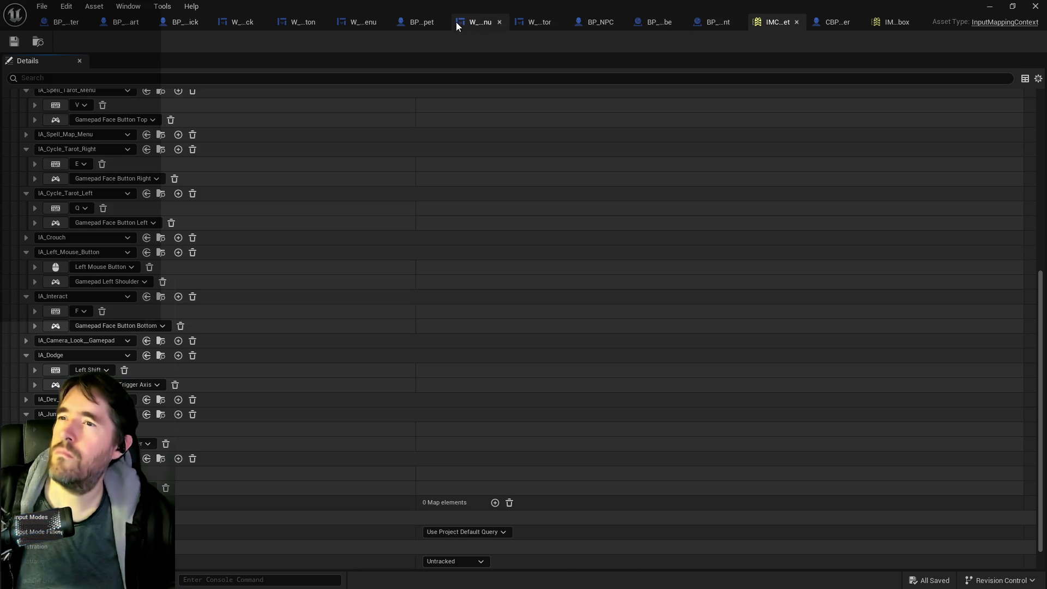
click(414, 22)
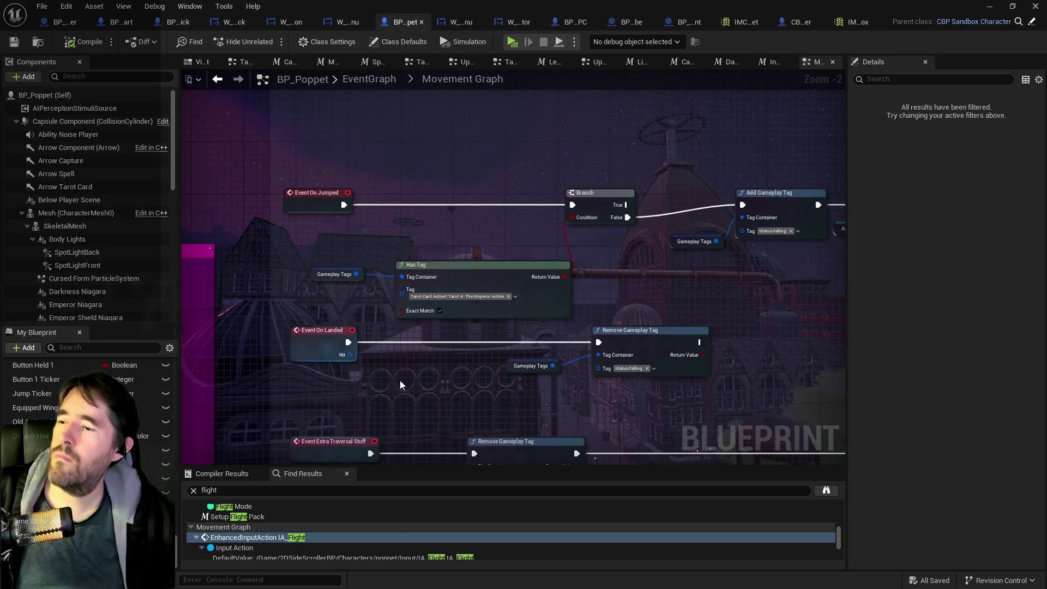
Survey the Launch Poppet, Movement, Move Left/Right, Crouching and Flight/Camera Zoom graph sections.
scroll(408, 379, down, 3)
scroll(705, 282, down, 1)
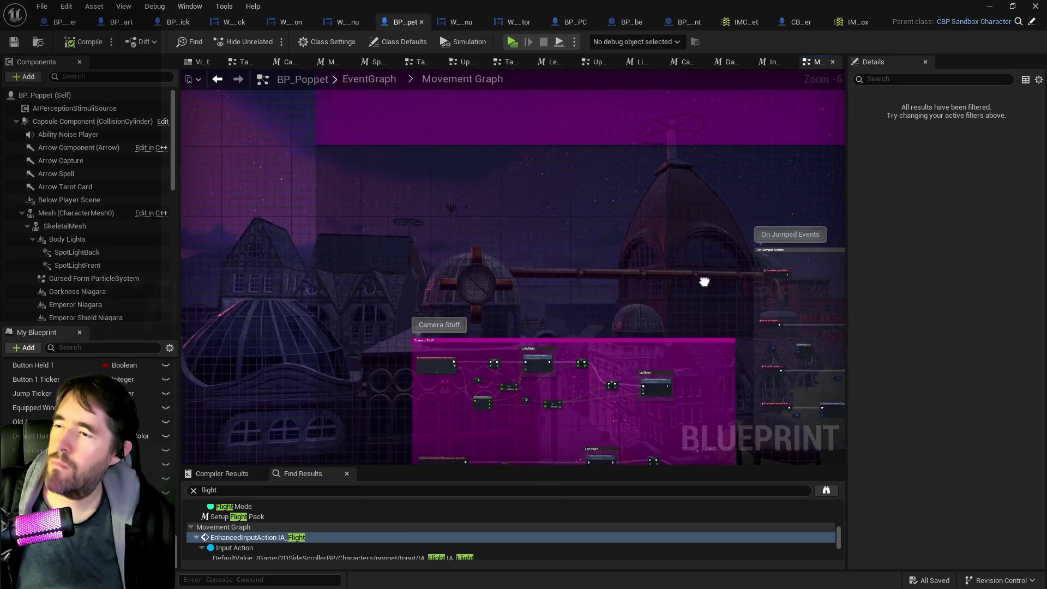
scroll(627, 149, up, 2)
scroll(479, 305, up, 2)
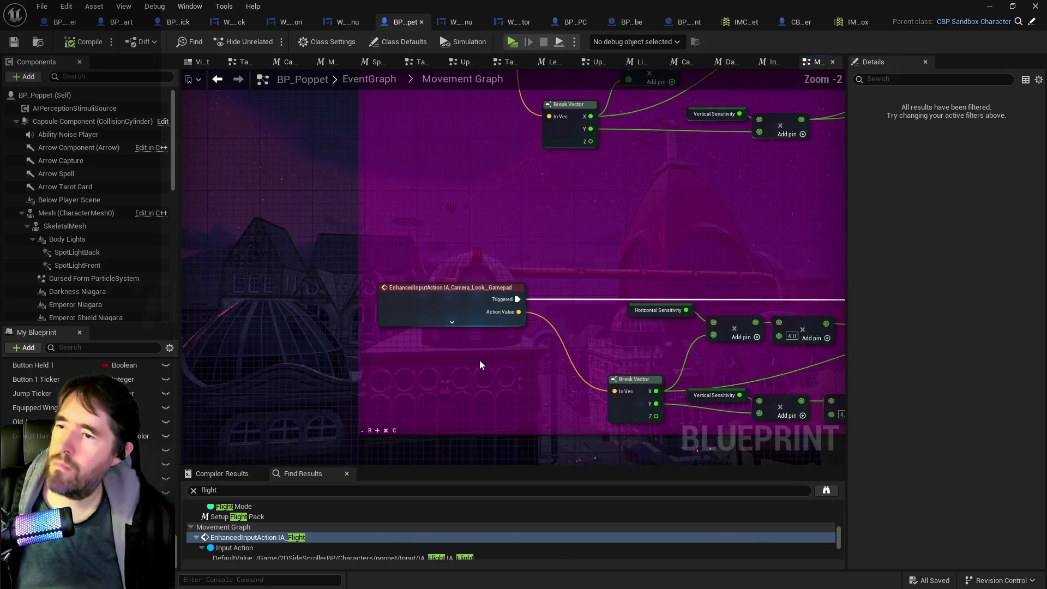
scroll(475, 180, down, 2)
drag(501, 326, 473, 195)
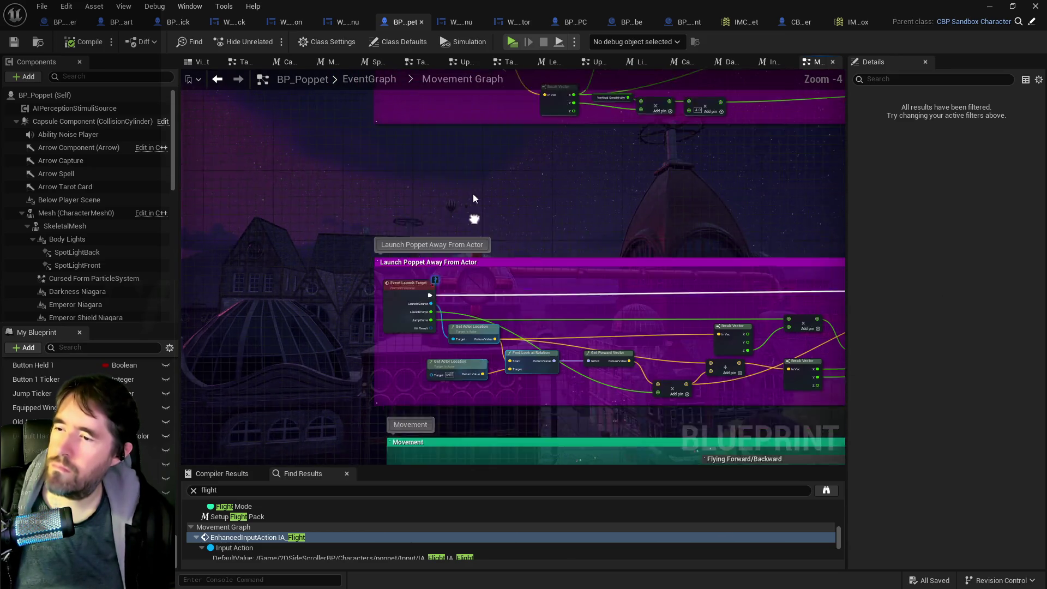
mouse_move(542, 278)
mouse_down()
mouse_move(561, 187)
mouse_move(551, 70)
mouse_up()
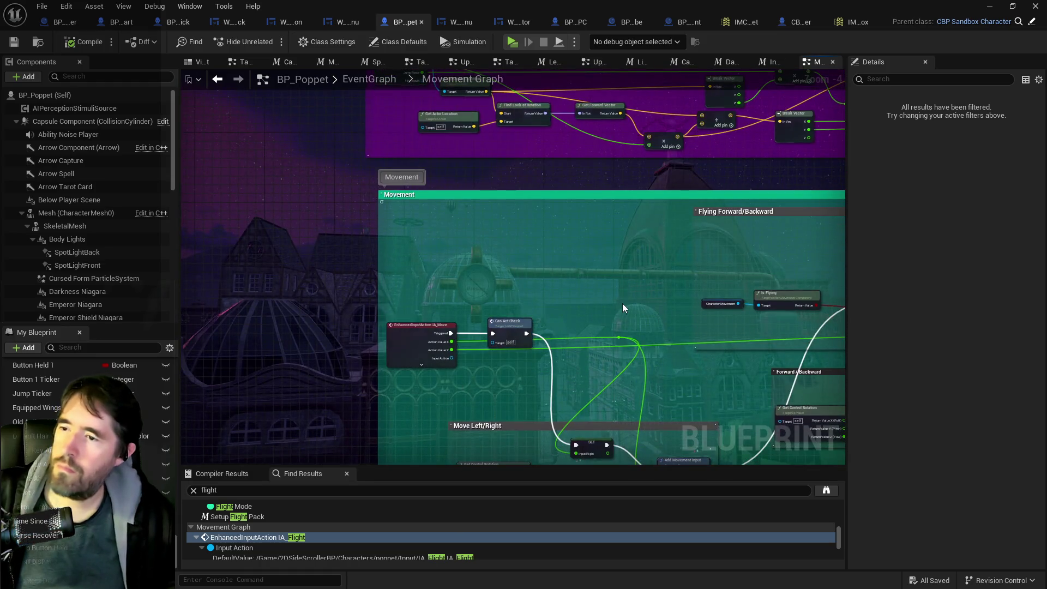
drag(623, 306, 555, 149)
mouse_move(631, 185)
mouse_down()
mouse_move(335, 177)
mouse_move(115, 276)
mouse_up()
mouse_move(416, 315)
mouse_down()
mouse_move(701, 163)
mouse_move(780, 164)
mouse_move(707, 280)
mouse_move(576, 190)
mouse_move(560, 141)
mouse_up()
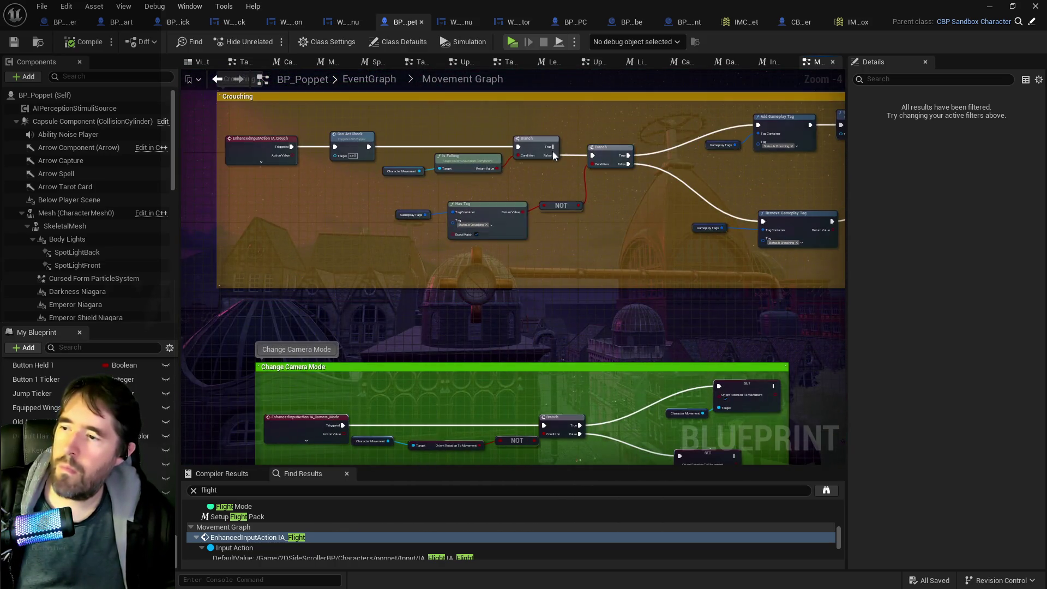
mouse_move(487, 378)
mouse_down()
mouse_move(484, 199)
mouse_move(502, 163)
mouse_up()
scroll(512, 235, down, 3)
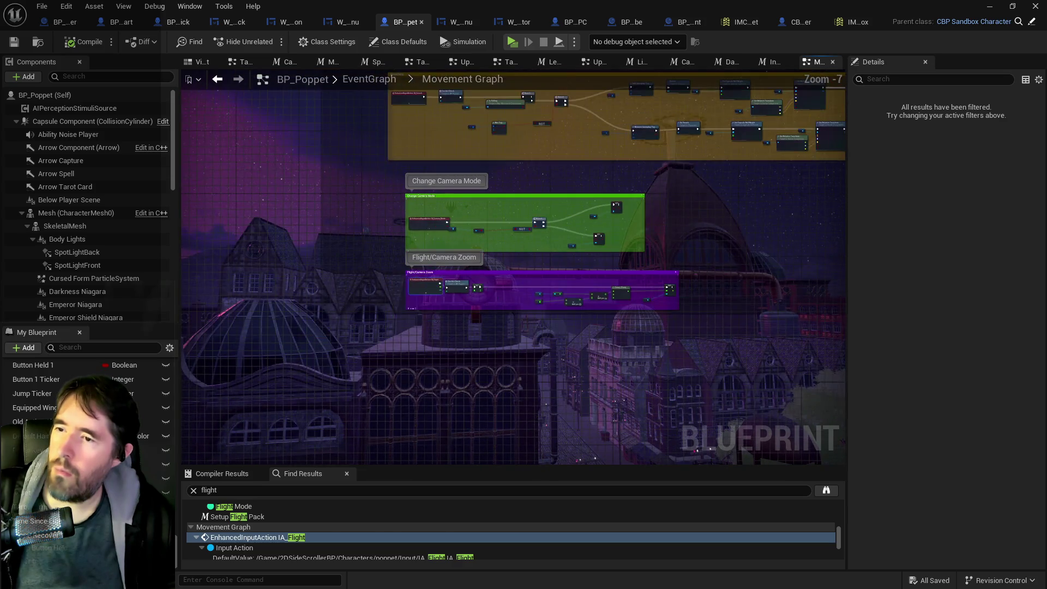
scroll(409, 167, up, 5)
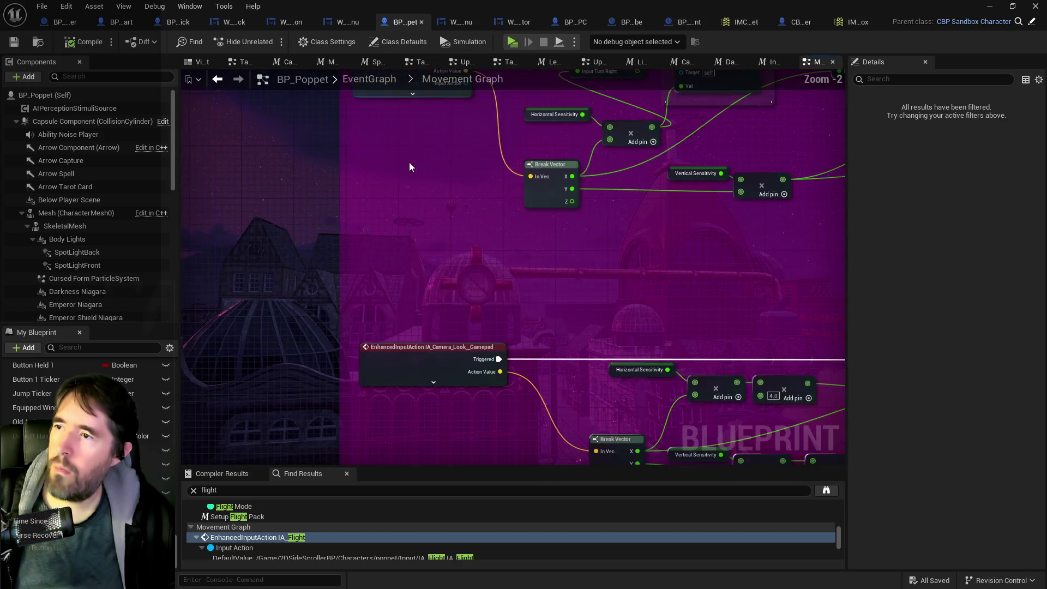
scroll(488, 241, down, 4)
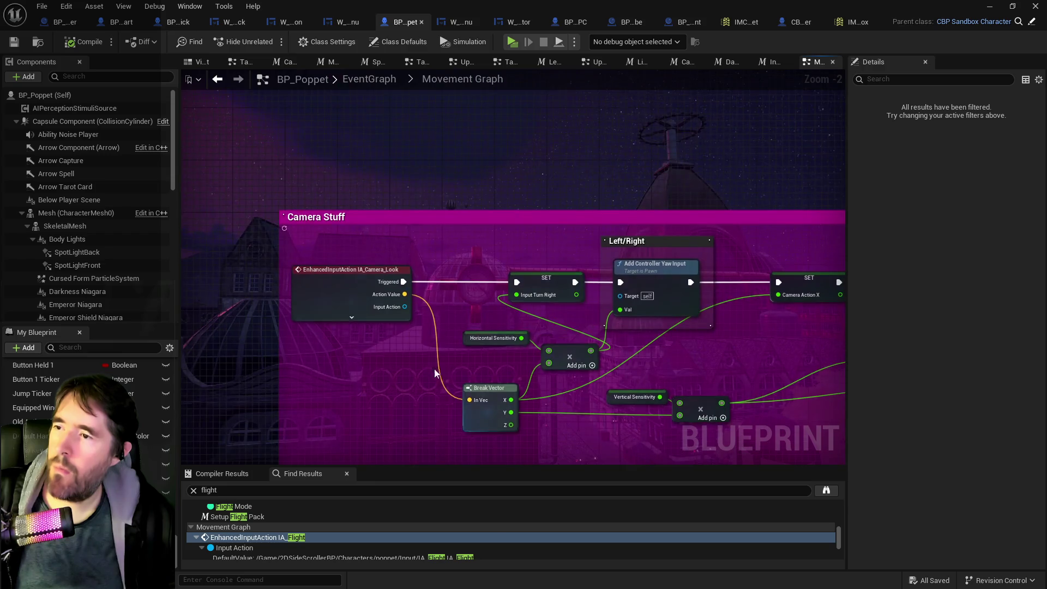
Review the Sprint Or Dodge, dodge timeline and On Jumped Events nodes, then save the blueprint.
drag(450, 246, 448, 444)
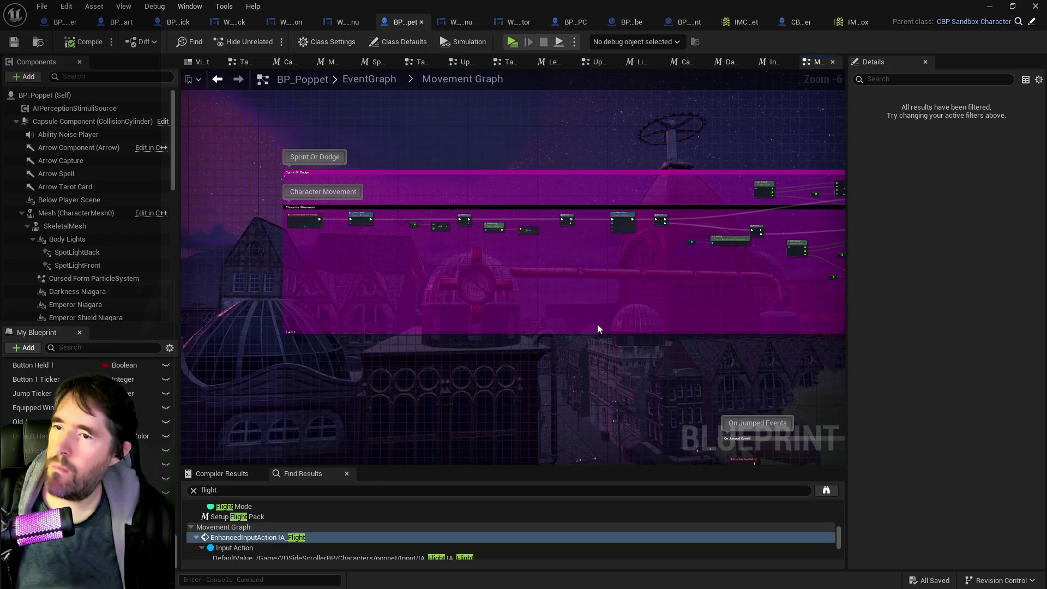
scroll(447, 264, up, 2)
scroll(496, 281, up, 1)
mouse_move(496, 281)
mouse_down()
mouse_move(706, 334)
mouse_move(435, 322)
mouse_move(533, 300)
mouse_move(349, 293)
mouse_move(498, 280)
mouse_move(386, 287)
mouse_move(614, 403)
mouse_move(314, 328)
mouse_up()
scroll(387, 288, down, 2)
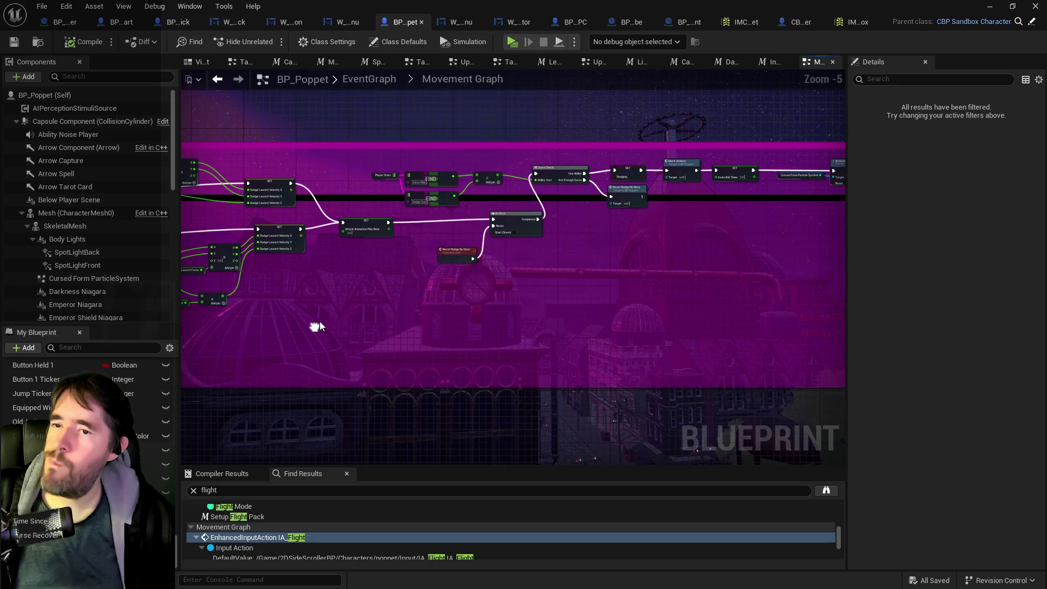
drag(653, 323, 564, 247)
mouse_move(690, 262)
mouse_down()
mouse_move(388, 265)
mouse_move(526, 272)
mouse_move(540, 382)
mouse_move(589, 376)
mouse_move(464, 321)
mouse_move(437, 163)
mouse_move(468, 90)
mouse_up()
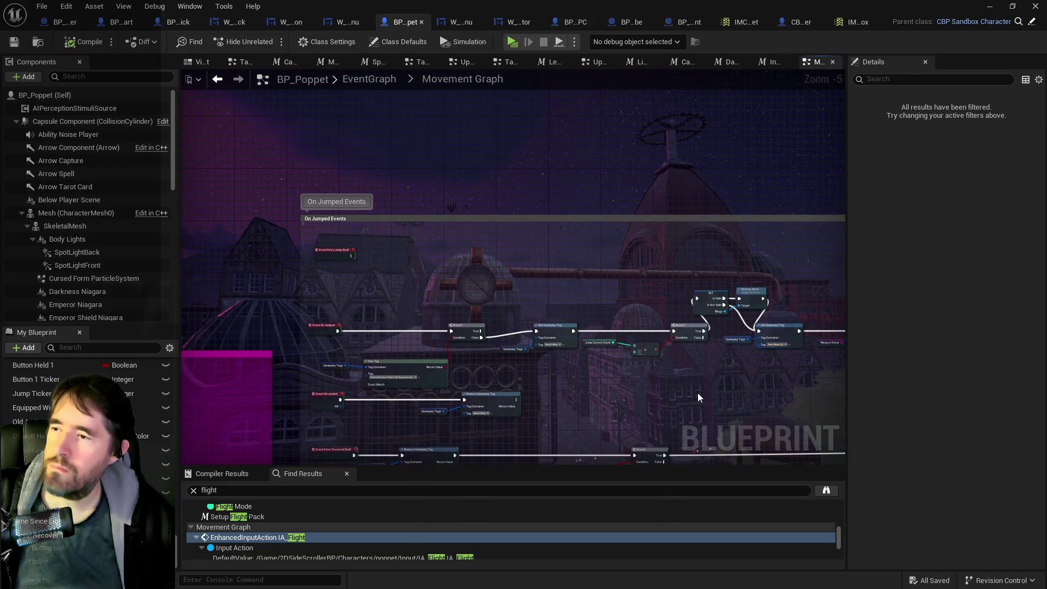
drag(700, 398, 706, 253)
scroll(615, 299, up, 1)
scroll(590, 340, up, 1)
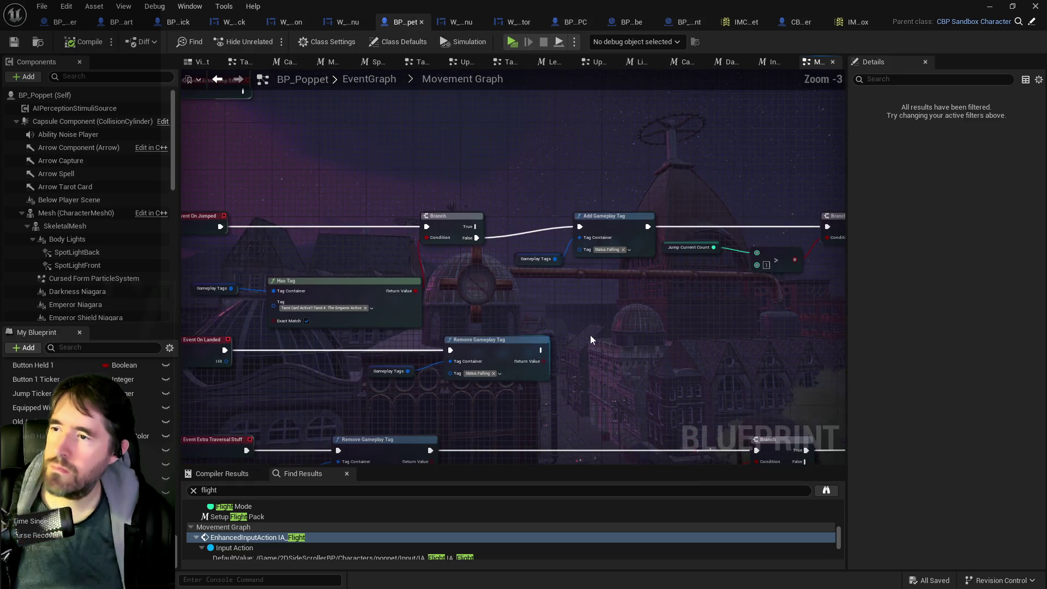
drag(591, 339, 663, 248)
scroll(662, 241, down, 6)
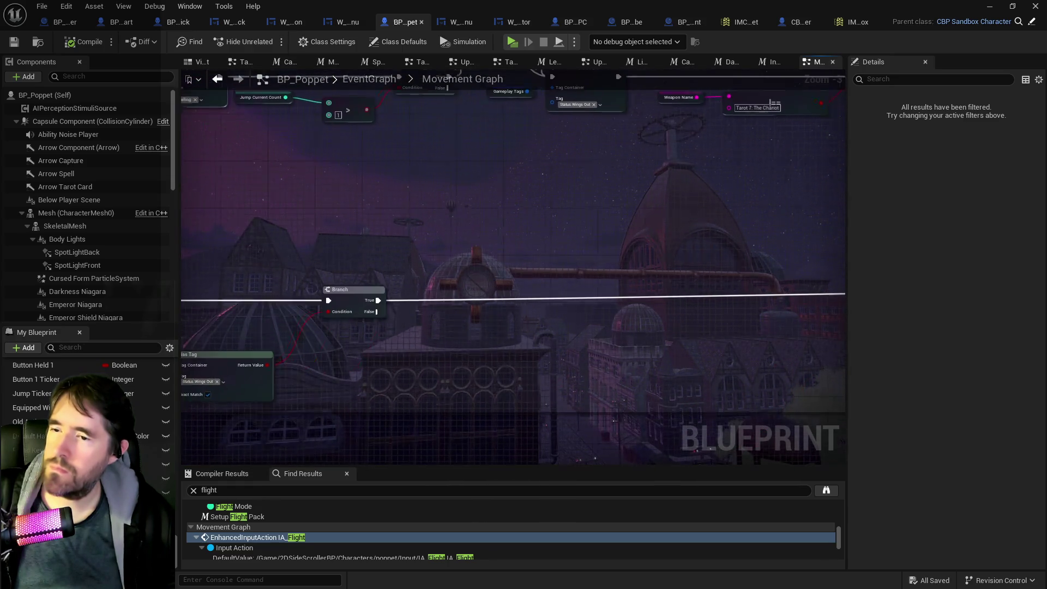
mouse_move(429, 328)
mouse_down()
mouse_move(414, 180)
mouse_move(319, 281)
mouse_up()
scroll(319, 281, up, 4)
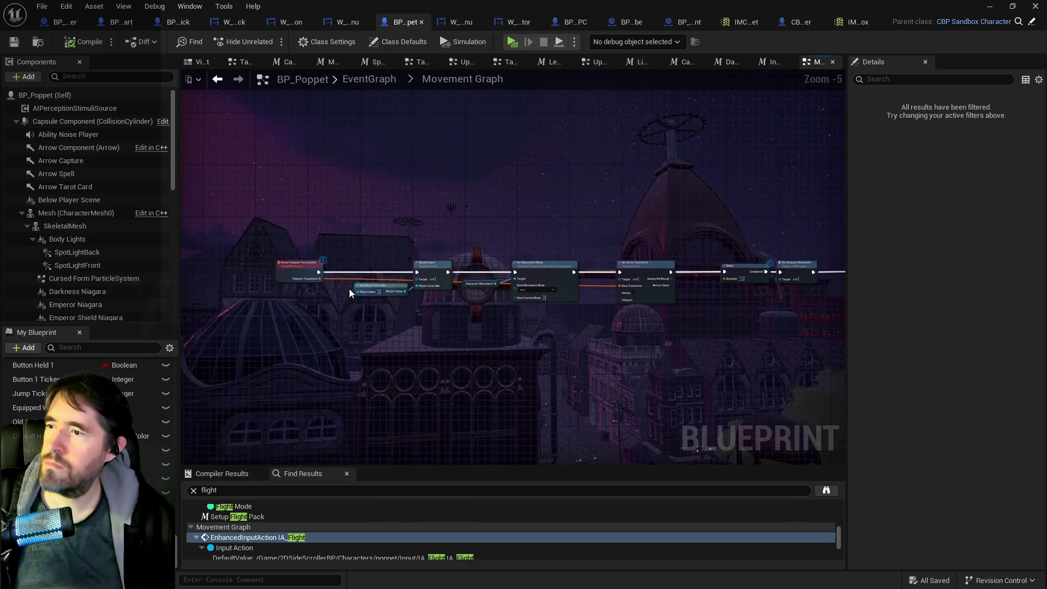
scroll(349, 292, up, 2)
scroll(348, 289, down, 5)
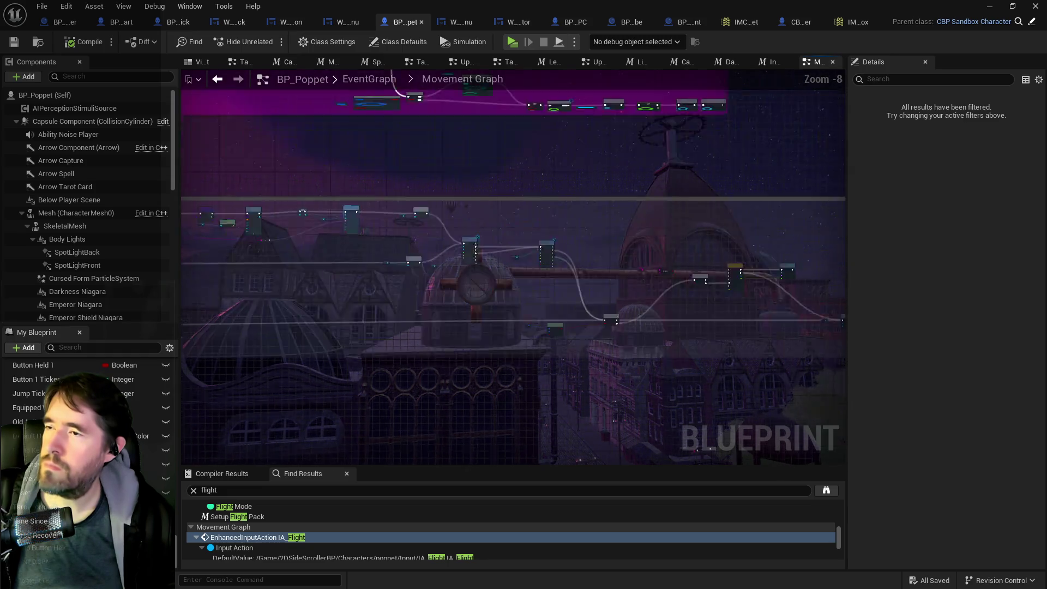
mouse_move(348, 289)
mouse_down()
mouse_move(405, 425)
mouse_move(404, 316)
mouse_up()
click(14, 42)
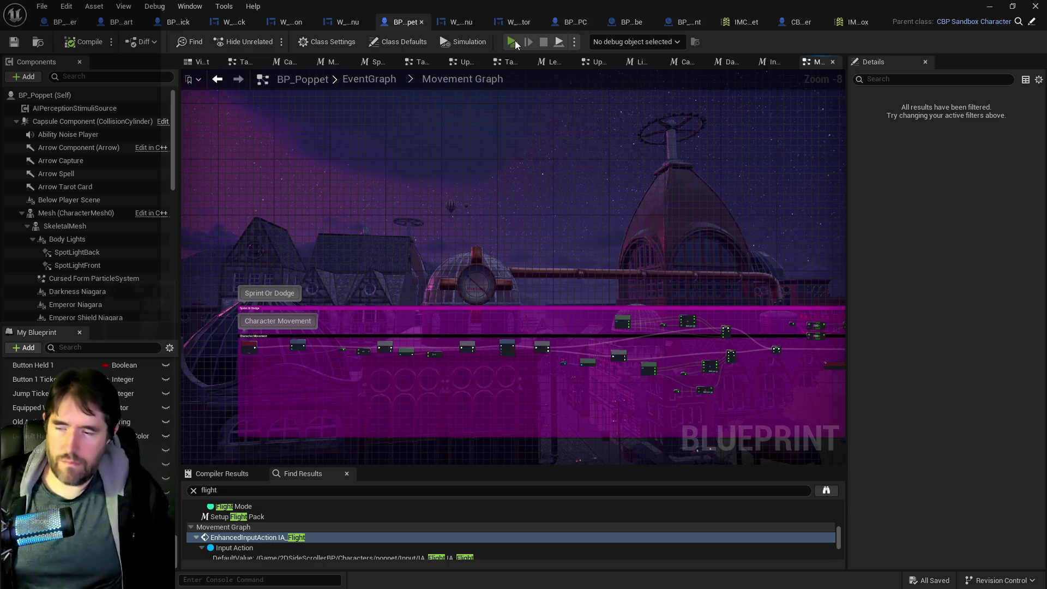
Launch a play-test and run the character past the door, clock and chair.
click(512, 42)
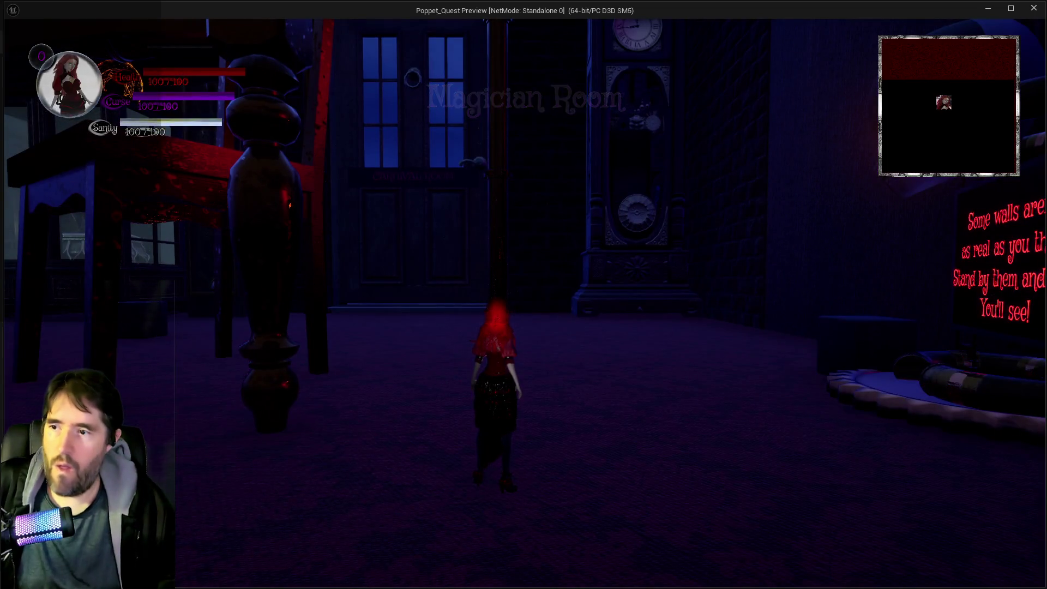
key(w)
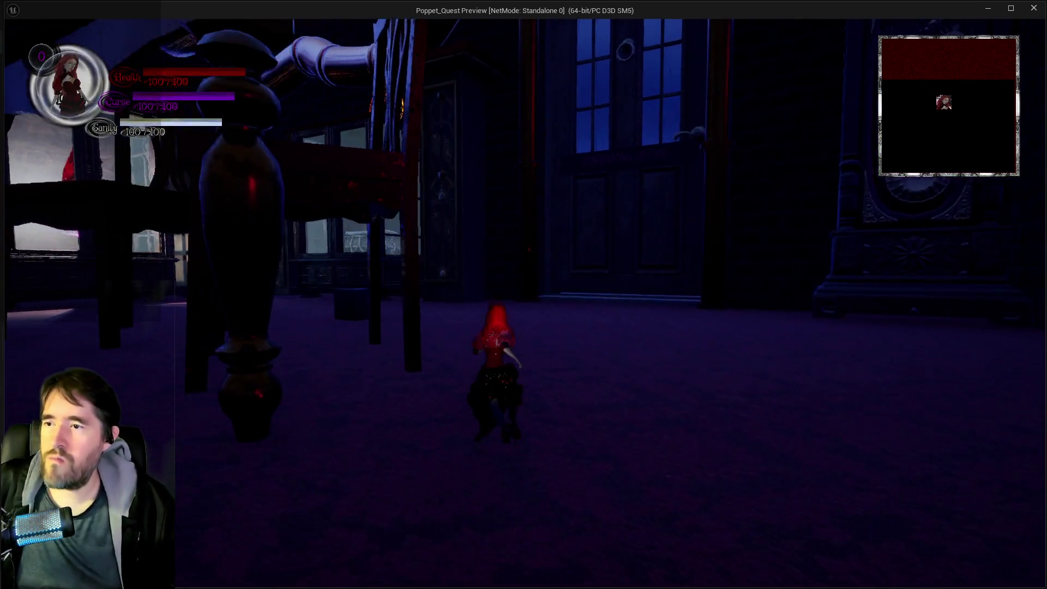
key(w)
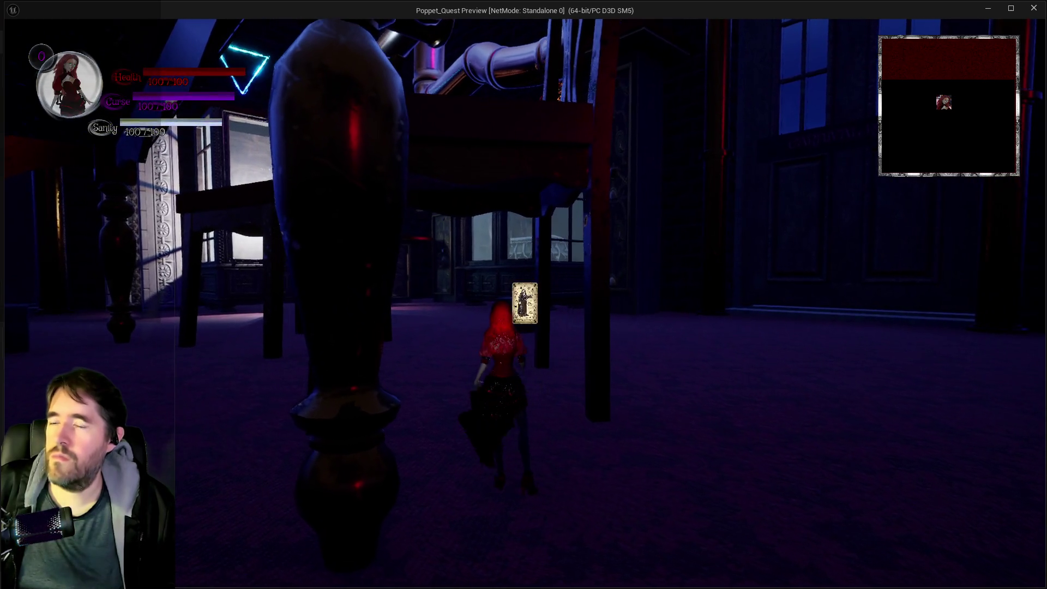
key(w)
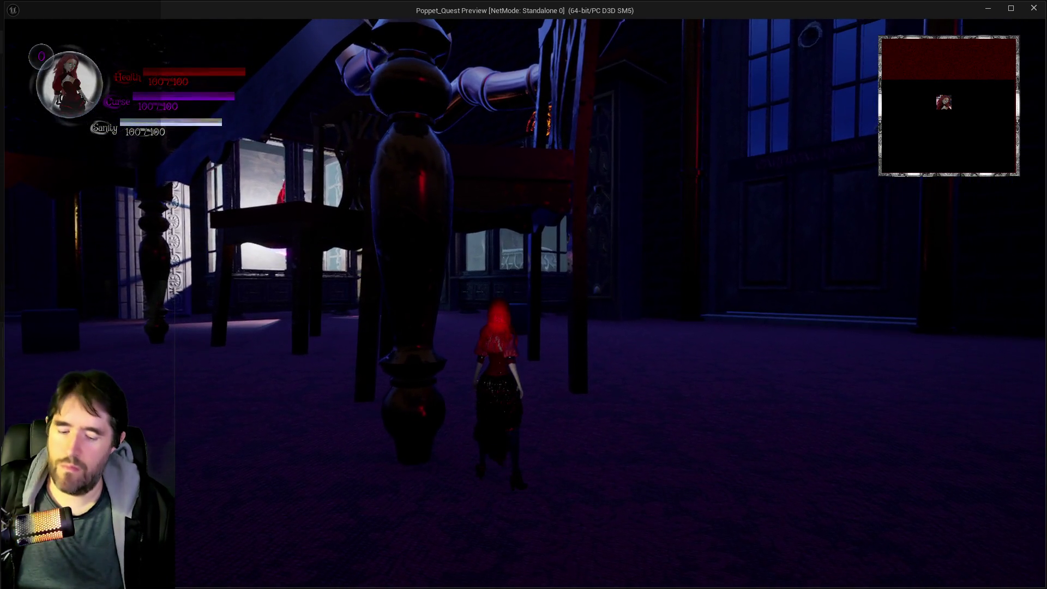
key(w)
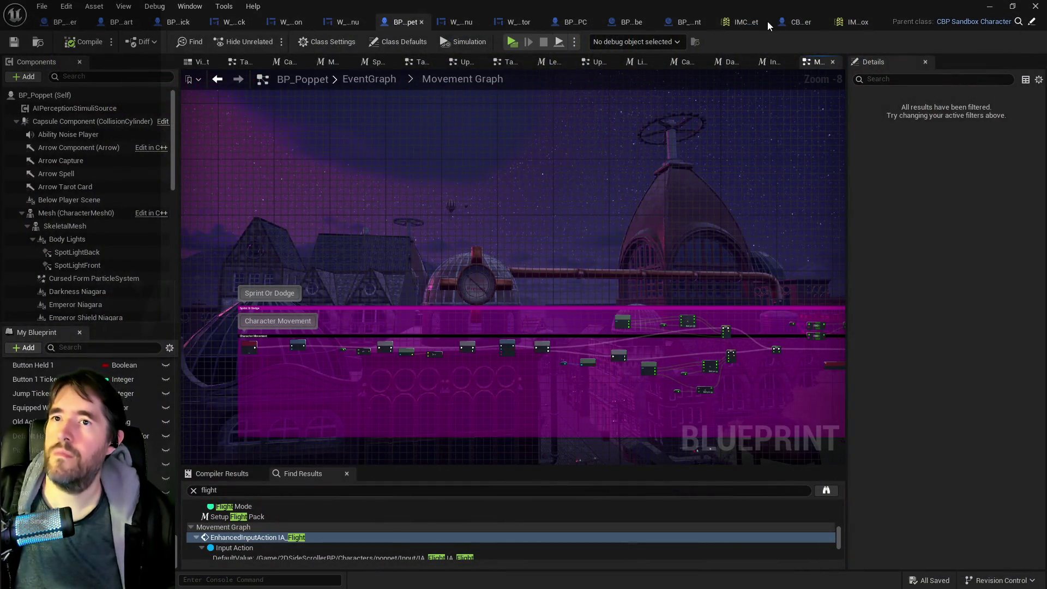
Delete one mapping row from the input mapping context and close its editor window.
click(739, 21)
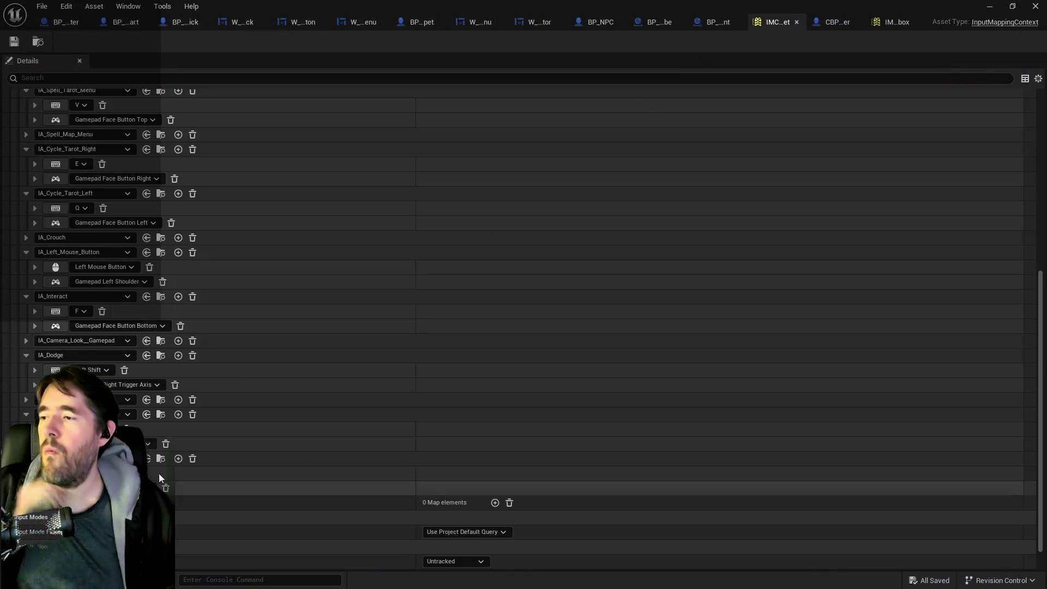
click(193, 459)
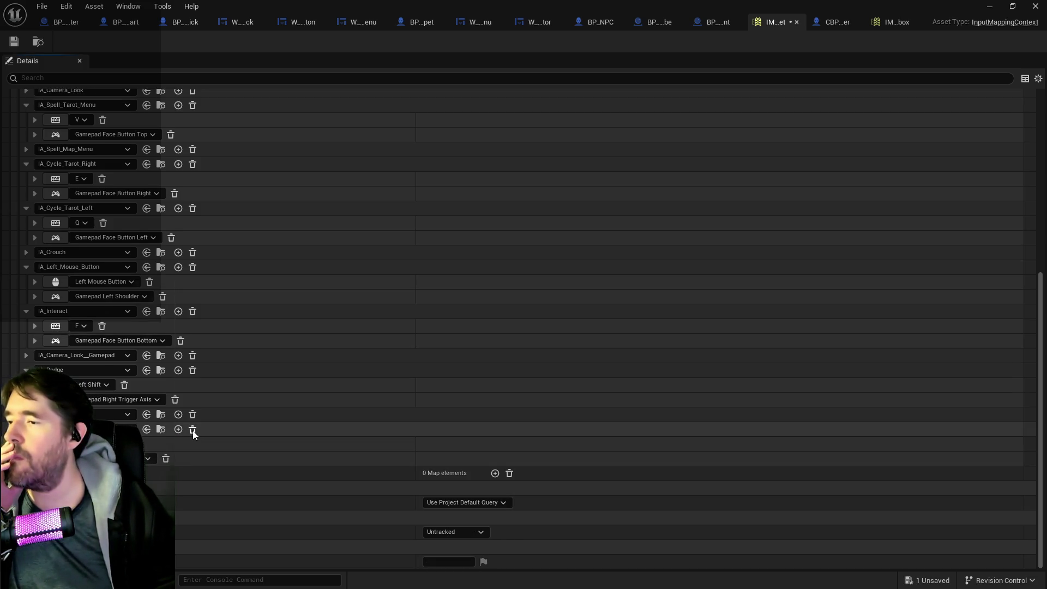
scroll(157, 355, up, 3)
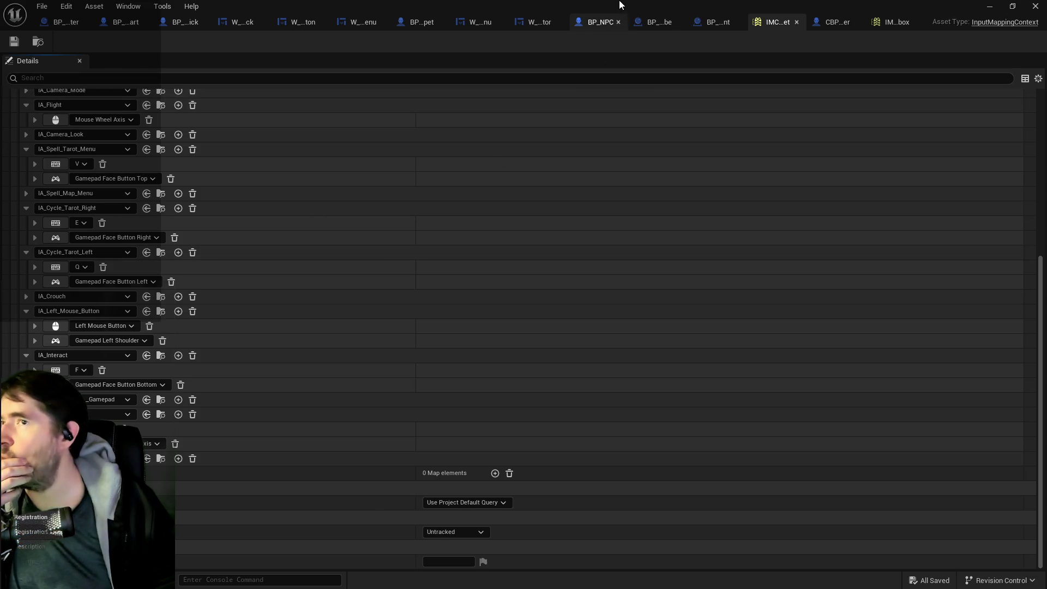
key(super+Down)
key(super+Down)
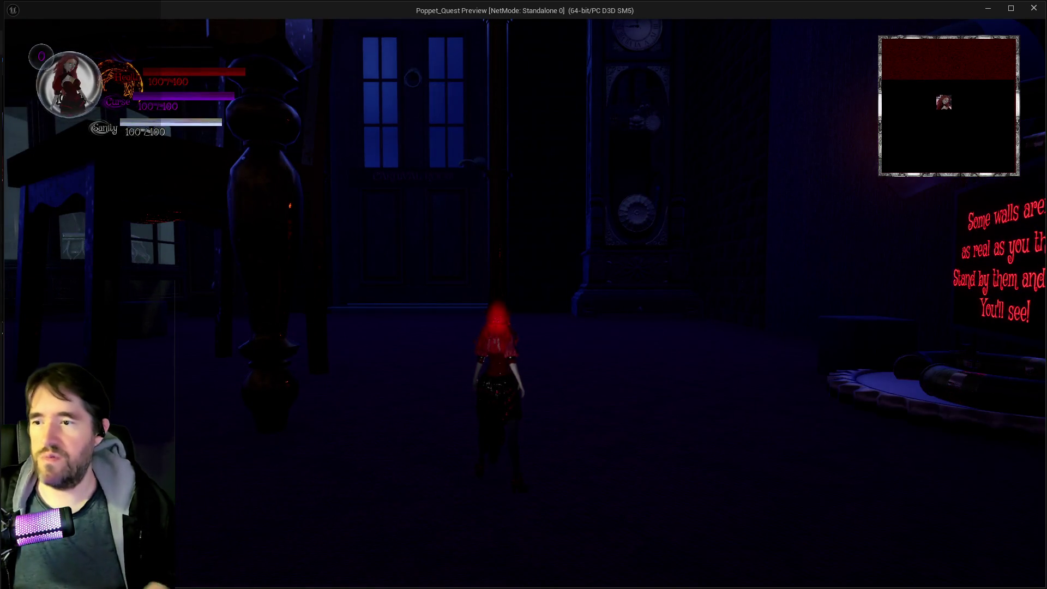
Run through the doorway toward the glowing sign and toggle the pause menu twice.
key(w)
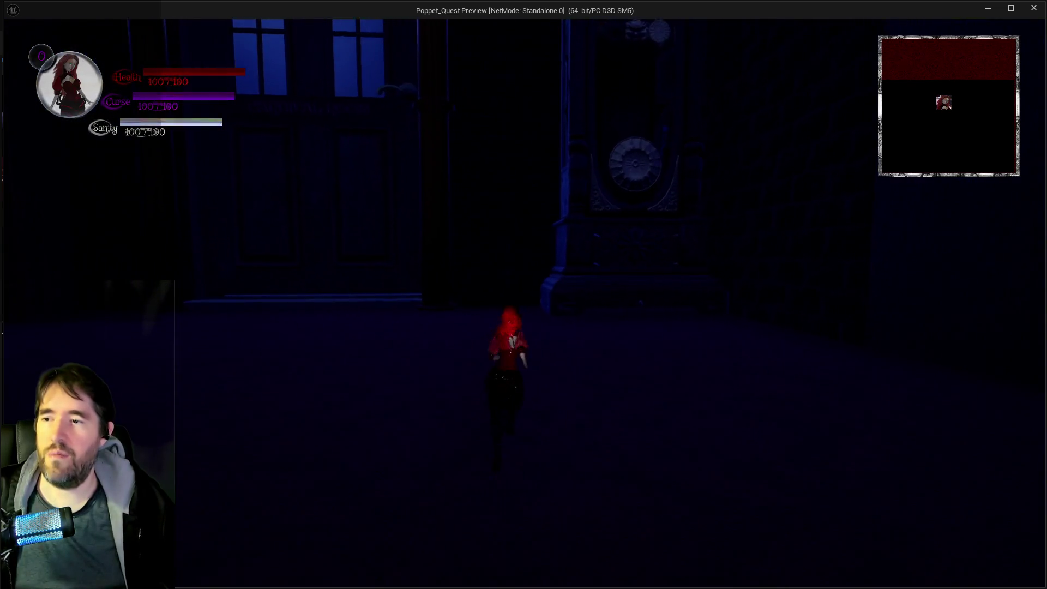
key(w)
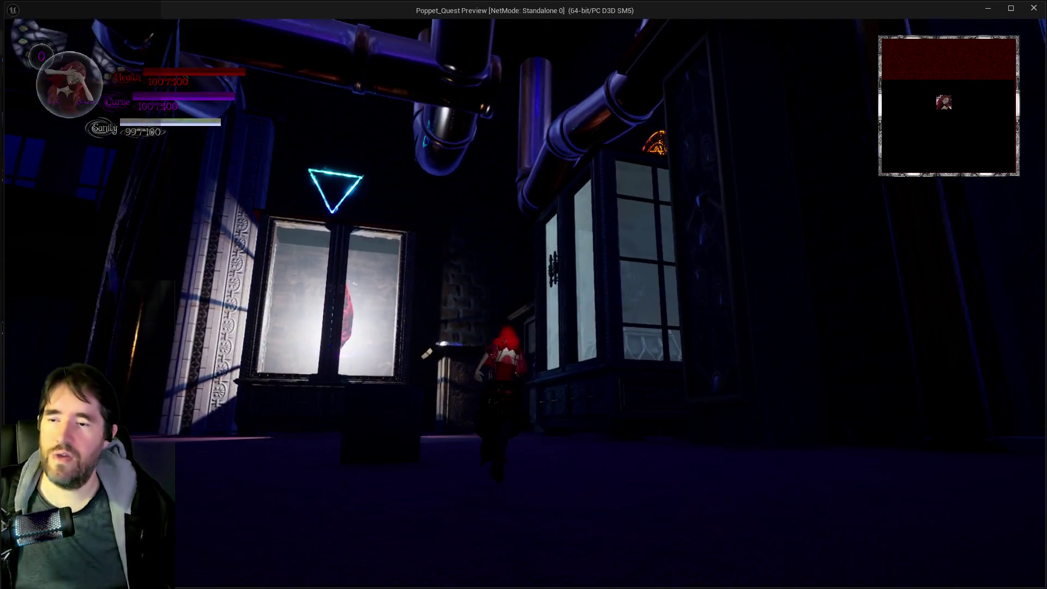
key(w)
key(w)
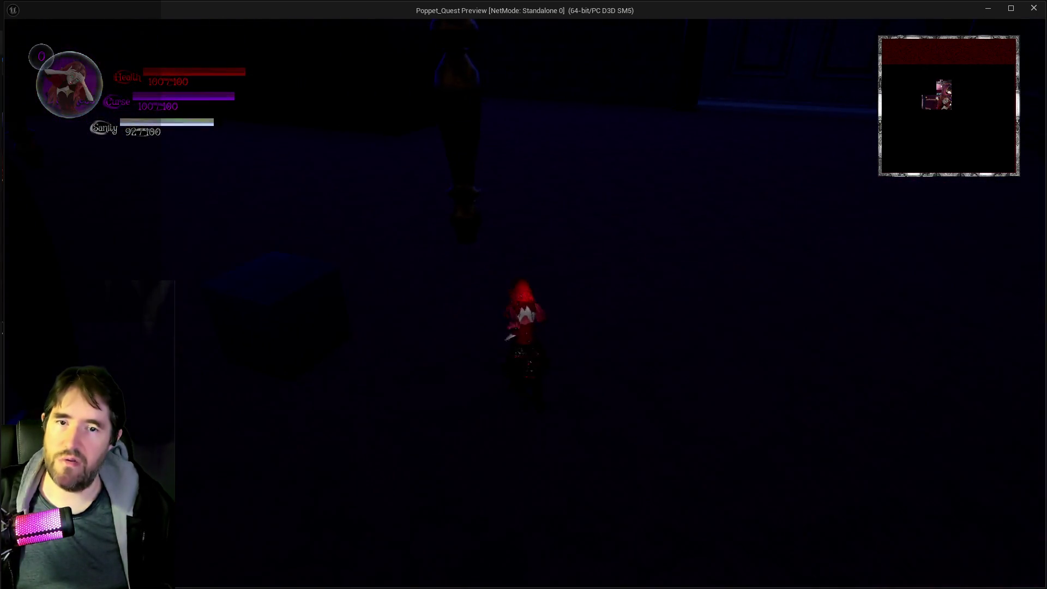
key(w)
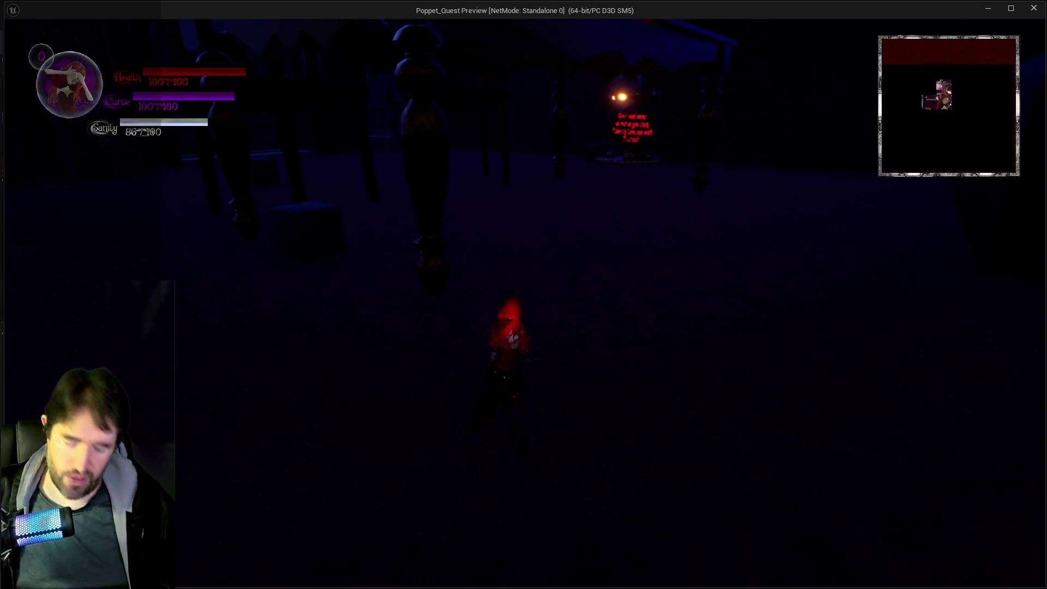
key(Escape)
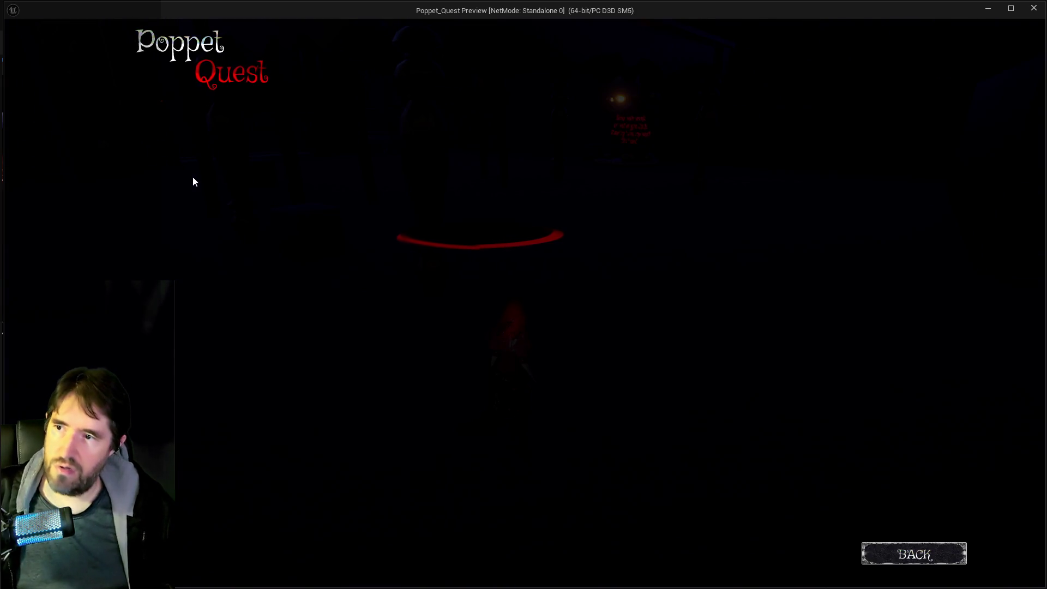
key(Escape)
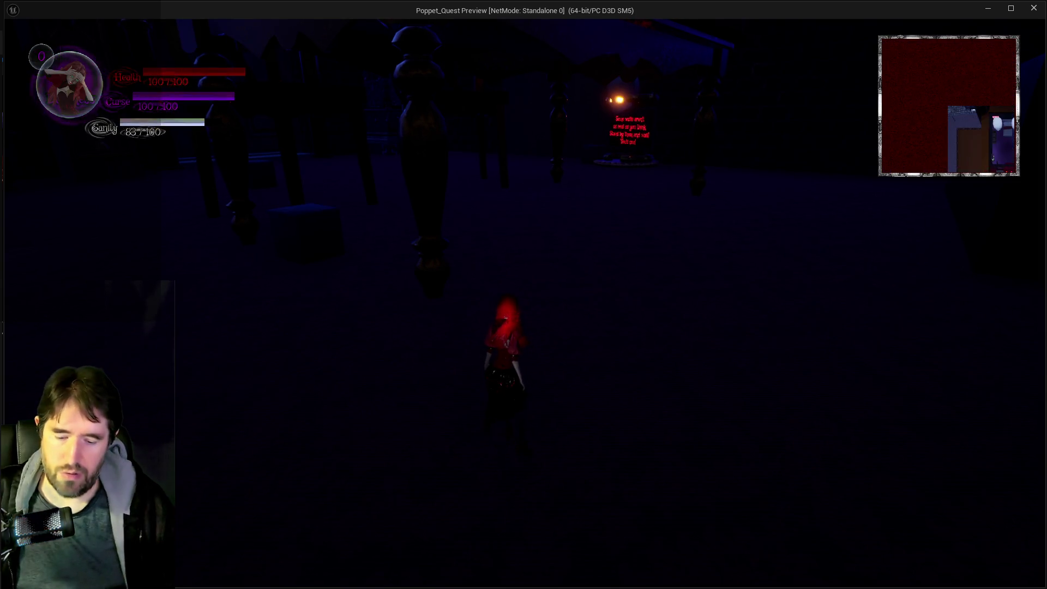
key(Escape)
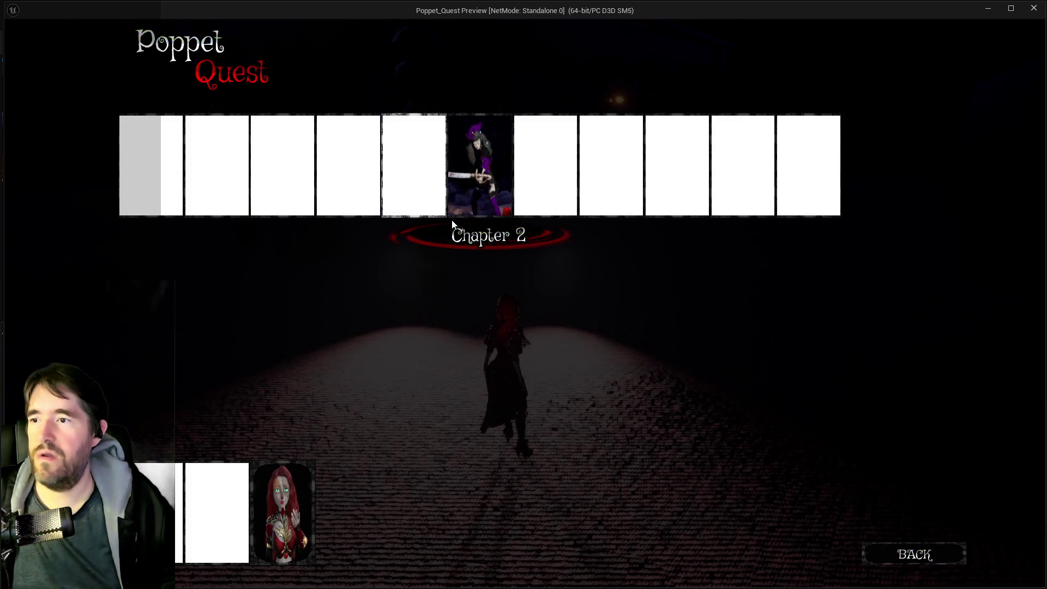
key(Escape)
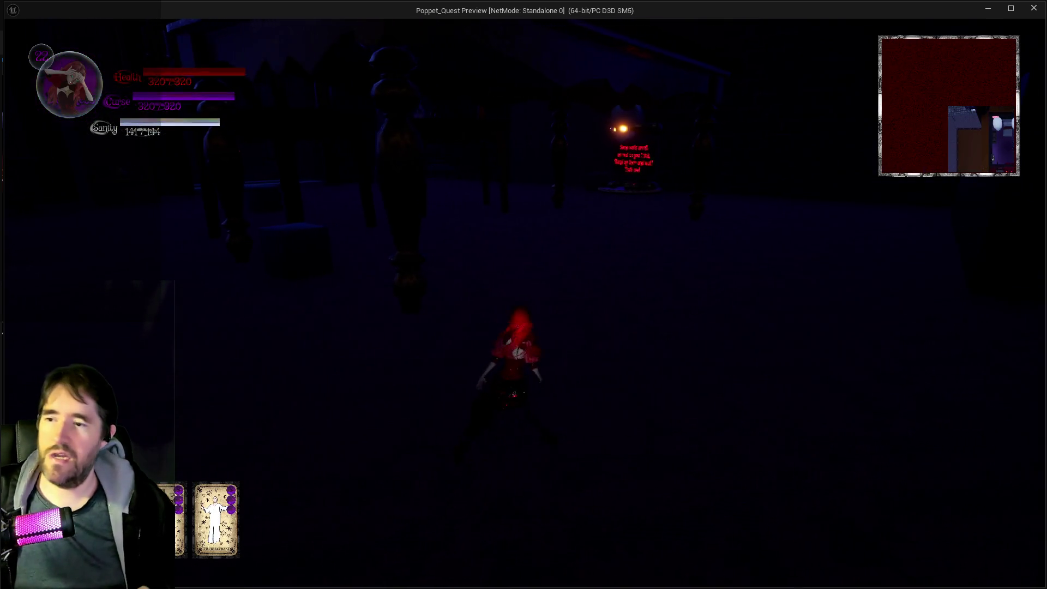
Turn the camera, browse the tarot cards to The Magician, and walk into the pipe room.
key(d)
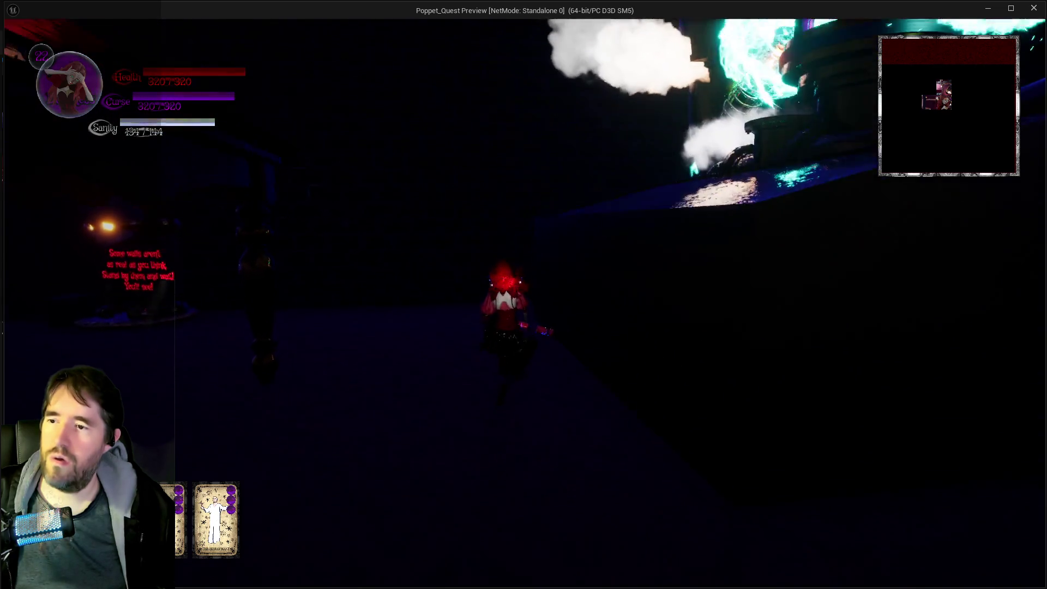
key(a)
key(Escape)
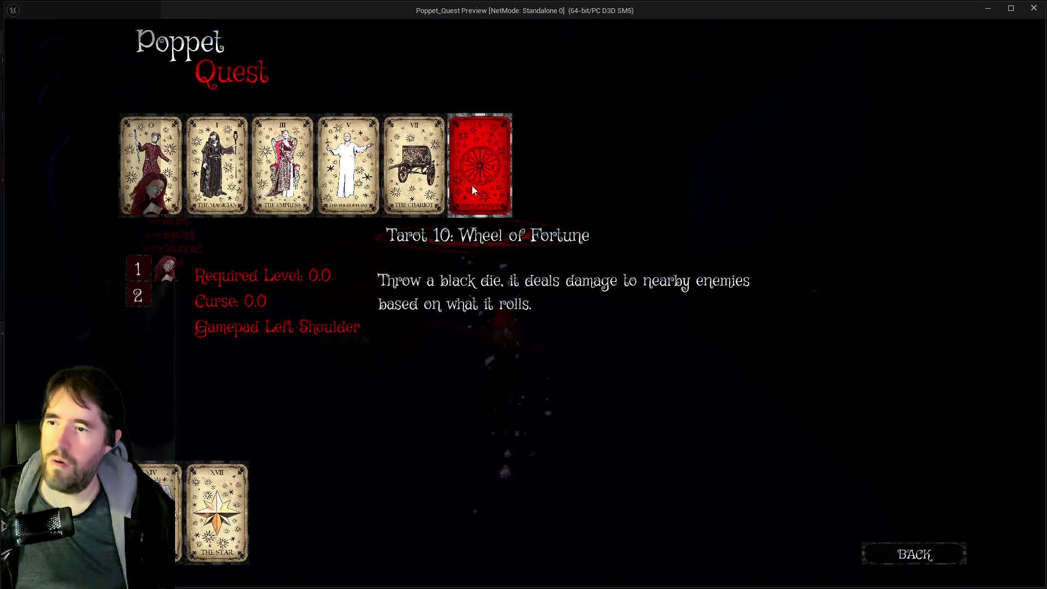
key(Left)
key(Left)
key(Left)
key(Left)
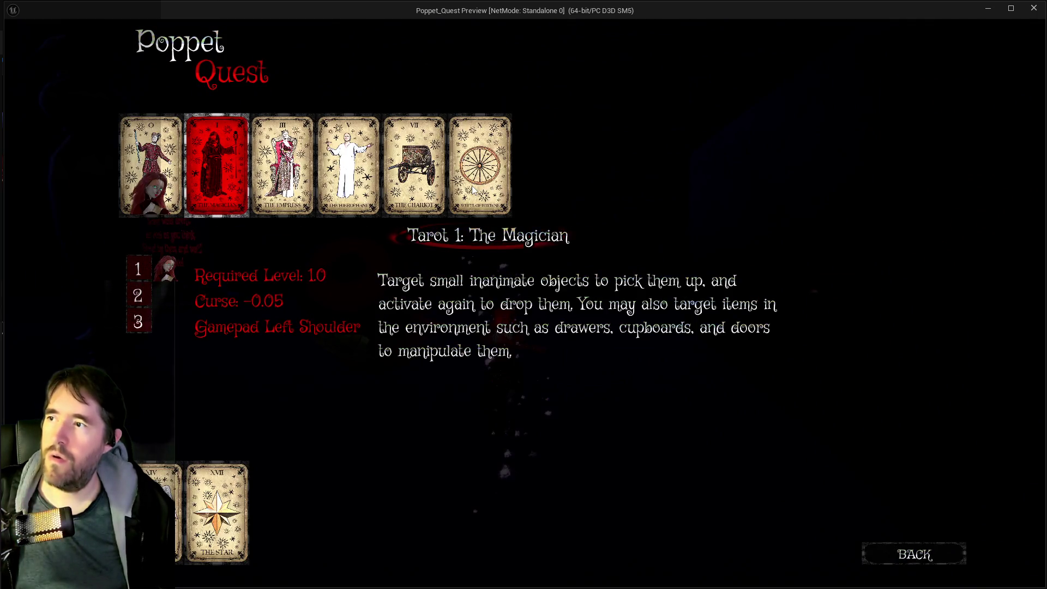
key(Escape)
key(a)
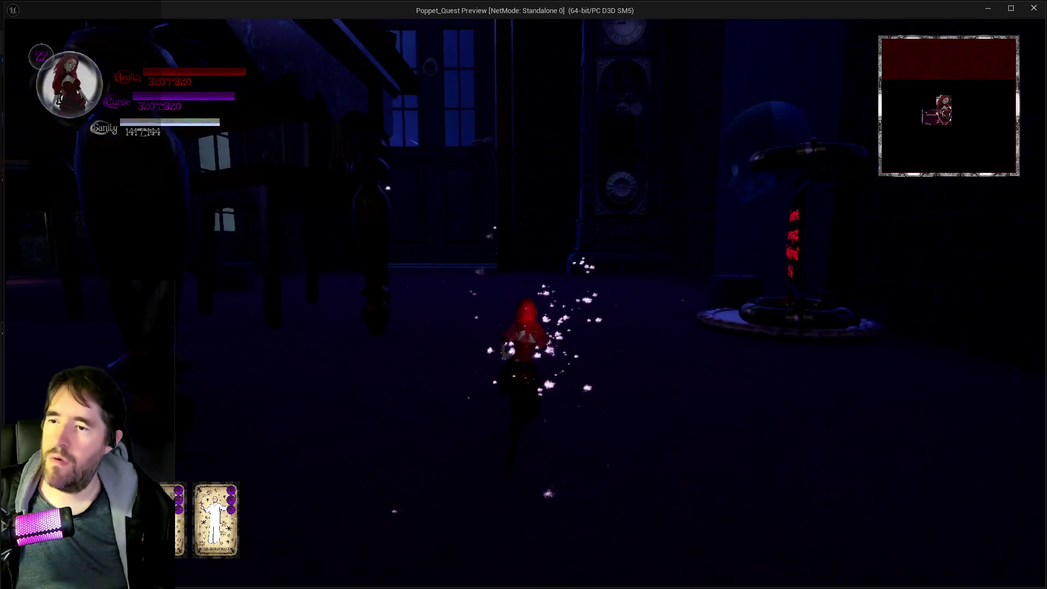
key(w)
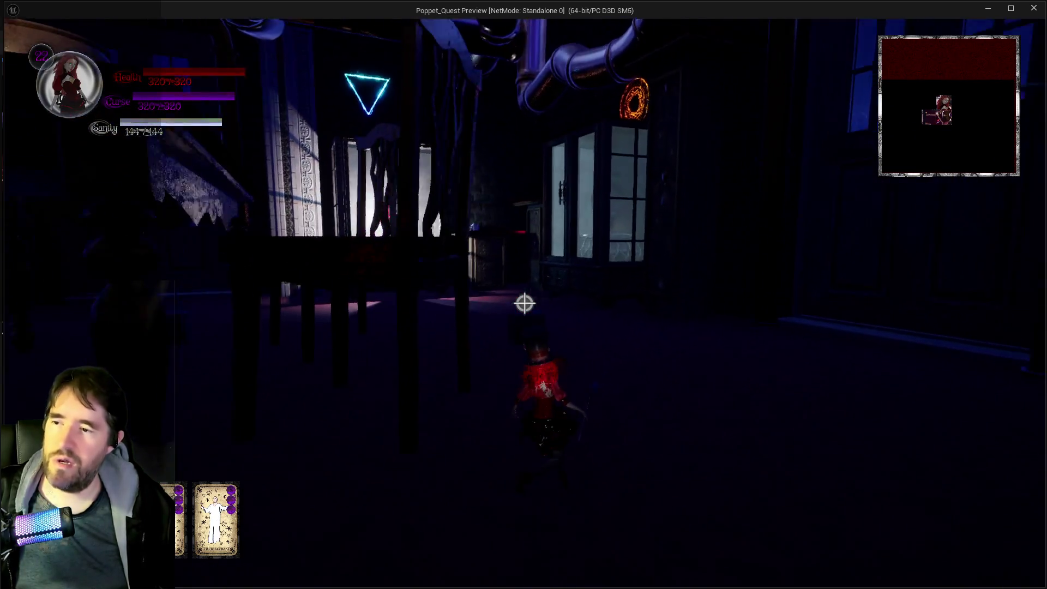
key(w)
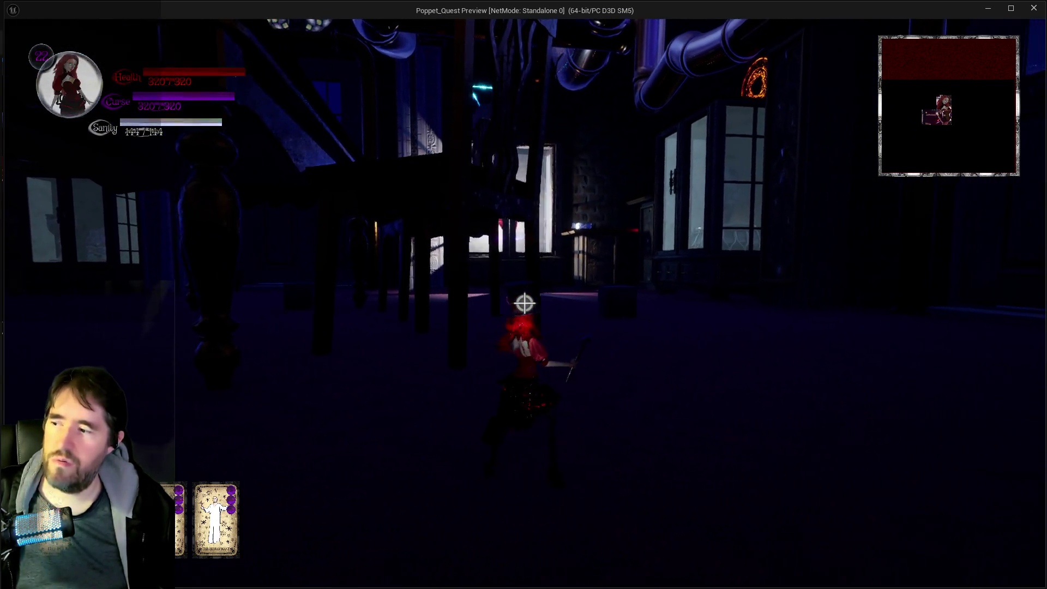
key(w)
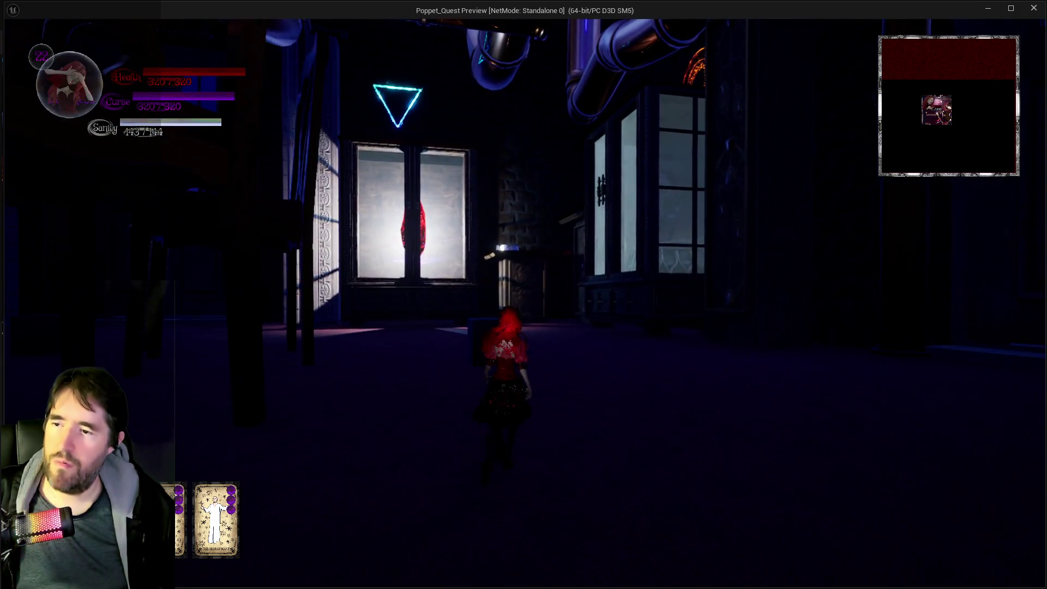
Attack three times, cast spells with E and Q near the machinery, then end the session.
click(524, 294)
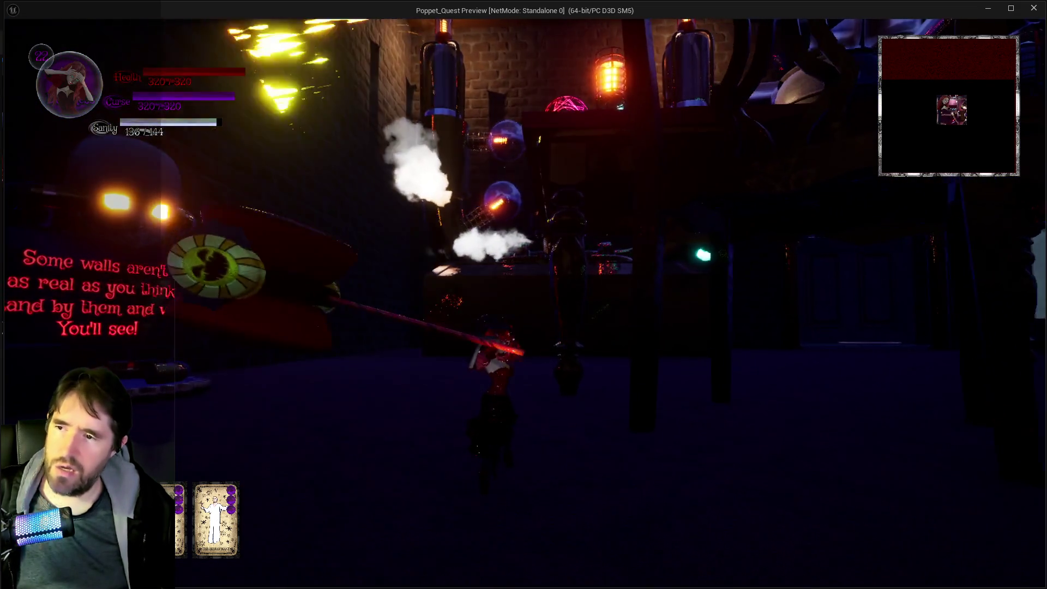
click(524, 295)
click(523, 295)
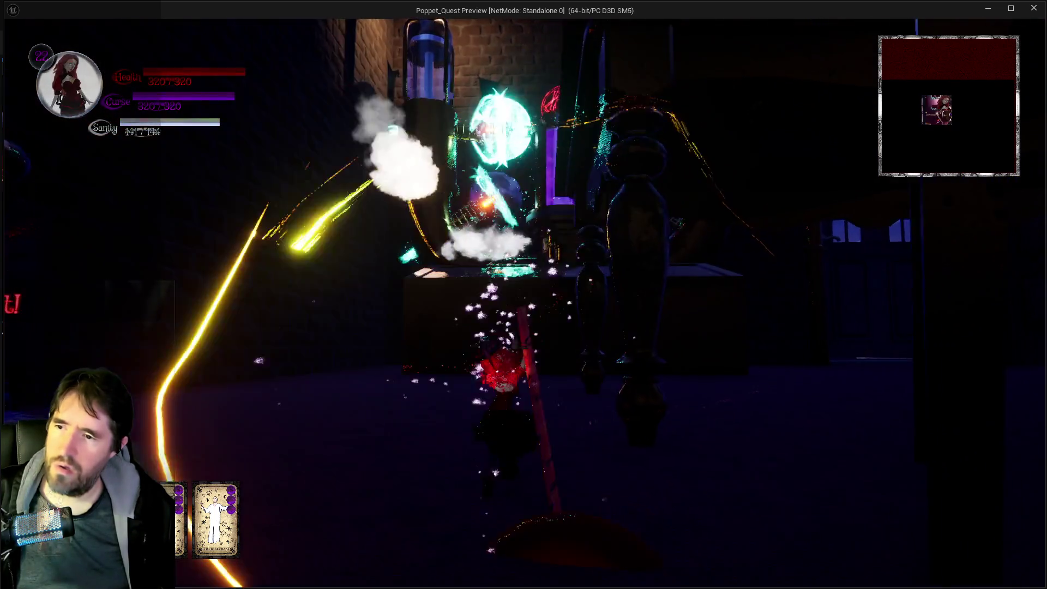
key(w)
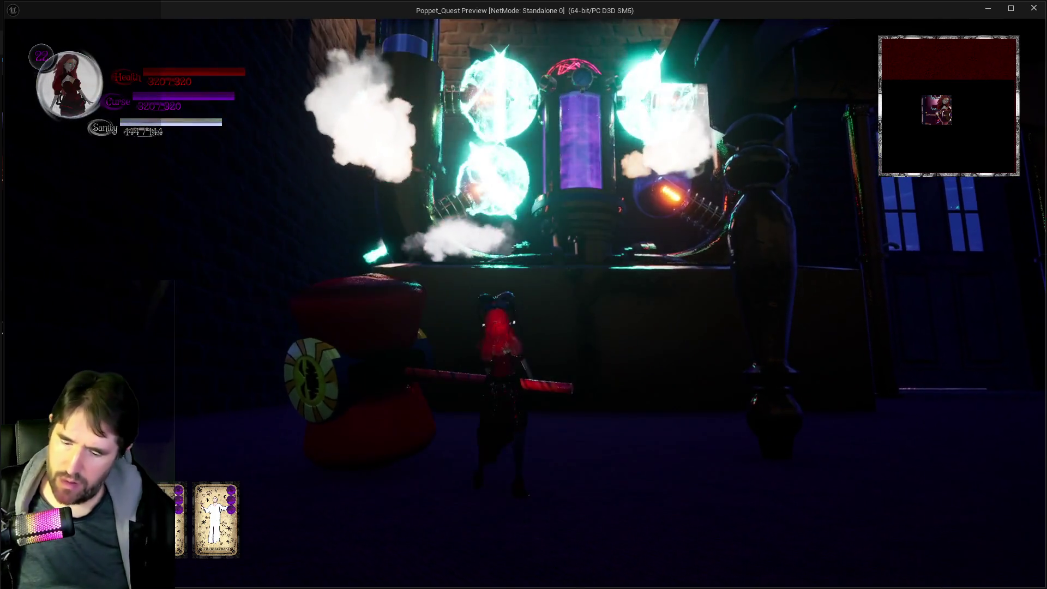
key(e)
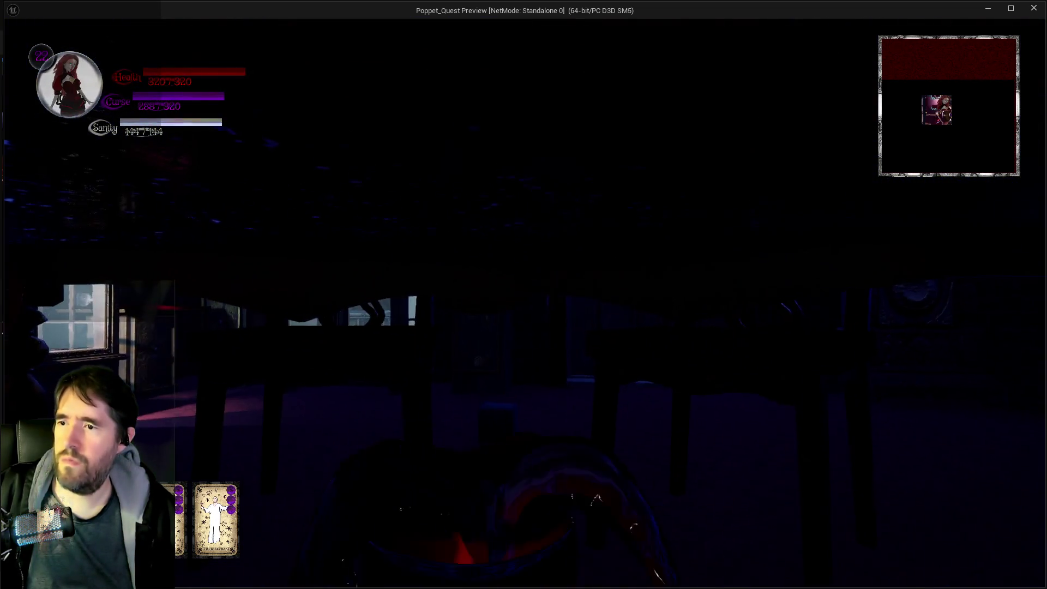
key(q)
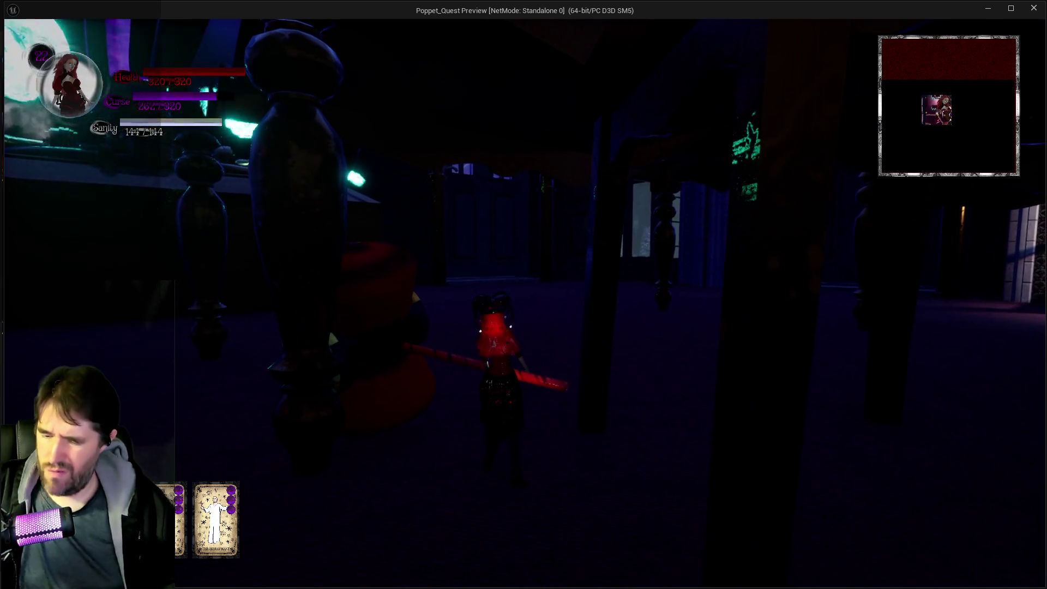
key(alt+Tab)
key(Escape)
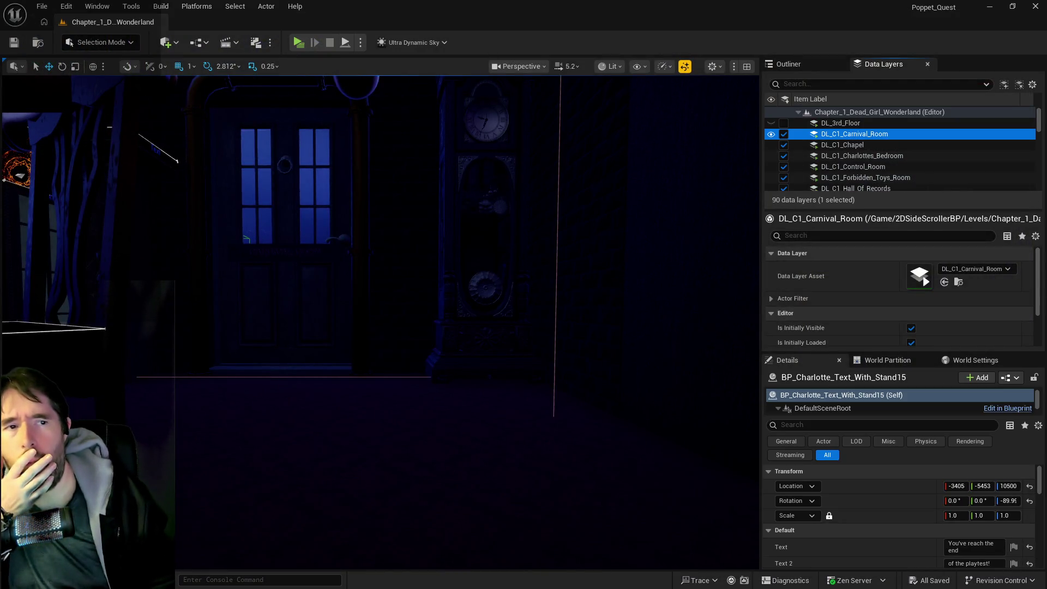
Check CBP_SandboxCharacter's input setup, then delete IA_Walk's Gamepad Right Shoulder key.
key(alt+Tab)
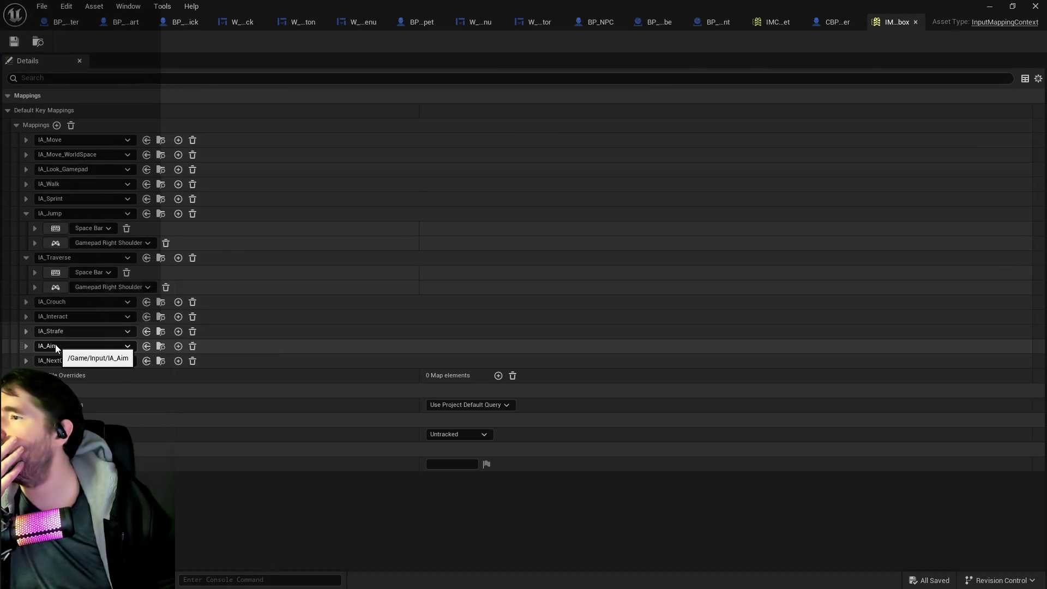
click(26, 185)
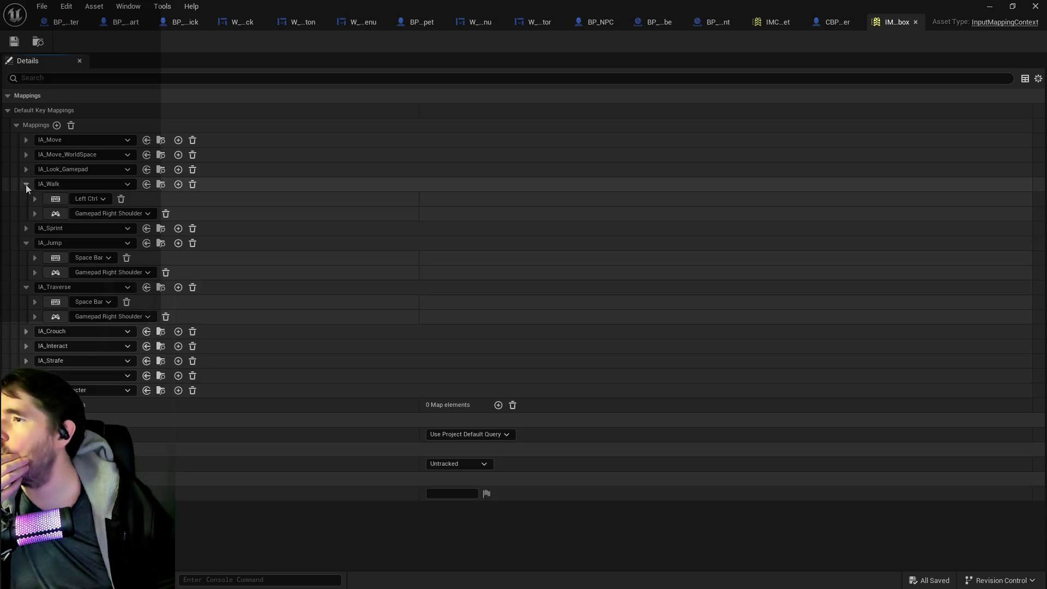
click(841, 25)
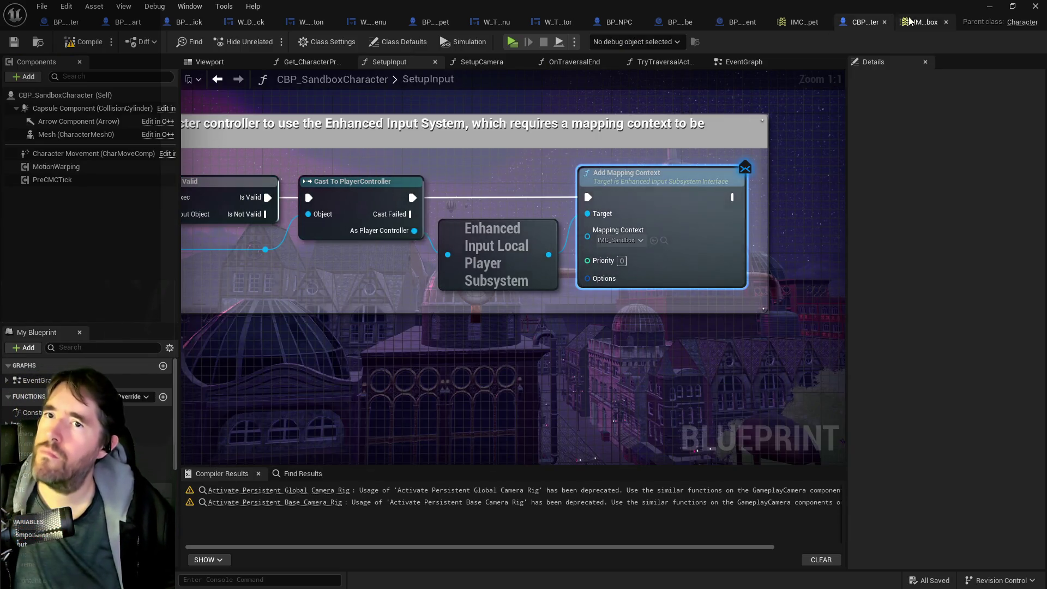
click(926, 22)
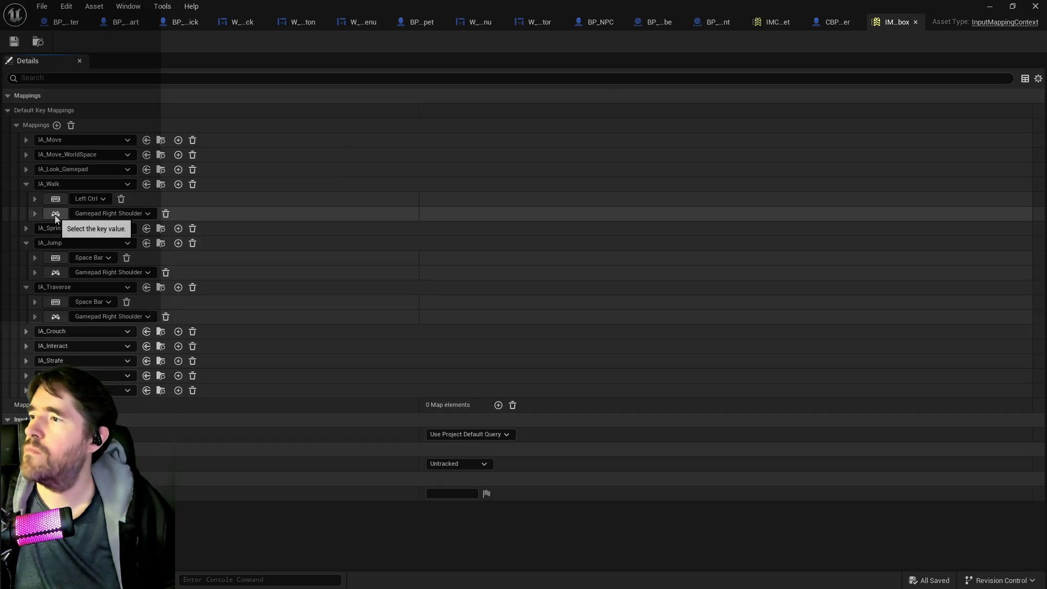
click(166, 214)
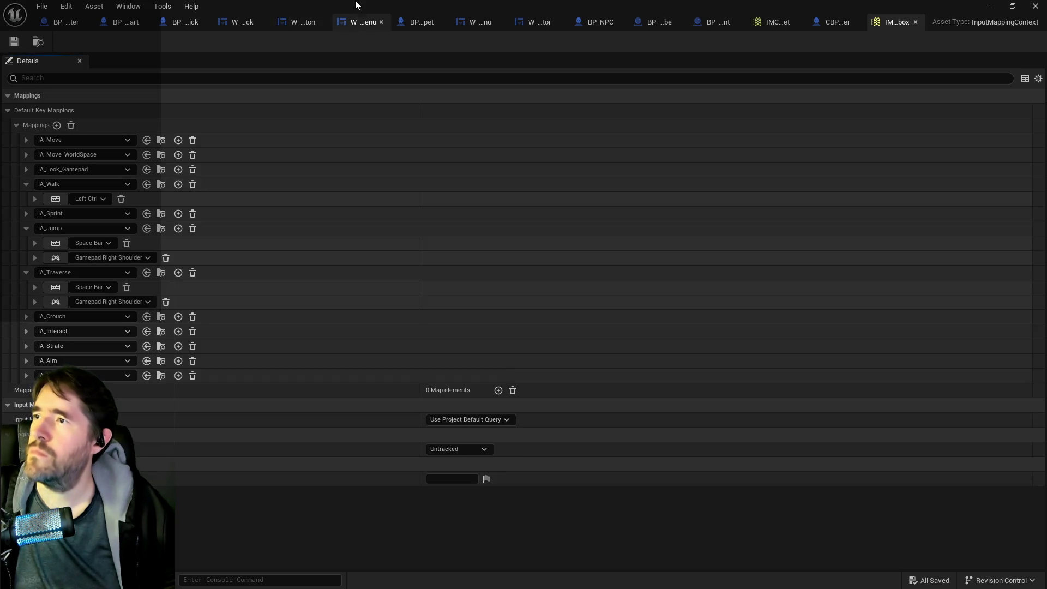
key(alt+Tab)
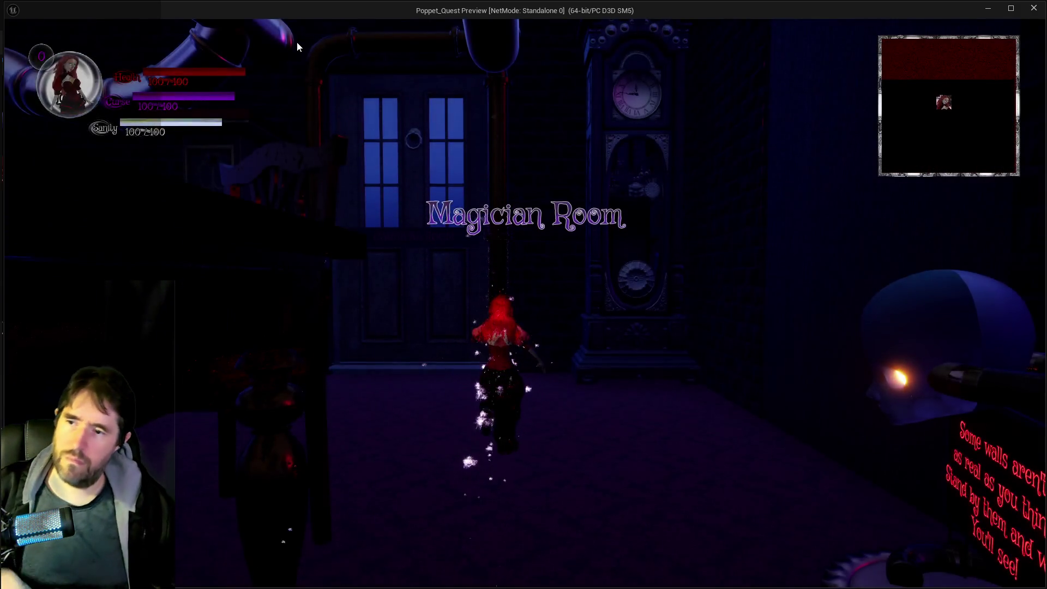
Load a room from the Tab room menu and run through the machinery room to the cauldron.
key(w)
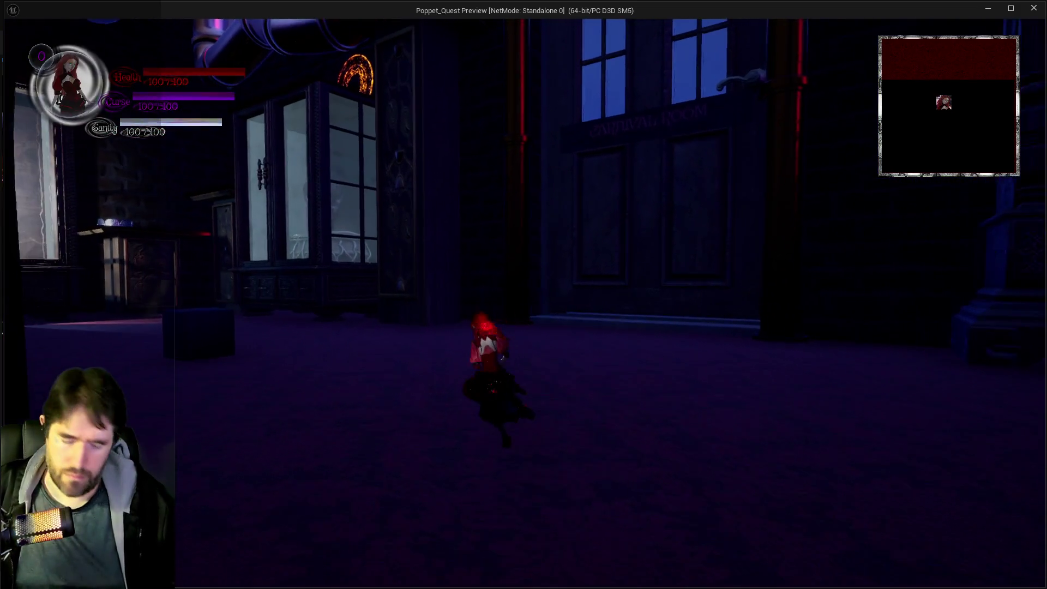
key(Tab)
click(269, 182)
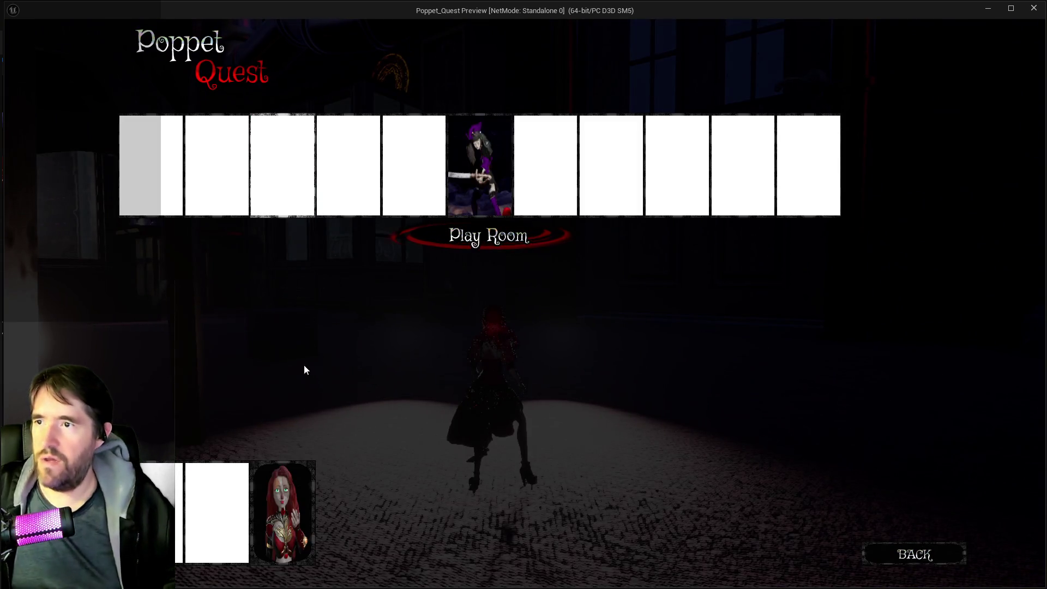
key(w)
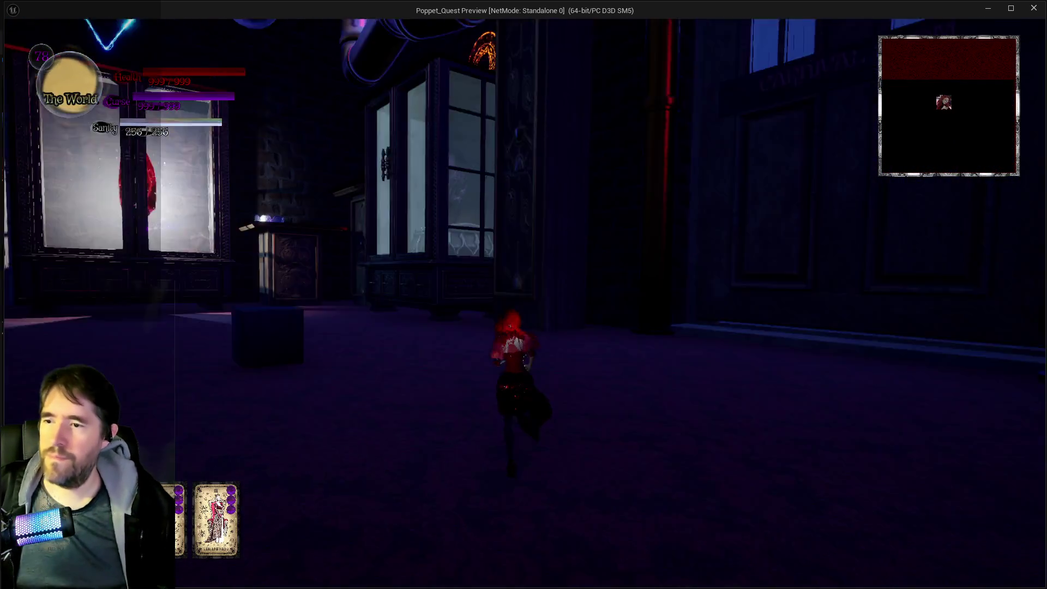
key(w)
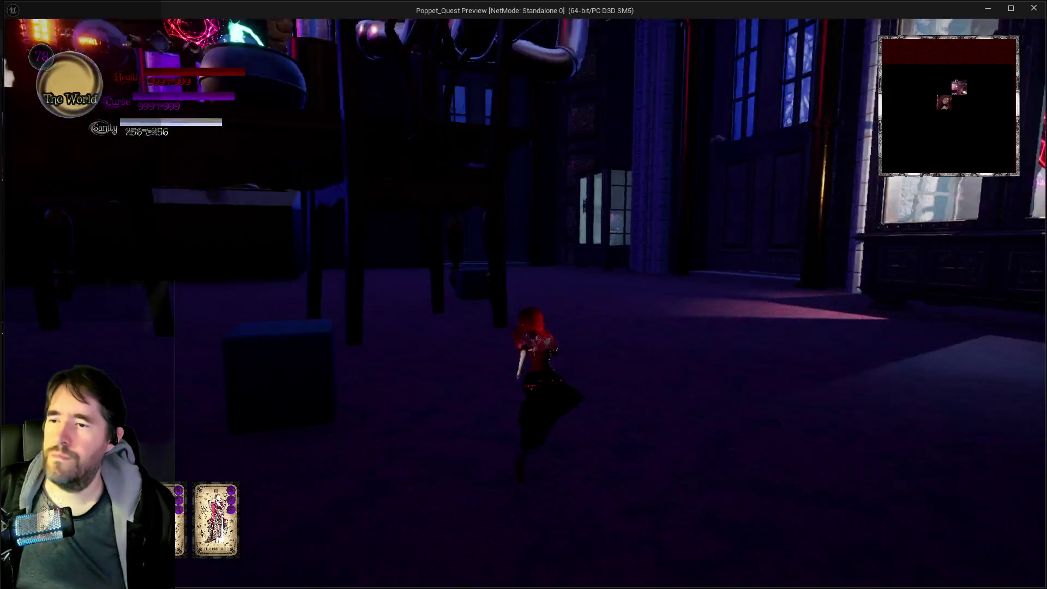
key(w)
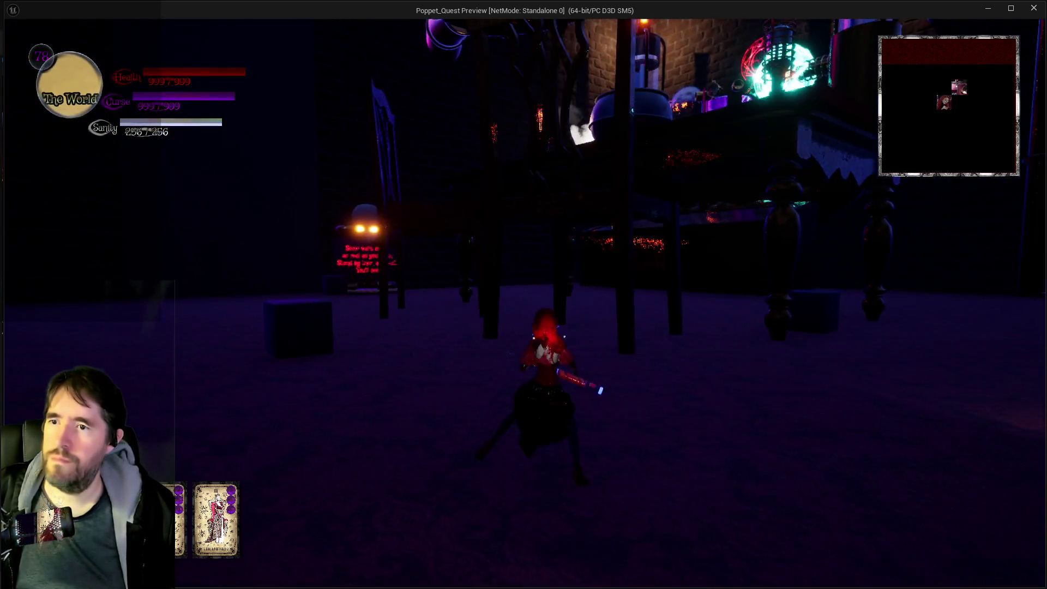
key(w)
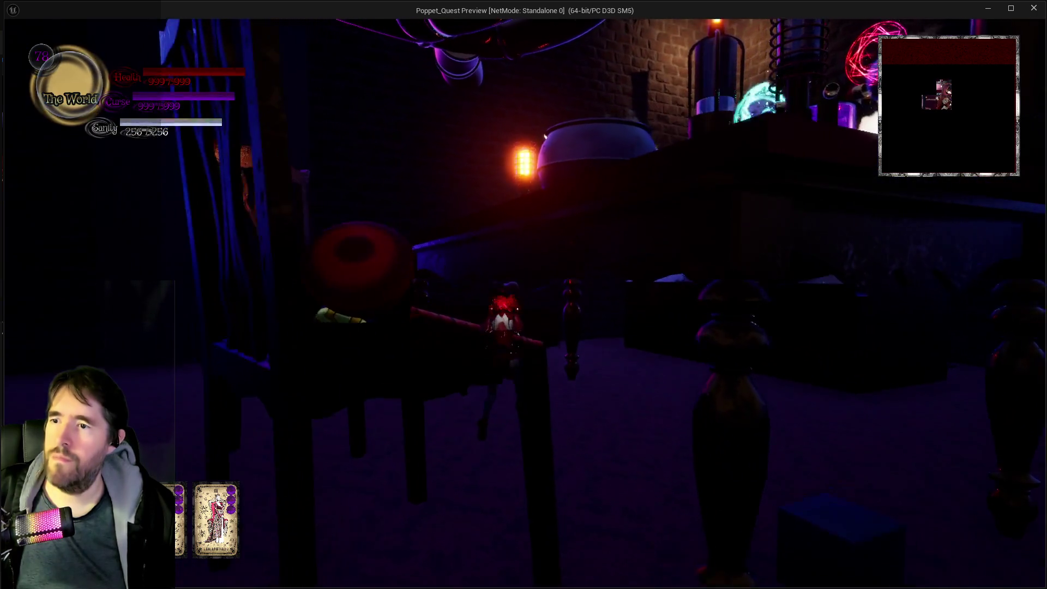
key(w)
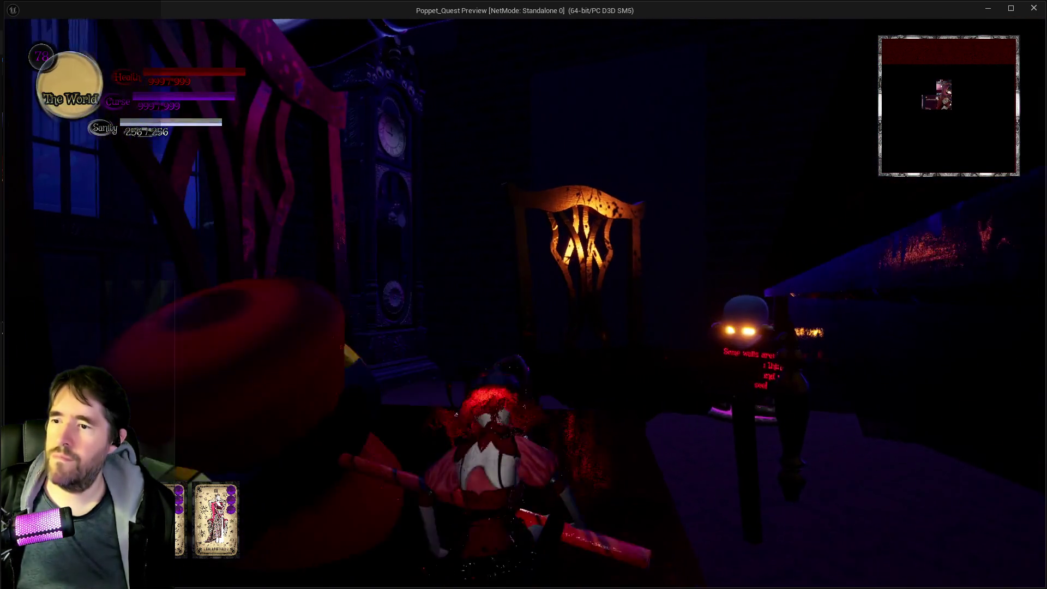
key(w)
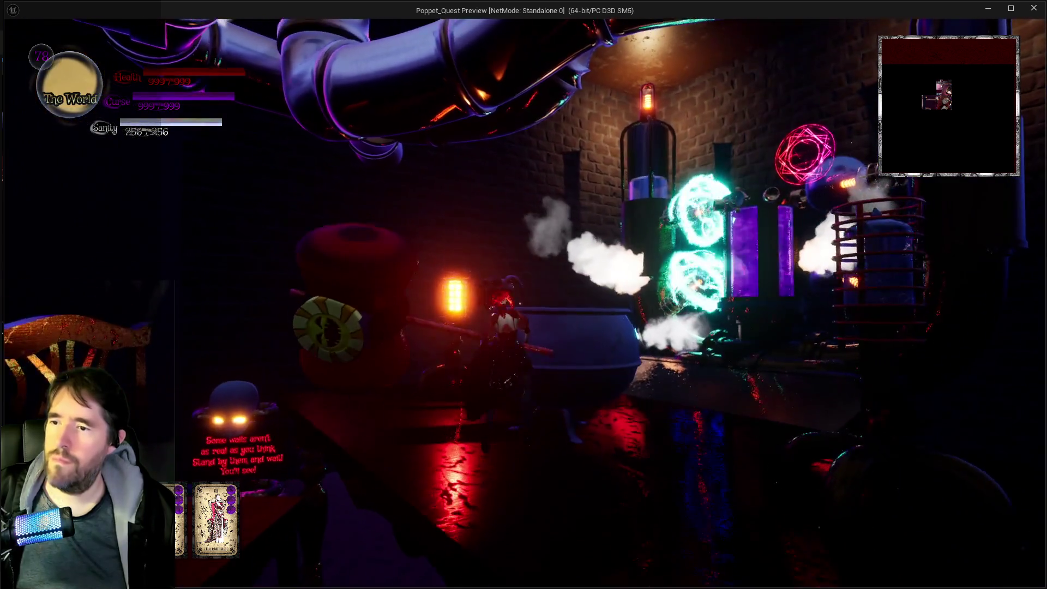
key(w)
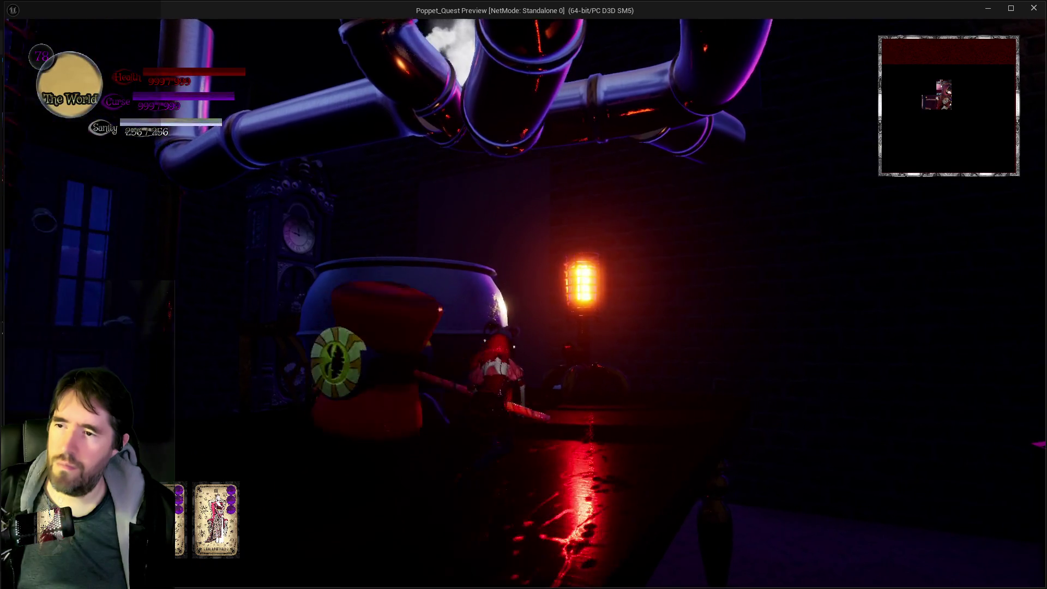
key(w)
key(w)
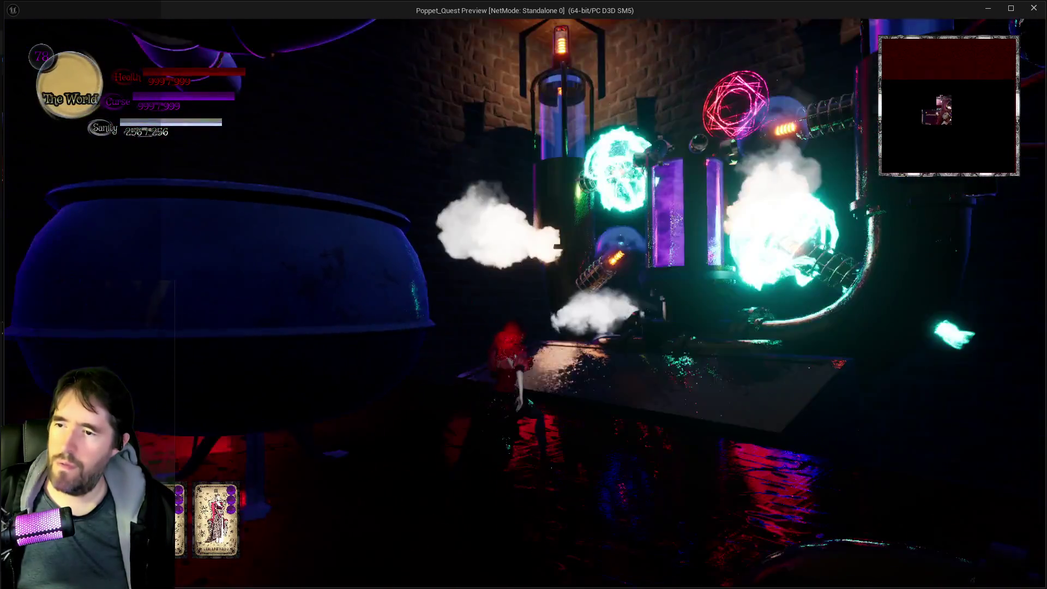
key(w)
key(w)
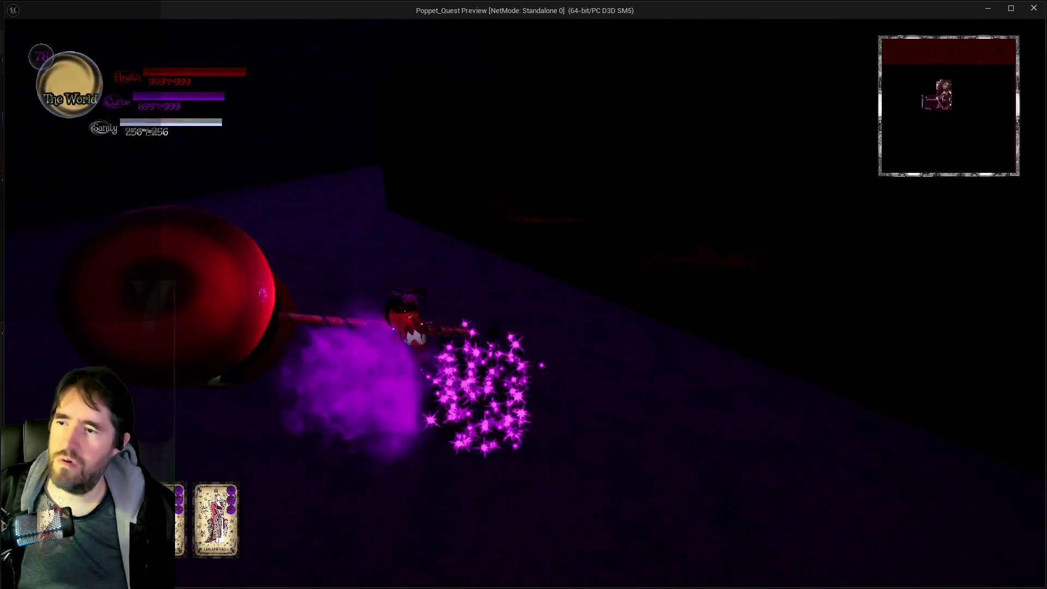
key(w)
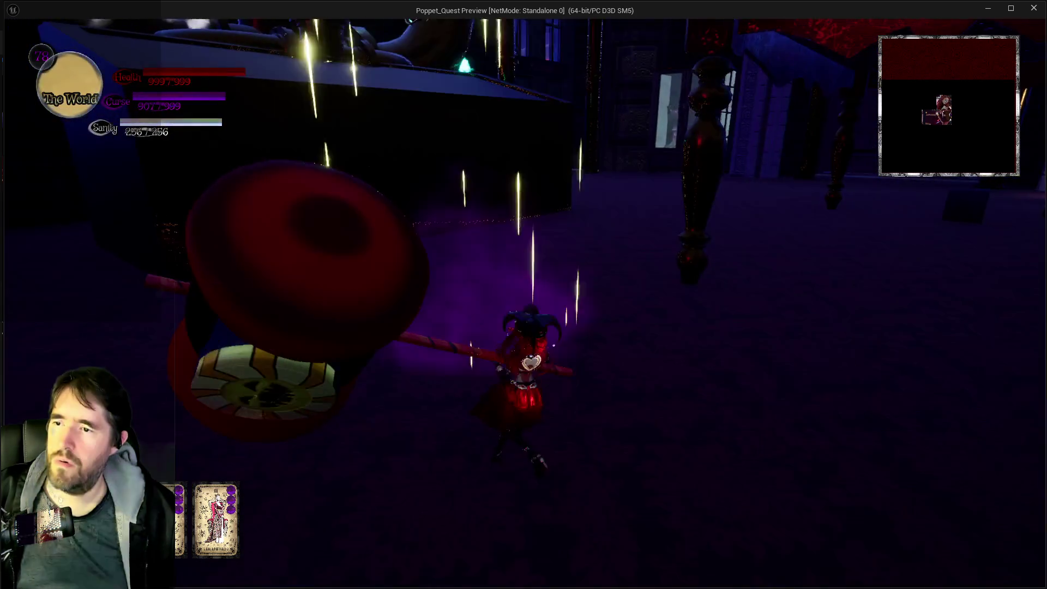
Trigger a sparkling burst, walk to the wardrobe, and swing the hammer near the door.
key(w)
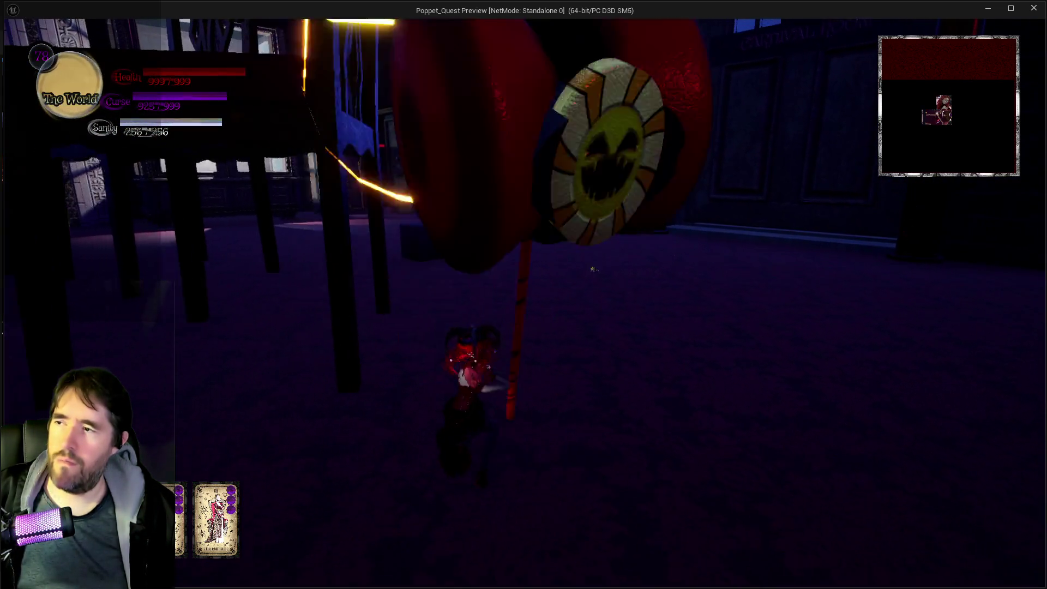
key(w)
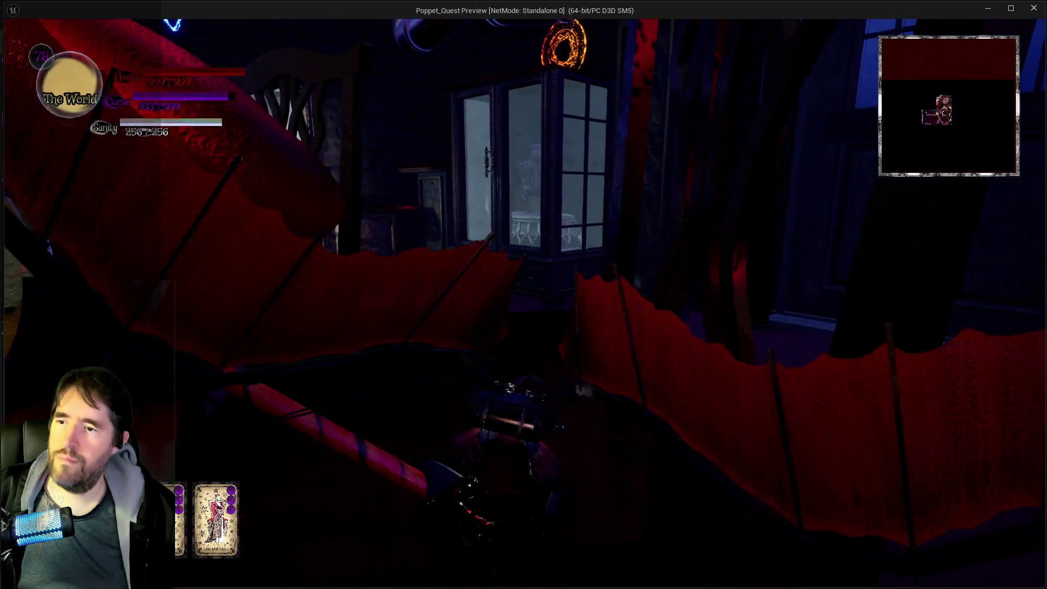
key(w)
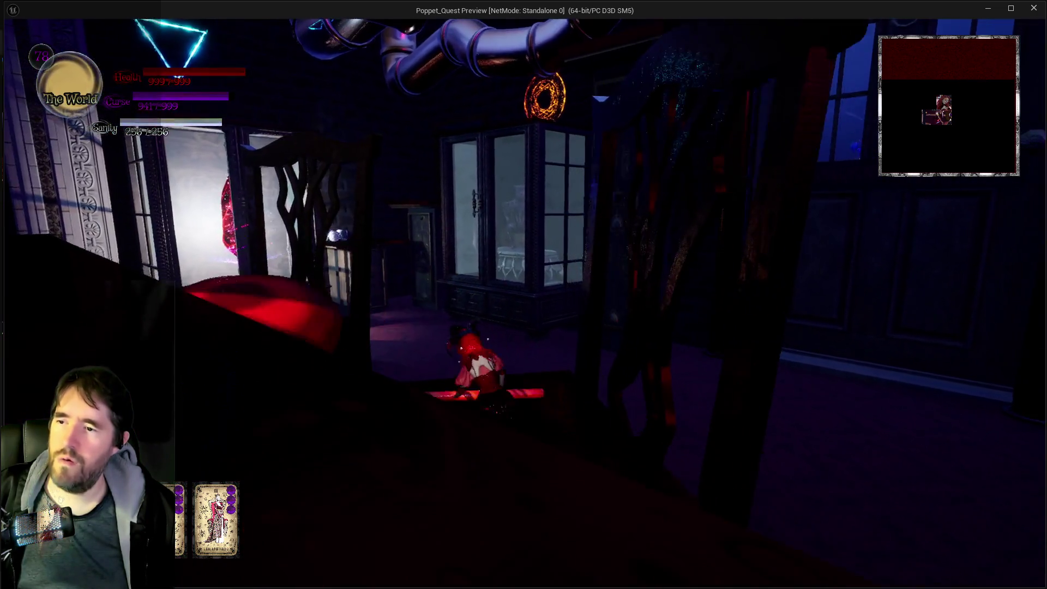
key(w)
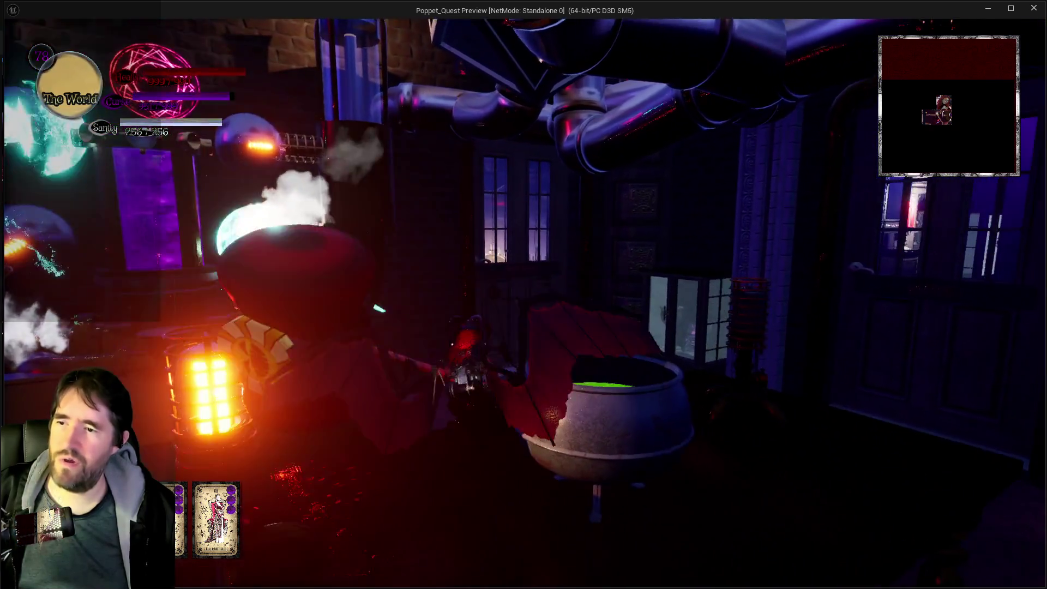
key(w)
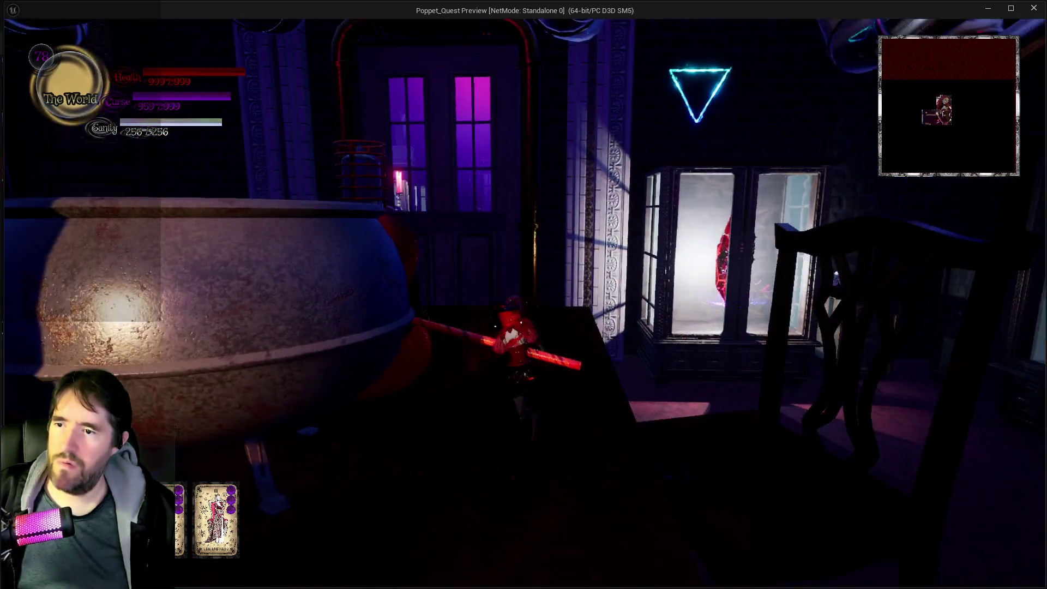
key(w)
key(w)
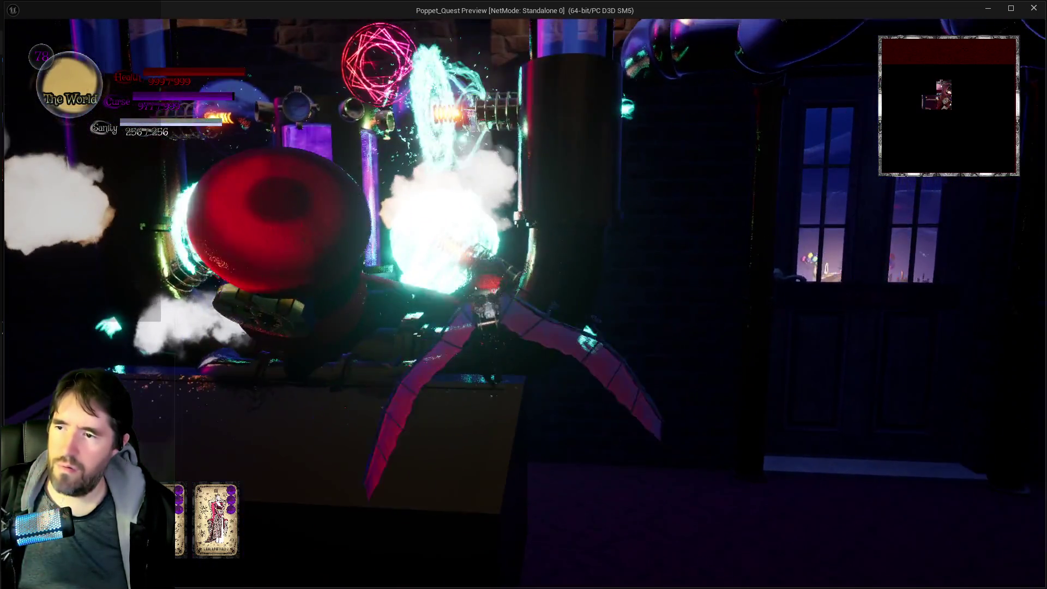
key(w)
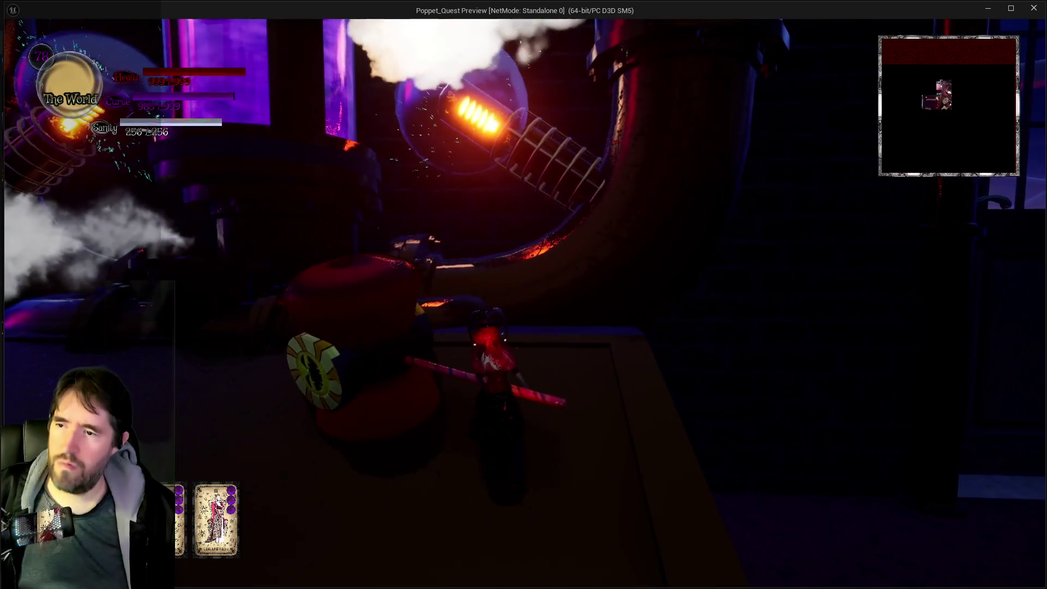
key(w)
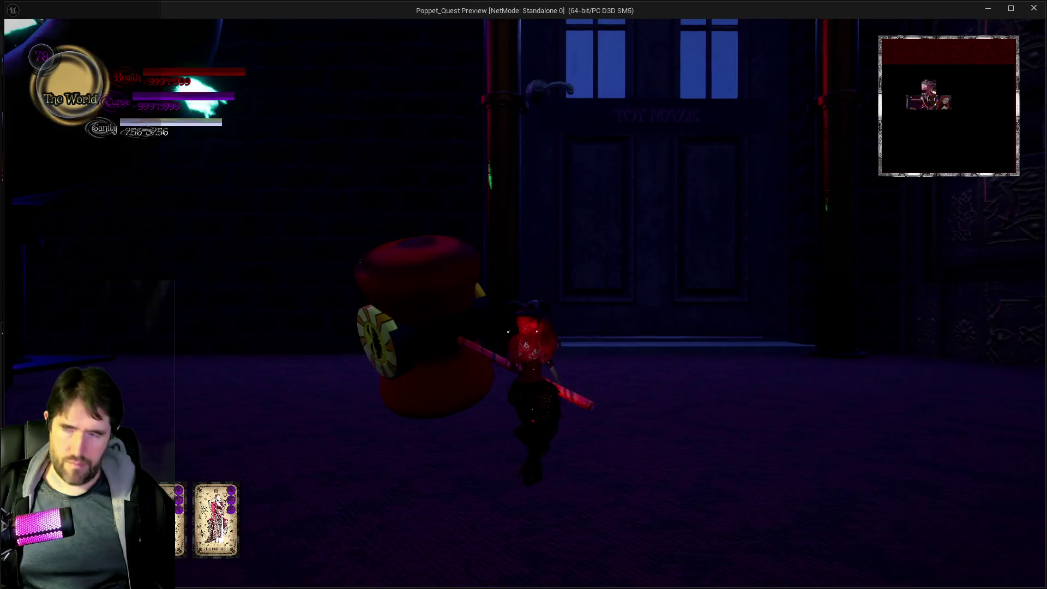
key(w)
key(w)
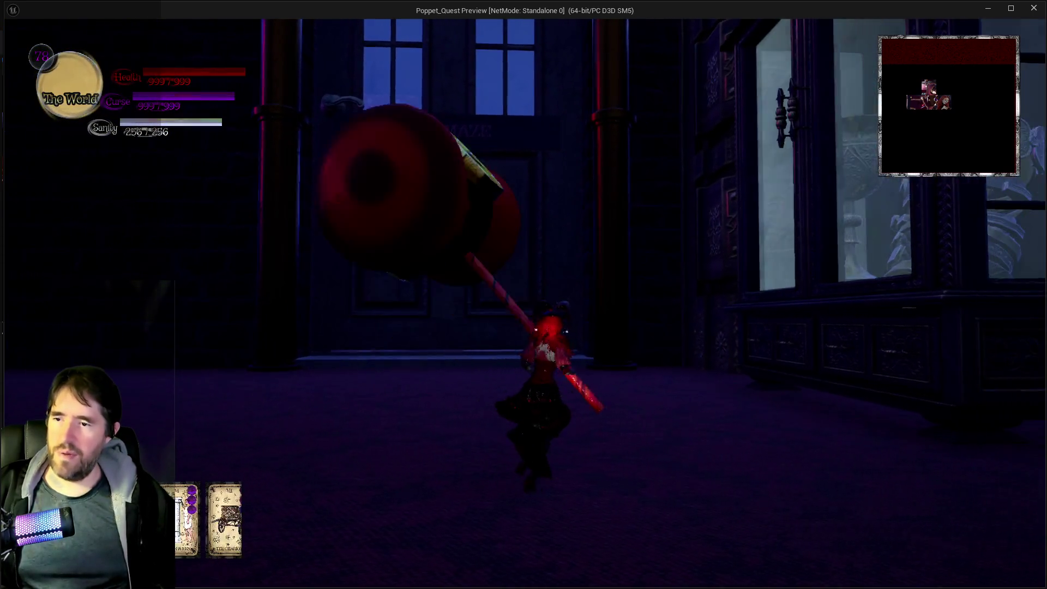
key(w)
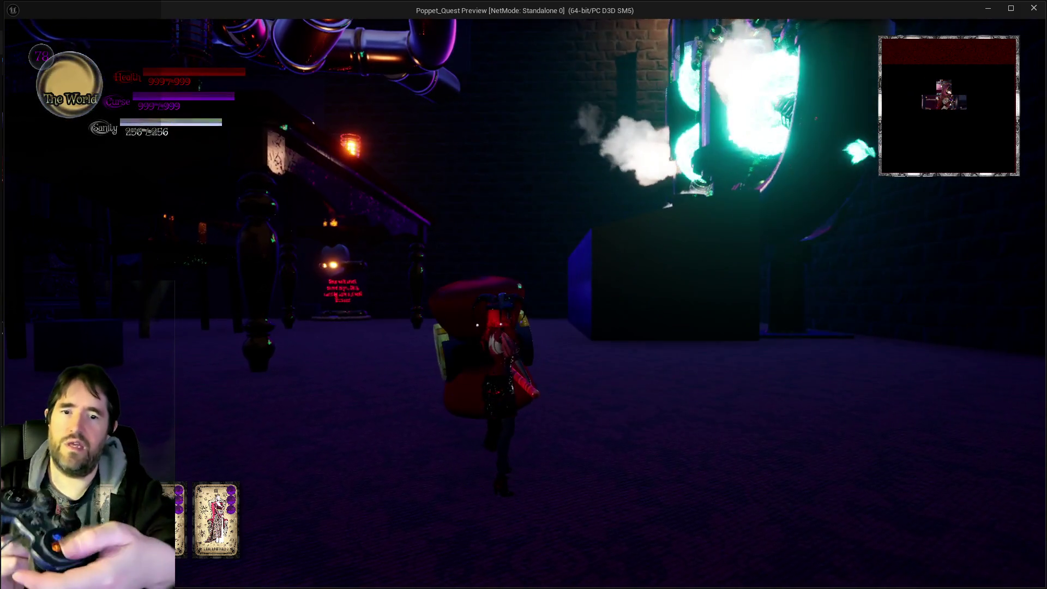
Roll toward the staircase and keep attacking with the hammer around the lab.
key(w)
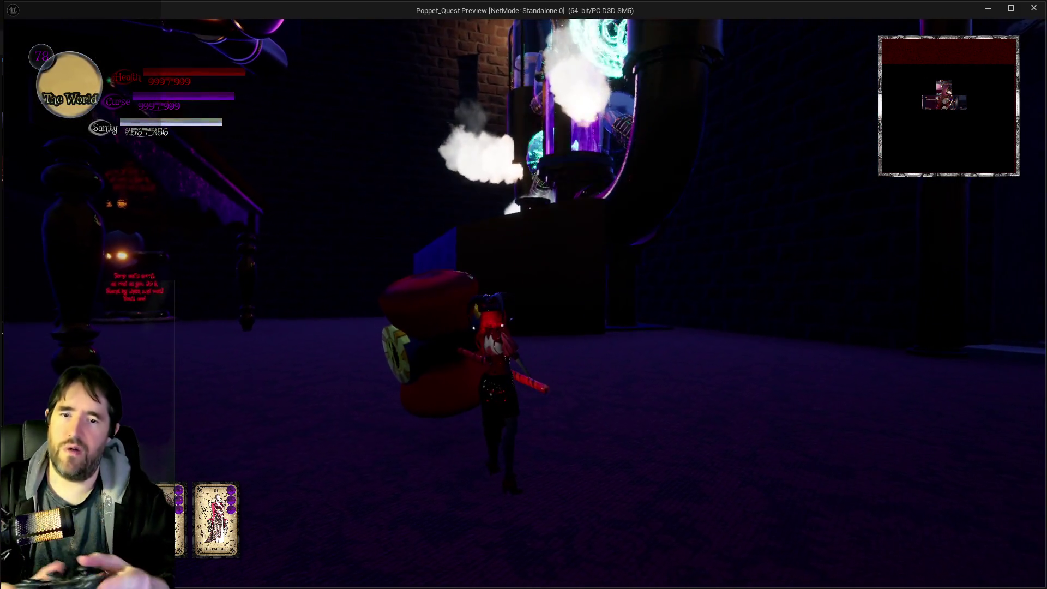
key(w)
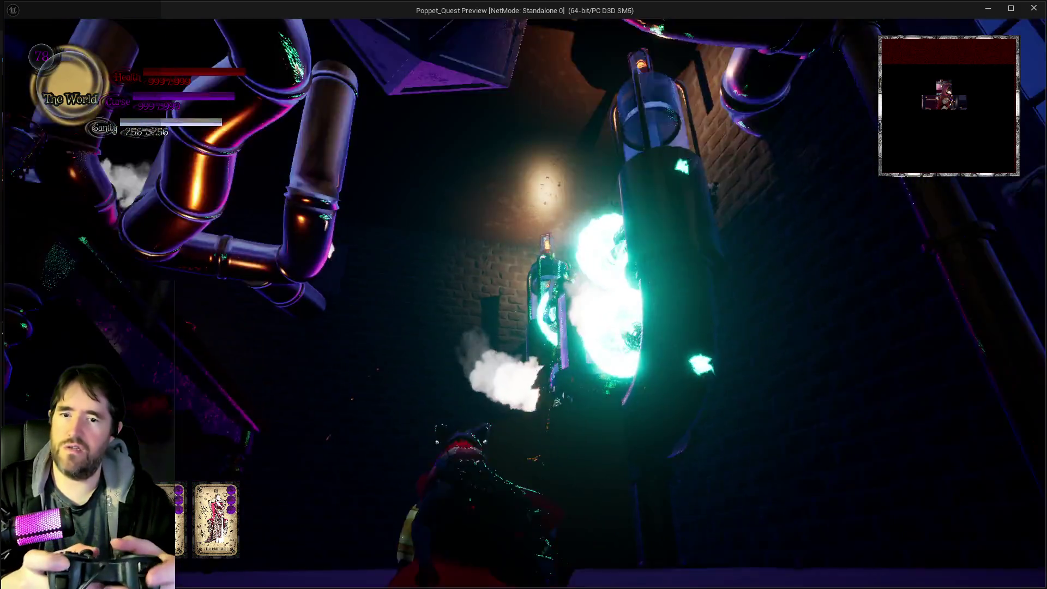
key(w)
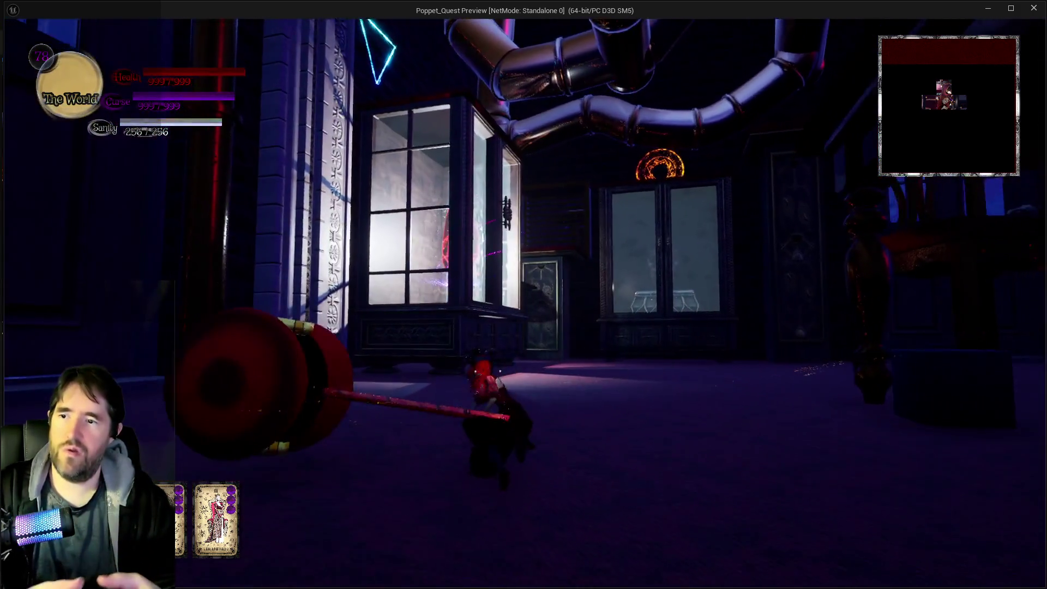
key(w)
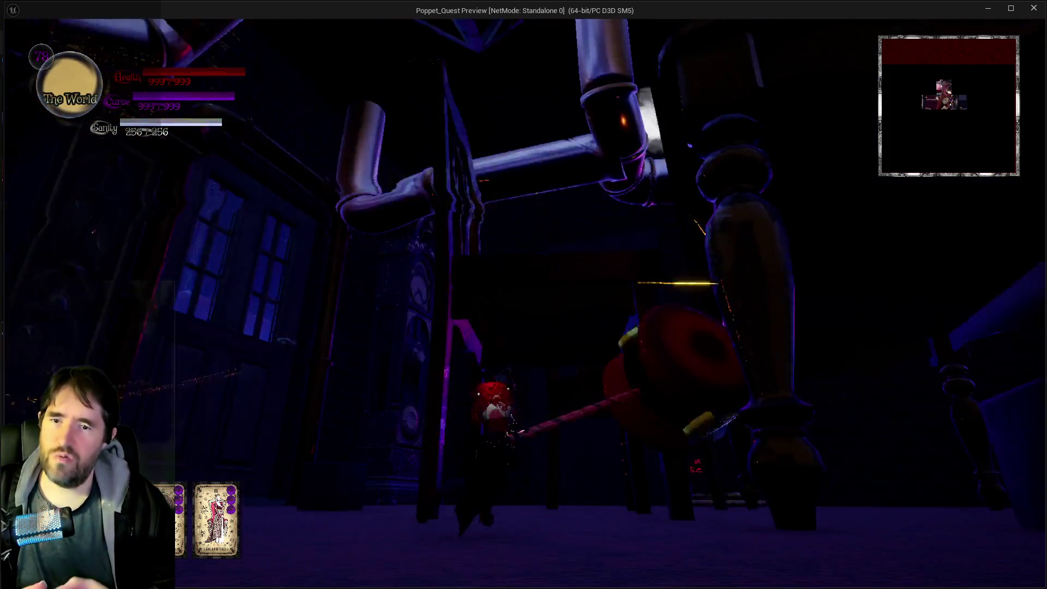
key(w)
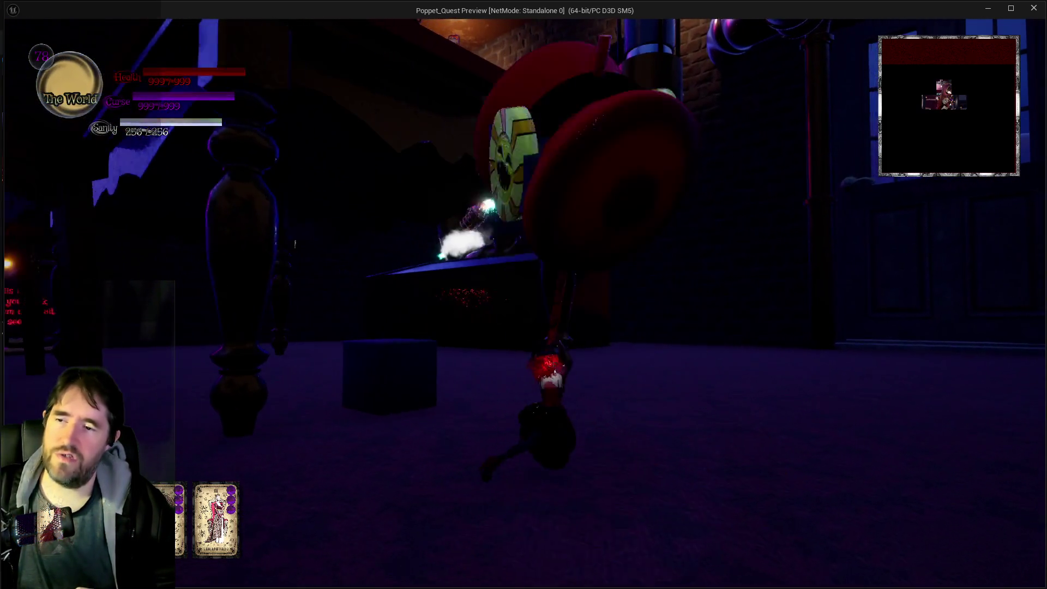
key(w)
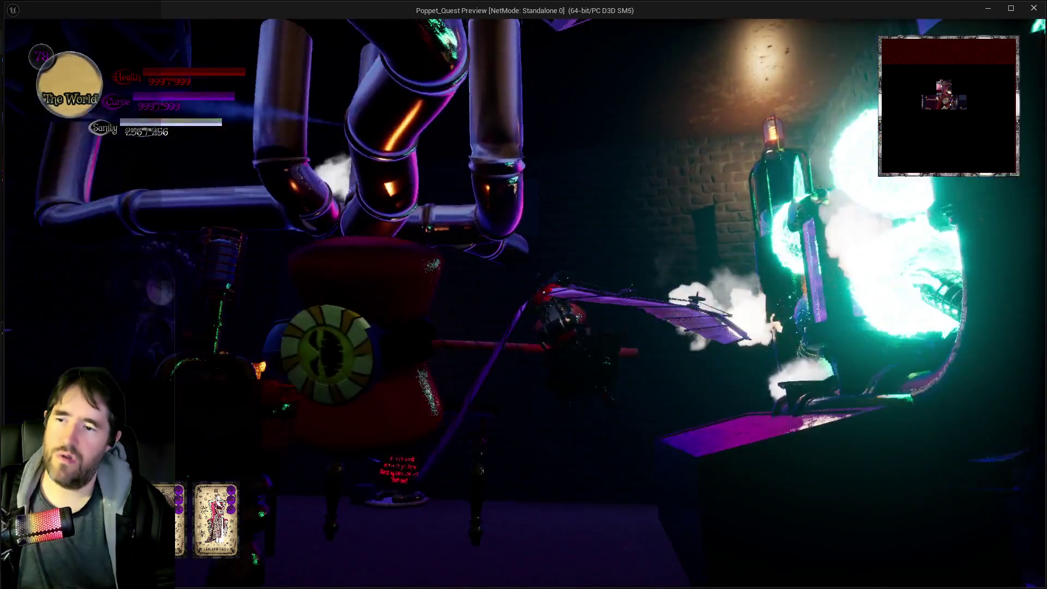
key(w)
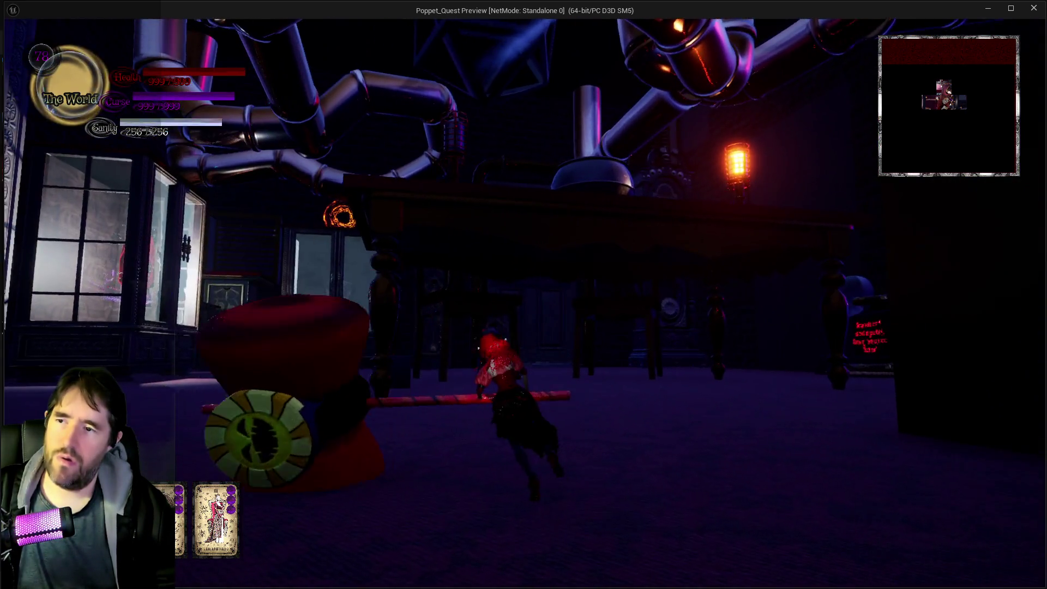
key(w)
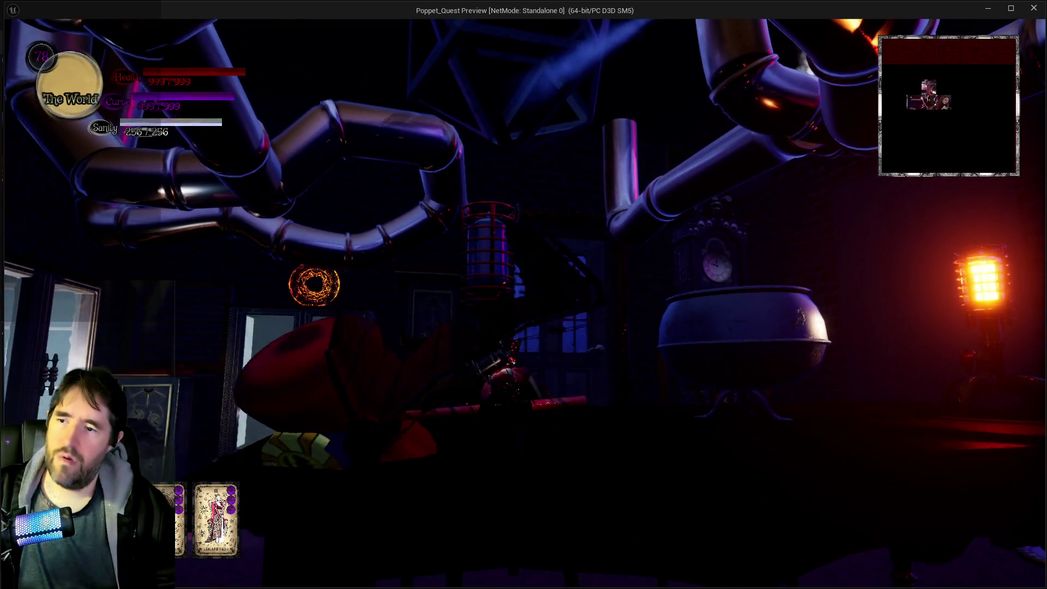
key(w)
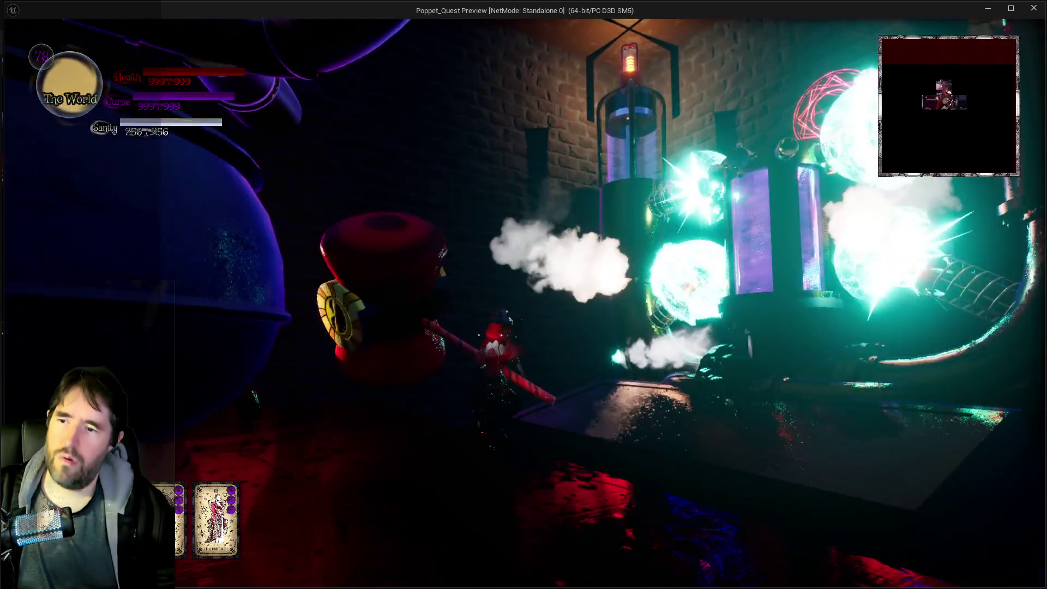
key(w)
key(w)
key(w)
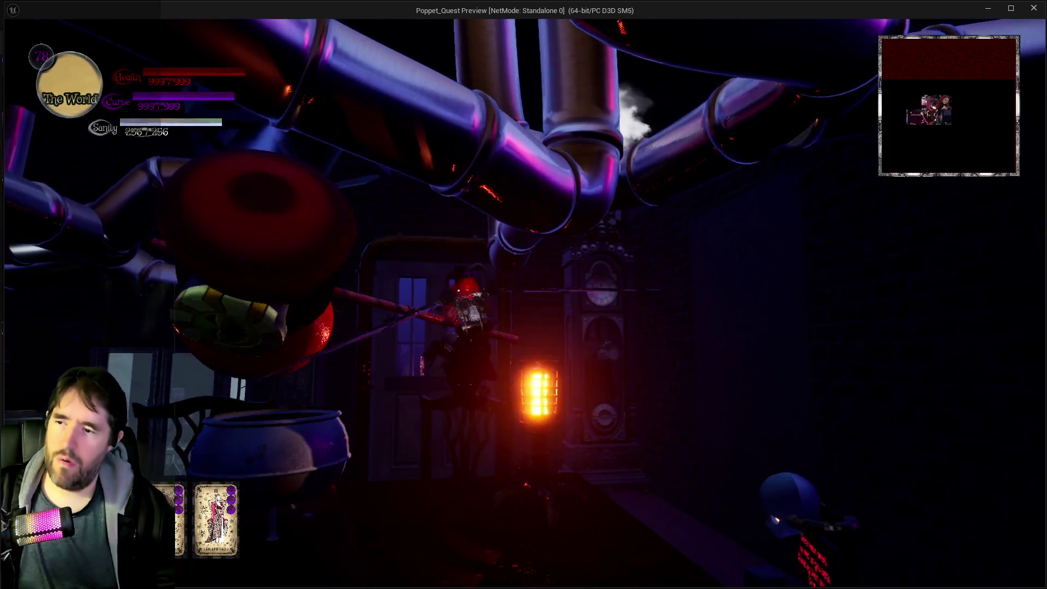
key(w)
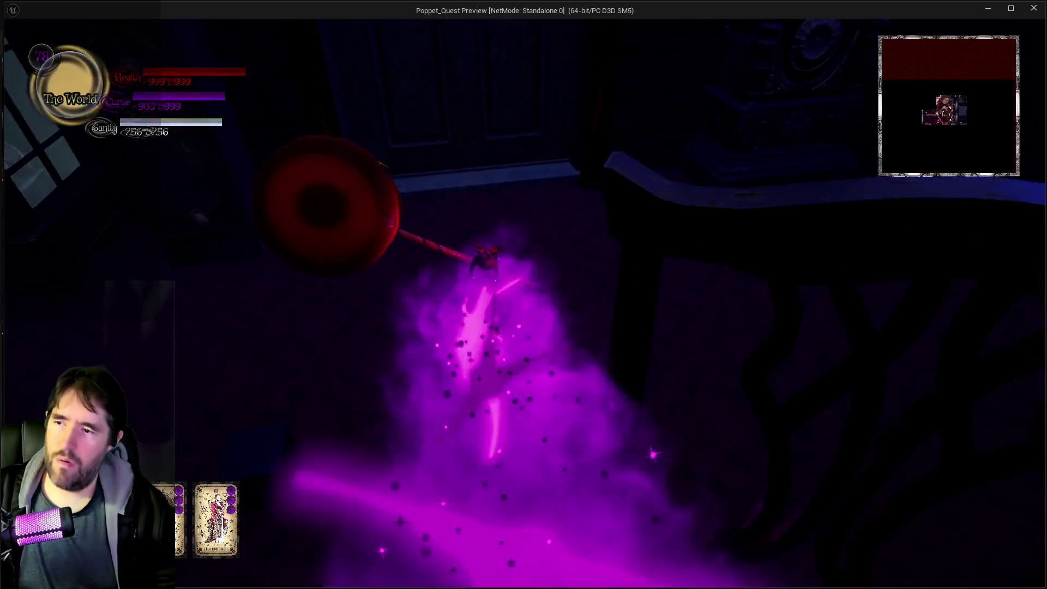
key(w)
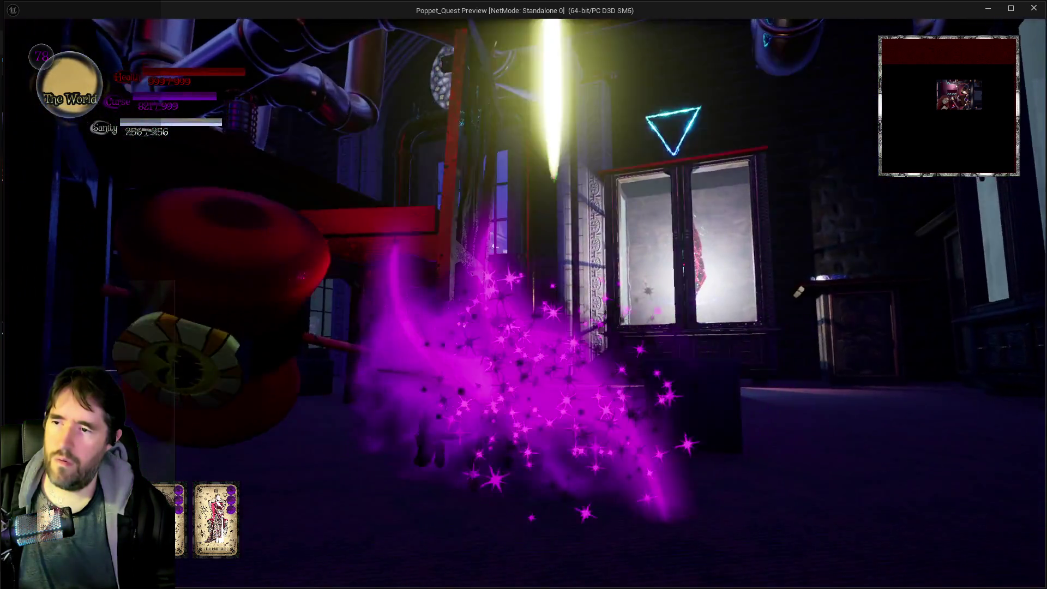
key(w)
key(w)
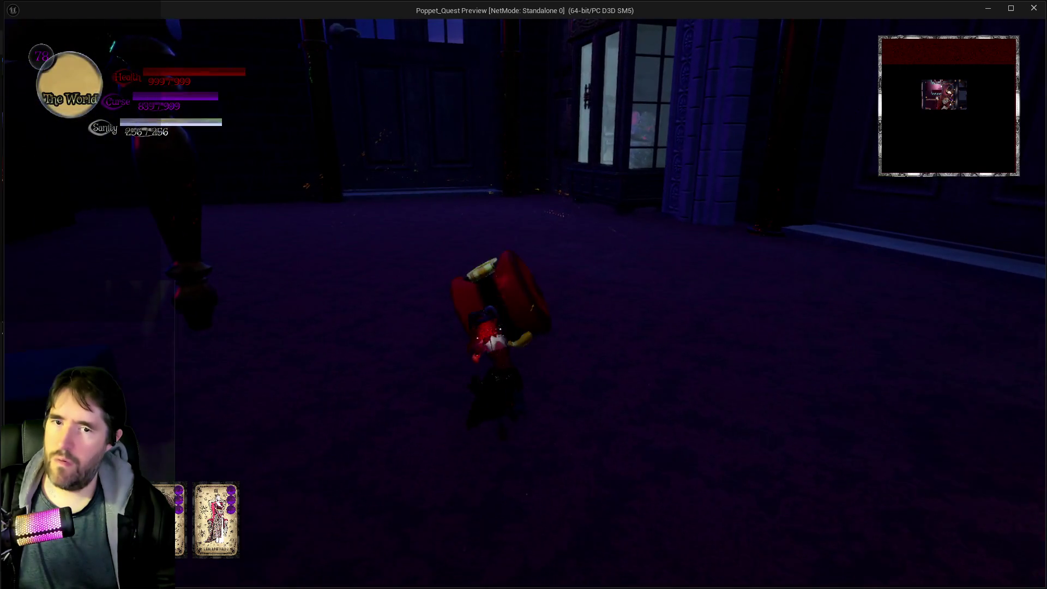
key(w)
key(w)
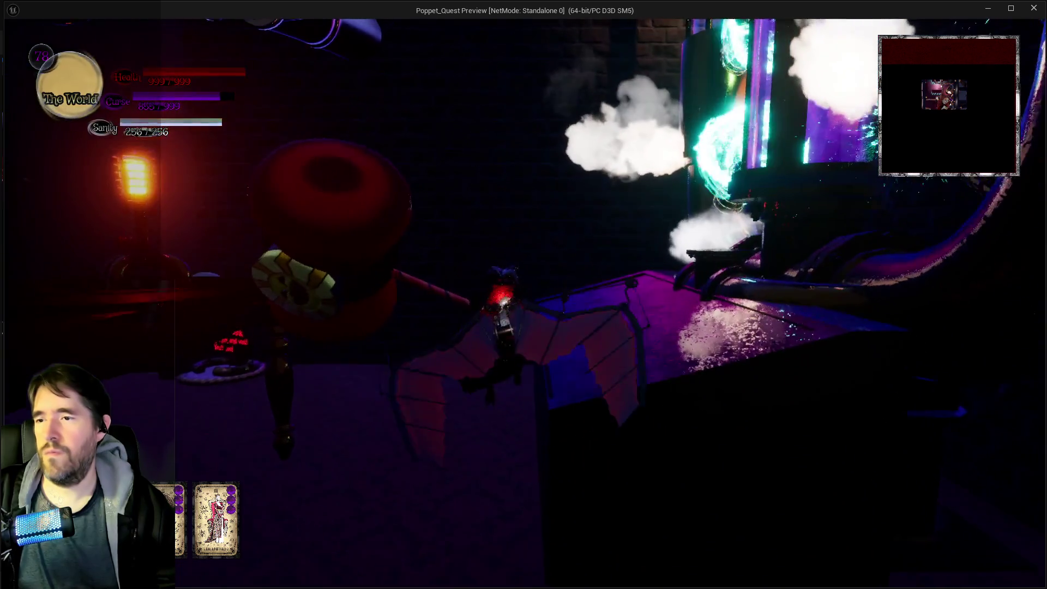
key(w)
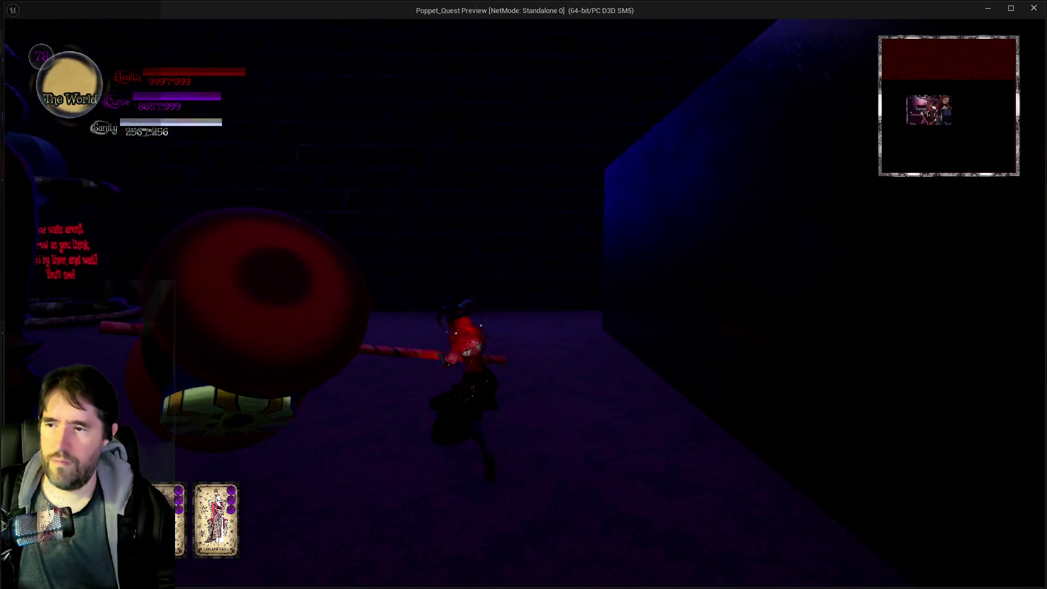
Browse the tarot card screen past The World and equip The Devil card.
key(Tab)
key(Tab)
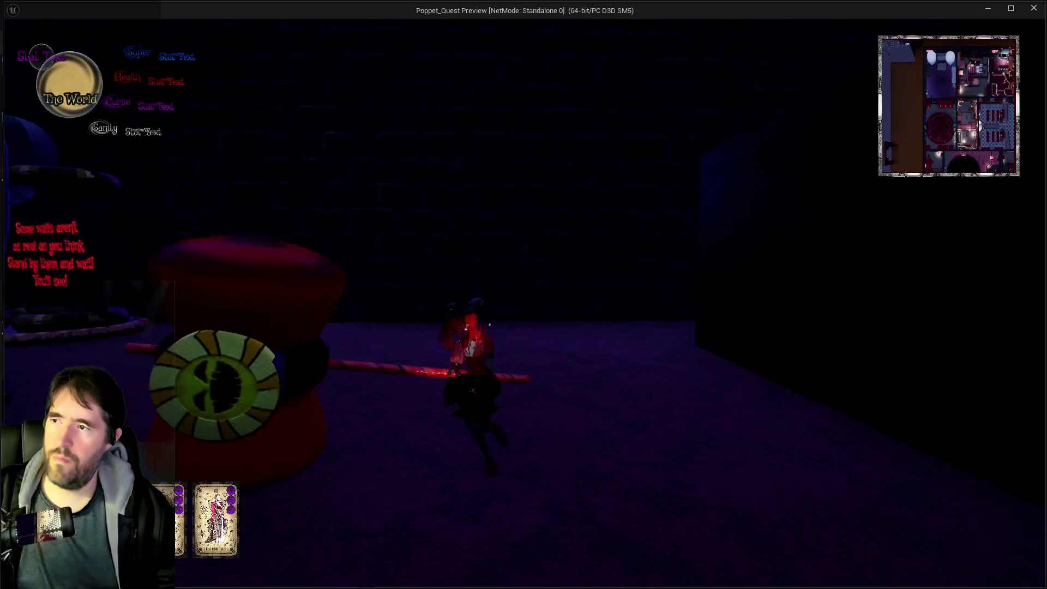
key(w)
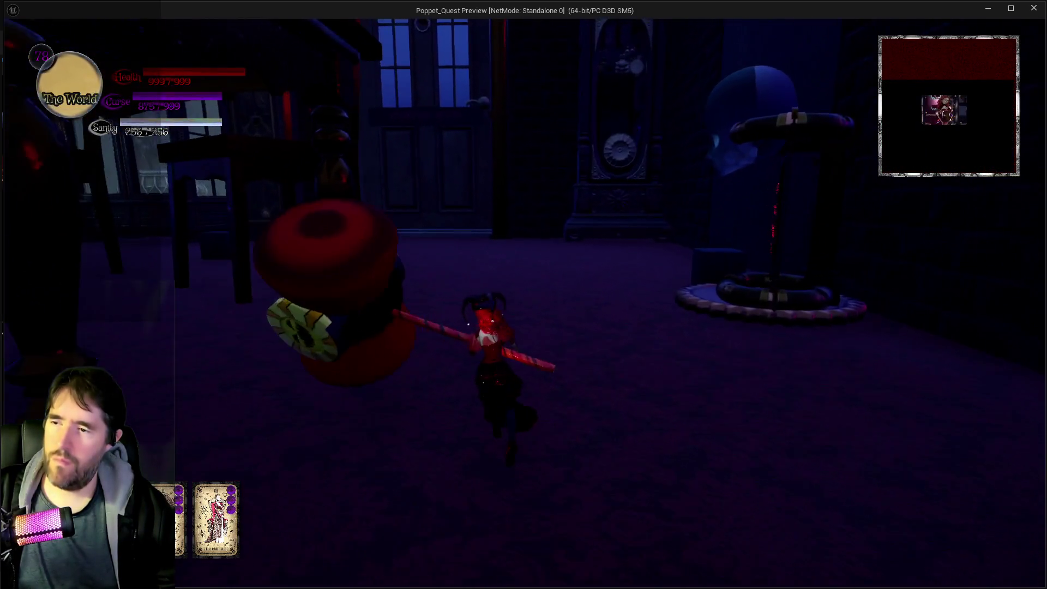
key(Tab)
key(Left)
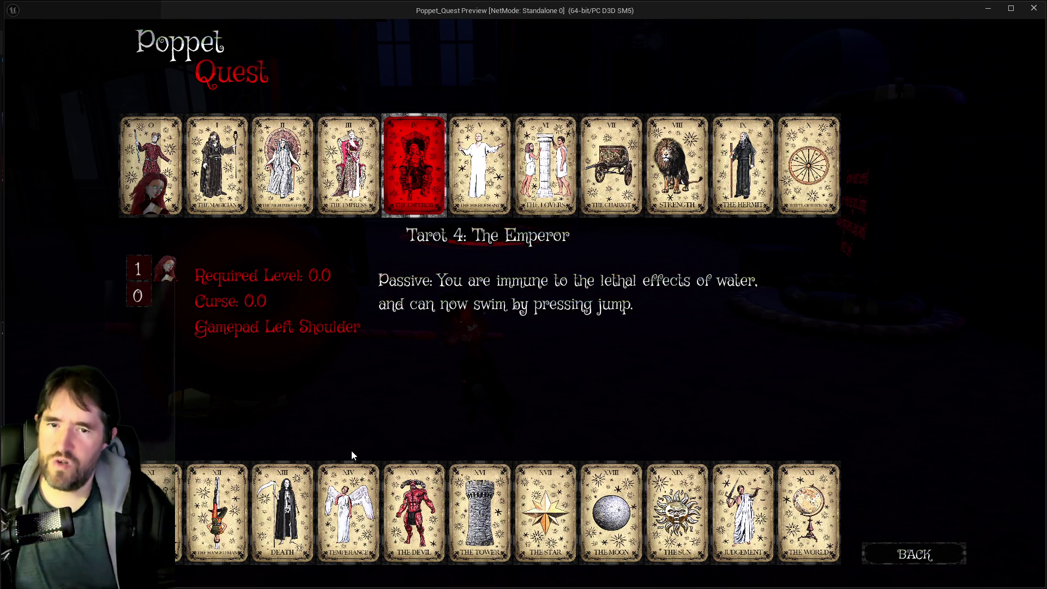
key(Down)
key(Return)
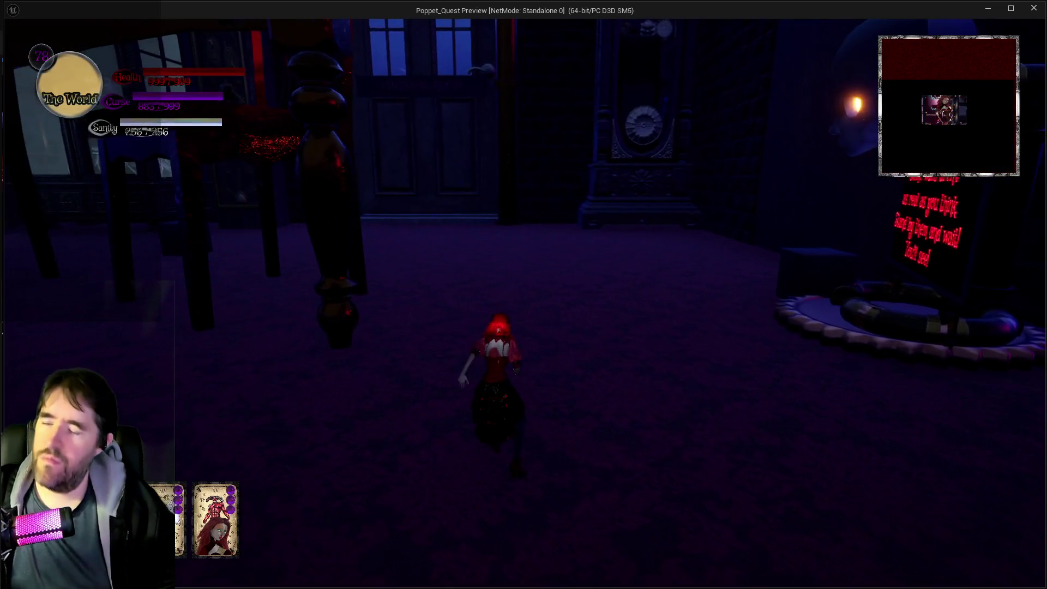
Walk the character forward and cast several fireballs toward the lab table and door.
key(w)
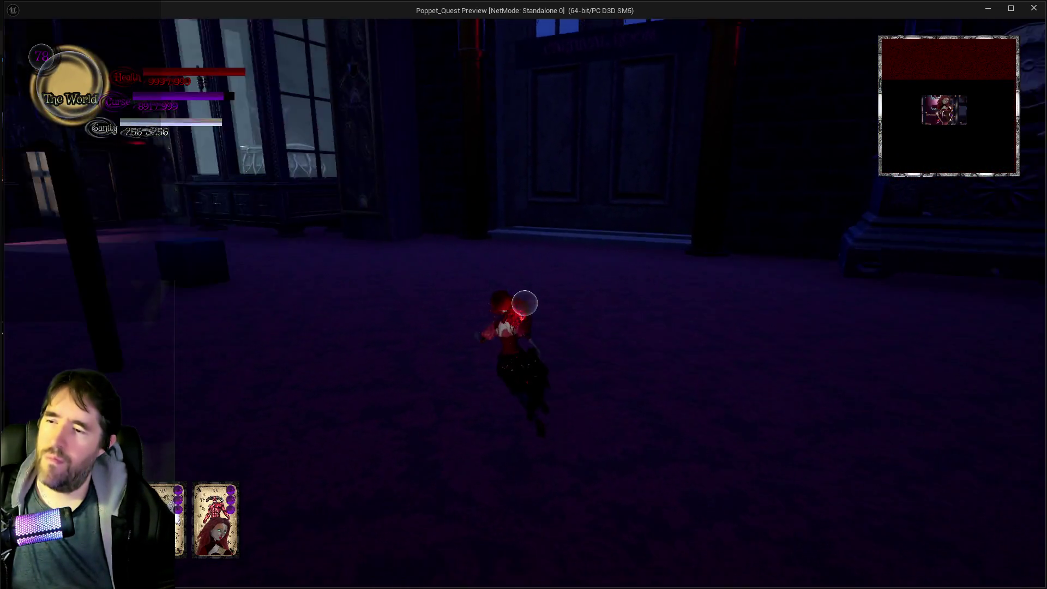
key(w)
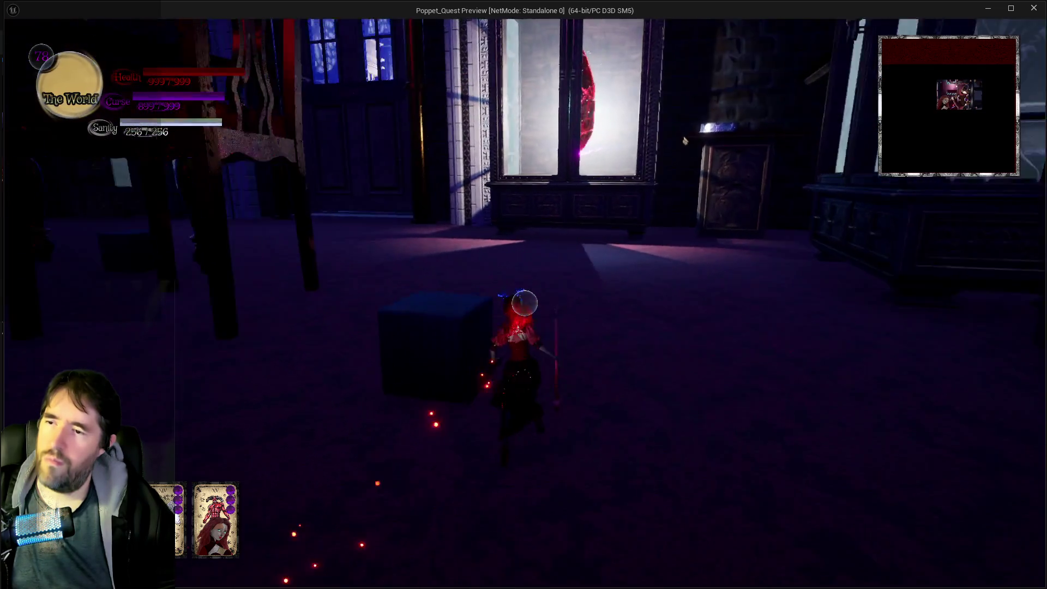
click(525, 303)
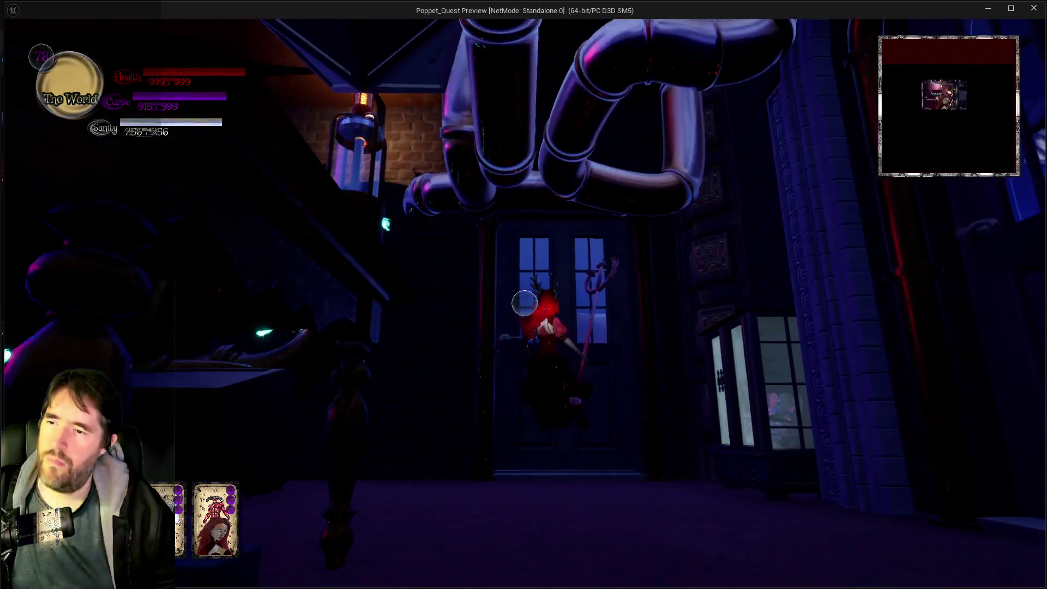
click(525, 304)
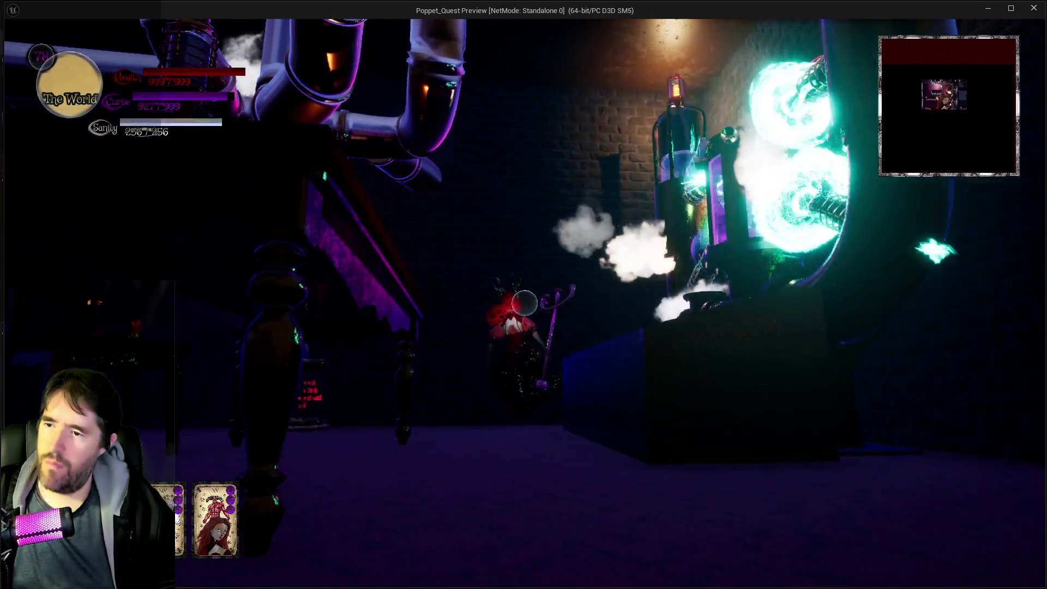
click(524, 303)
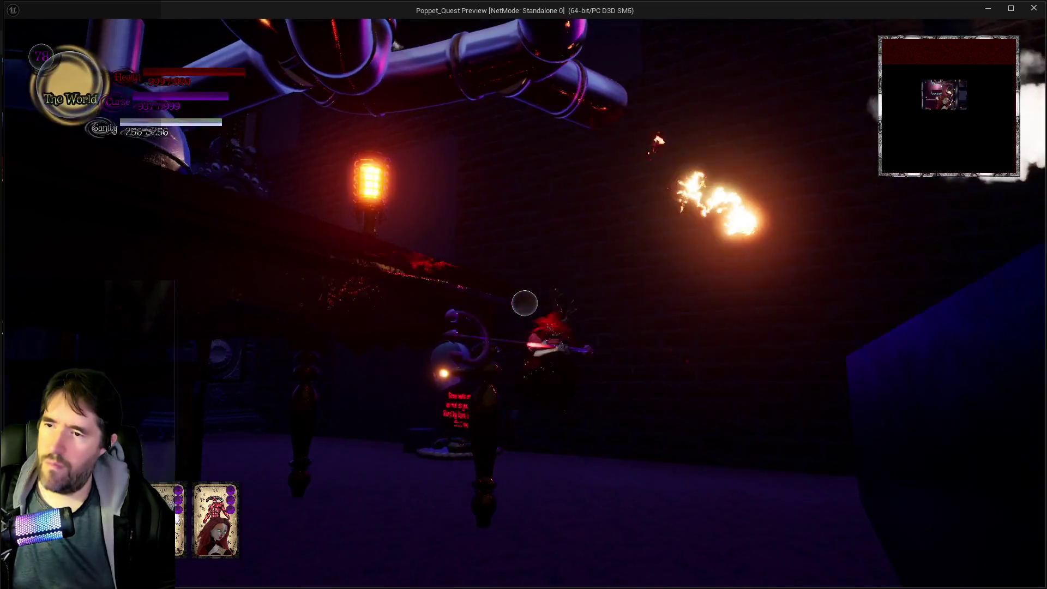
click(525, 303)
key(w)
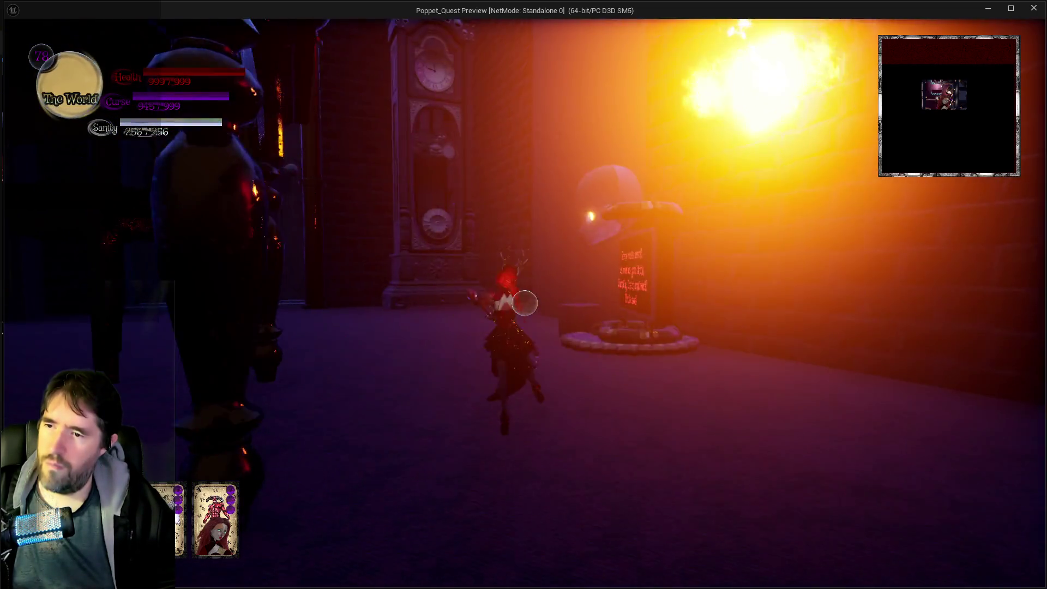
click(525, 304)
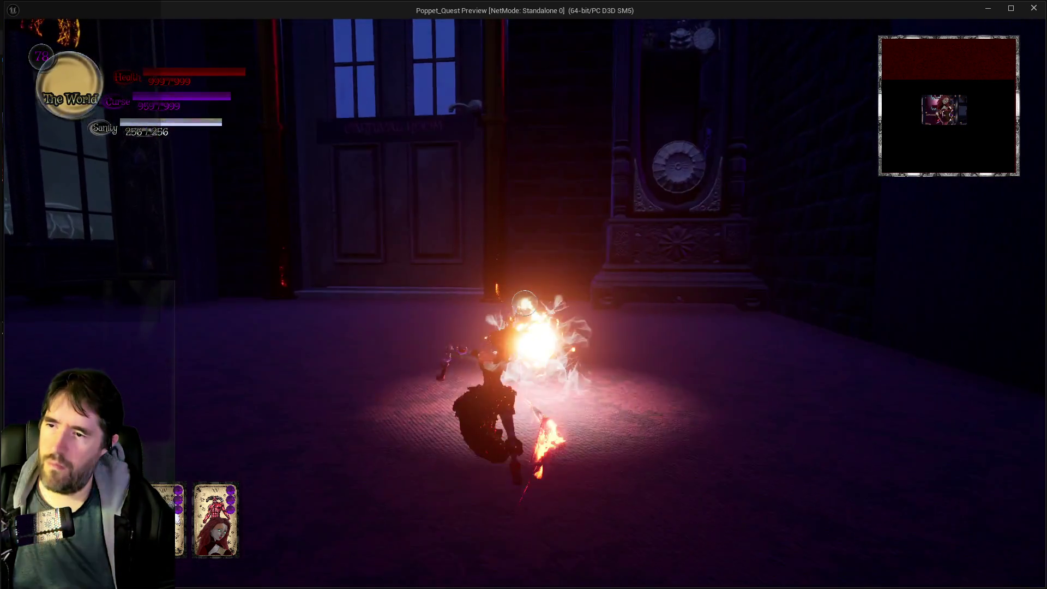
click(524, 303)
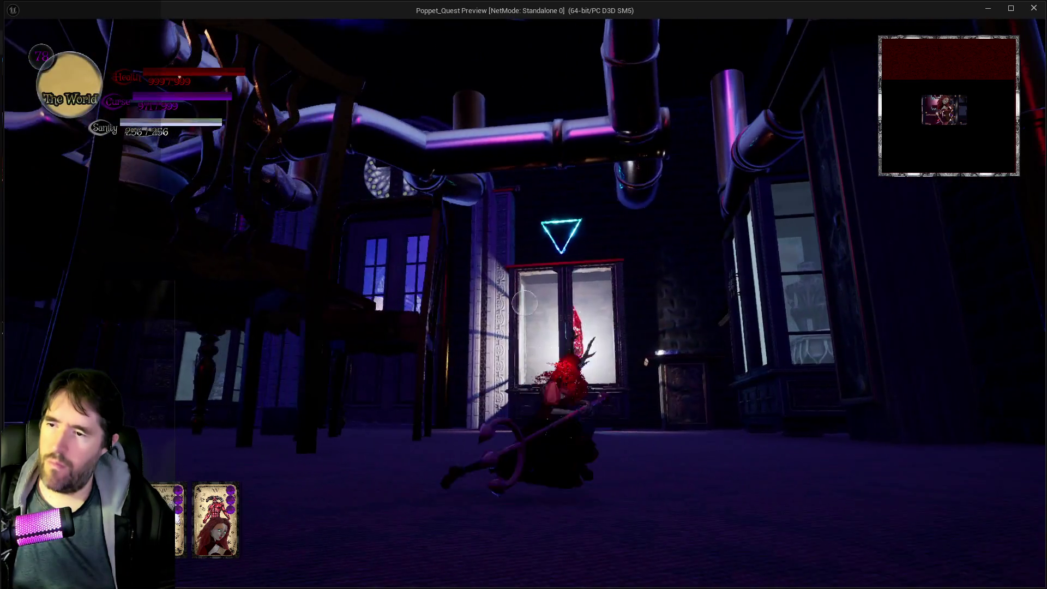
Run the character across the room to the blue-windowed doors, then end the play-test.
key(w)
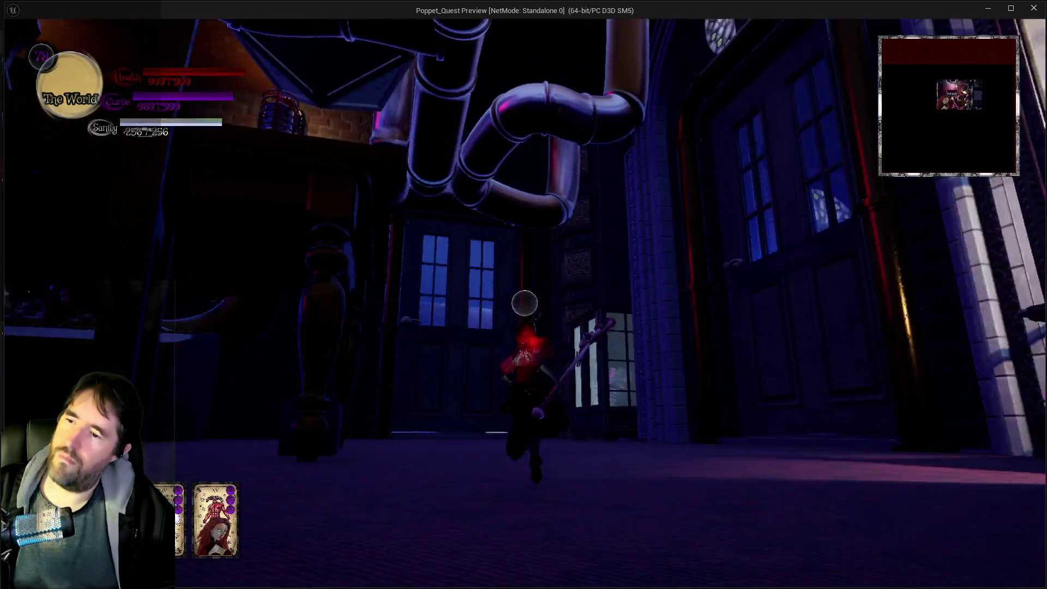
key(w)
key(w)
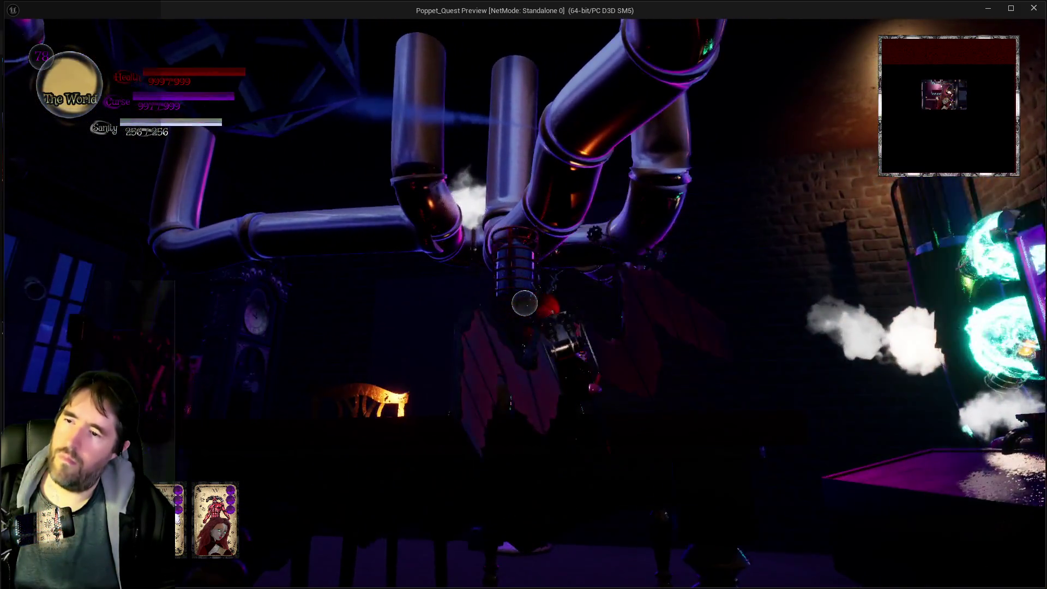
key(w)
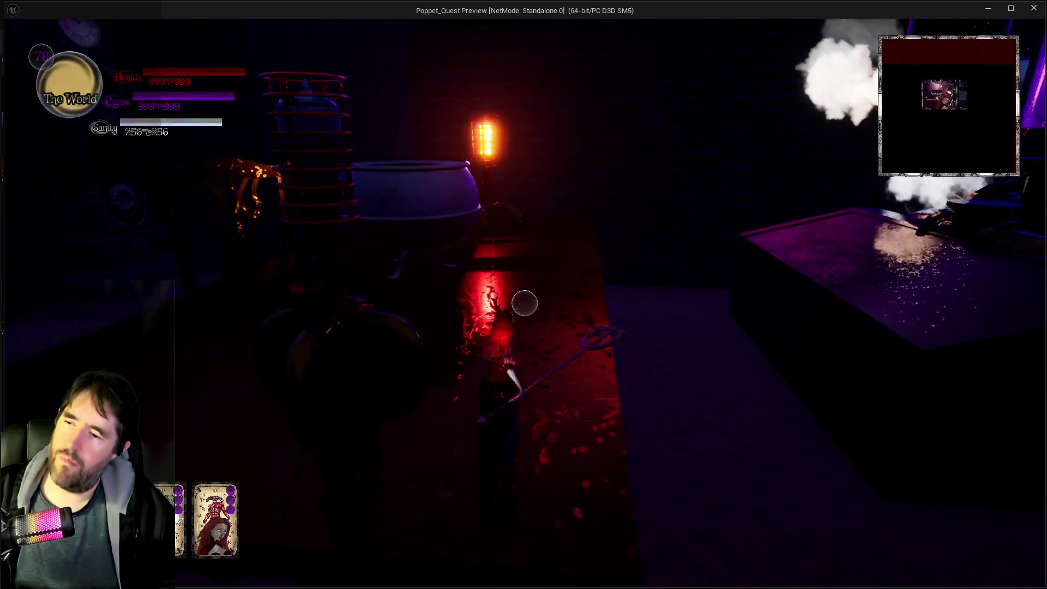
key(w)
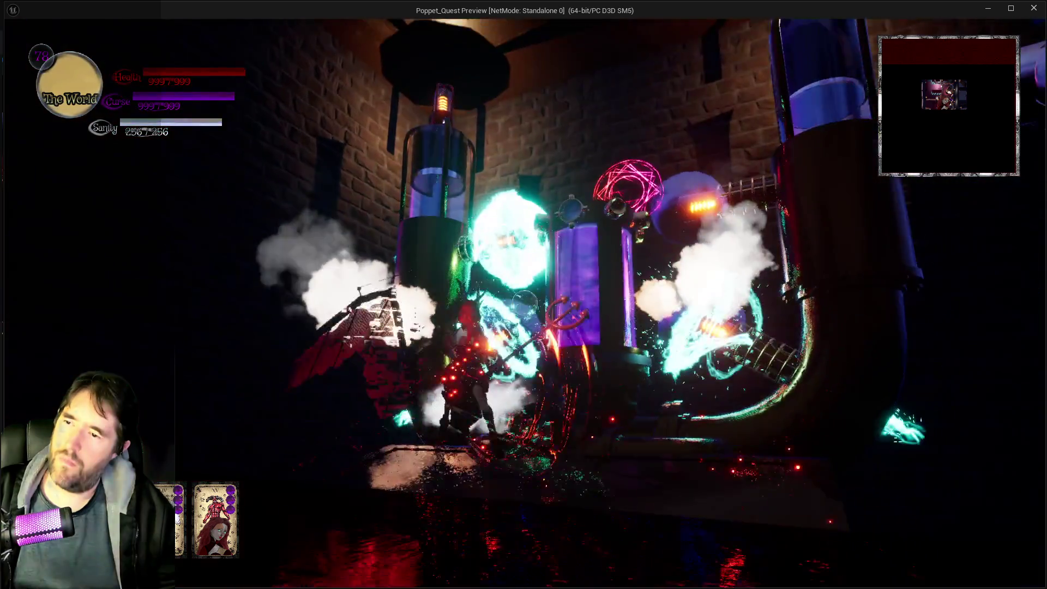
key(w)
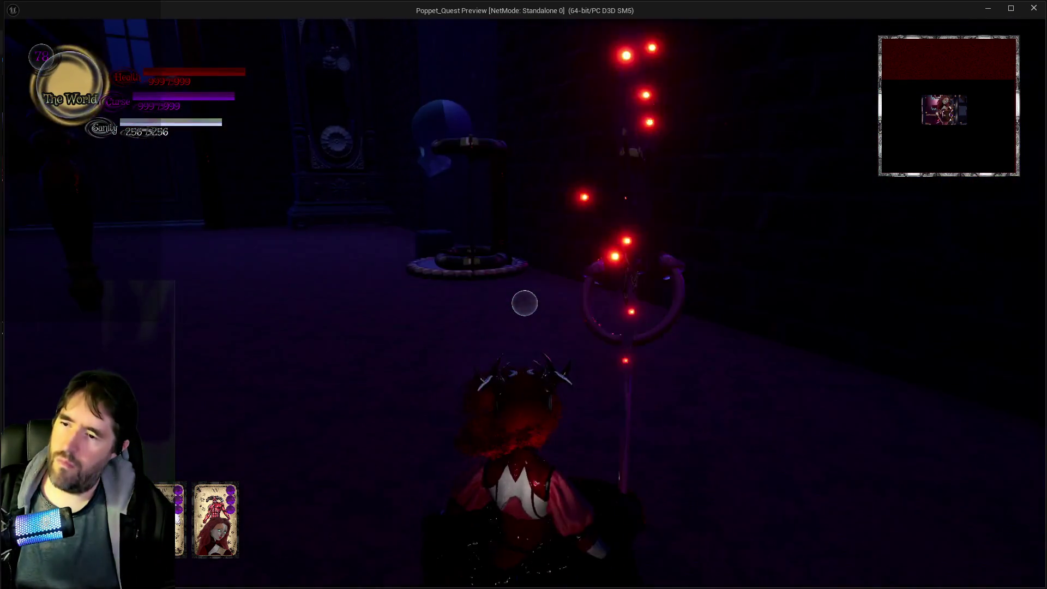
key(w)
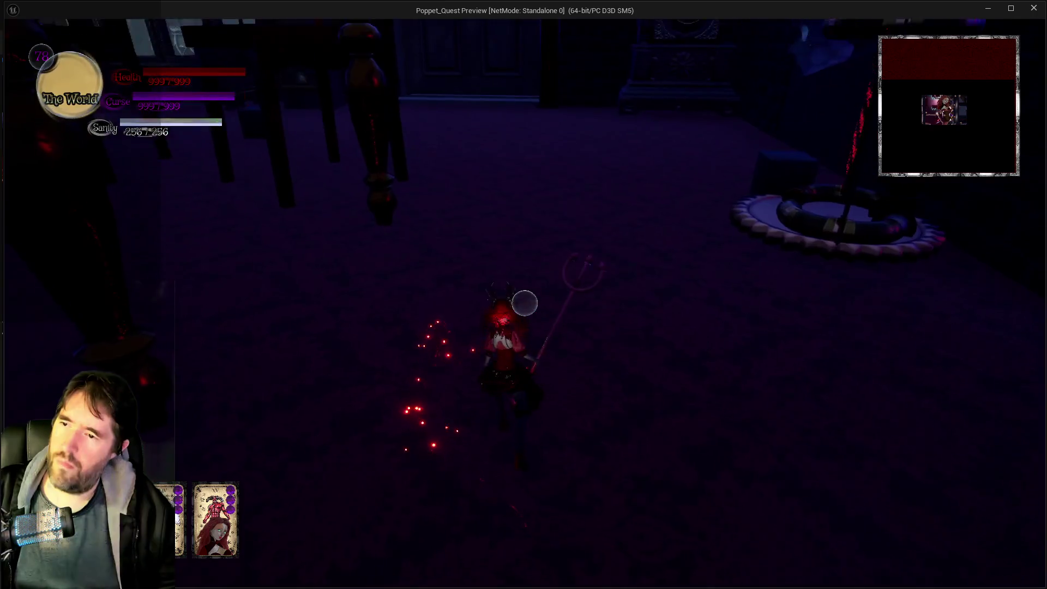
key(w)
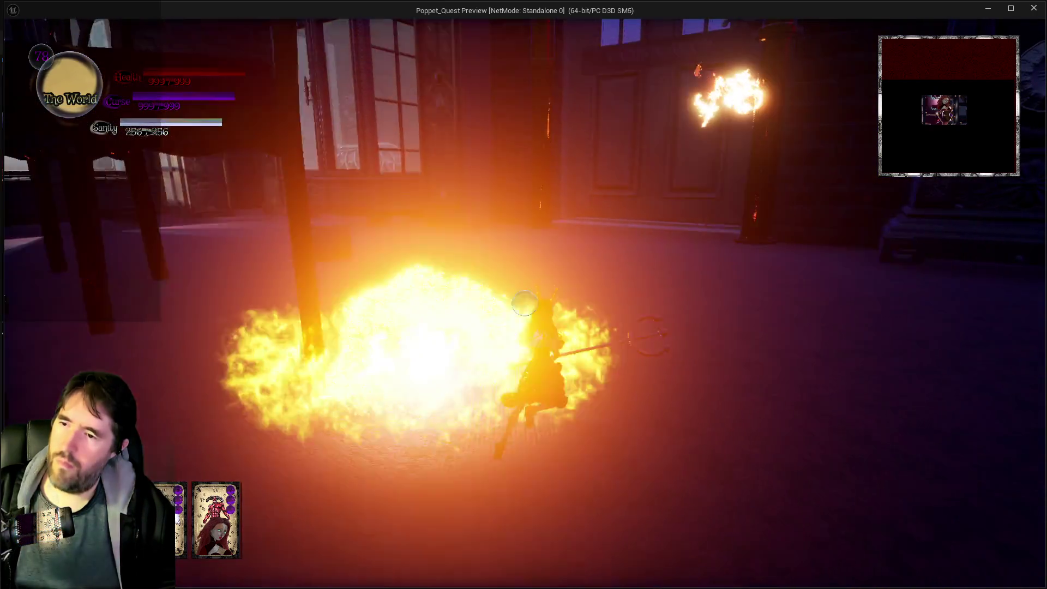
key(w)
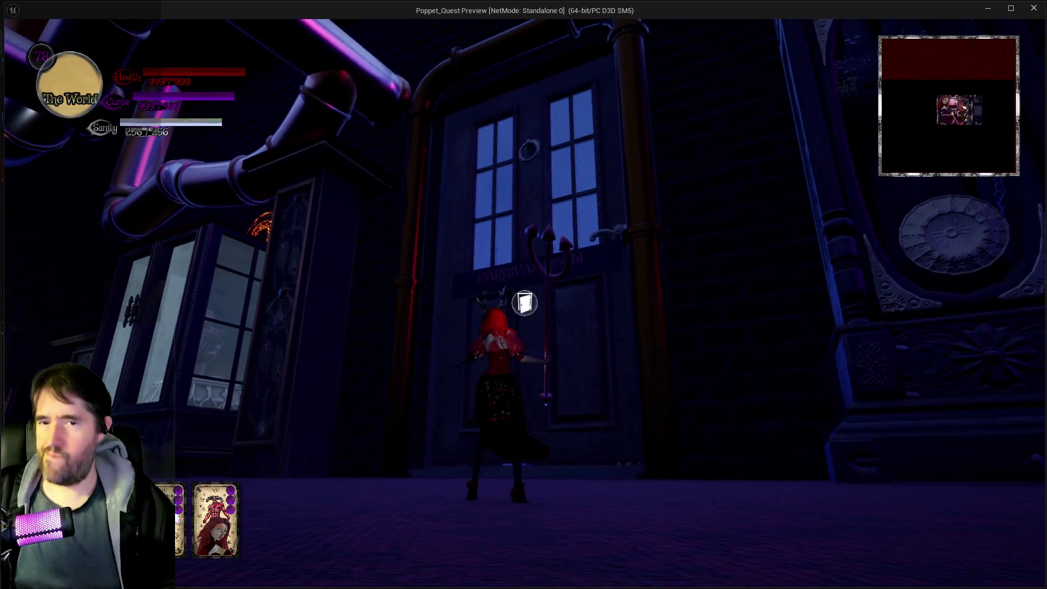
key(alt+Tab)
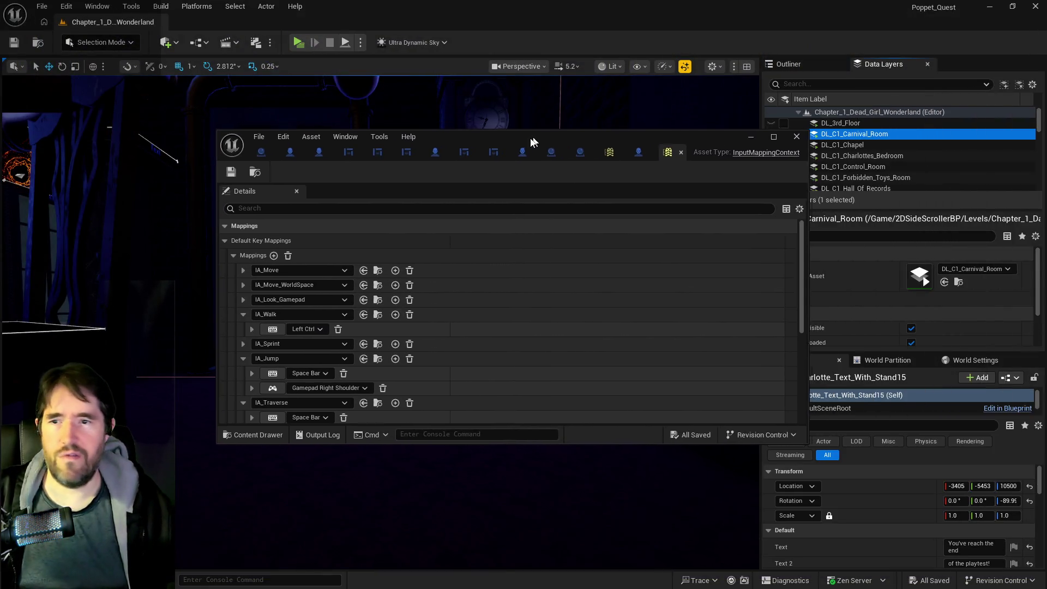
Delete IA_Sprint's Gamepad Left Shoulder binding so only Left Shift remains.
double_click(528, 138)
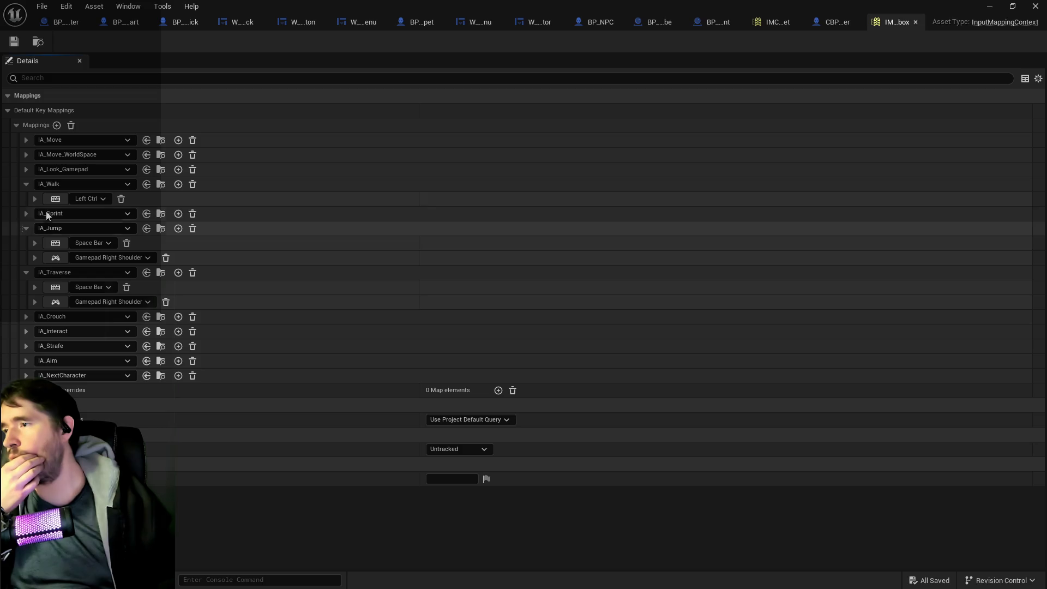
click(26, 212)
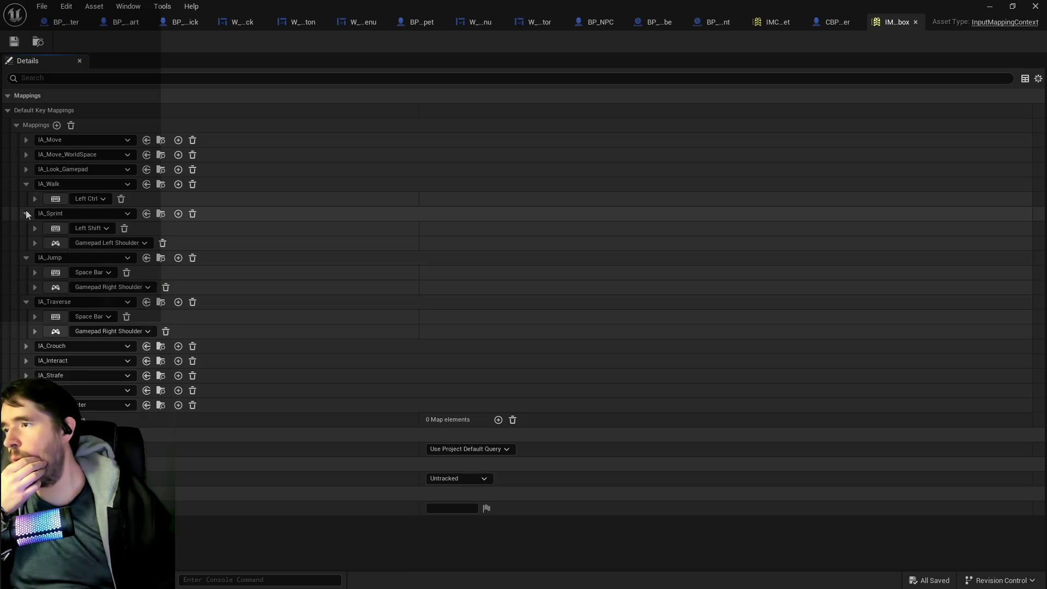
click(162, 243)
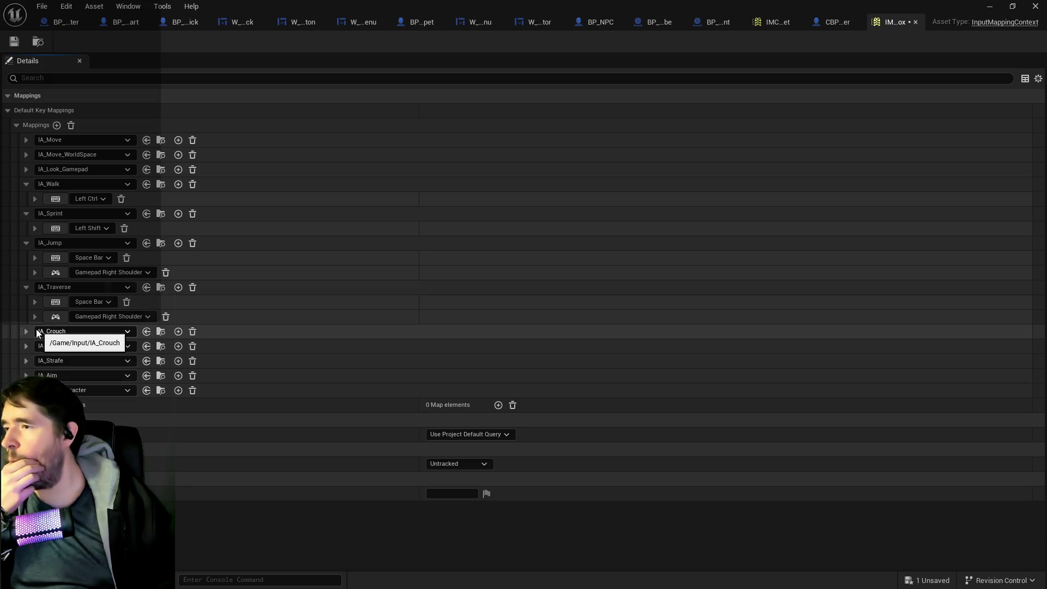
Rebind IA_Crouch's gamepad key to Gamepad Left Thumbstick Button.
click(24, 331)
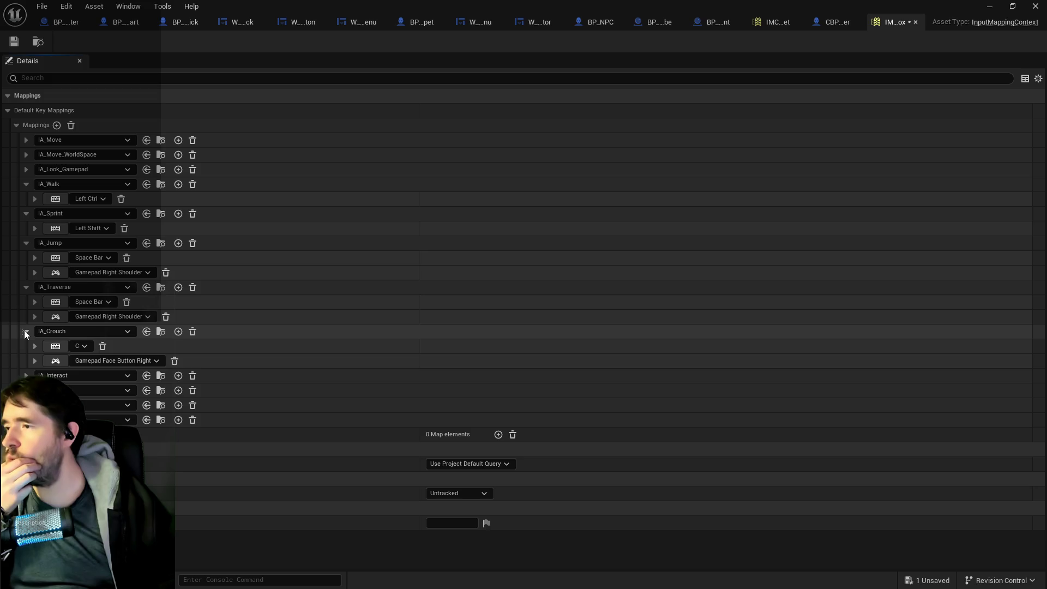
click(54, 362)
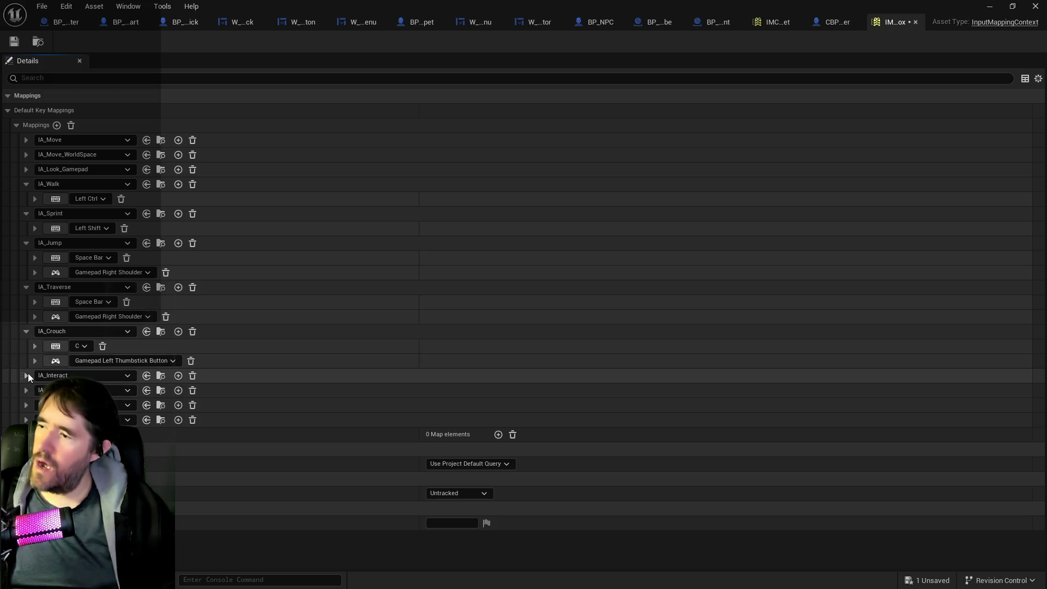
click(26, 375)
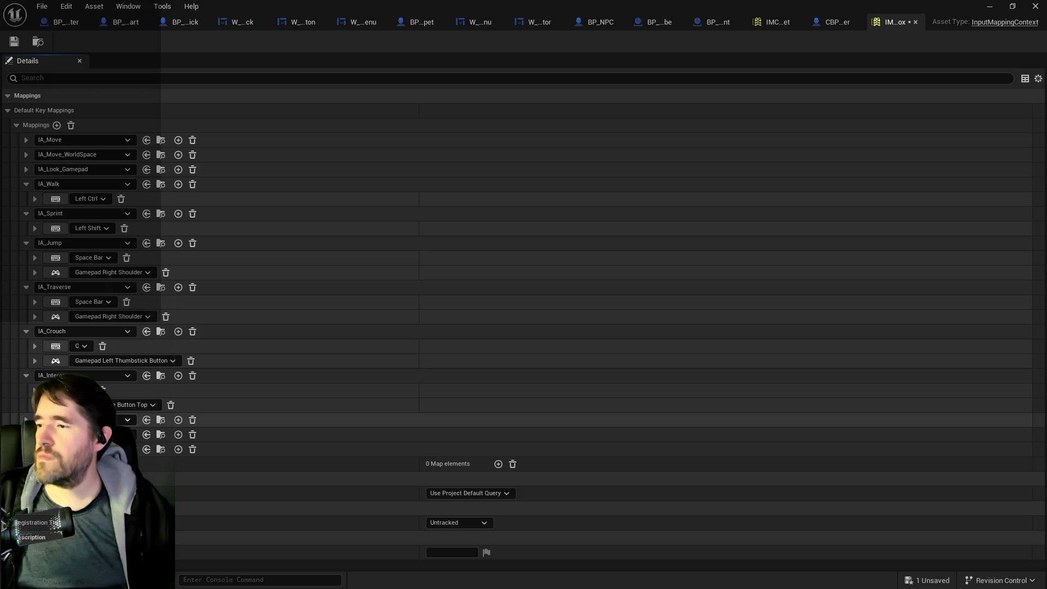
Delete the IA_Strafe, IA_NextCharacter and IA_Aim mappings and save the input mapping context.
click(26, 419)
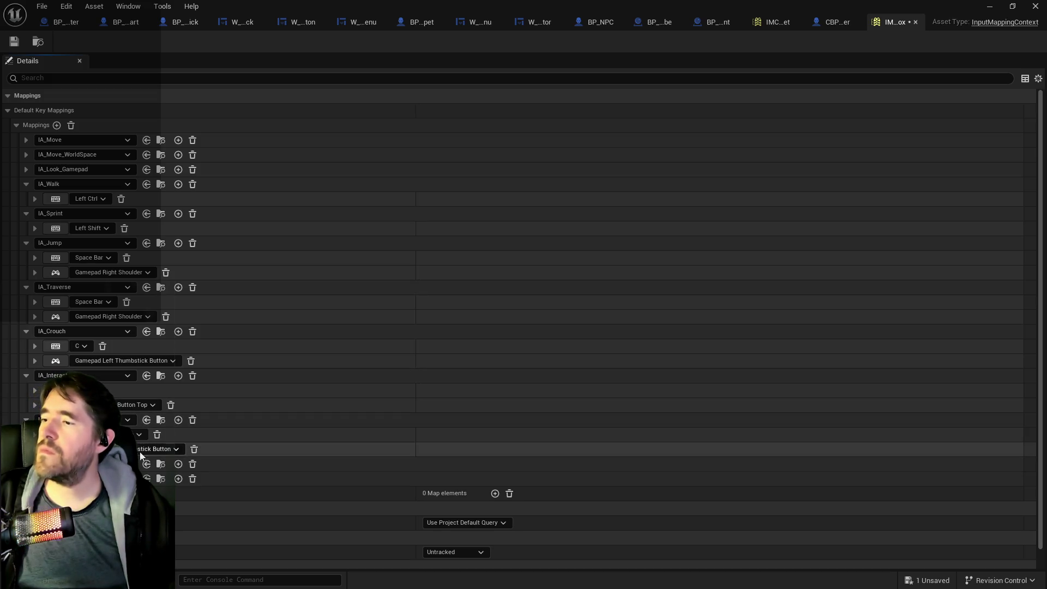
click(193, 453)
click(157, 434)
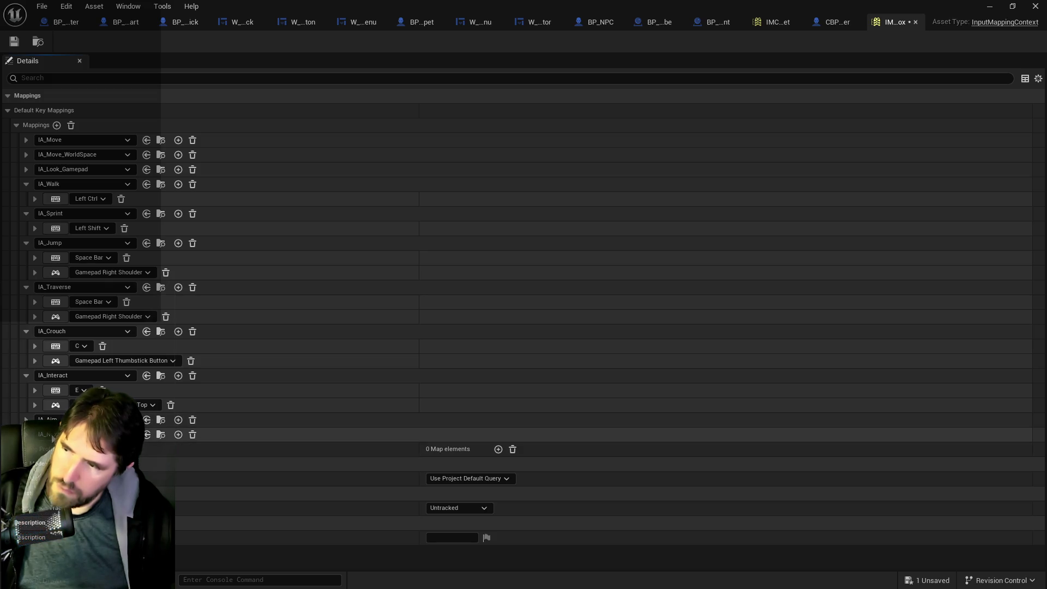
click(192, 434)
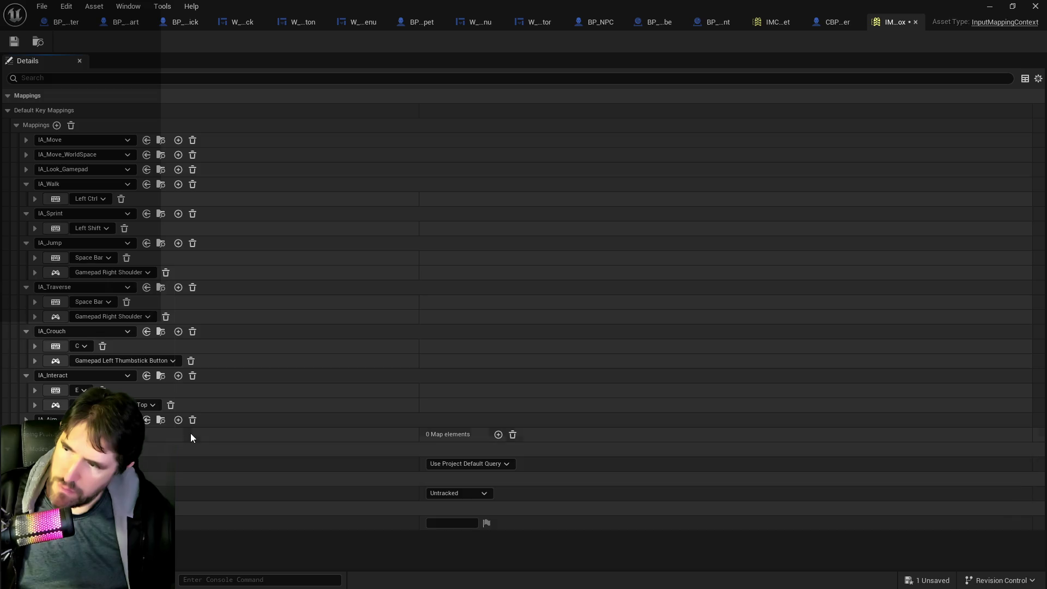
click(193, 420)
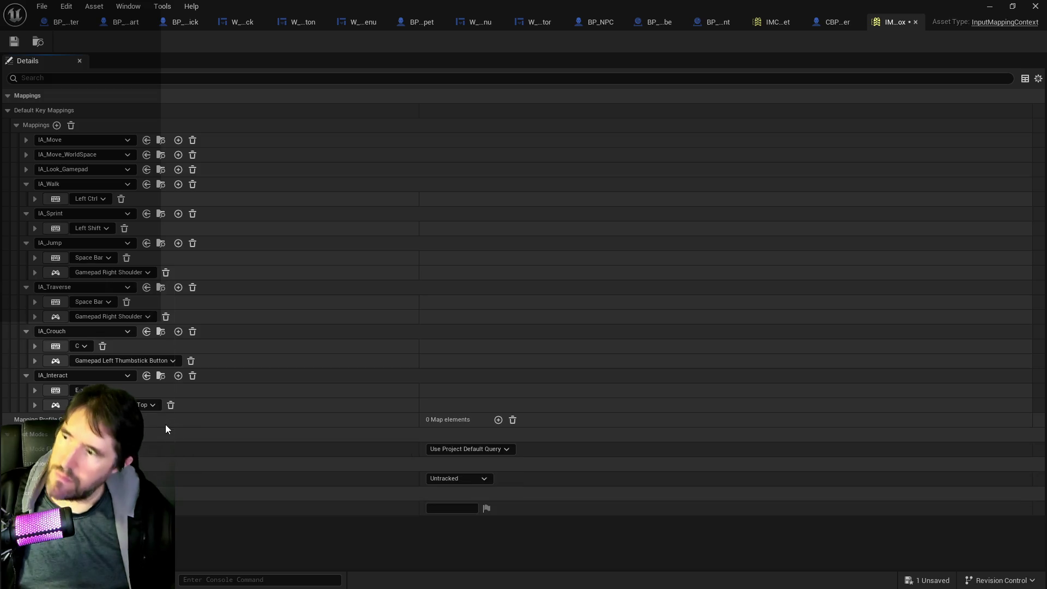
click(14, 42)
click(819, 21)
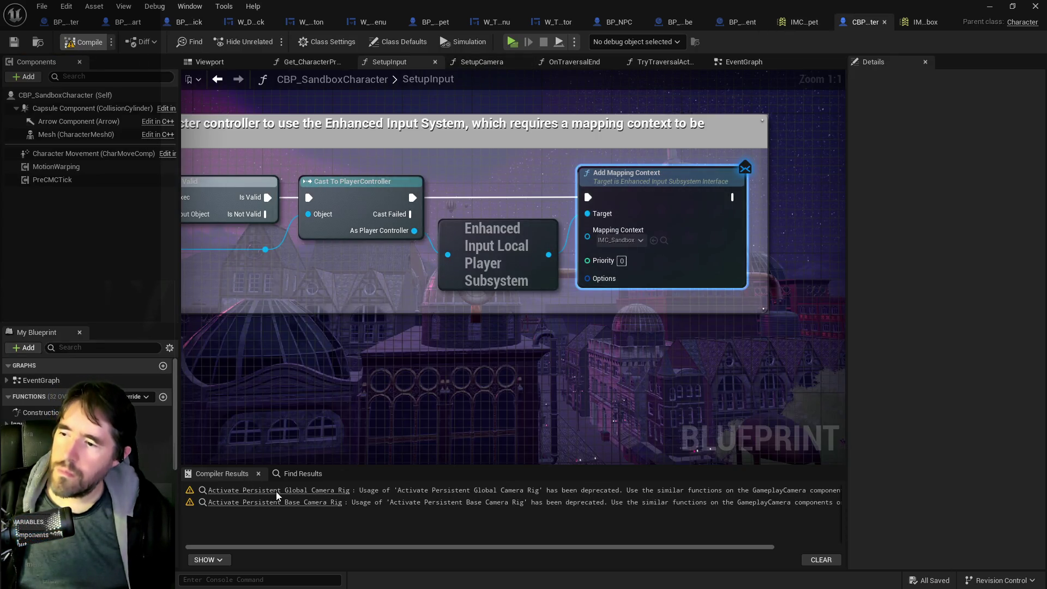
Compile CBP_SandboxCharacter, delete both deprecated Activate Persistent Camera Rig nodes, then recompile and save.
key(F7)
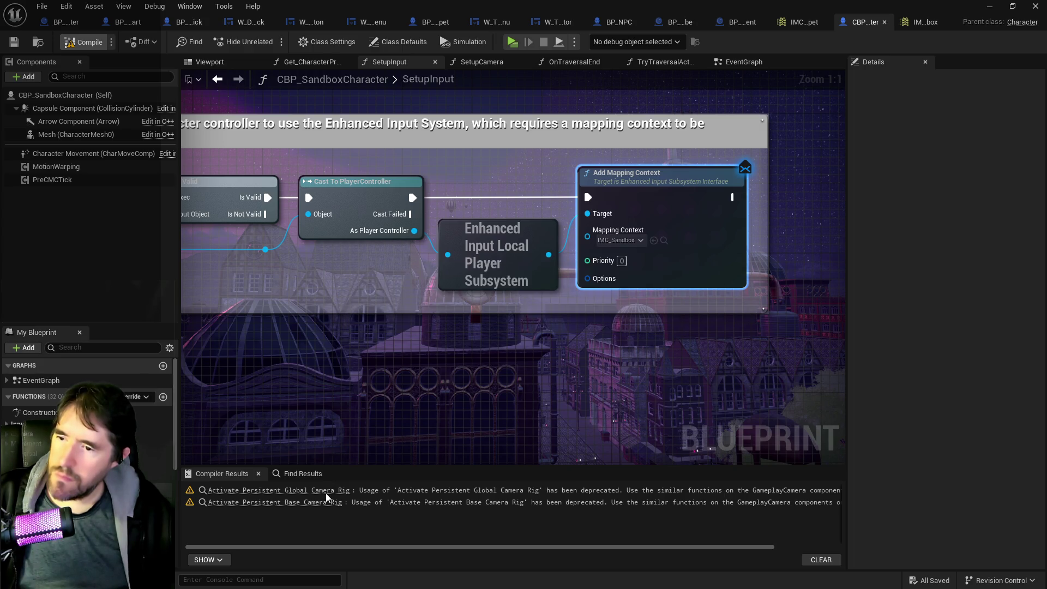
mouse_move(522, 548)
mouse_down()
mouse_move(686, 558)
mouse_move(592, 584)
mouse_move(278, 567)
mouse_up()
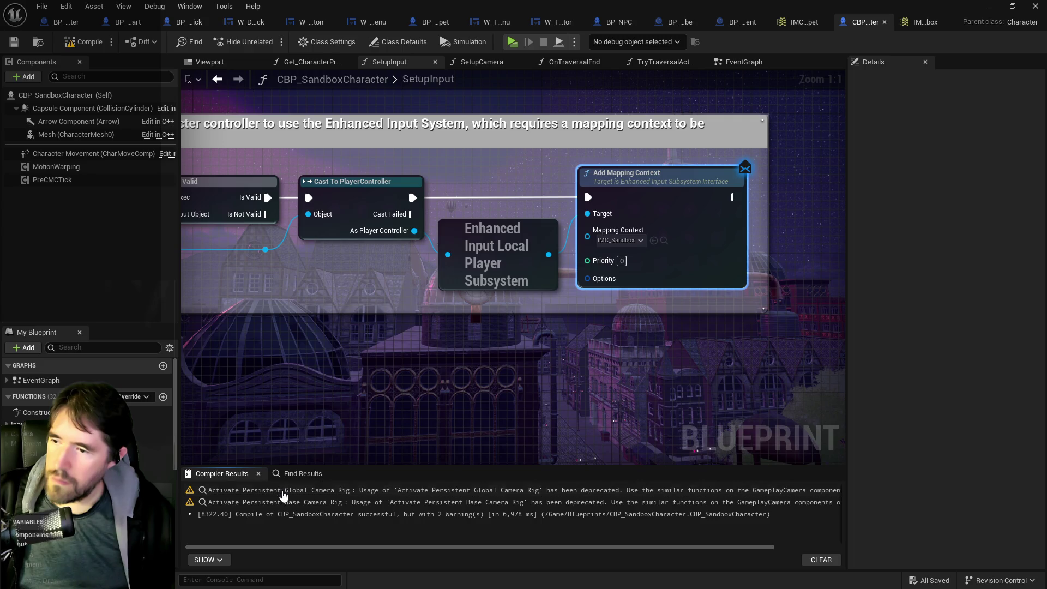
click(283, 492)
drag(434, 391, 419, 404)
drag(359, 293, 643, 397)
key(Delete)
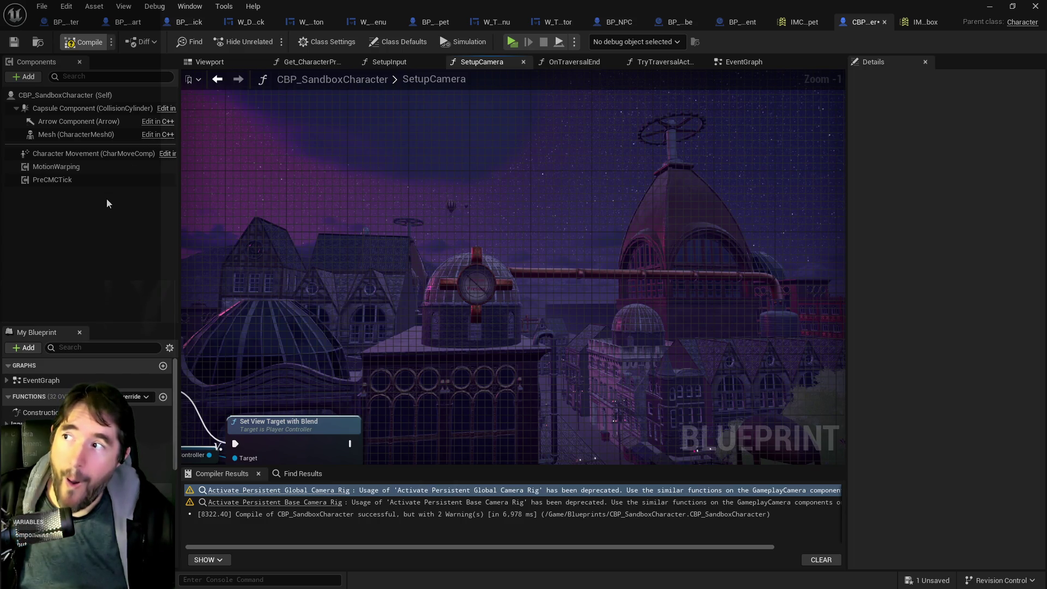
key(F7)
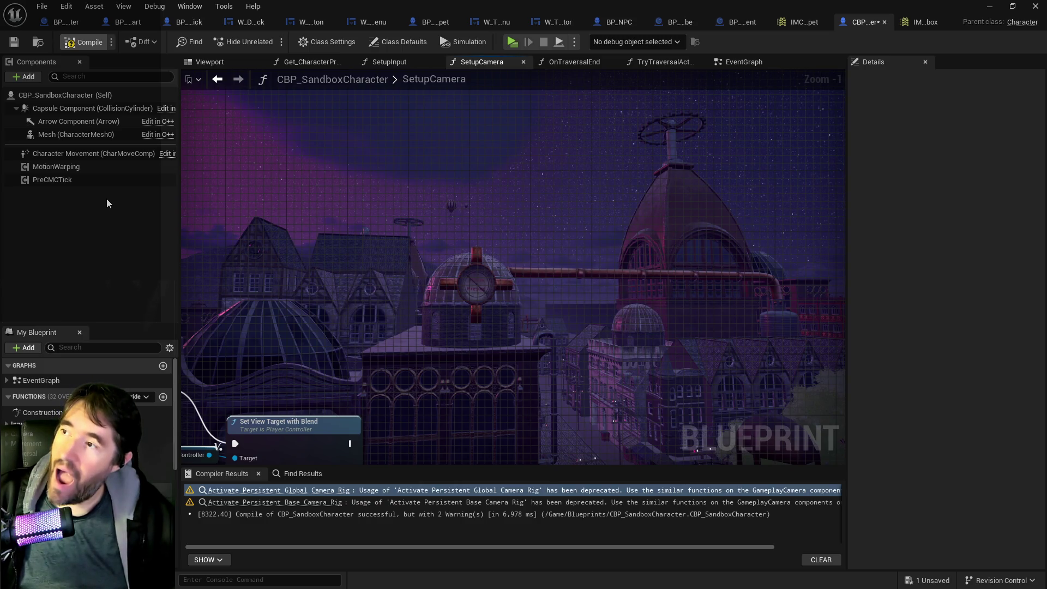
click(14, 42)
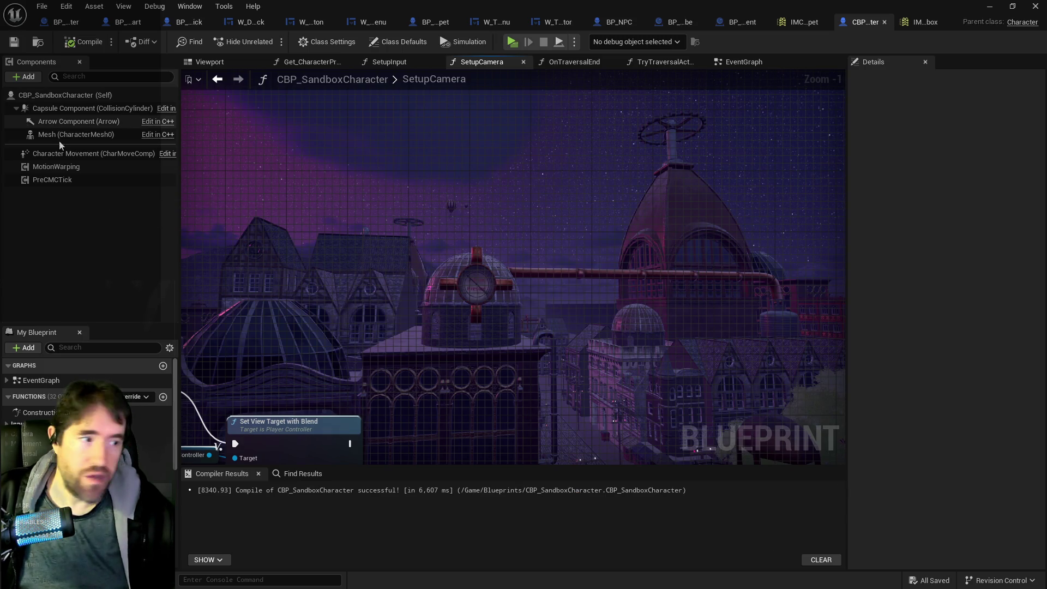
mouse_move(398, 333)
mouse_down()
mouse_move(420, 290)
mouse_move(499, 227)
mouse_up()
scroll(499, 227, down, 2)
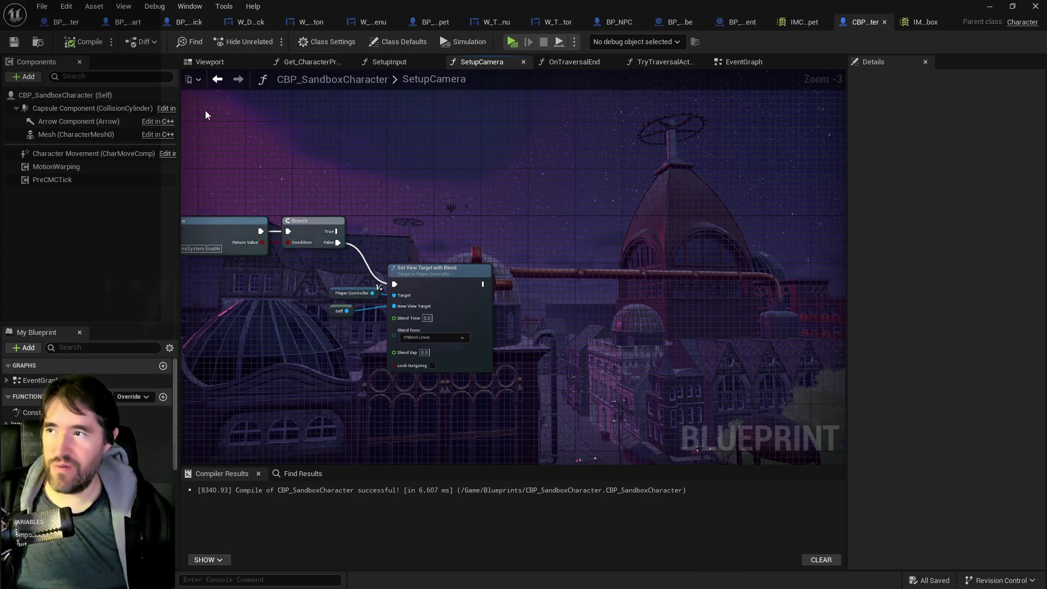
click(363, 4)
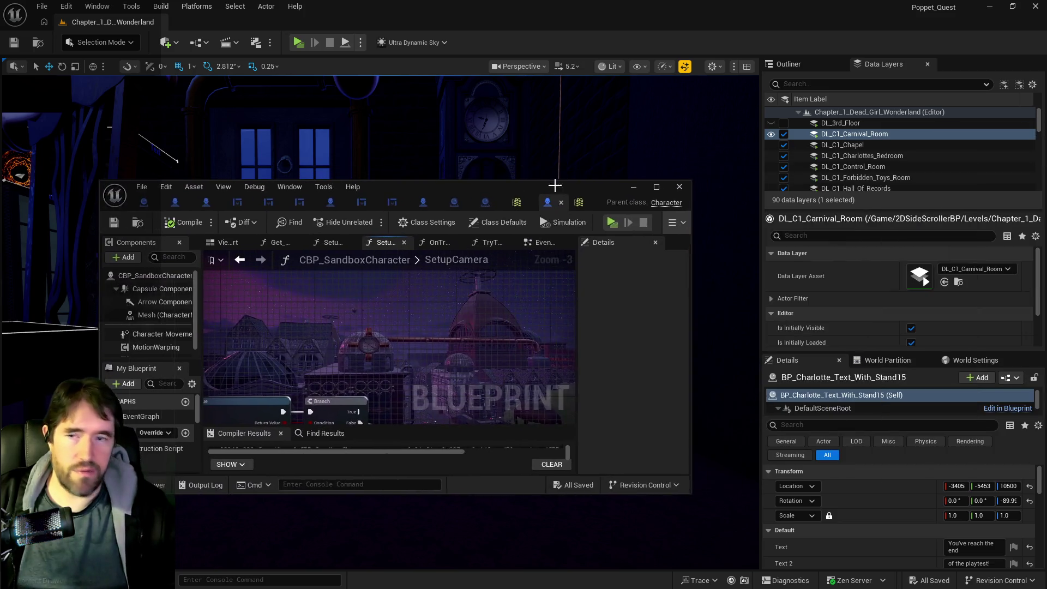
Show the other input mapping context at IA_Flight and place the PQ To Do List doc beside it.
double_click(554, 185)
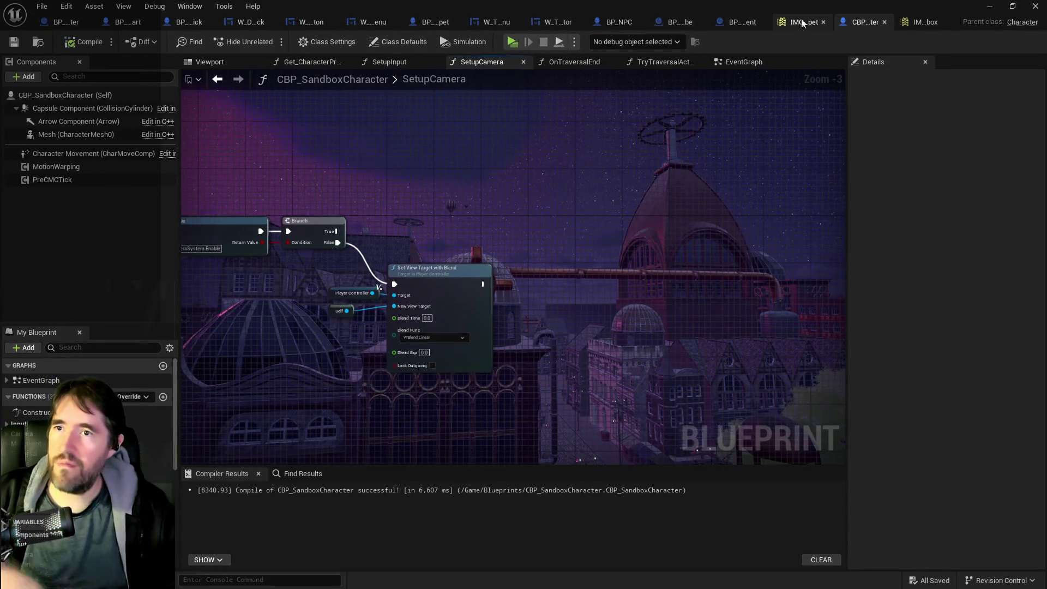
click(775, 23)
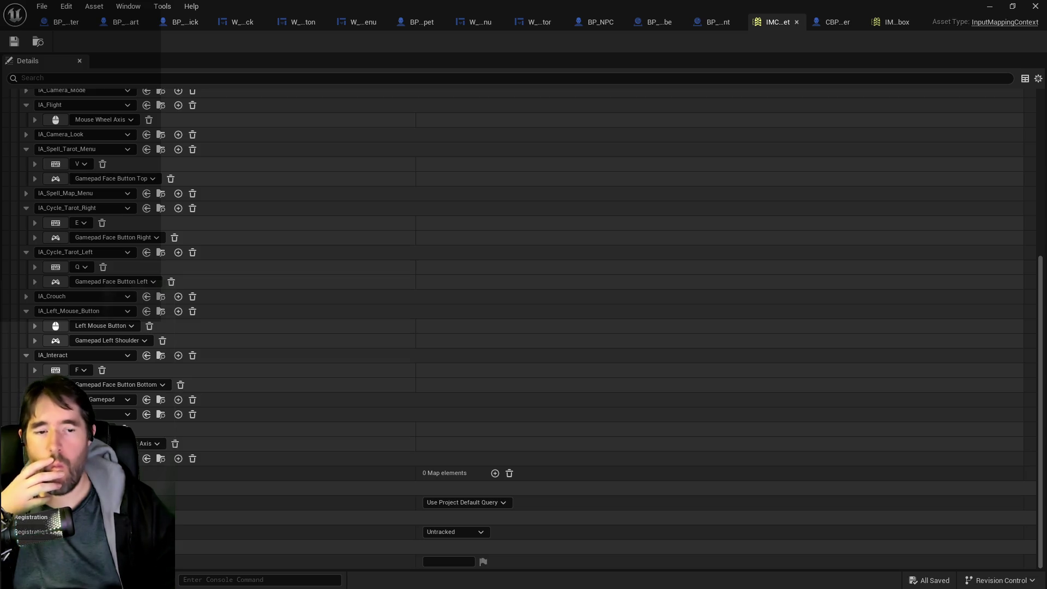
key(alt+Tab)
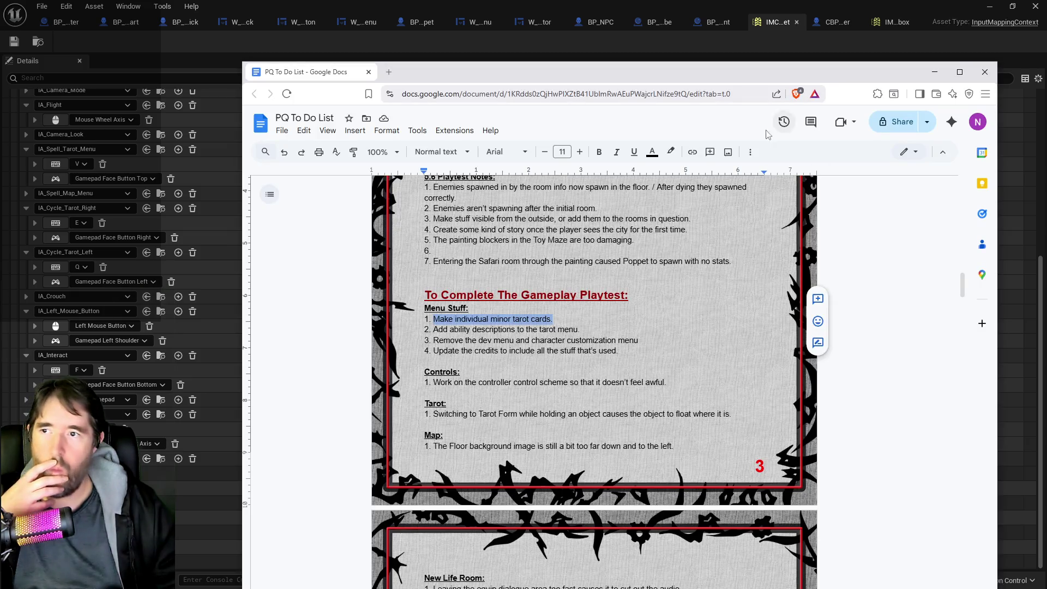
drag(697, 77, 779, 94)
key(alt+Tab)
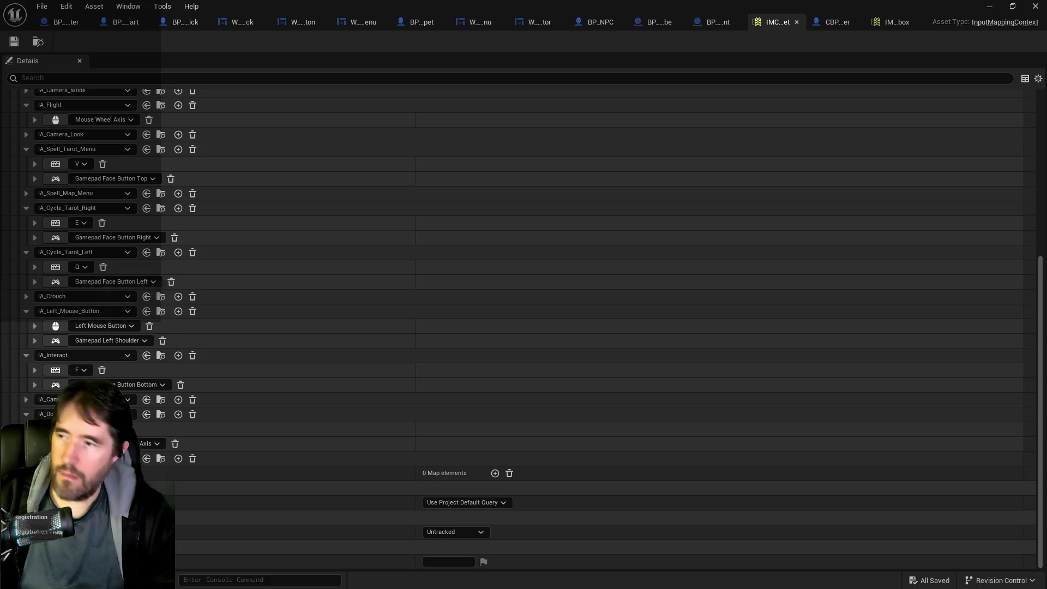
mouse_move(1046, 93)
mouse_down()
mouse_move(895, 81)
mouse_move(691, 47)
mouse_up()
scroll(661, 170, down, 3)
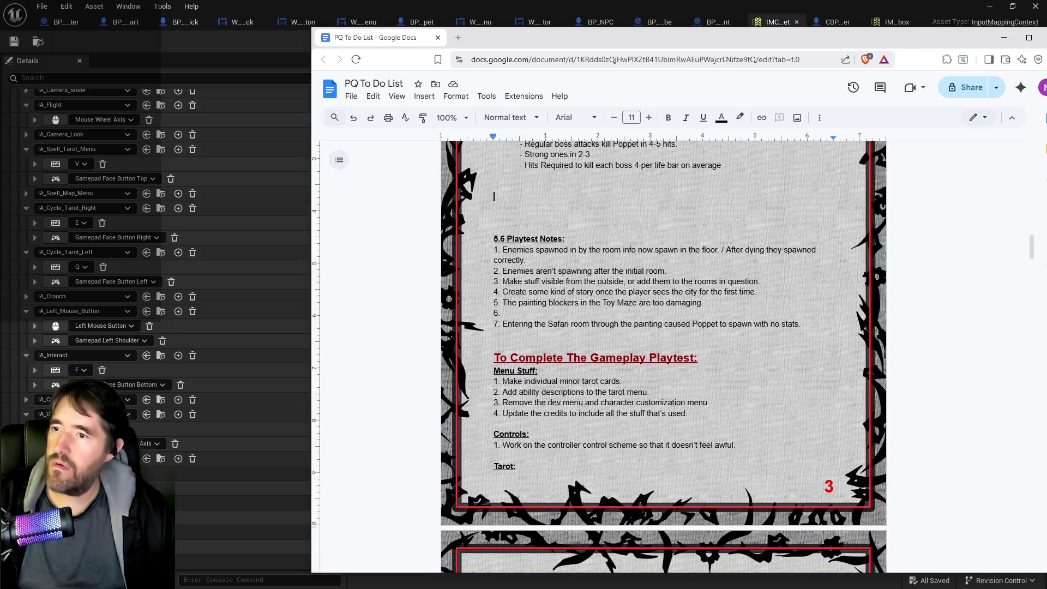
Type a 'Controls:' heading and make it bold, underlined and size 13.
text(Controls:)
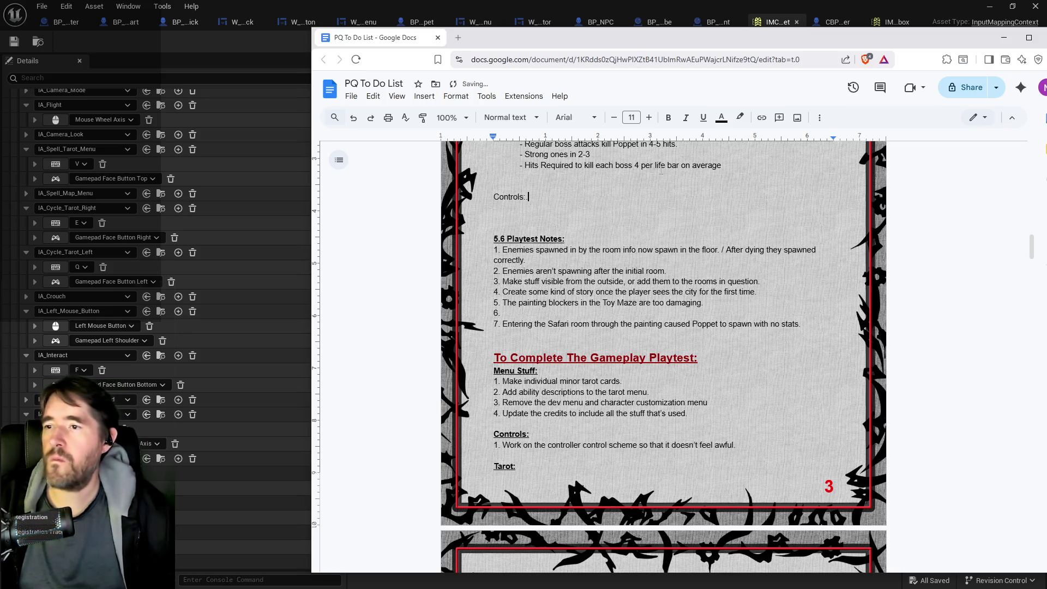
key(Return)
drag(562, 197, 493, 198)
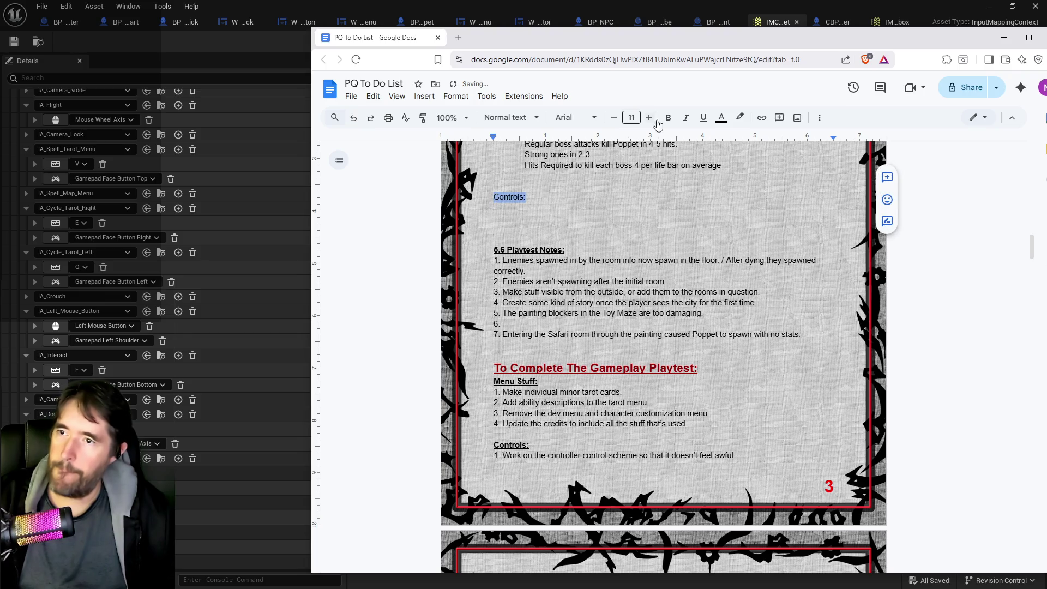
click(703, 118)
click(668, 117)
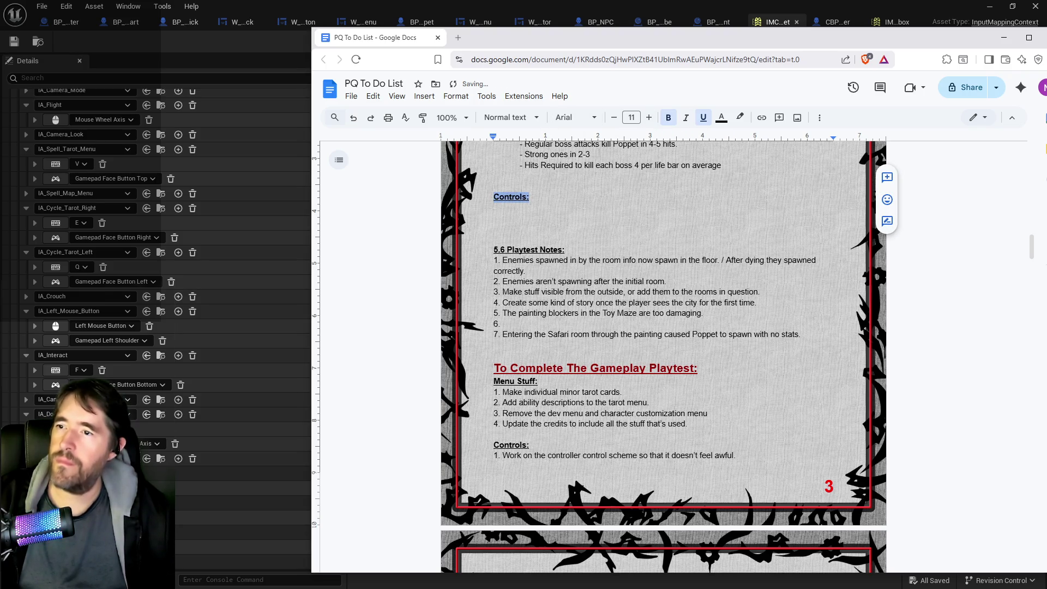
click(649, 117)
click(649, 118)
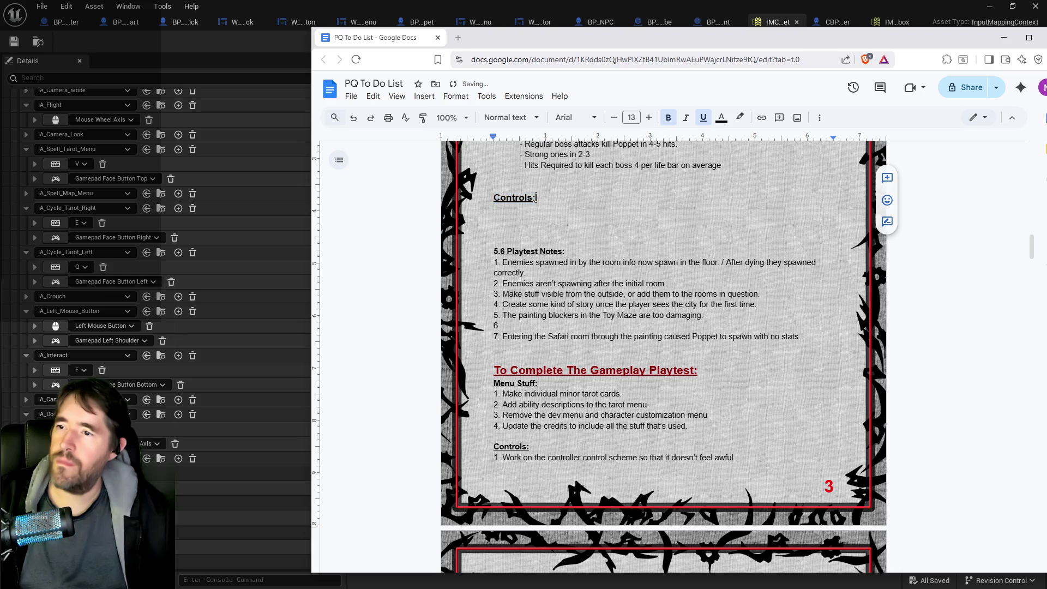
Add 'Attack: Left Mouse/Left Shoulder' and start a 'Tarot Form: Right Mouse' line below.
click(509, 212)
text(Attack: Left Mouse/Left)
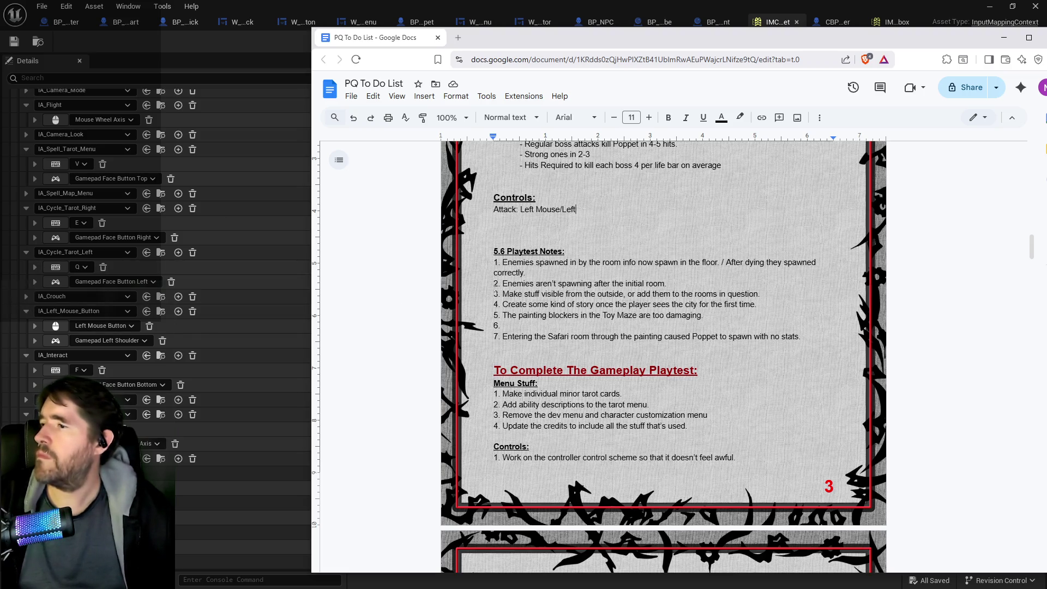
text( Shoulder)
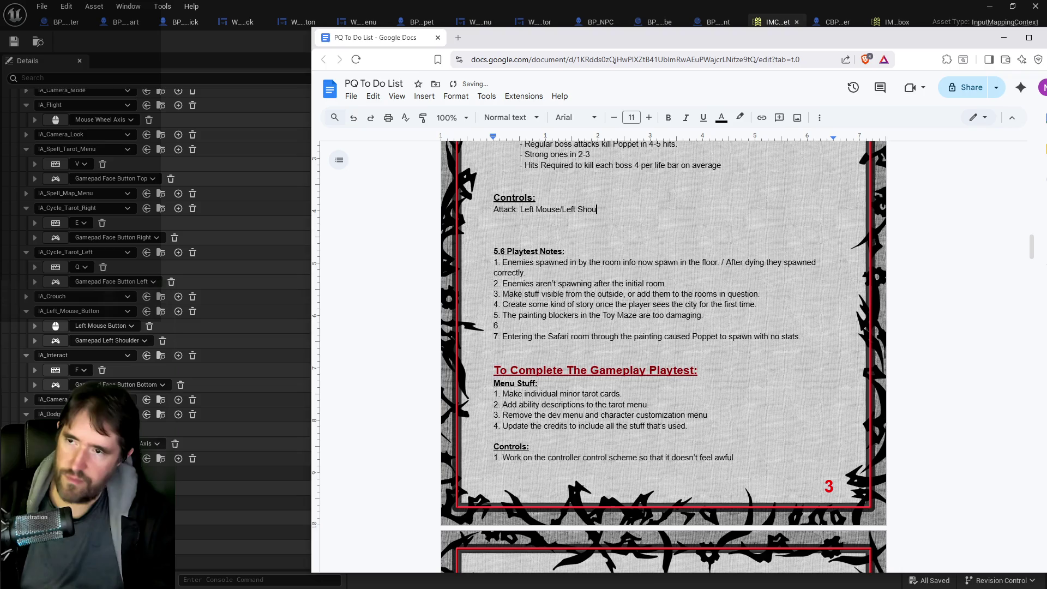
key(Return)
text(T)
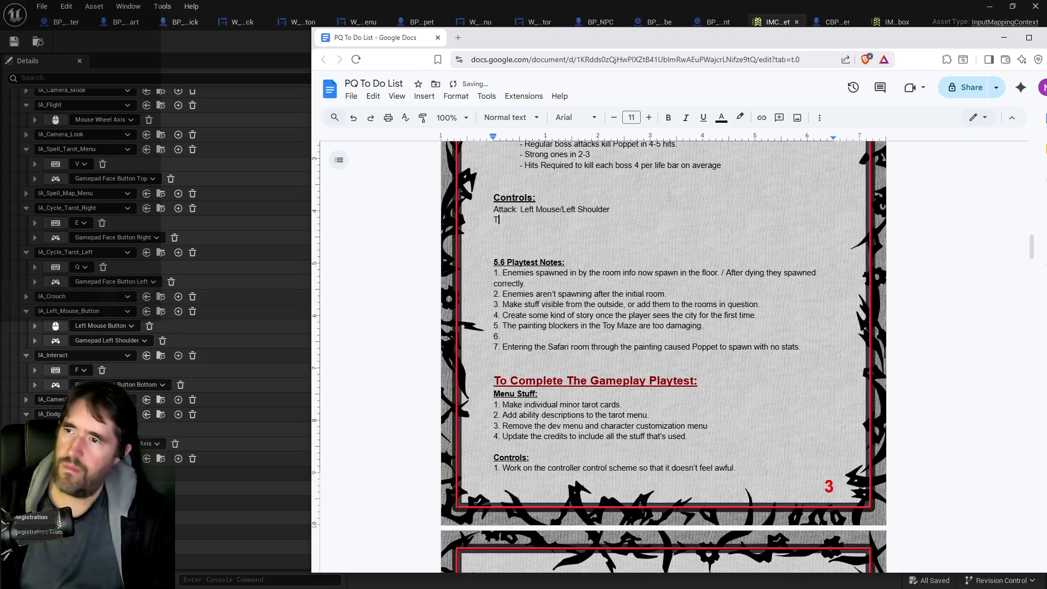
text(arot Mod)
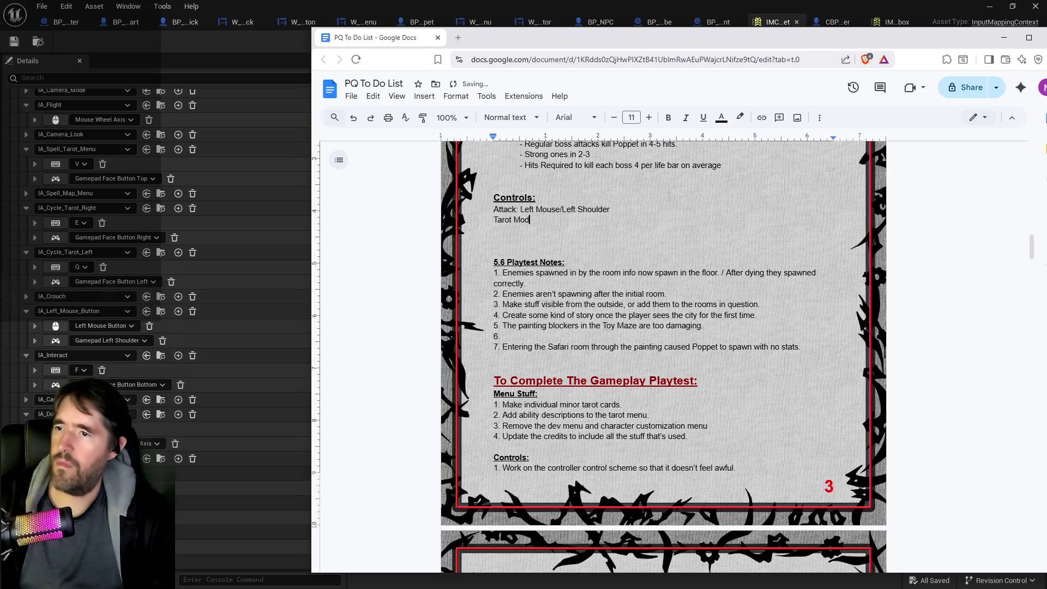
key(BackSpace)
key(BackSpace)
key(BackSpace)
text(Form:)
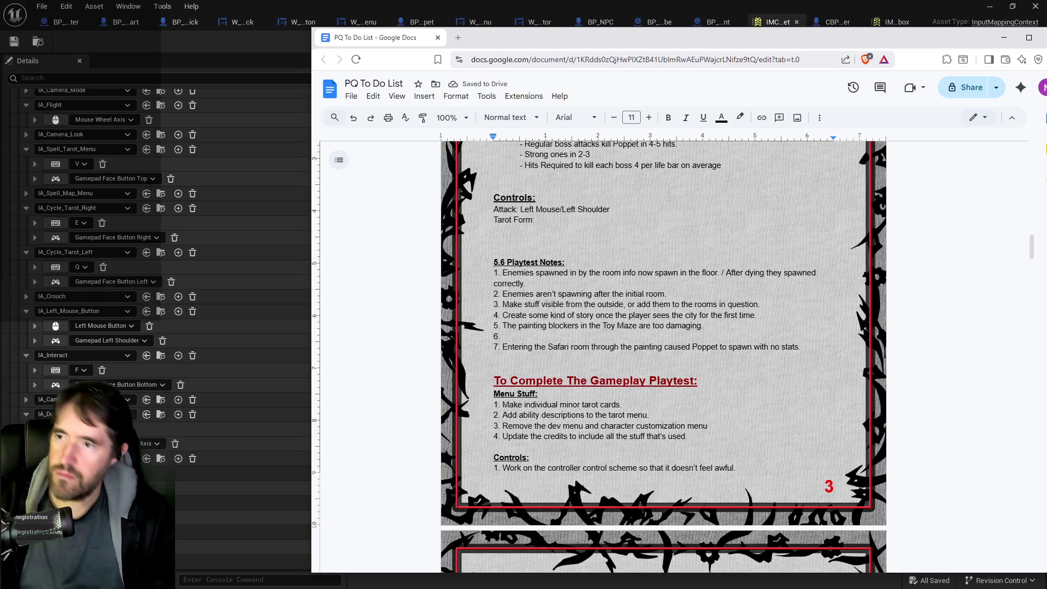
text(Right Mouse/)
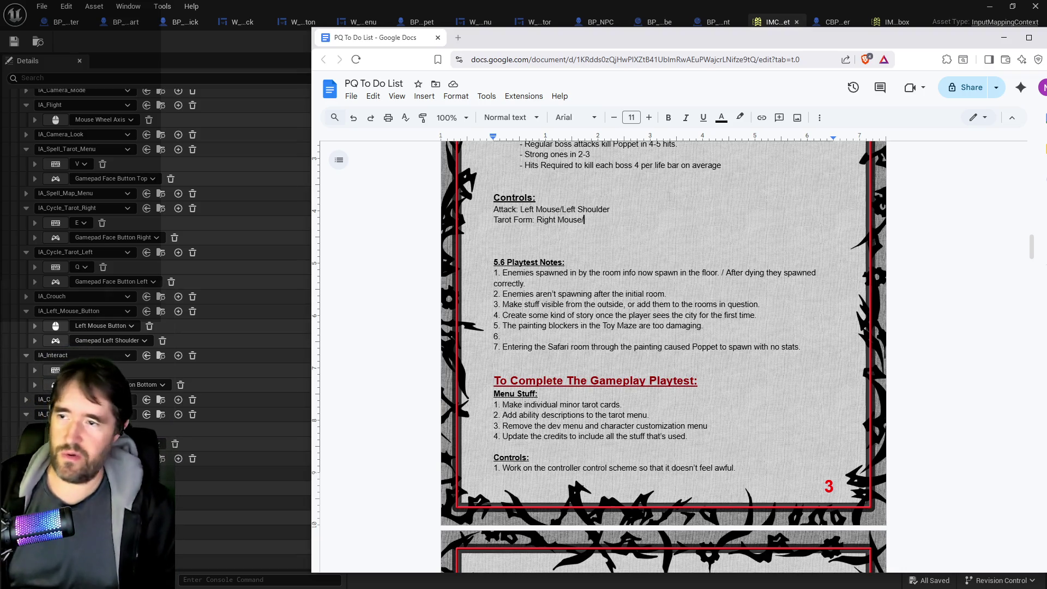
Finish Tarot Form with 'Left Trigger' and add 'Jump: Spacebar/Right Shoulder'.
text(Left Trigger)
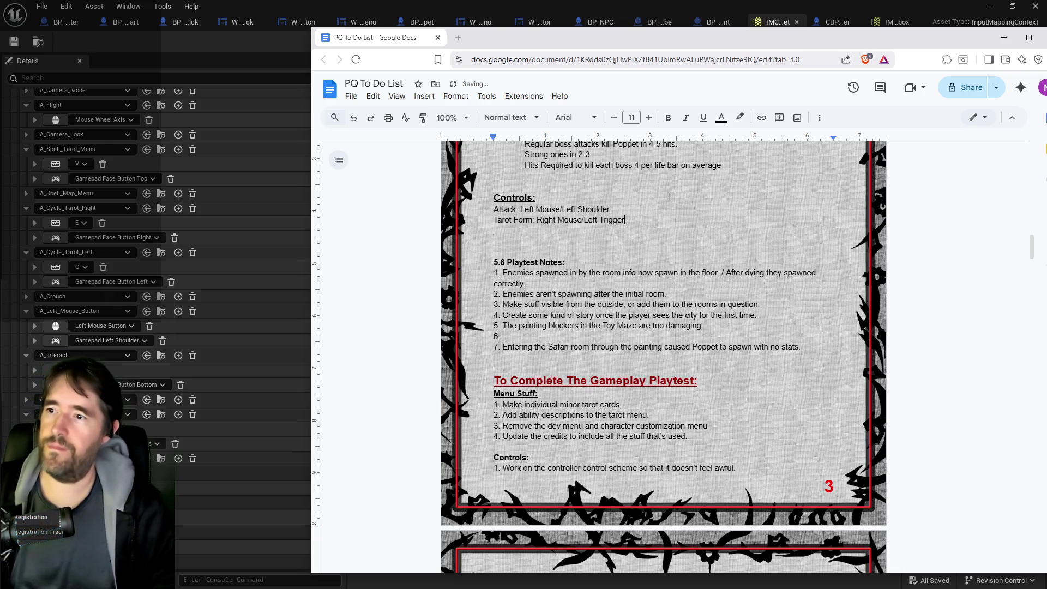
key(Return)
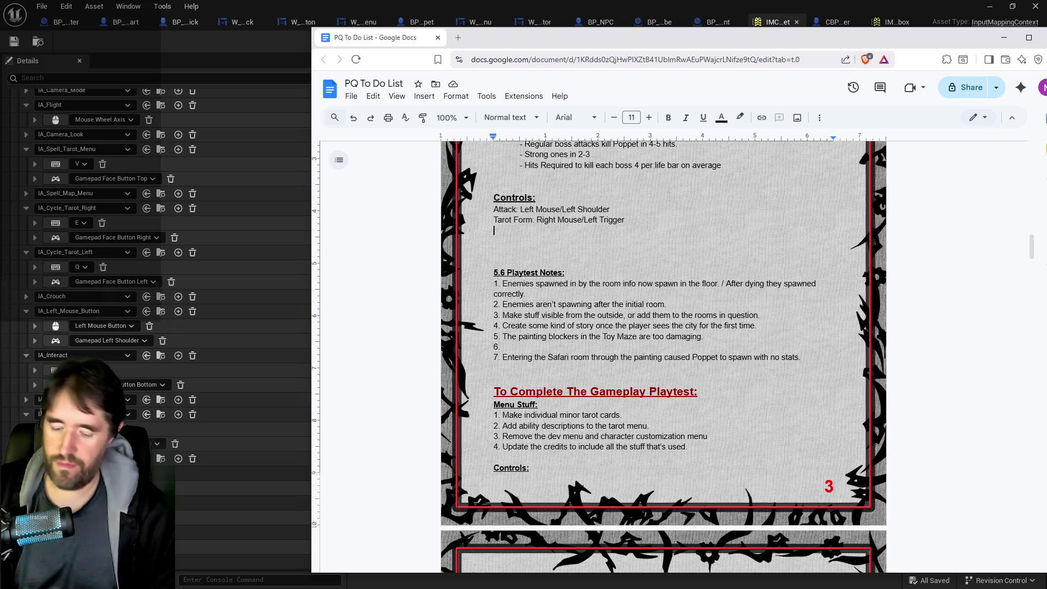
text(Jump:)
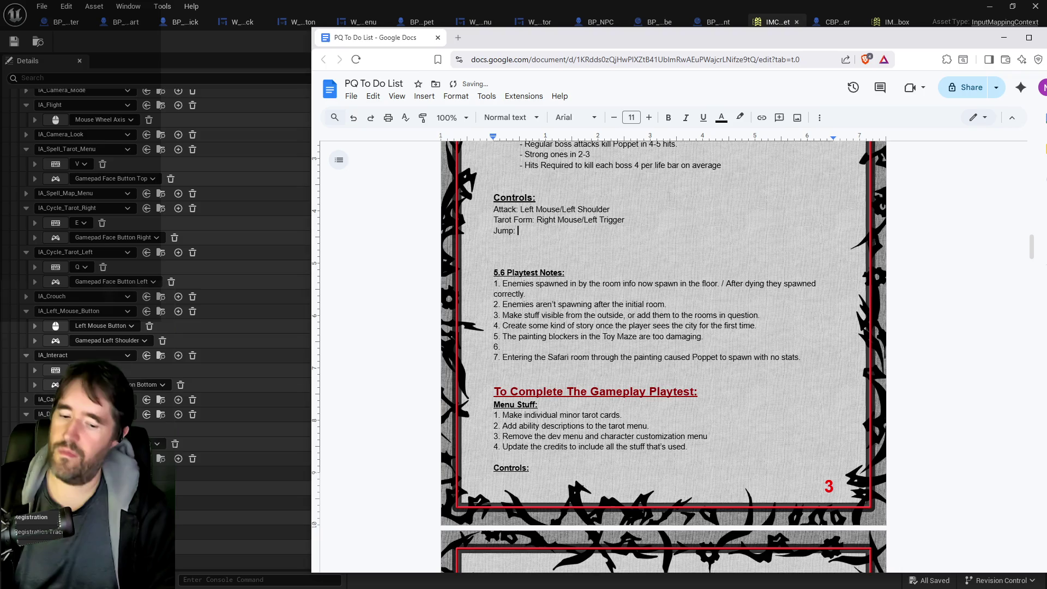
text( Spacebar/)
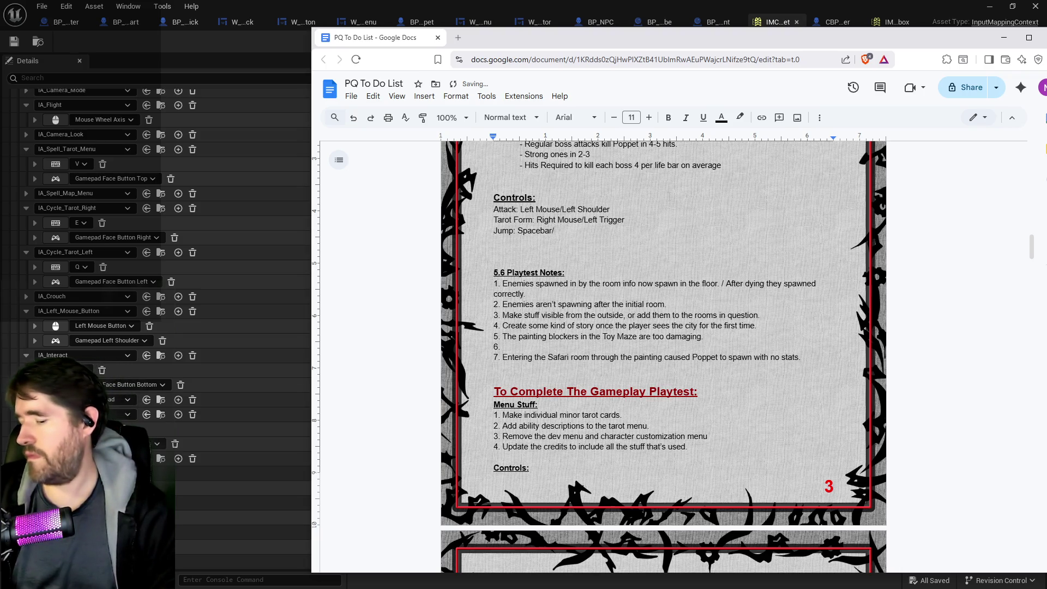
text(Right )
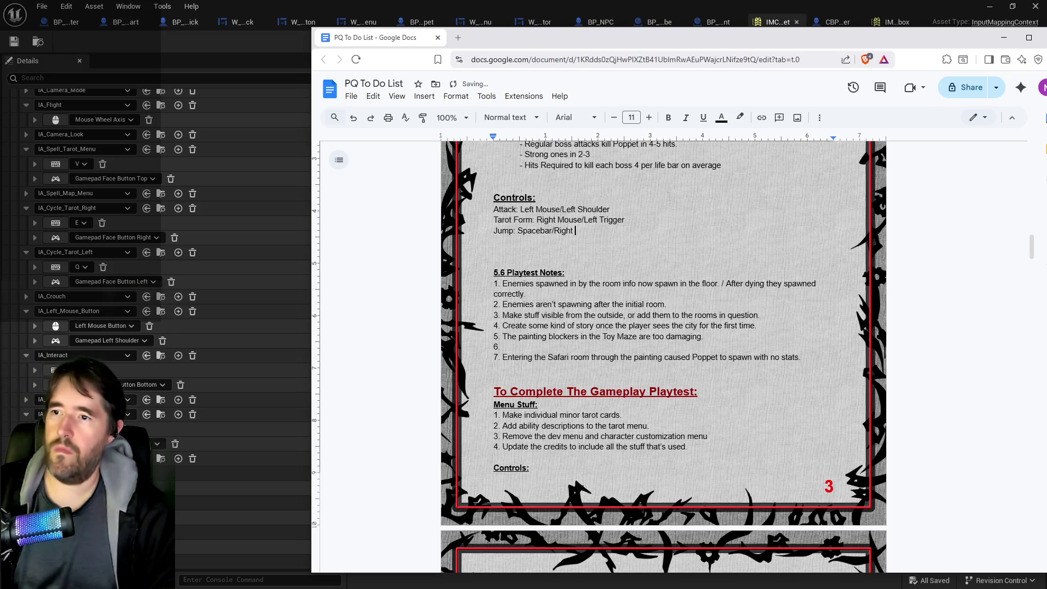
text(Shoulder)
key(Return)
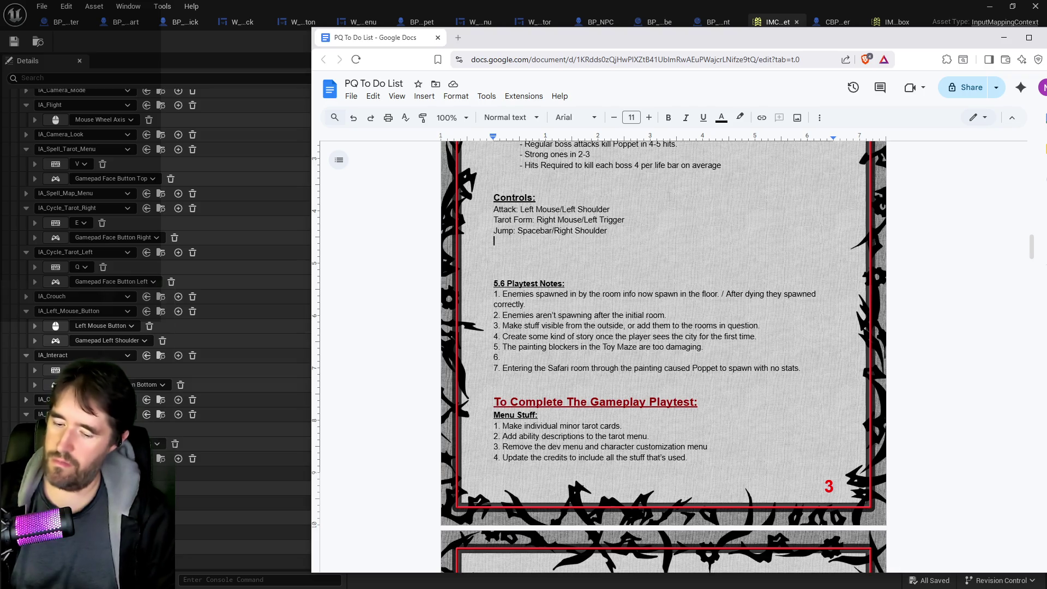
Add 'Dodge: Shift/Right Trigger' and start a 'Crouch: C/' line.
text(Dodge:)
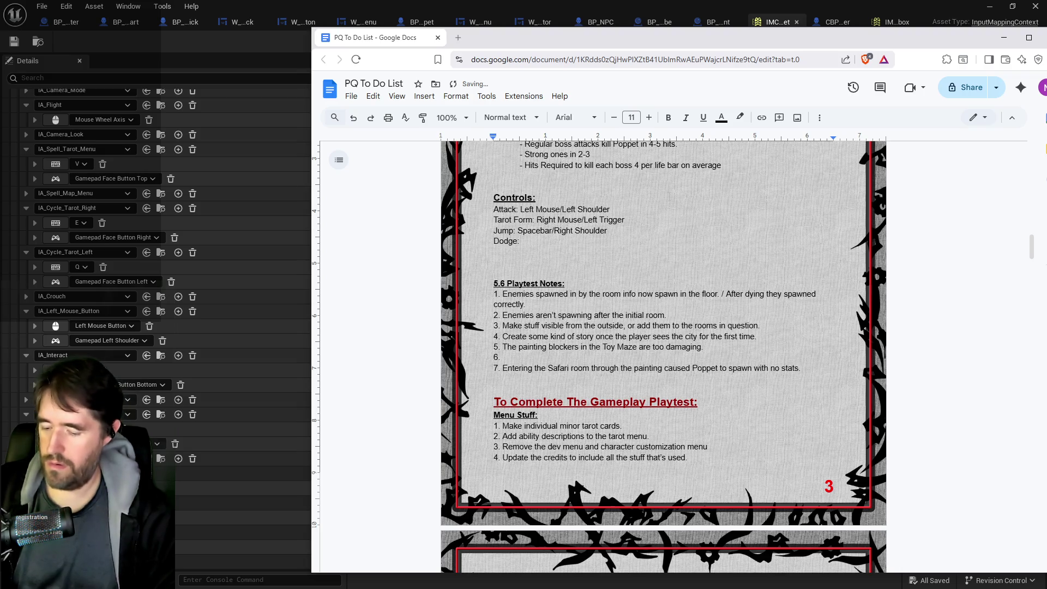
text( Shift/)
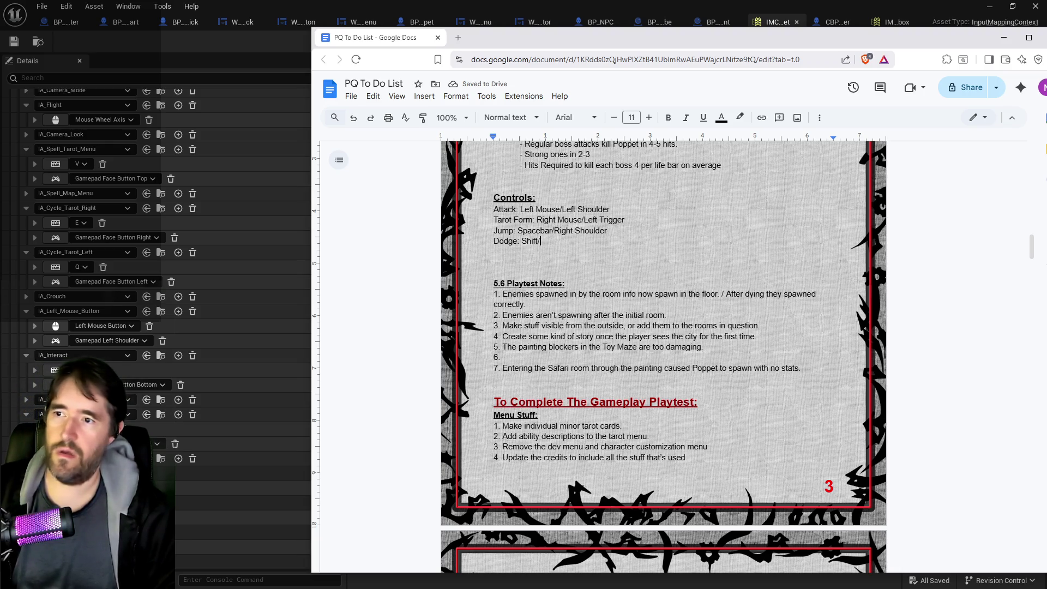
text(Right)
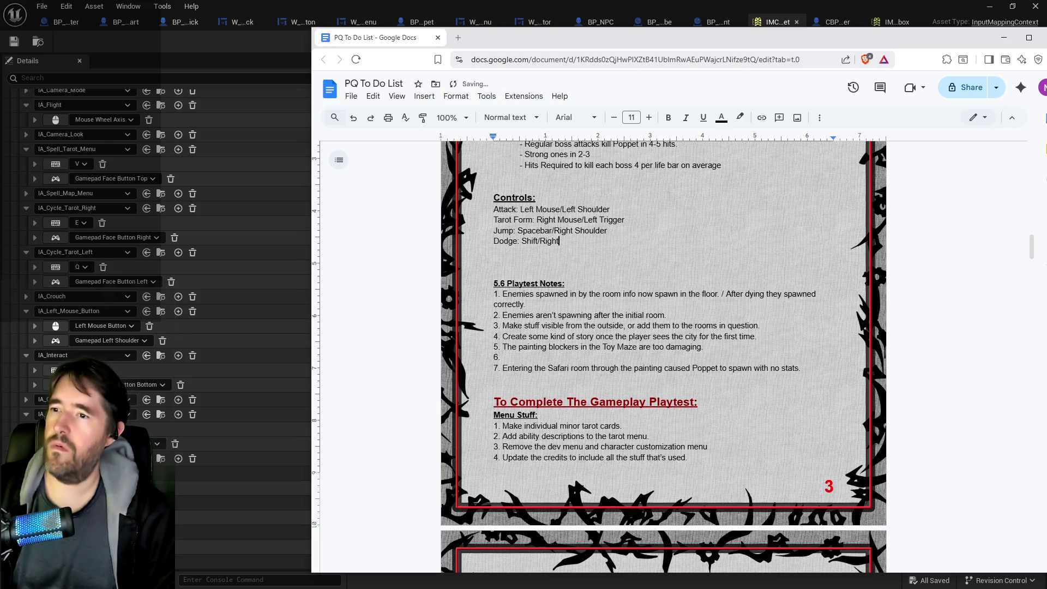
text( Trigger)
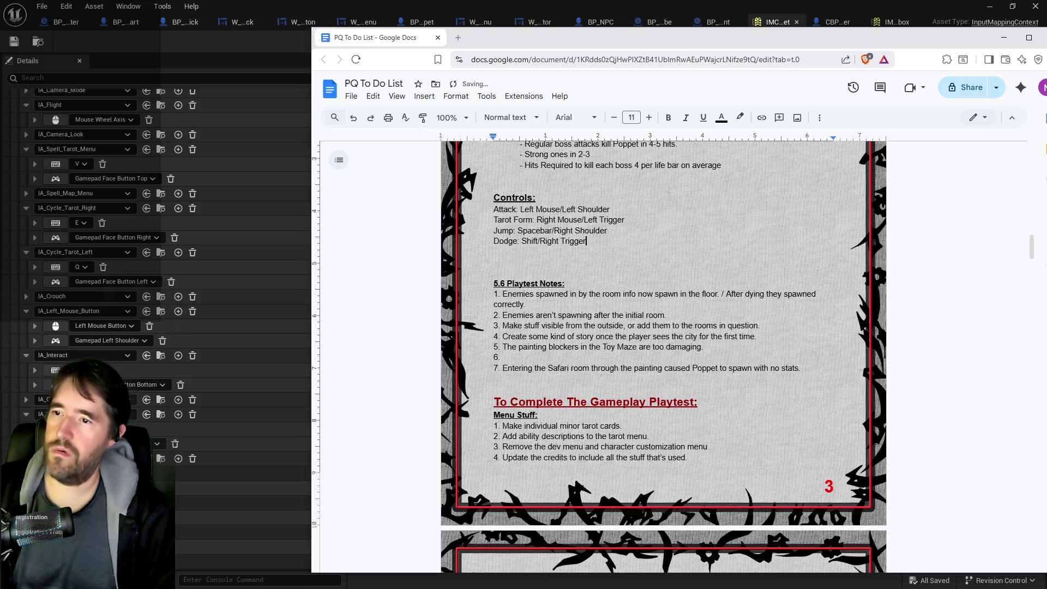
key(Return)
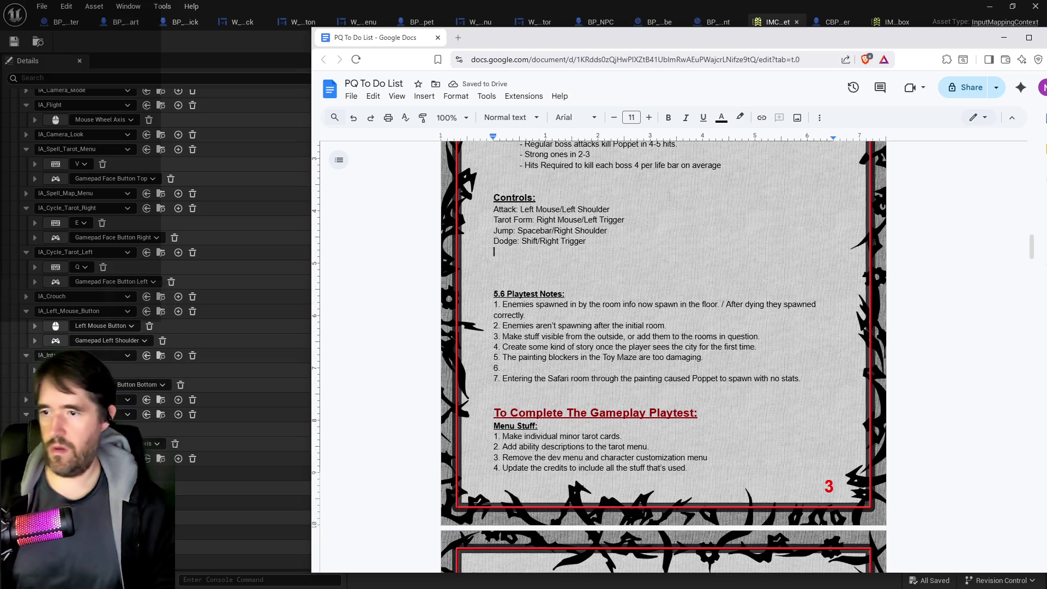
text(Crouch)
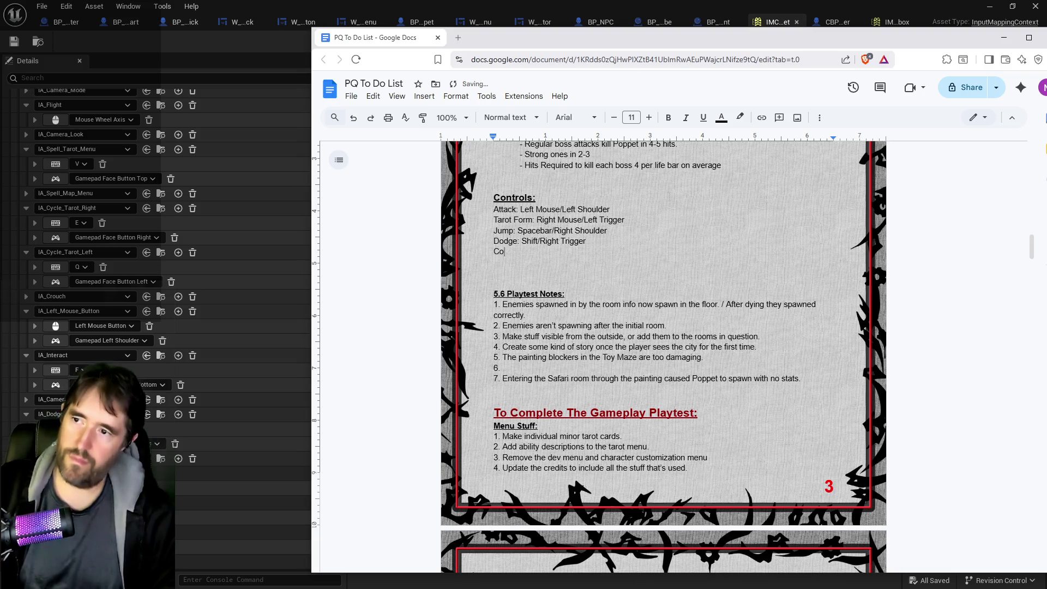
text(: C/)
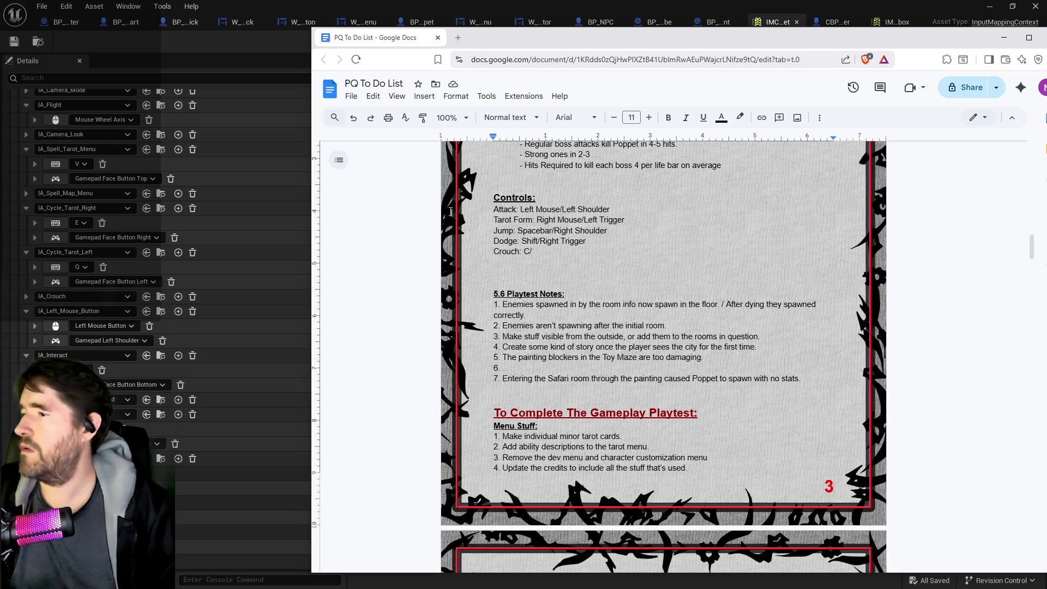
click(24, 297)
Expand IA_Crouch to check its keyboard and gamepad bindings, then return to the to-do doc.
click(25, 297)
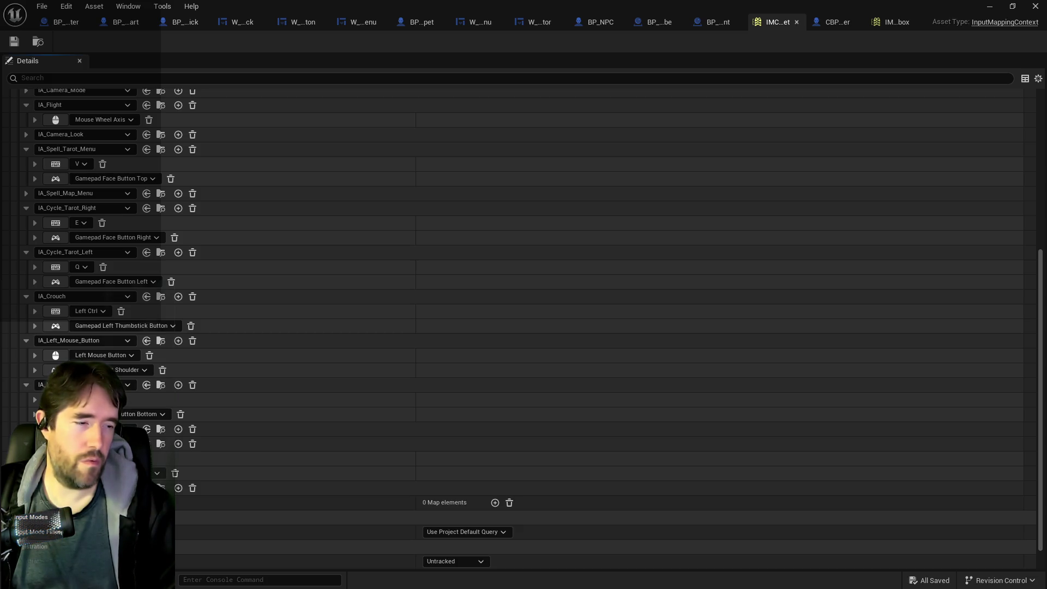
key(alt+Tab)
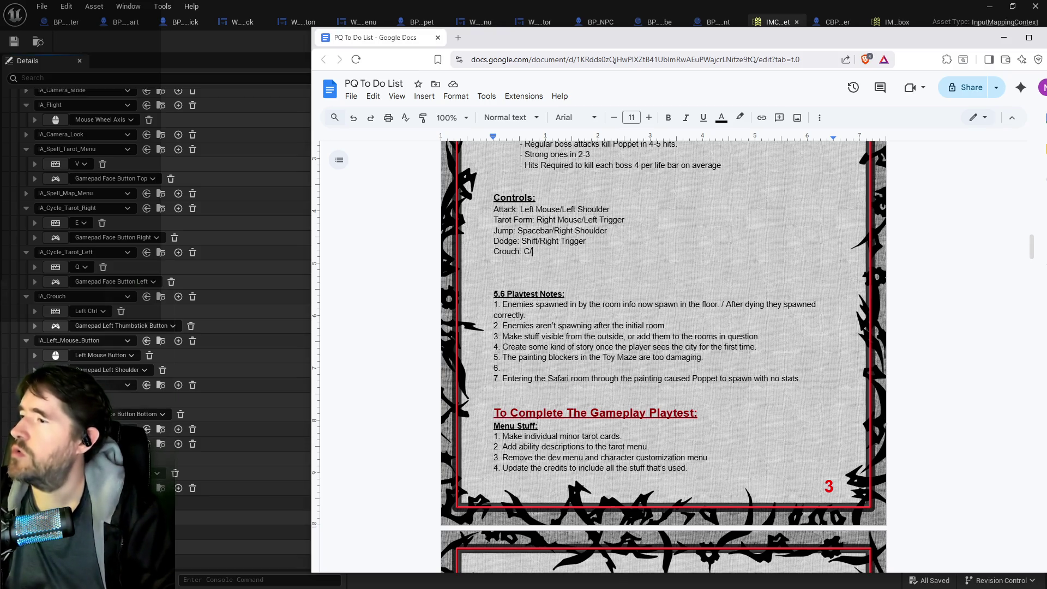
Complete 'Crouch: C/Left Thumbstick Button' and add a Tarot Menu line with V/Game Face Button Top.
text(Left )
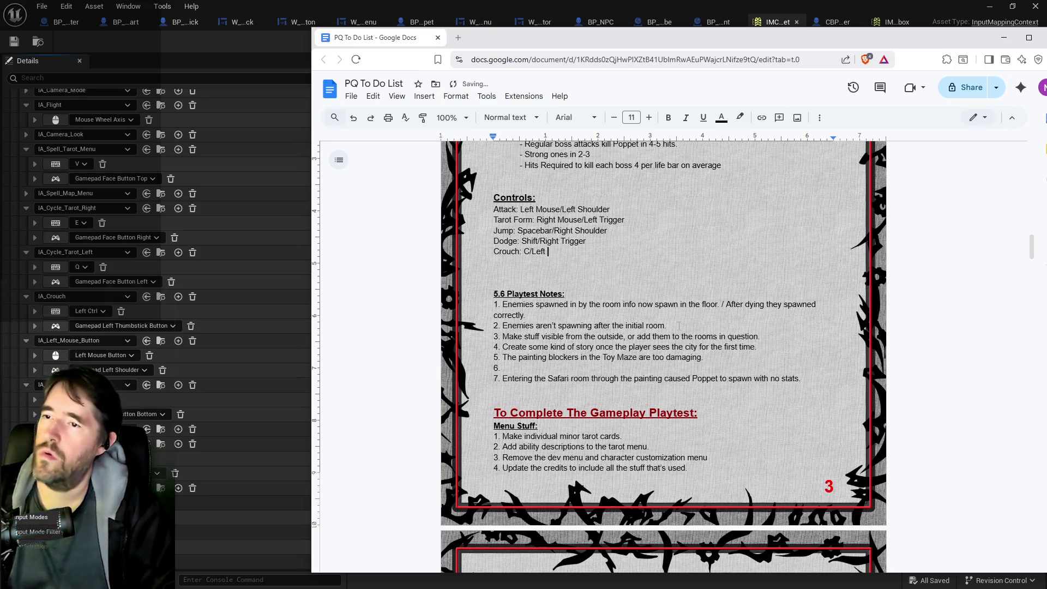
text(Thumbstick )
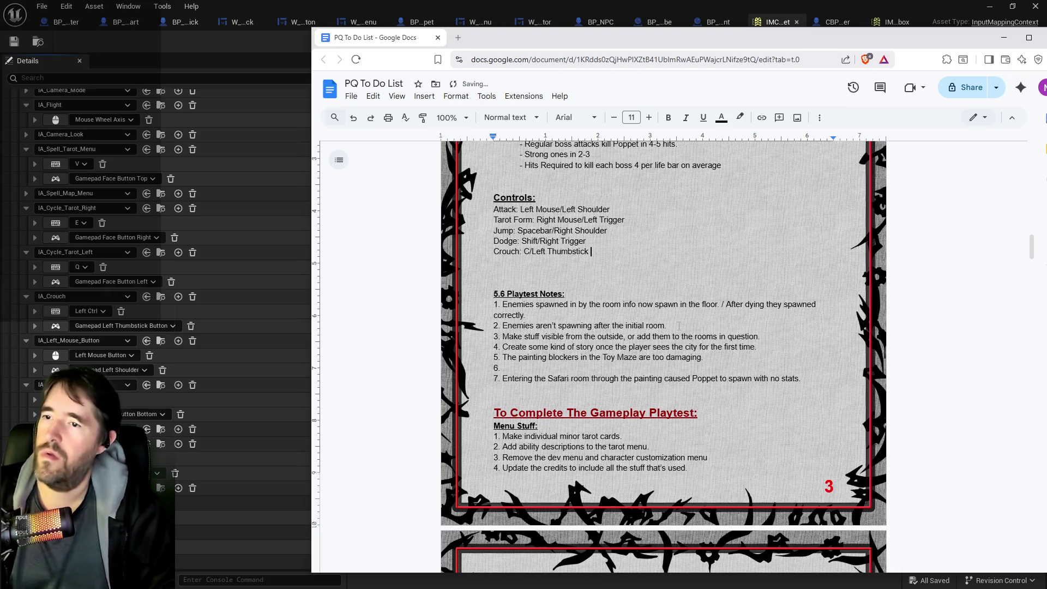
text(Button)
key(Return)
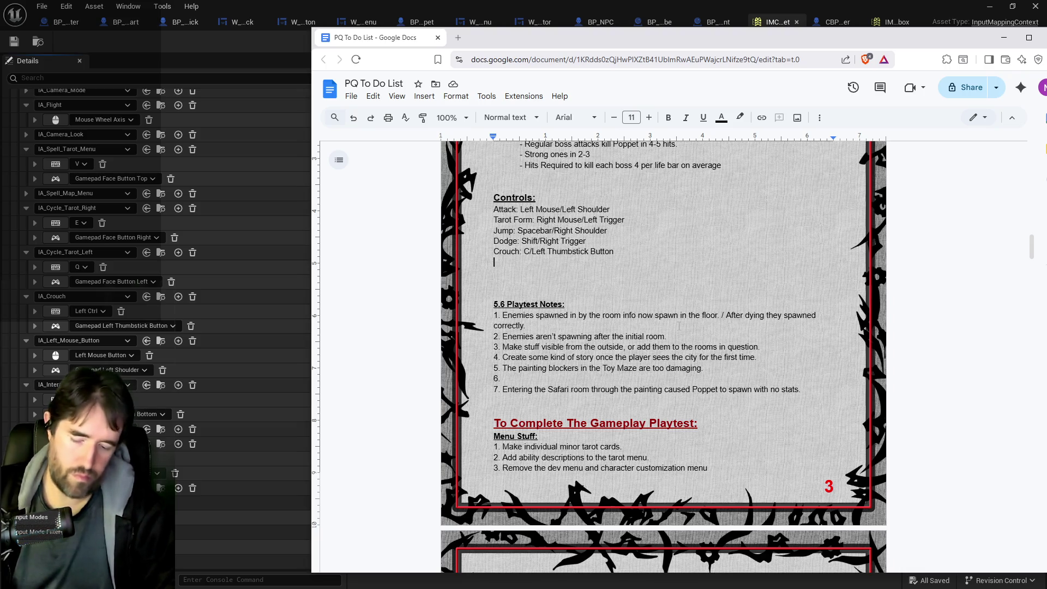
text(Tarot)
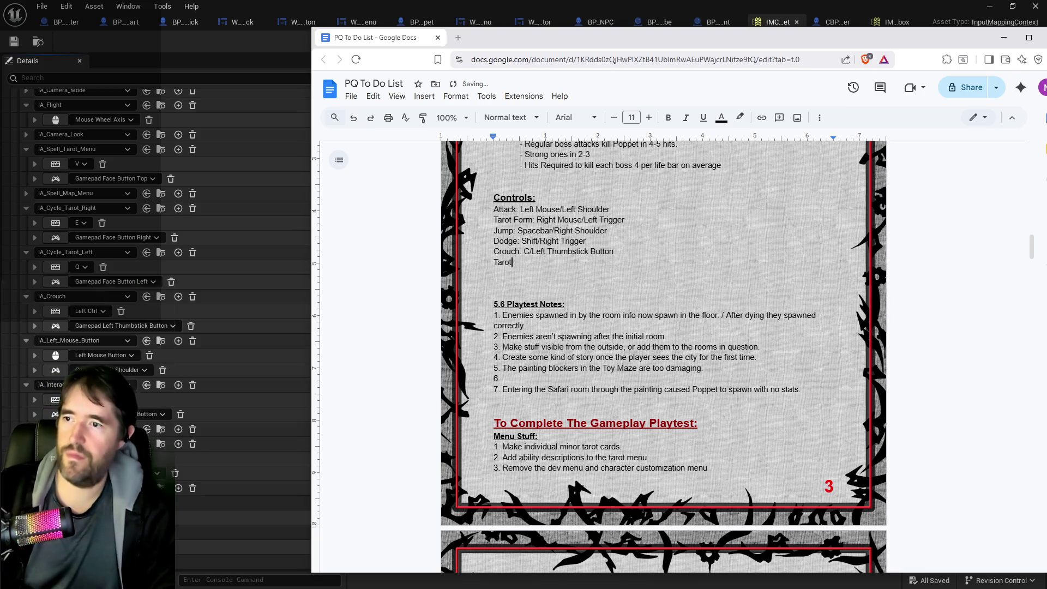
text(: Menu:)
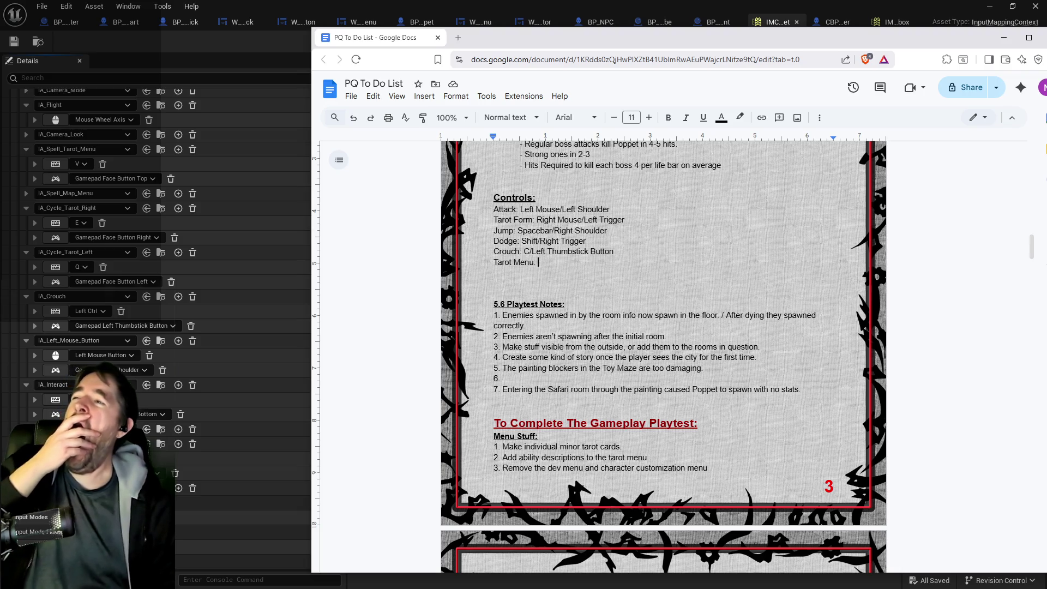
text(V/)
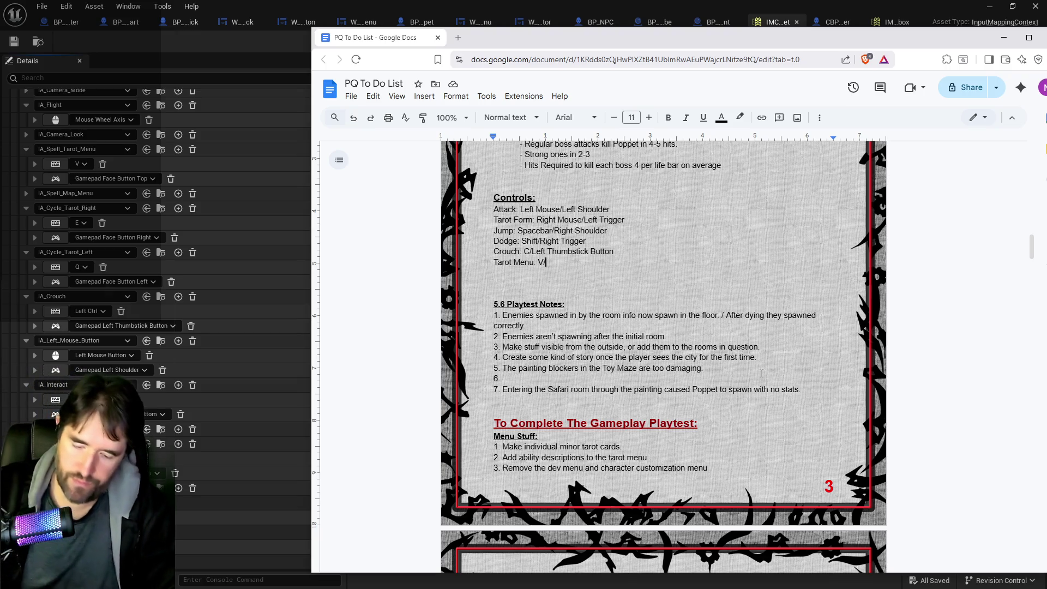
text(Game F)
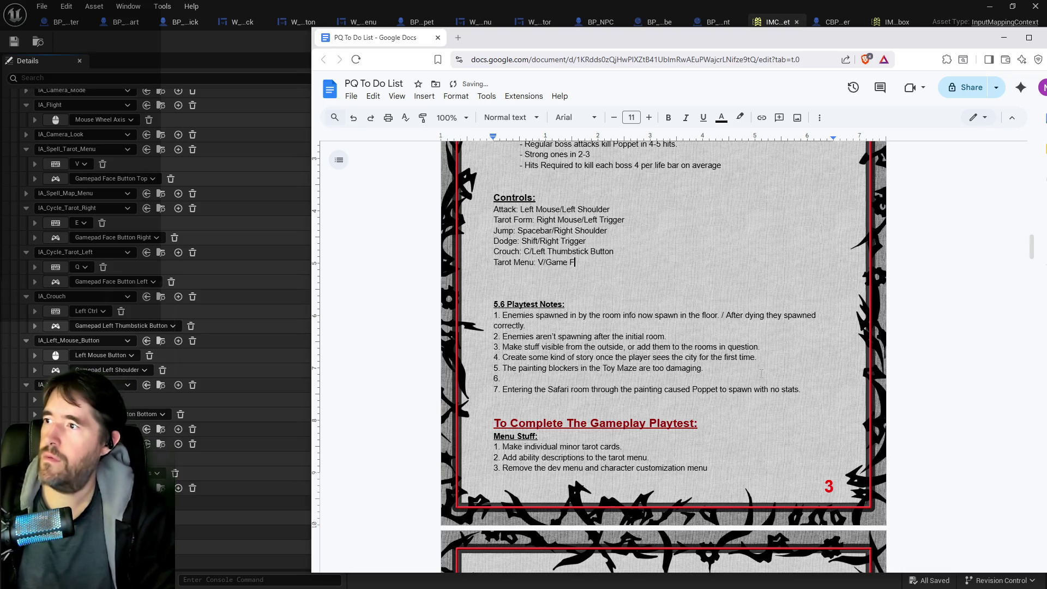
text(ace B)
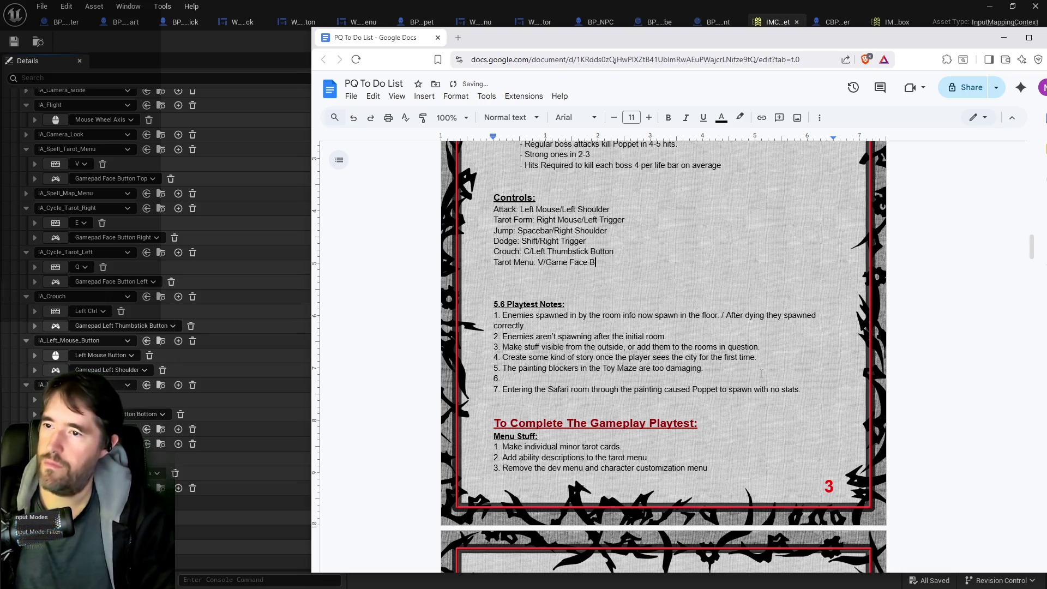
text(utton Top)
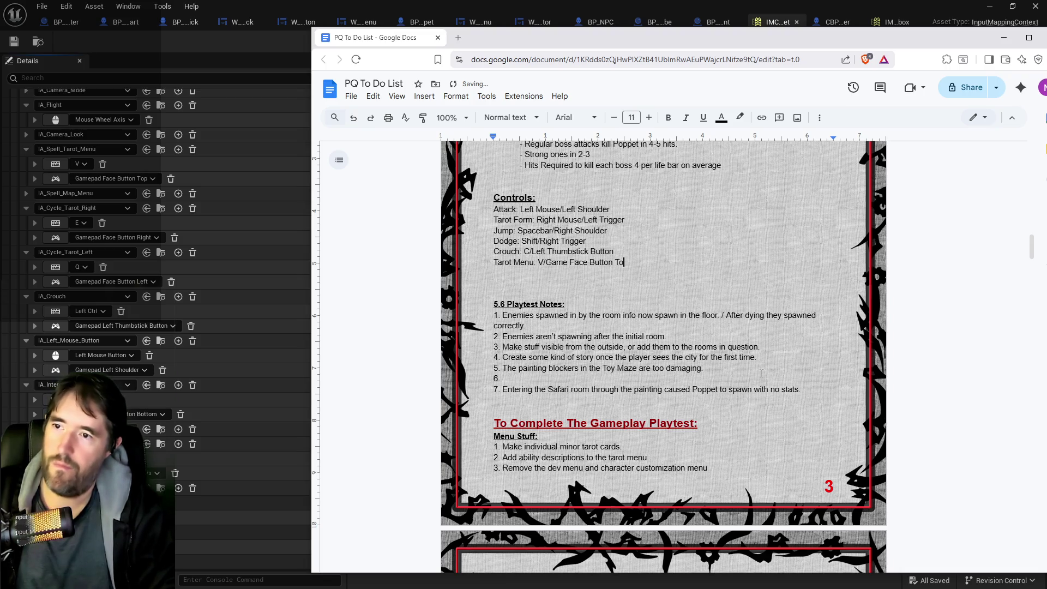
Start a 'Tarot Switcher Left:' line and select the word 'Switcher' to replace it.
key(Return)
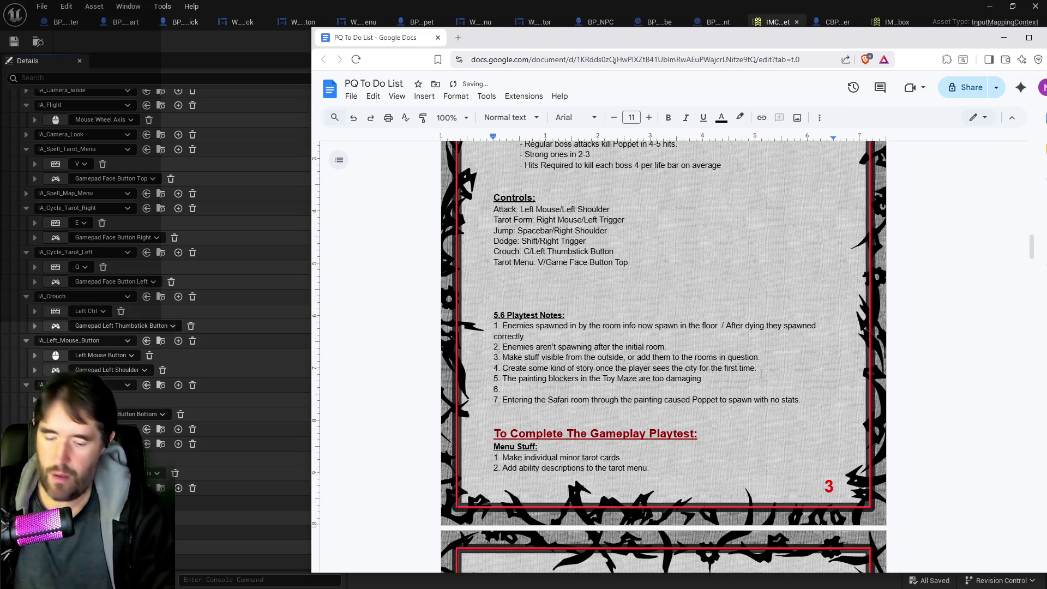
text(Tarot Switch)
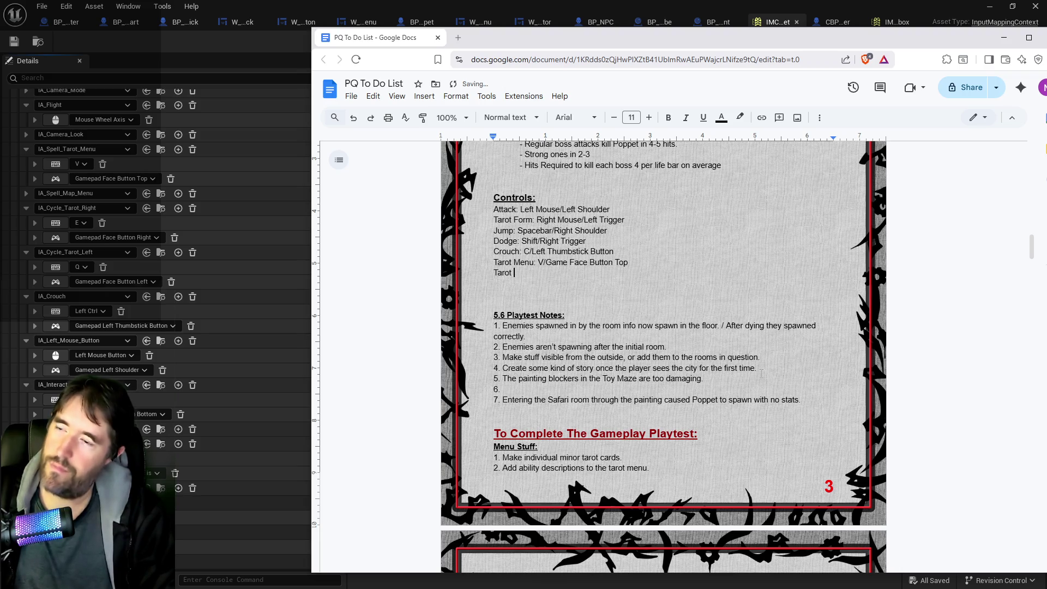
text(er )
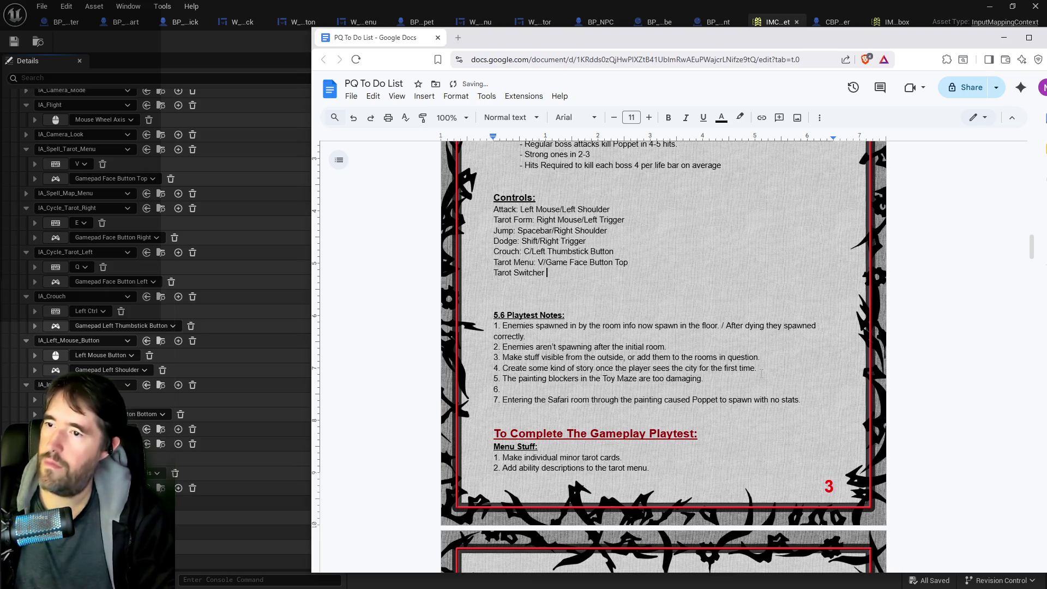
text(Left:)
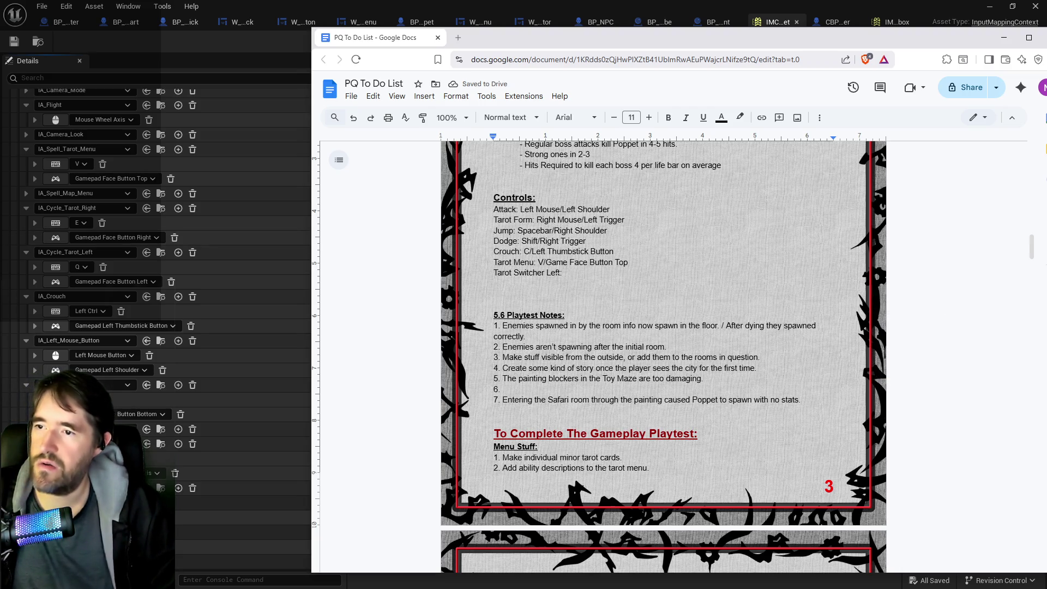
key(shift+Left)
key(shift+Left)
key(shift+Left)
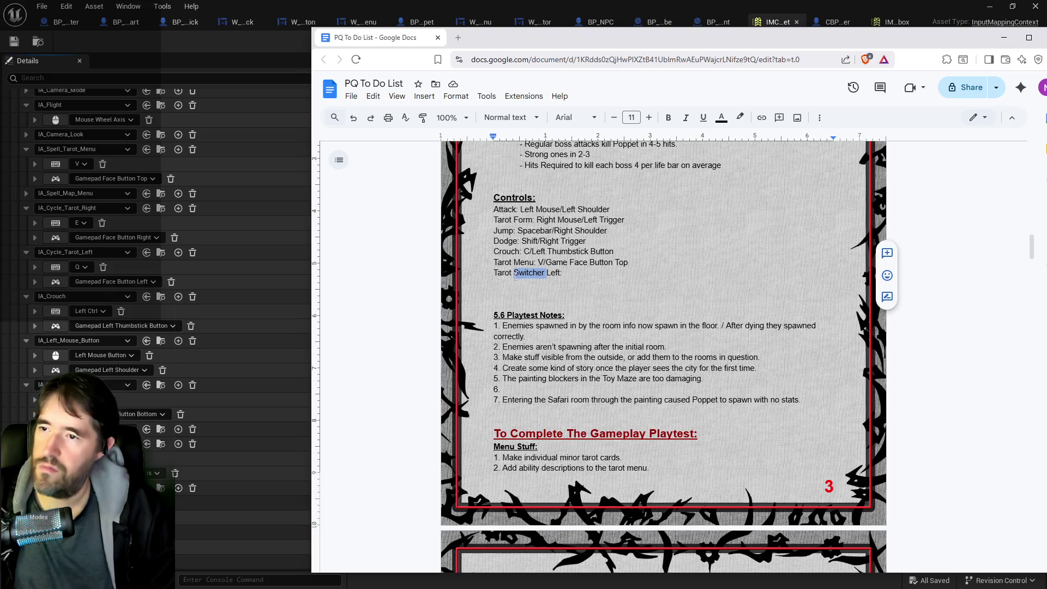
Change the entry to 'Tarot Cycle Left: Q/Gamepad Face Button Left'.
text(Cycle)
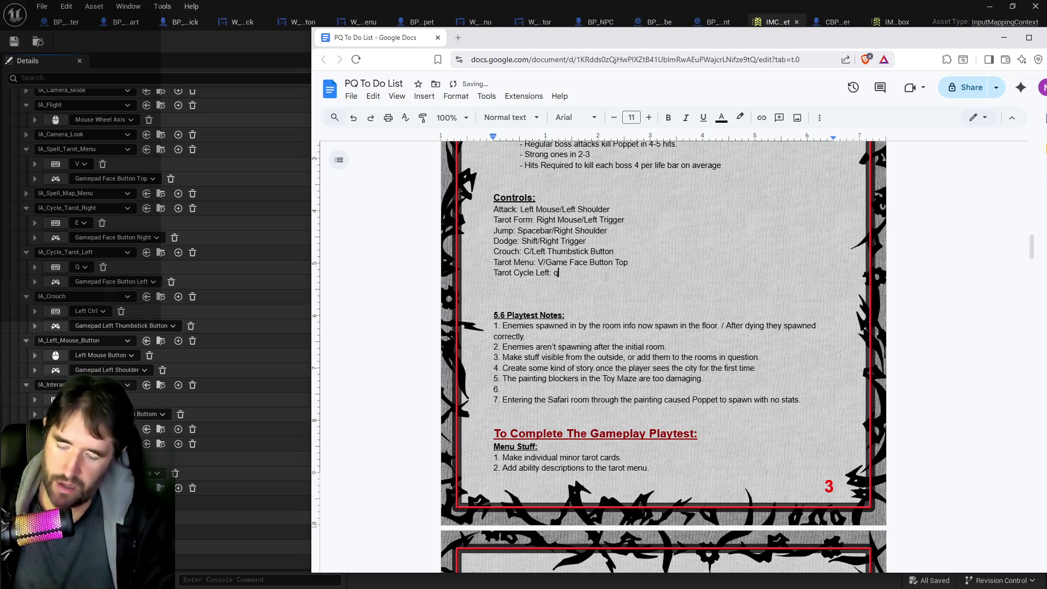
text(Q/Gamepad)
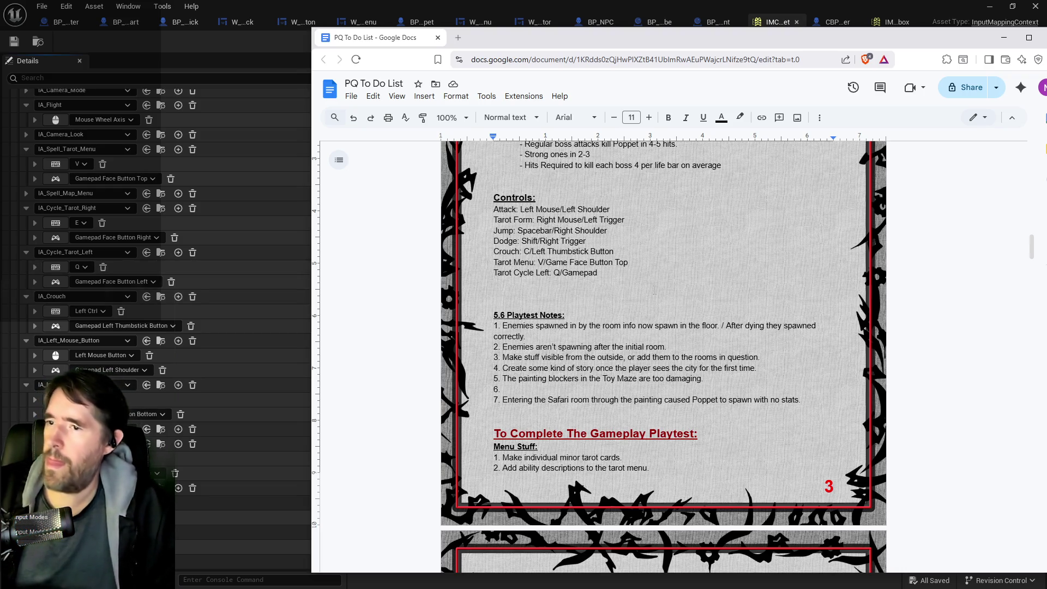
text(Face Button Left)
key(Return)
Add a 'Tarot Cycle Right: E/Gamepad Face Button Right' binding line and start a new line after it.
text(Taro)
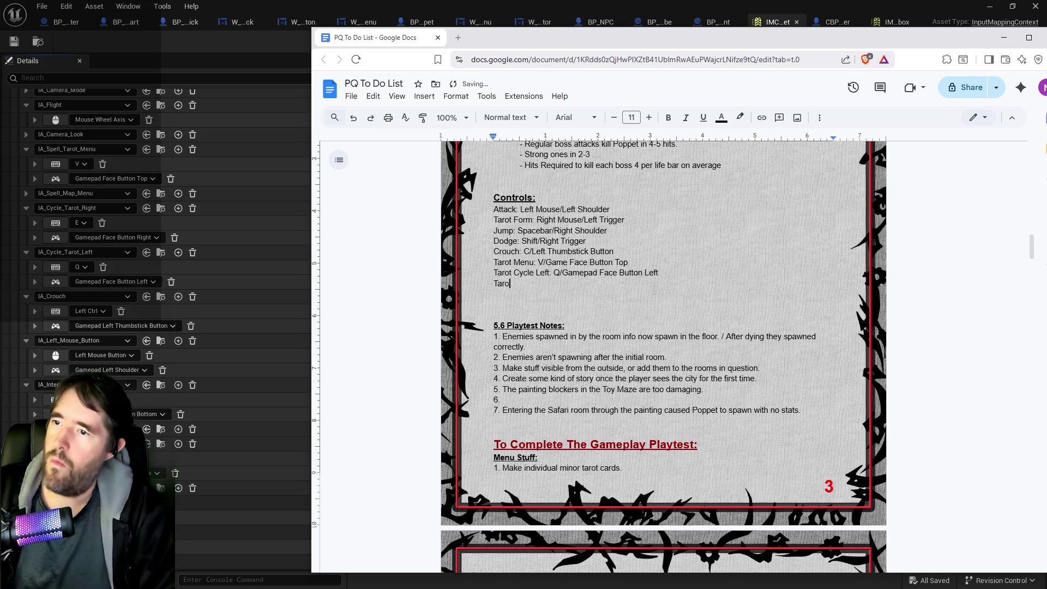
text(t Cycle Right:)
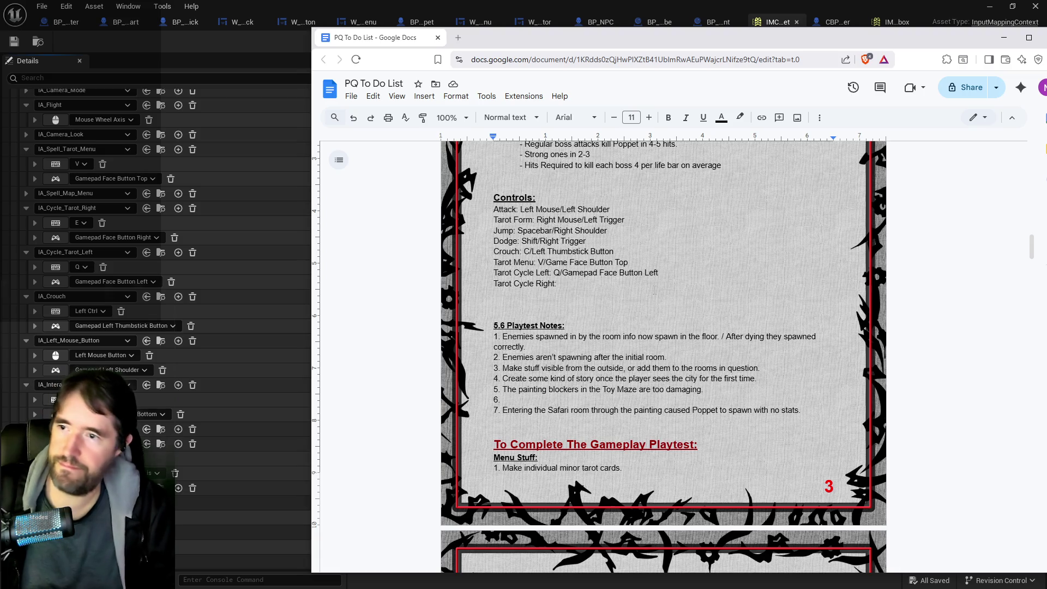
text(E/Gamepad Face Button Rig)
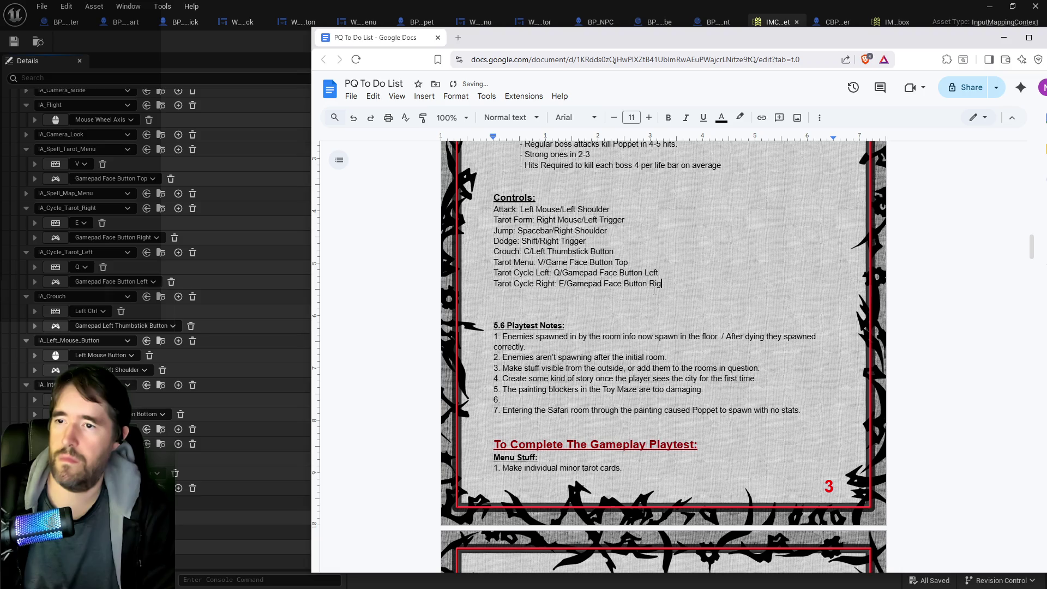
text(ht)
key(Return)
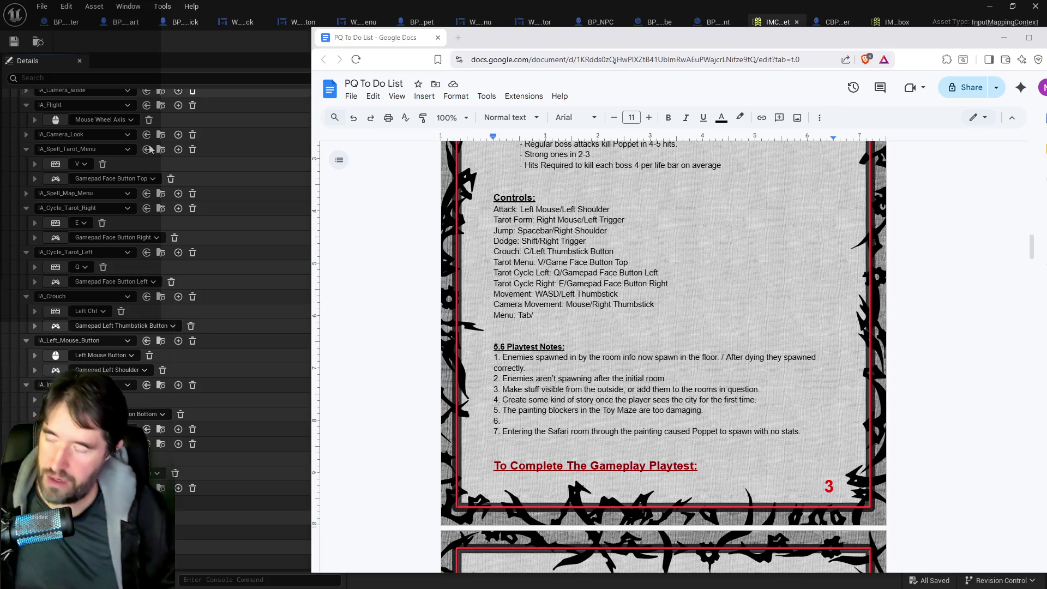
Finish the notes document's Menu line so it reads 'Menu: Tab/Gamepad Special Right'.
scroll(167, 316, up, 2)
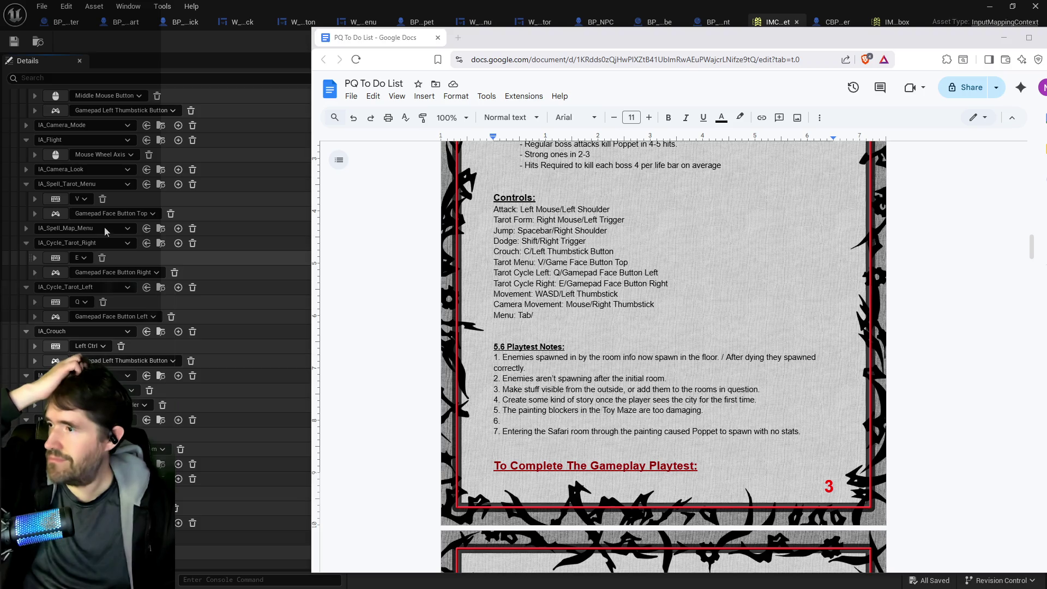
scroll(110, 249, up, 3)
scroll(111, 252, up, 5)
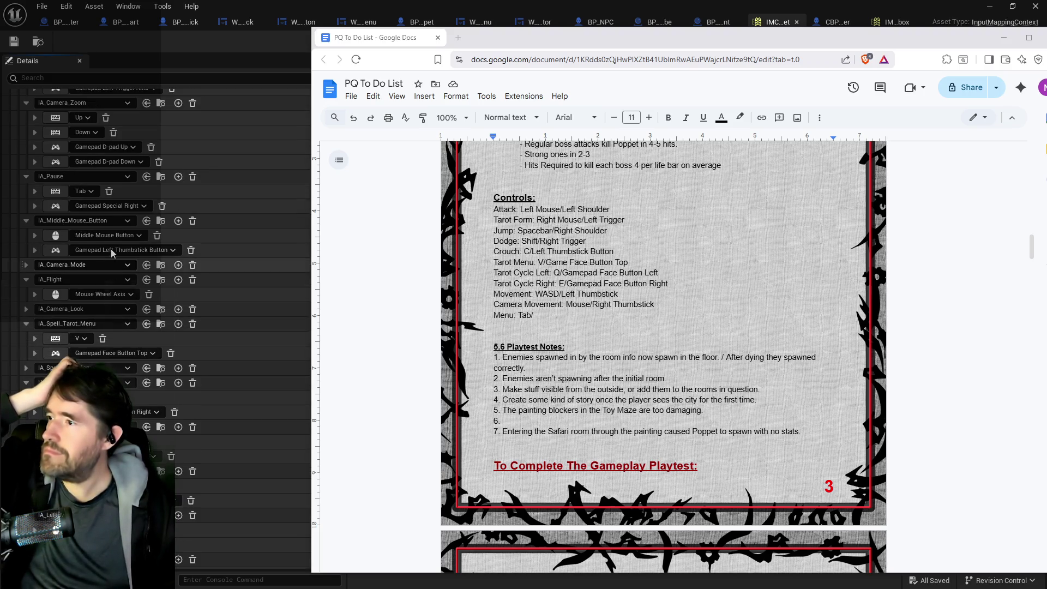
scroll(111, 252, up, 2)
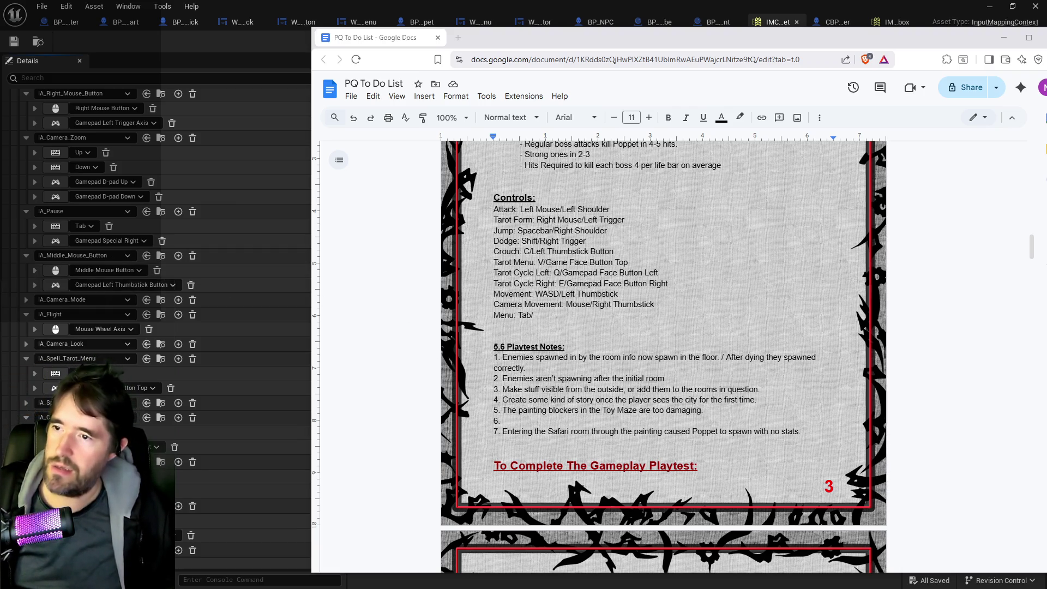
click(539, 316)
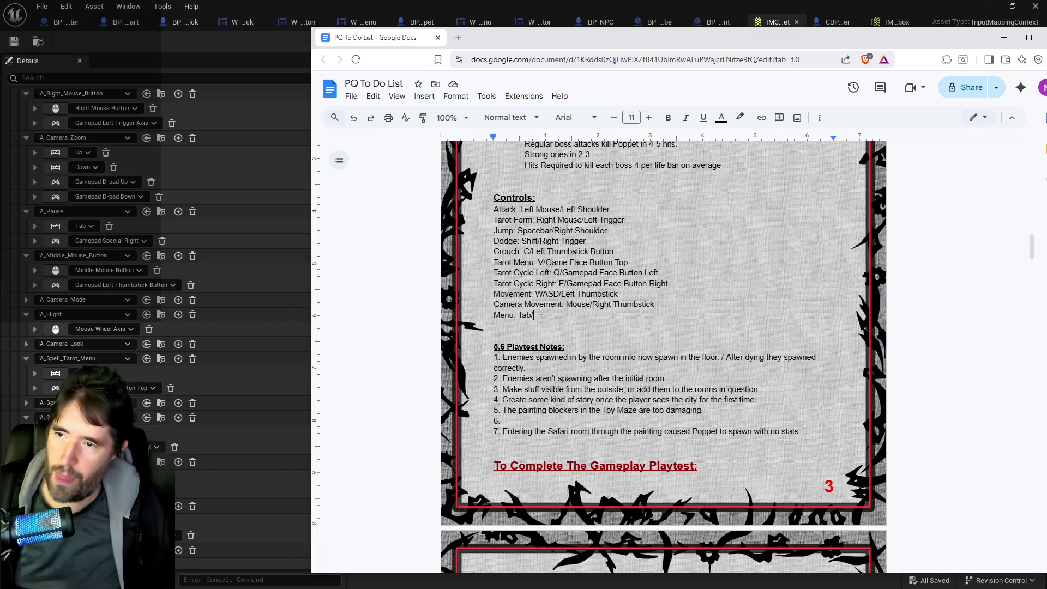
text(Gamepad Special Right)
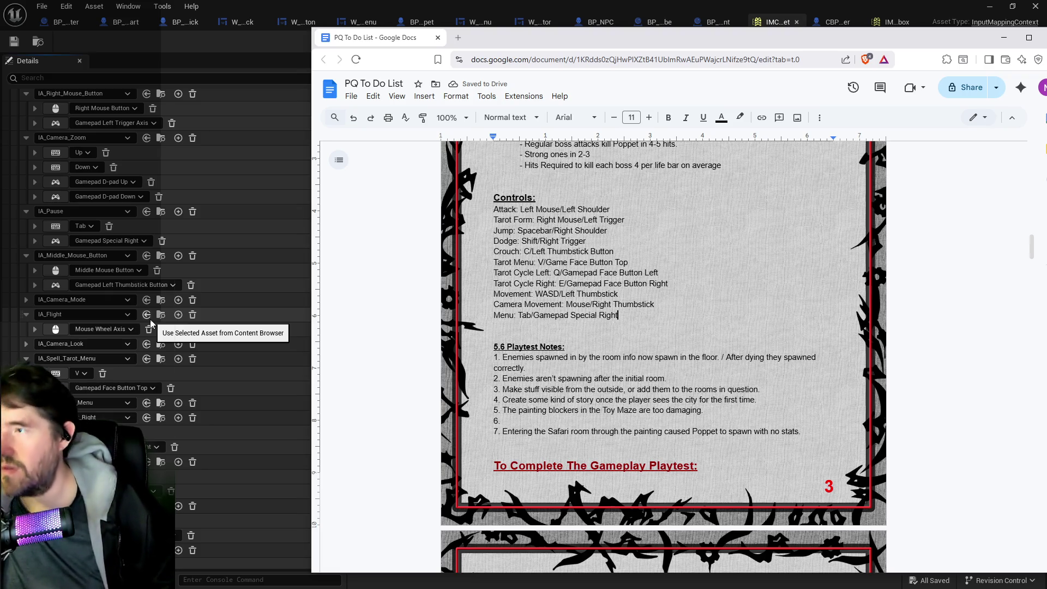
scroll(151, 323, up, 2)
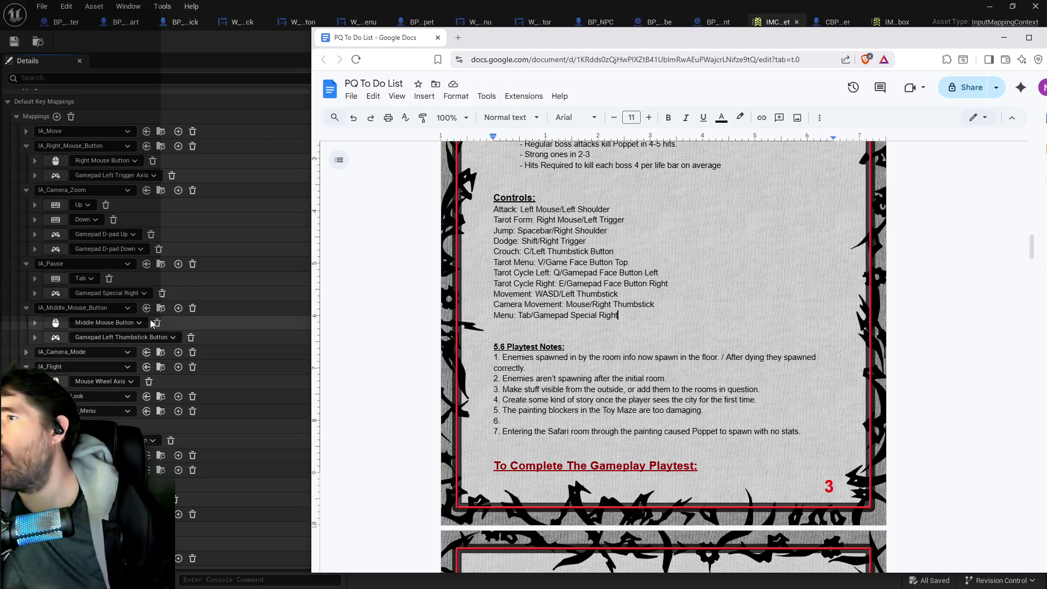
scroll(150, 323, down, 2)
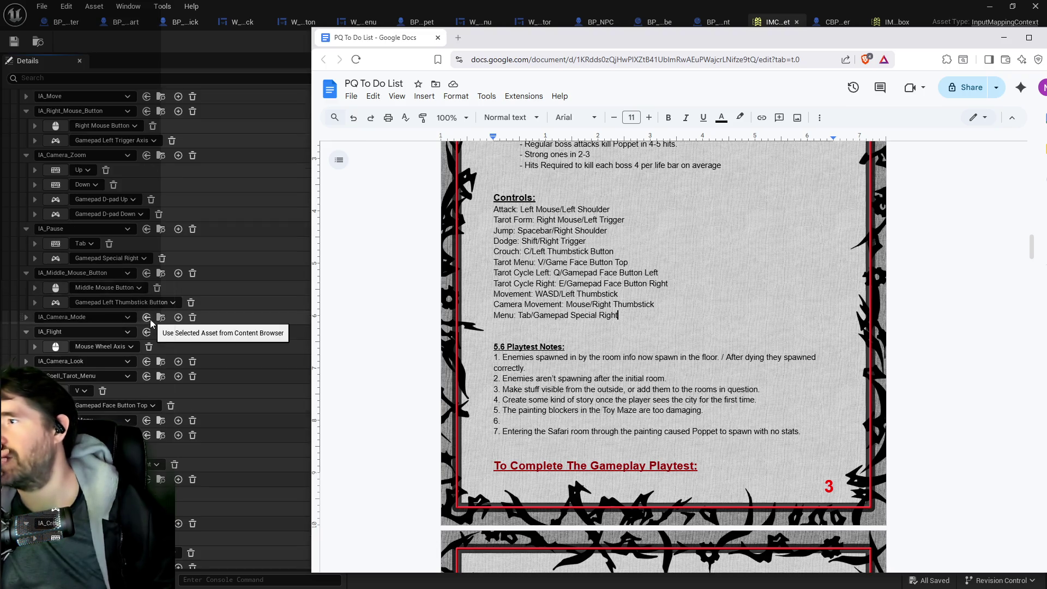
scroll(150, 323, down, 1)
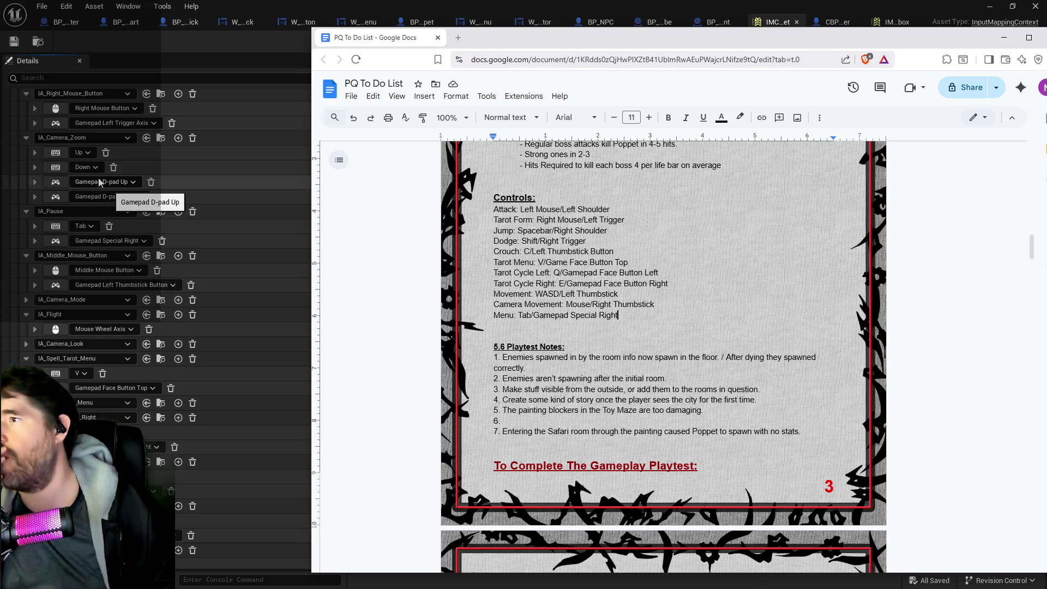
key(alt+Tab)
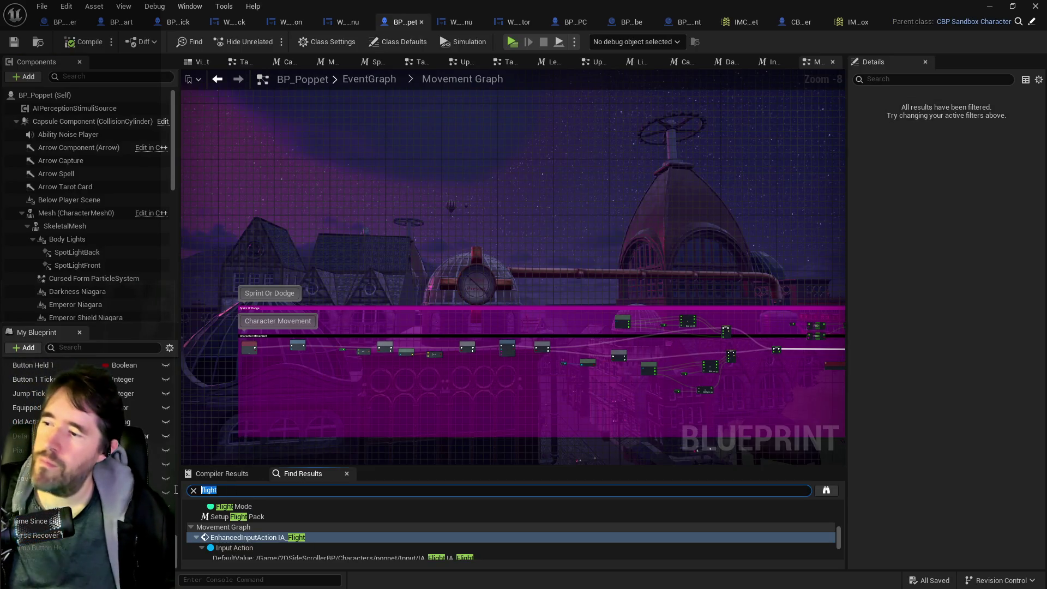
Search BP_Poppet's Find Results for 'camera zoom', then broaden the search to 'camera'.
text(camera zoom)
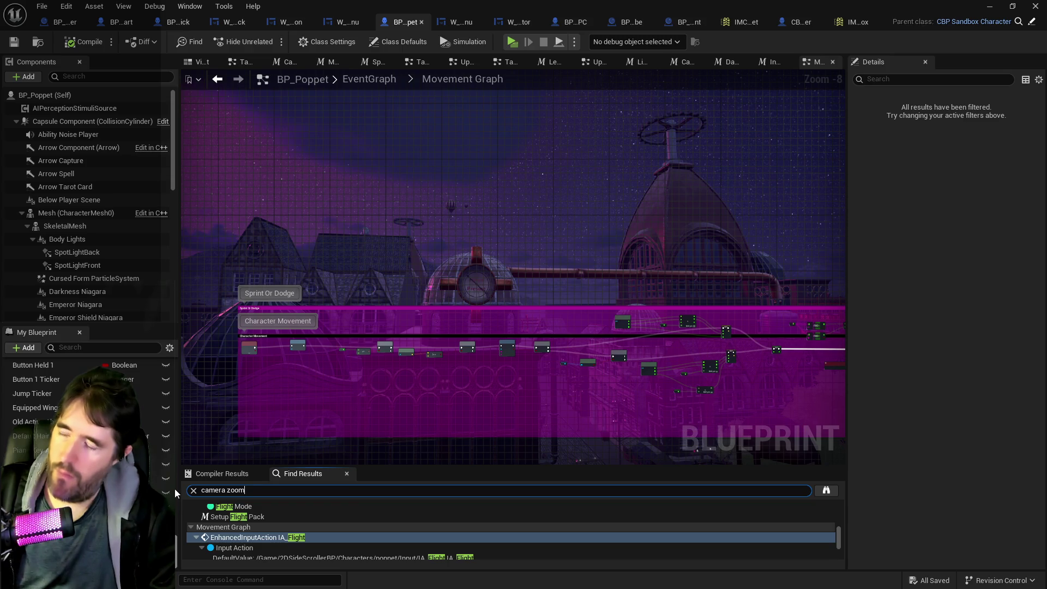
key(Return)
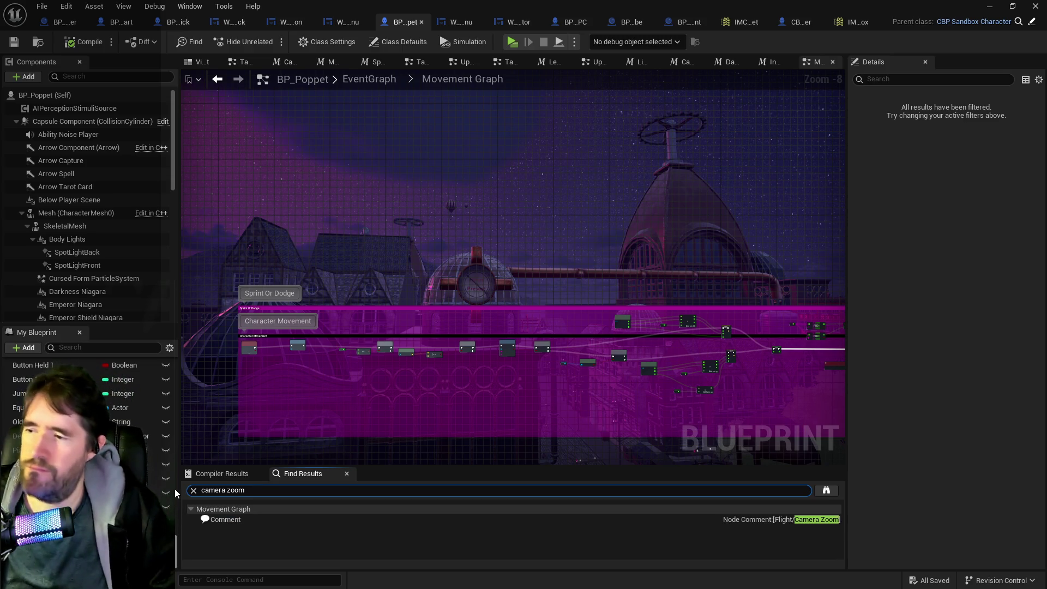
key(BackSpace)
key(BackSpace)
key(BackSpace)
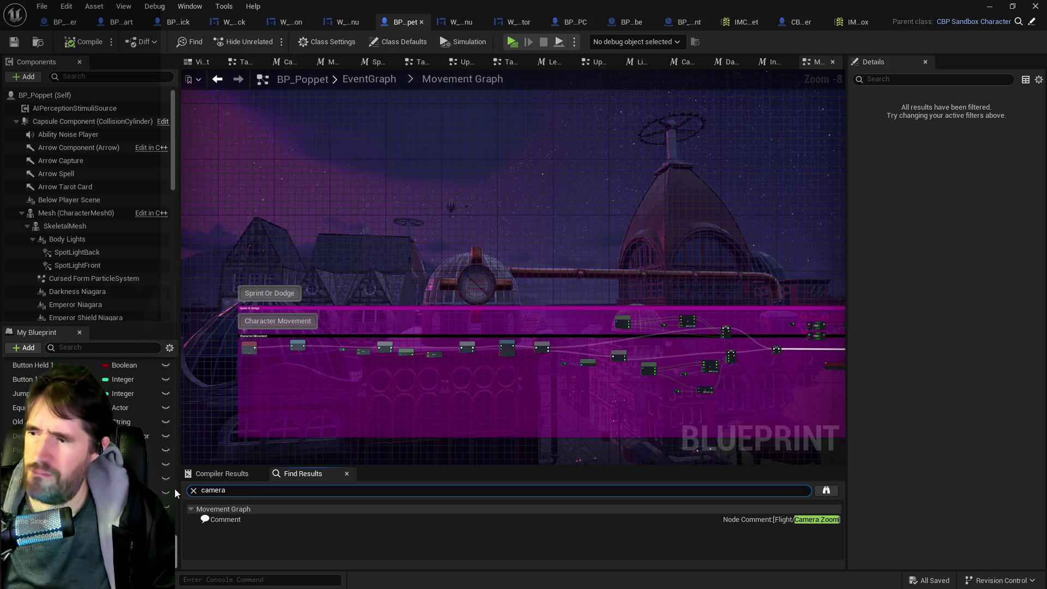
key(Return)
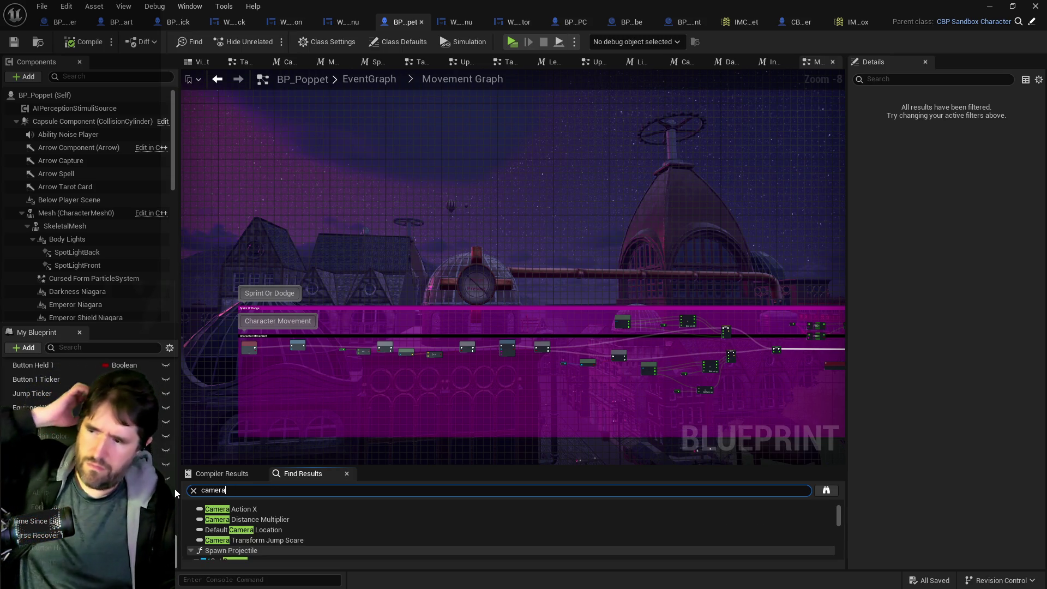
scroll(312, 550, down, 5)
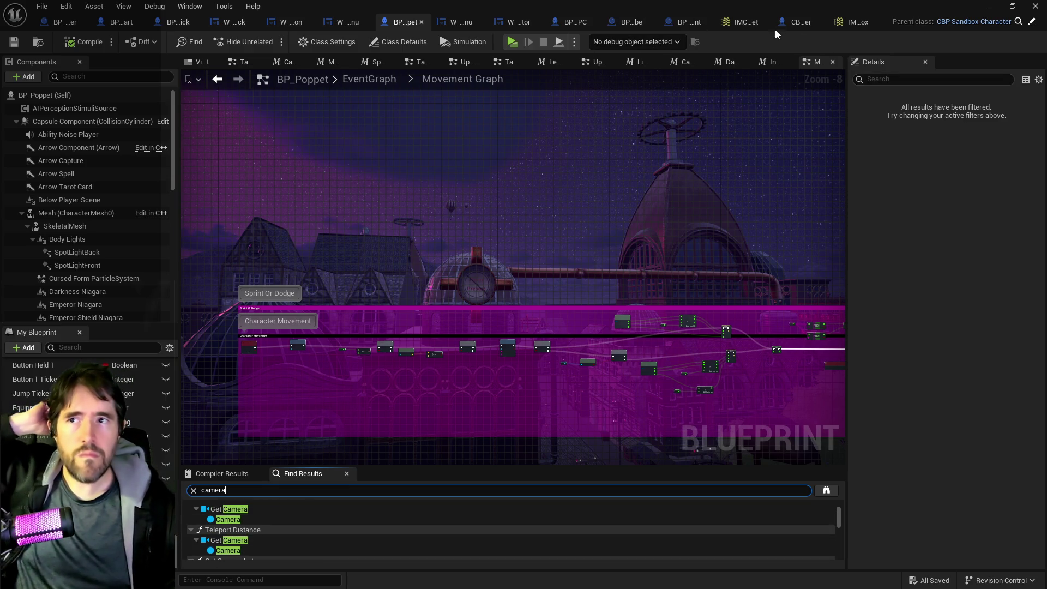
click(748, 21)
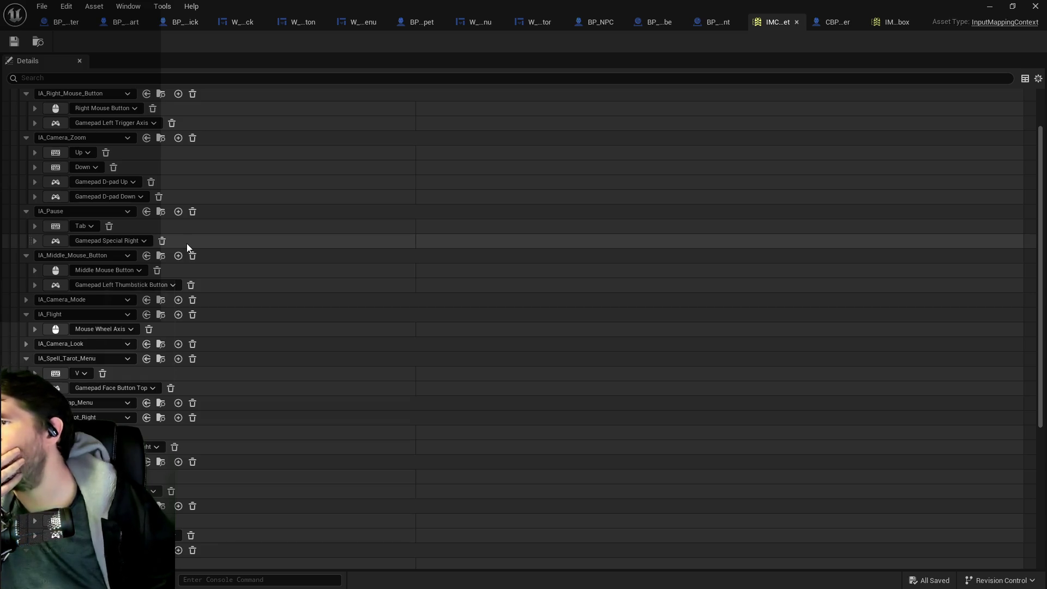
click(421, 23)
scroll(355, 263, down, 2)
drag(388, 458, 387, 345)
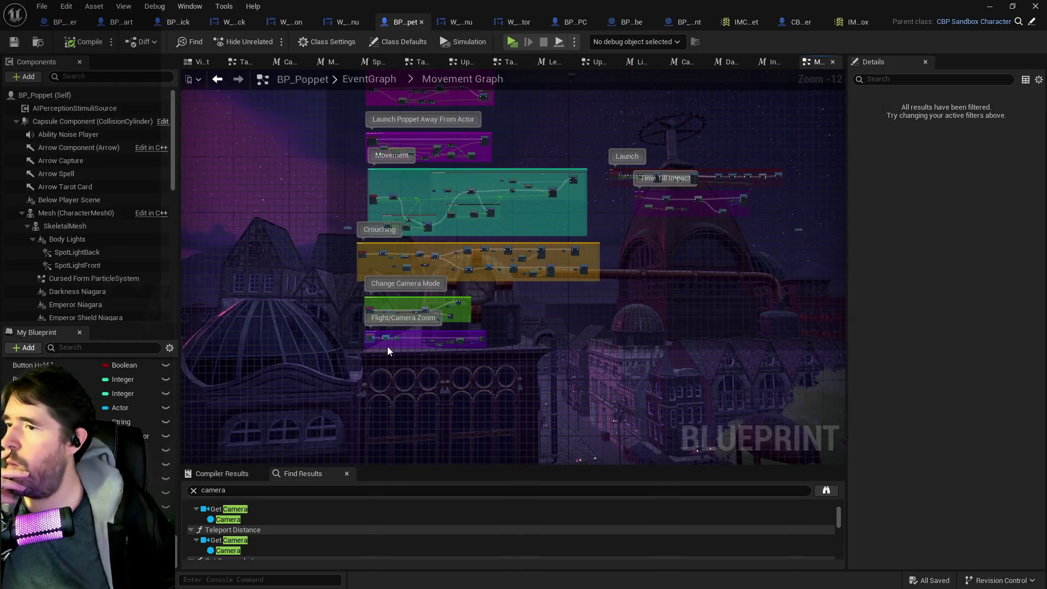
scroll(387, 346, up, 10)
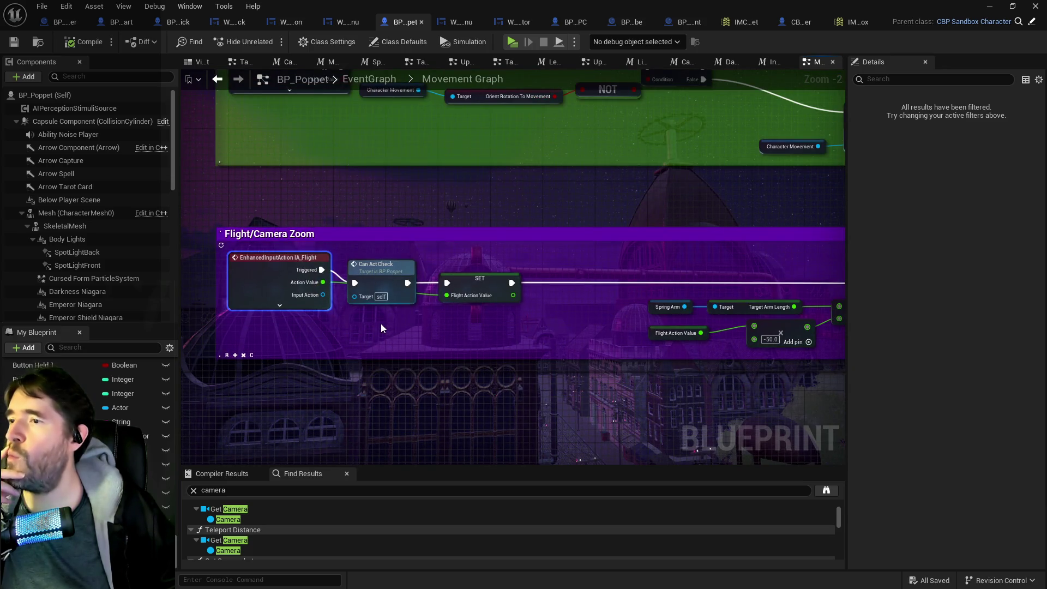
drag(380, 323, 272, 314)
drag(414, 306, 256, 308)
drag(327, 309, 180, 311)
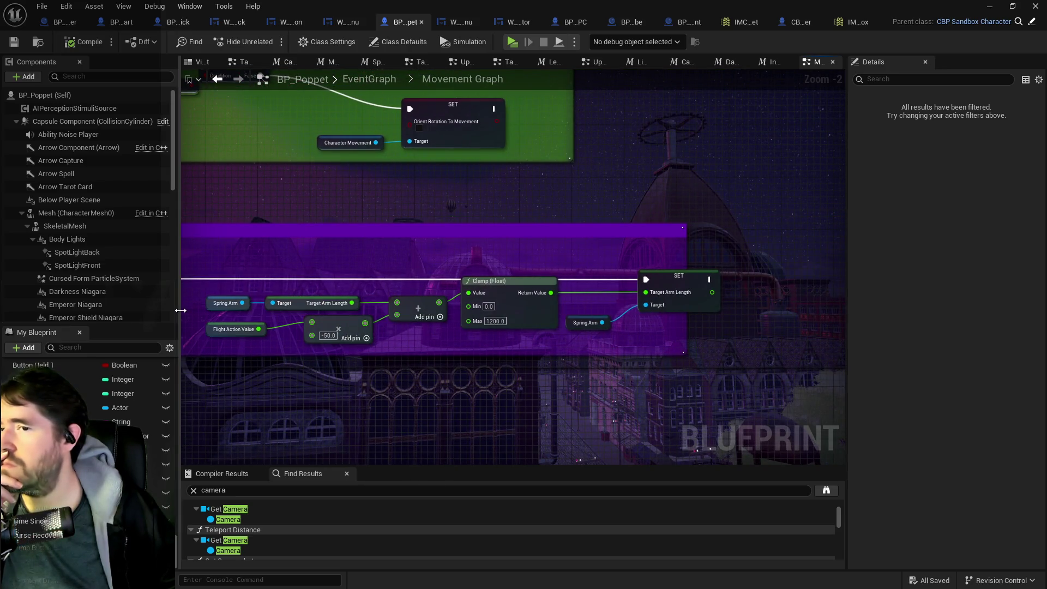
scroll(334, 297, down, 1)
mouse_move(334, 297)
mouse_down()
mouse_move(475, 274)
mouse_move(516, 279)
mouse_up()
scroll(481, 277, down, 1)
scroll(338, 262, up, 3)
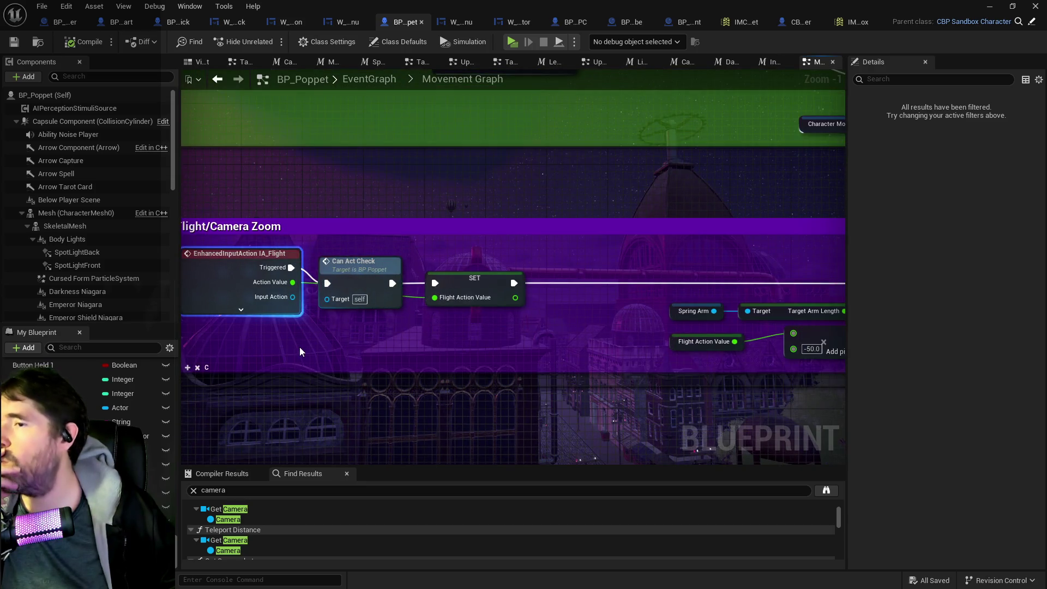
drag(526, 355, 233, 358)
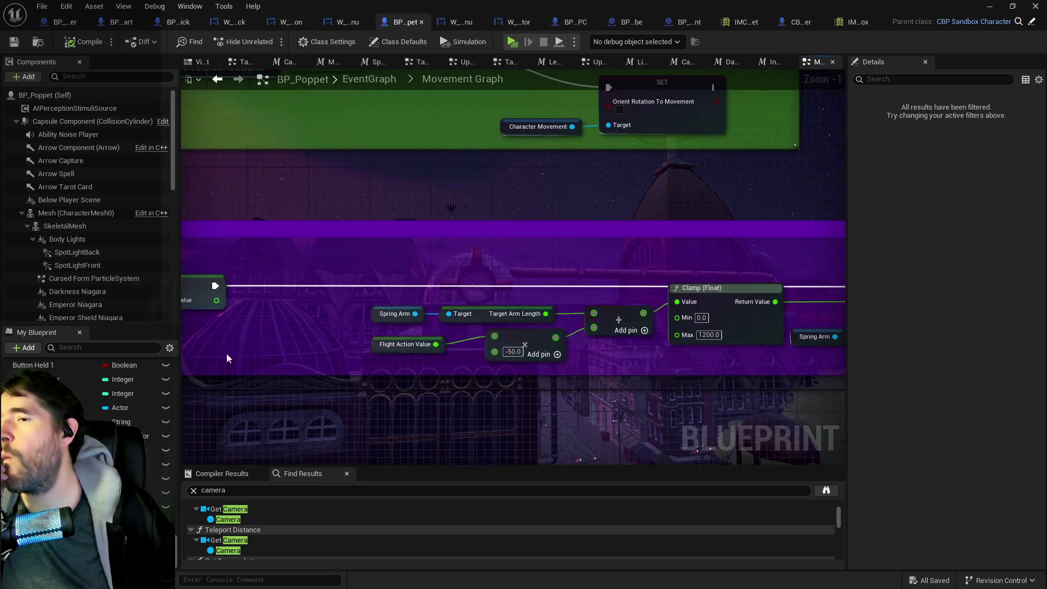
scroll(502, 293, down, 2)
drag(486, 288, 540, 311)
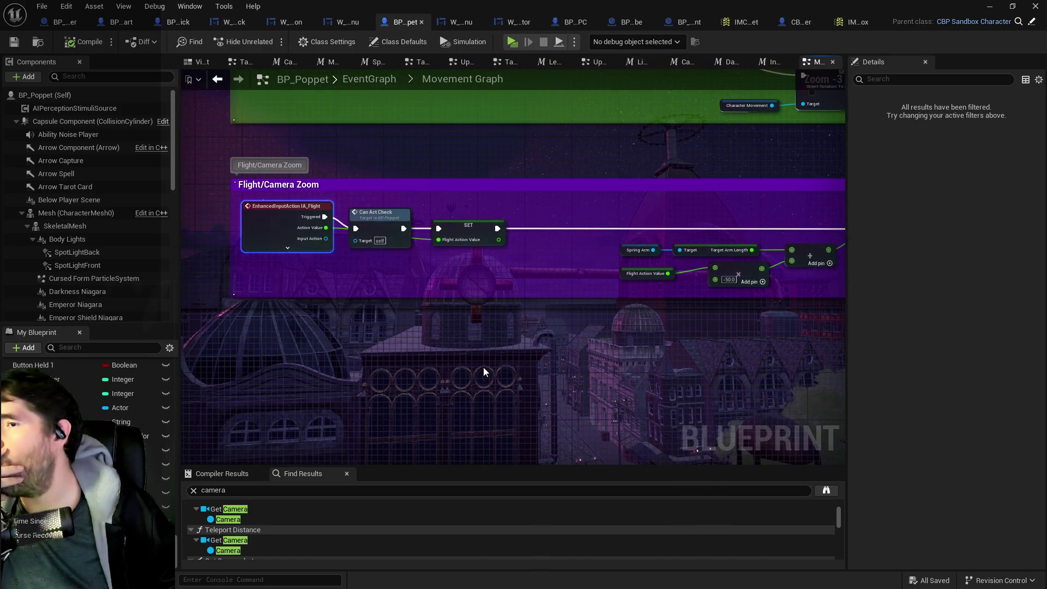
drag(484, 367, 247, 385)
drag(322, 381, 611, 277)
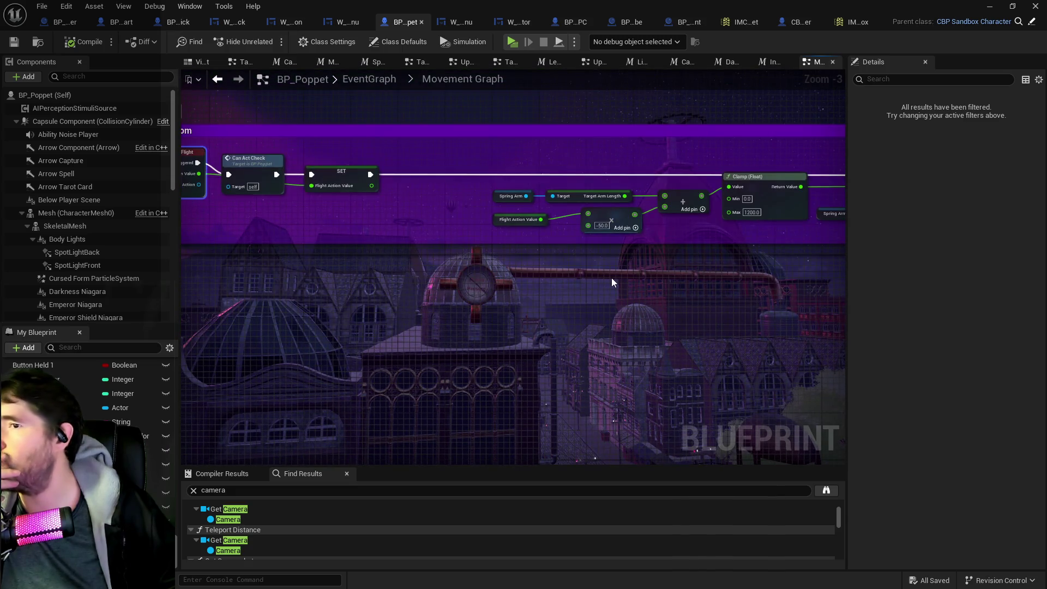
scroll(495, 292, down, 1)
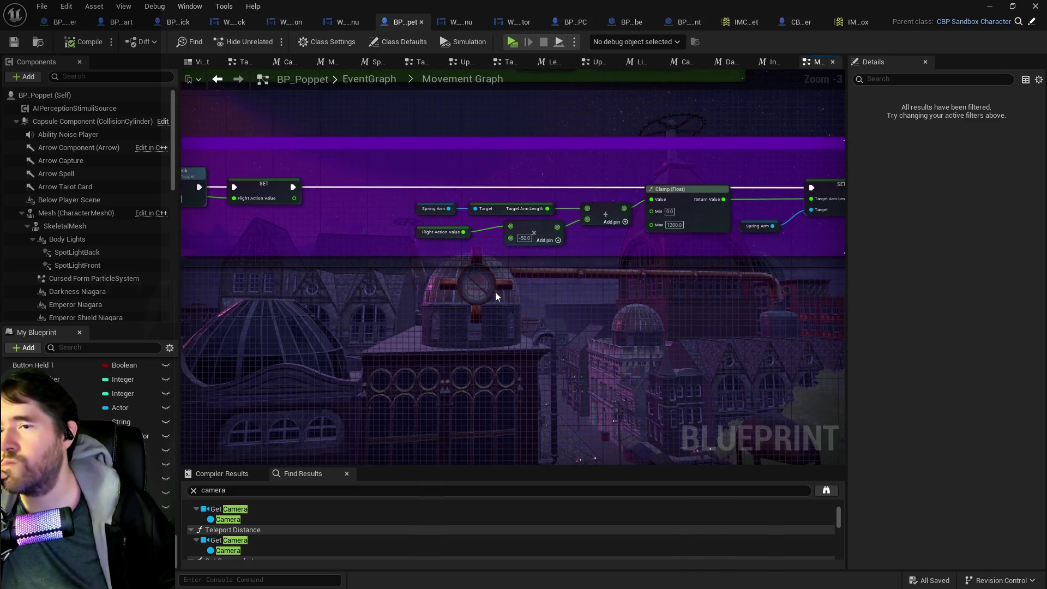
scroll(495, 292, down, 1)
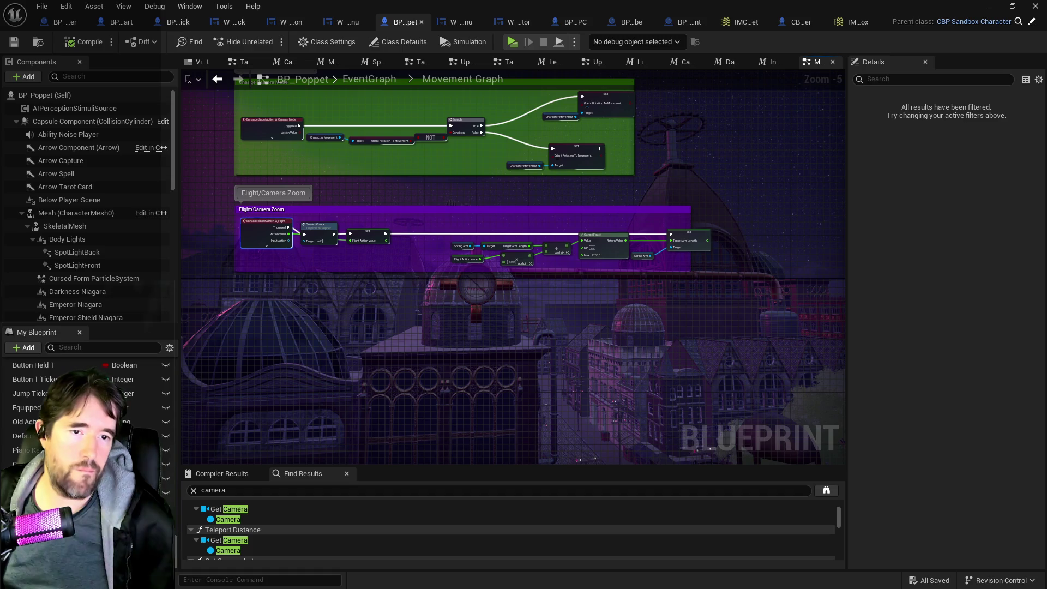
mouse_move(1046, 146)
mouse_down()
mouse_move(745, 163)
mouse_move(757, 167)
mouse_move(636, 143)
mouse_up()
click(677, 122)
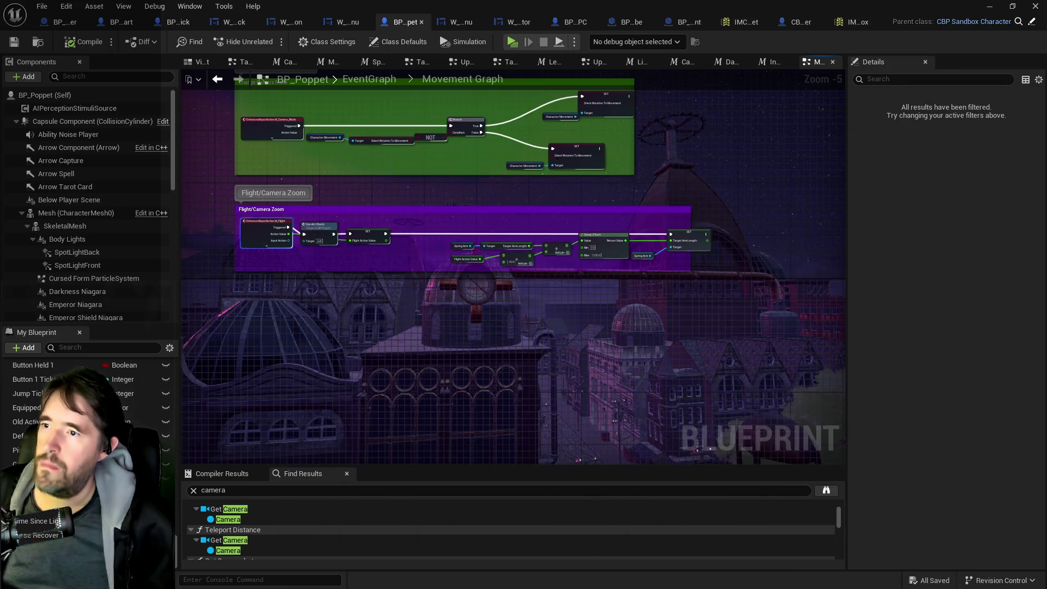
scroll(370, 276, up, 4)
mouse_move(408, 280)
mouse_down()
mouse_move(623, 335)
mouse_move(295, 346)
mouse_up()
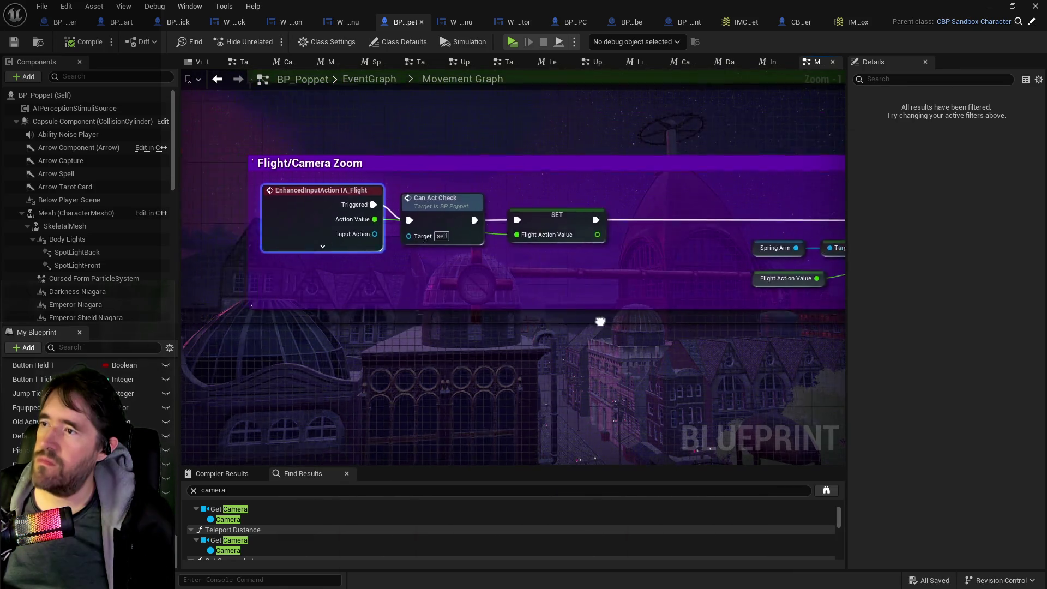
mouse_move(808, 297)
mouse_down()
mouse_move(389, 293)
mouse_move(498, 304)
mouse_up()
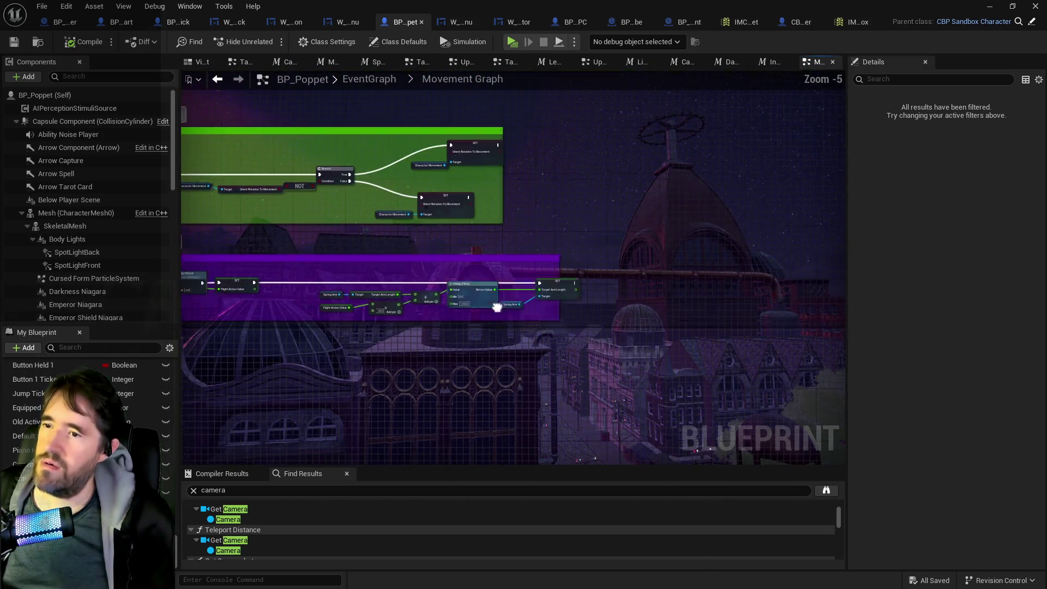
scroll(498, 304, up, 2)
click(351, 266)
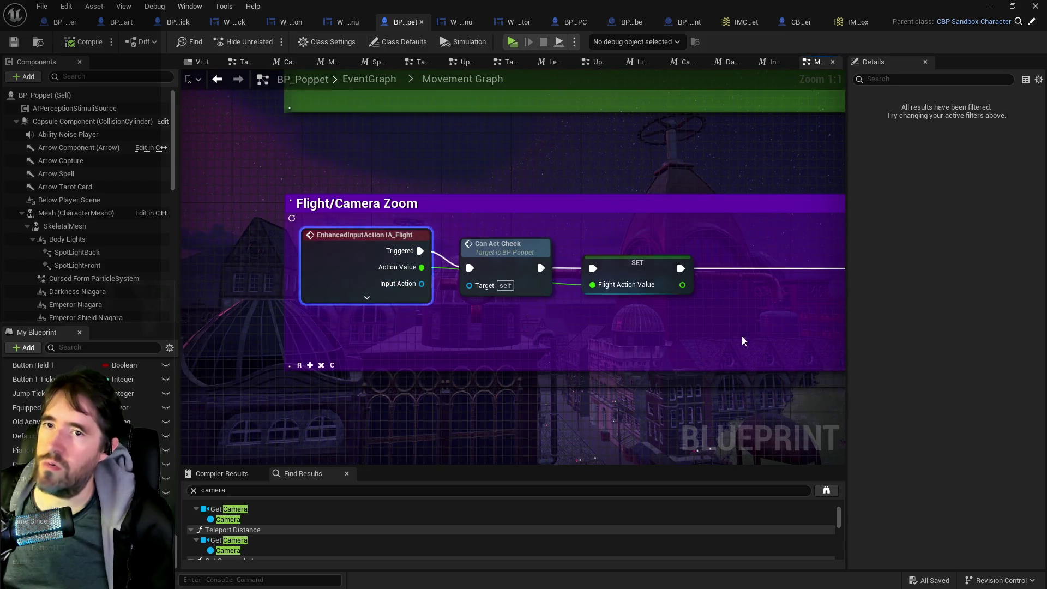
click(42, 6)
click(71, 85)
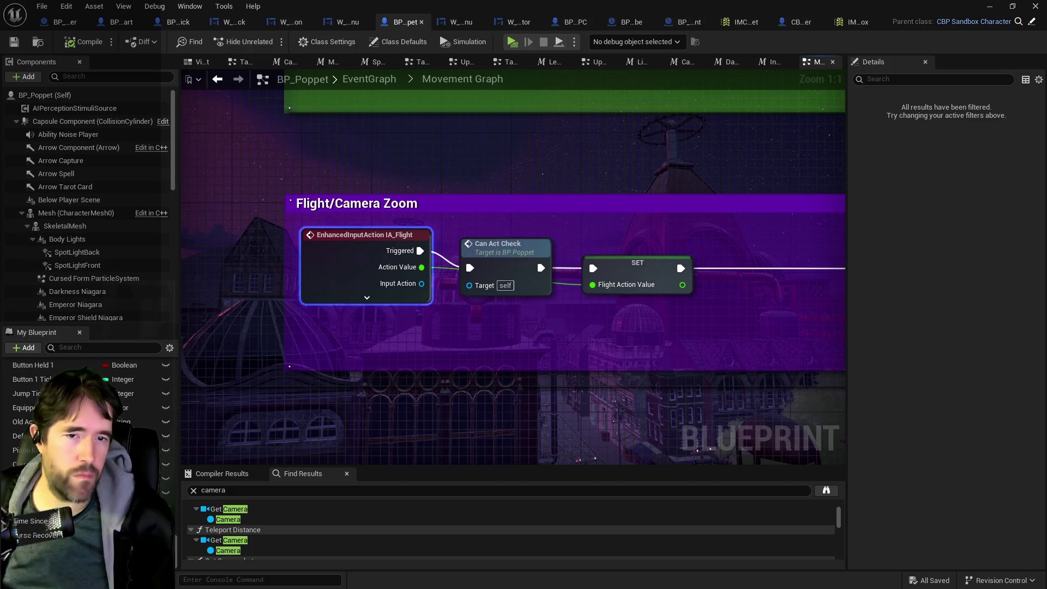
Look through the input mapping context's mappings, then return to the mapping context.
click(733, 22)
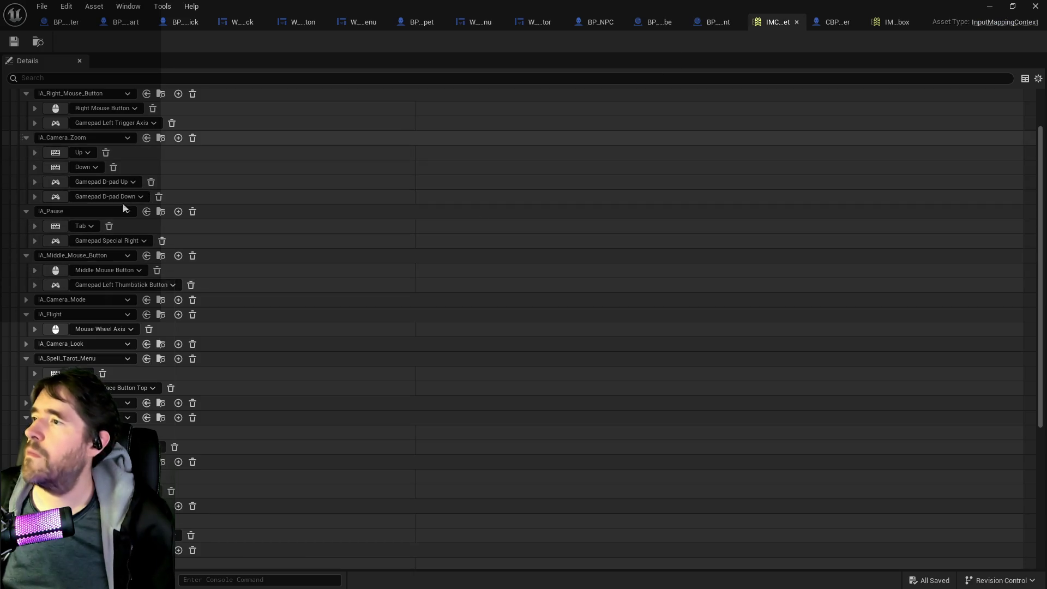
scroll(164, 492, down, 5)
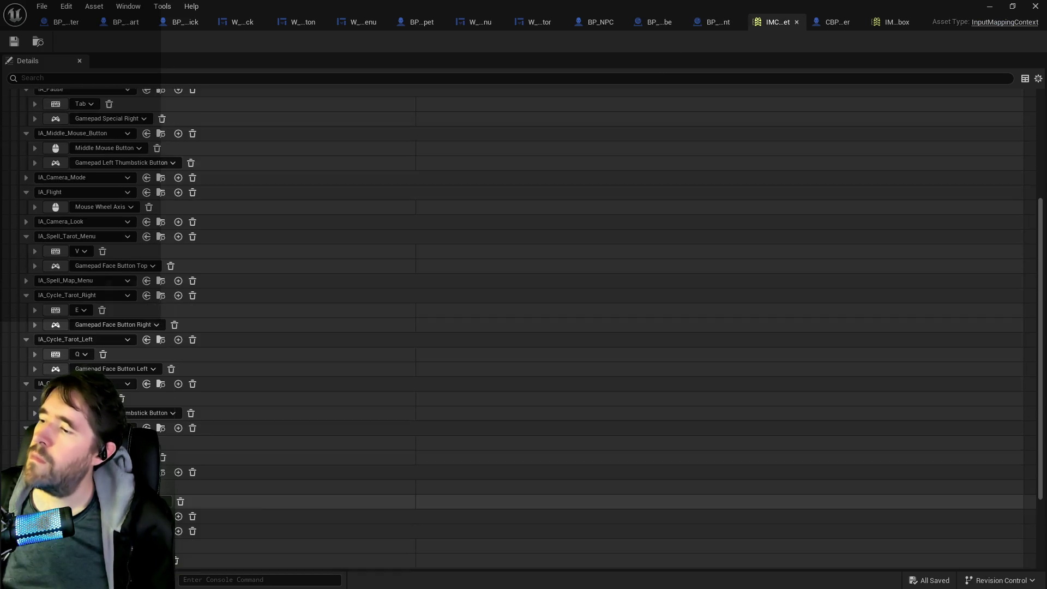
scroll(167, 504, up, 2)
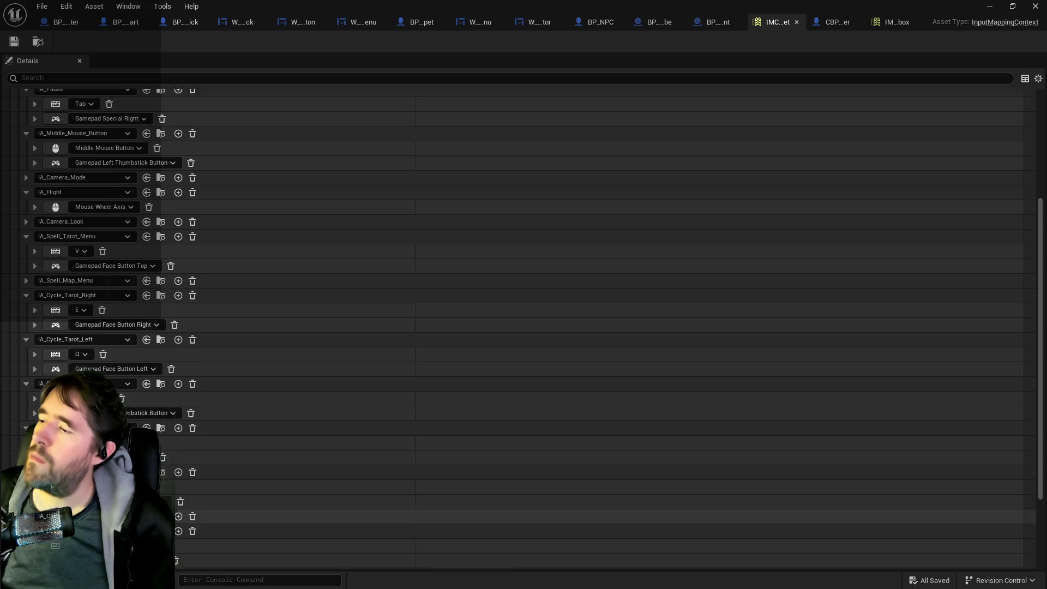
scroll(149, 388, up, 3)
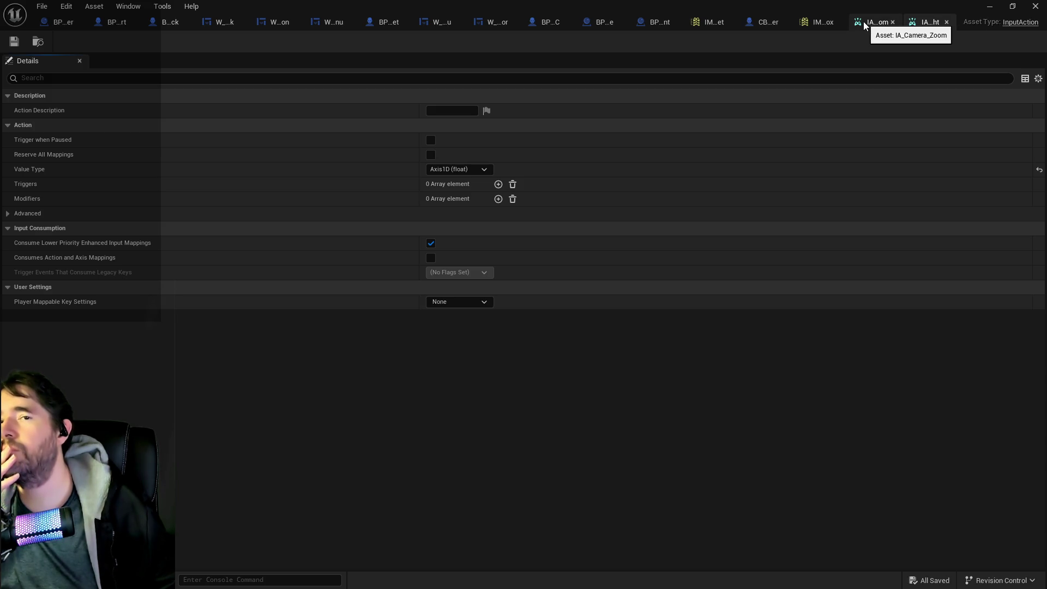
click(714, 22)
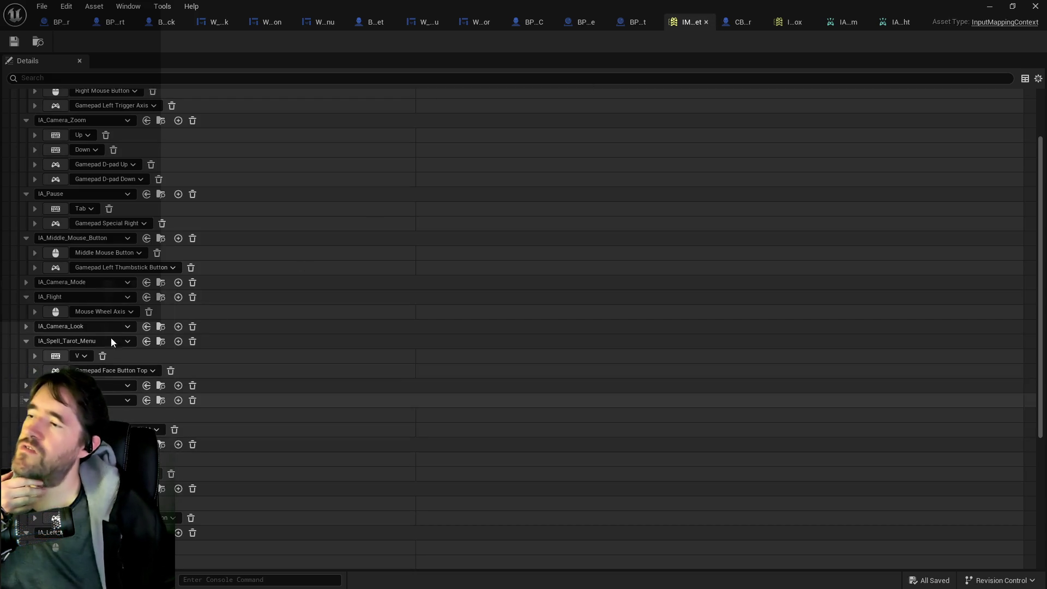
Reassign the Mouse Wheel Axis binding from IA_Flight to IA_Camera_Zoom and save the mapping context.
click(126, 299)
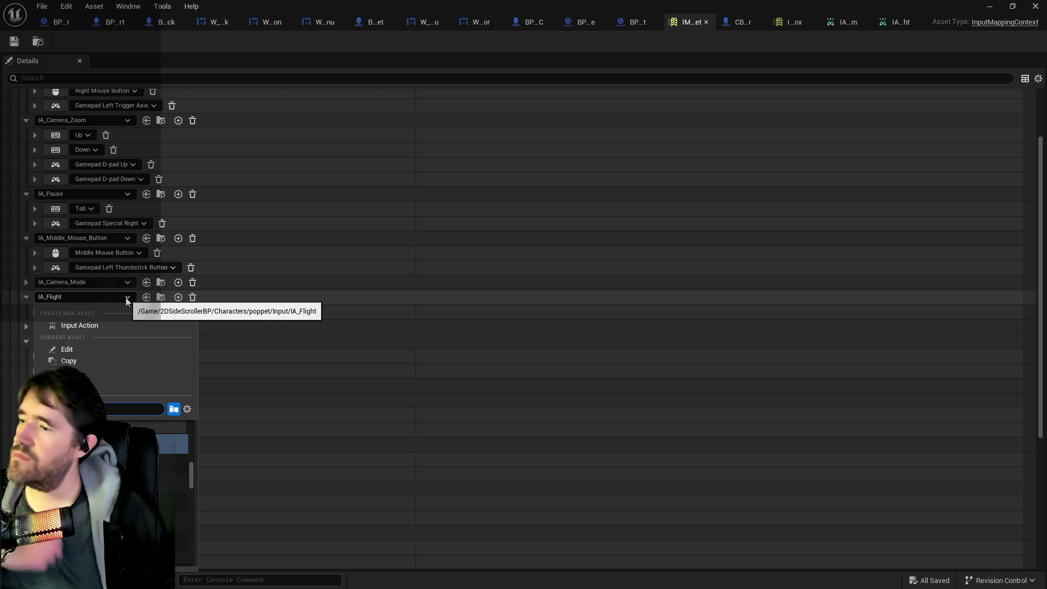
text(ca)
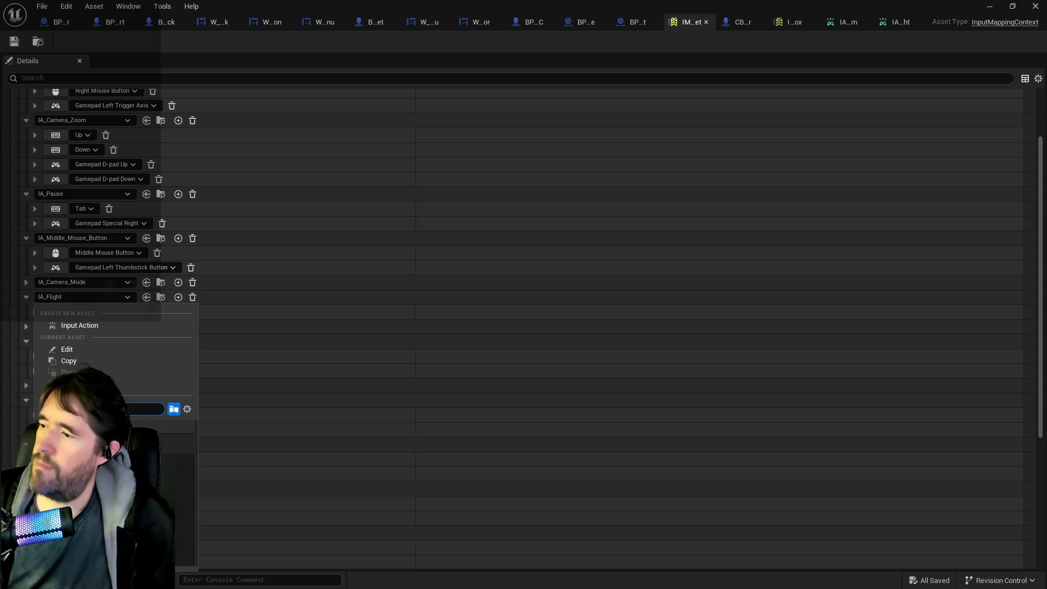
click(87, 431)
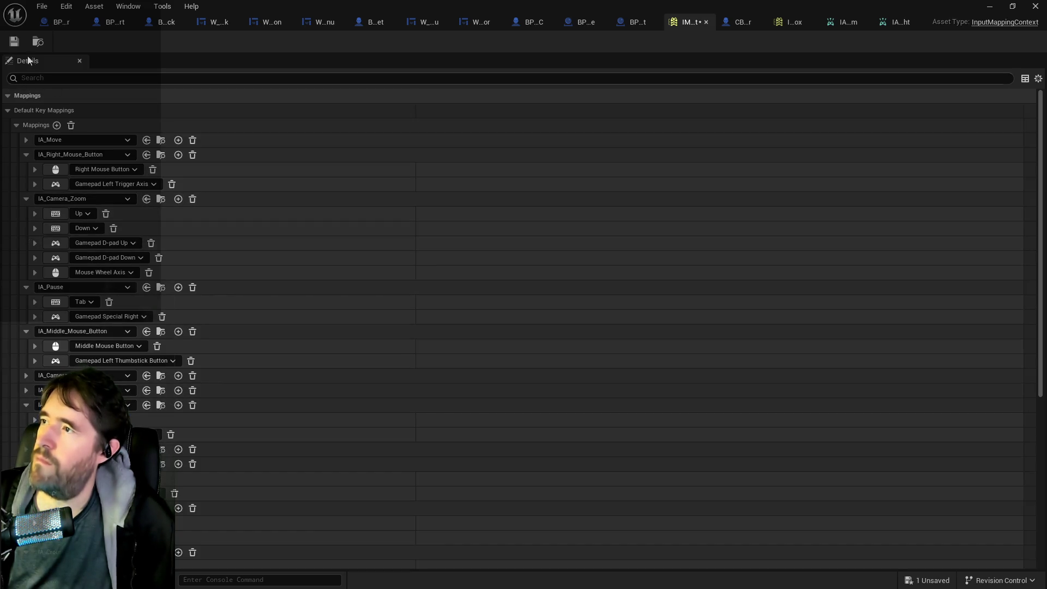
key(ctrl+s)
Save all open assets from the File menu.
click(42, 6)
mouse_move(77, 48)
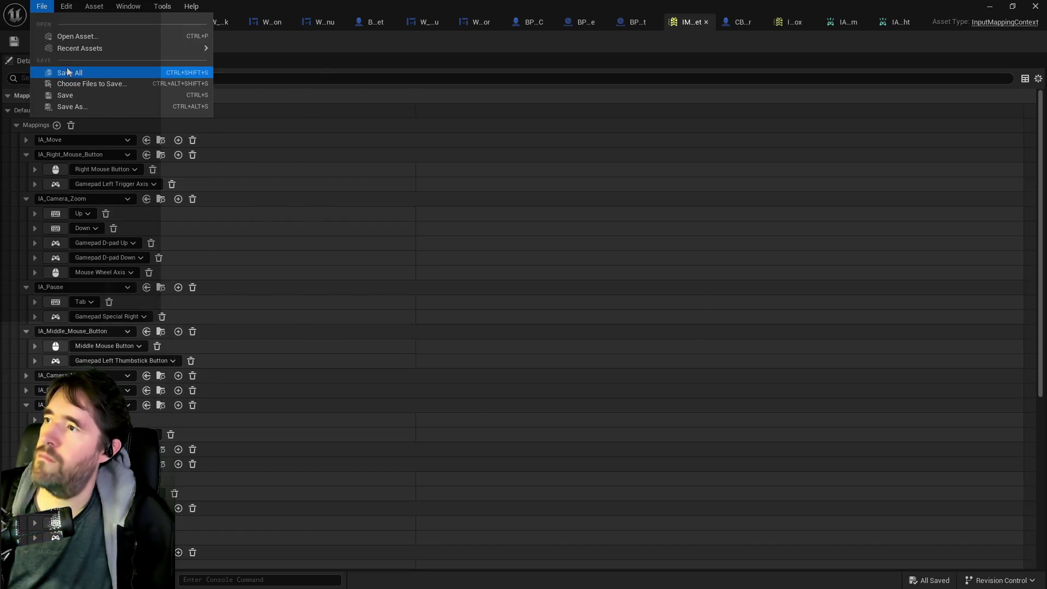
click(70, 72)
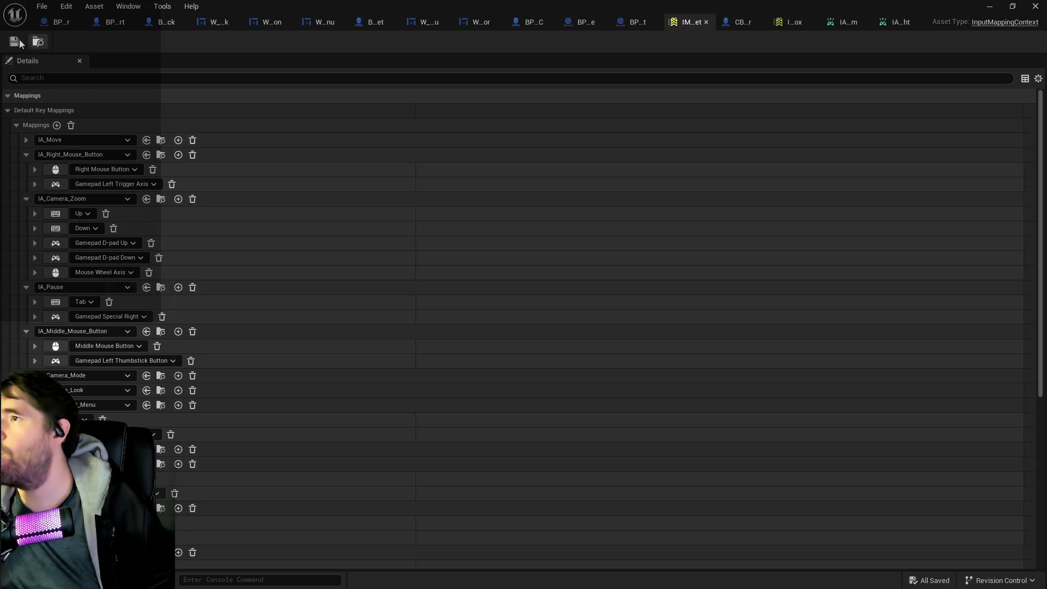
scroll(96, 372, down, 3)
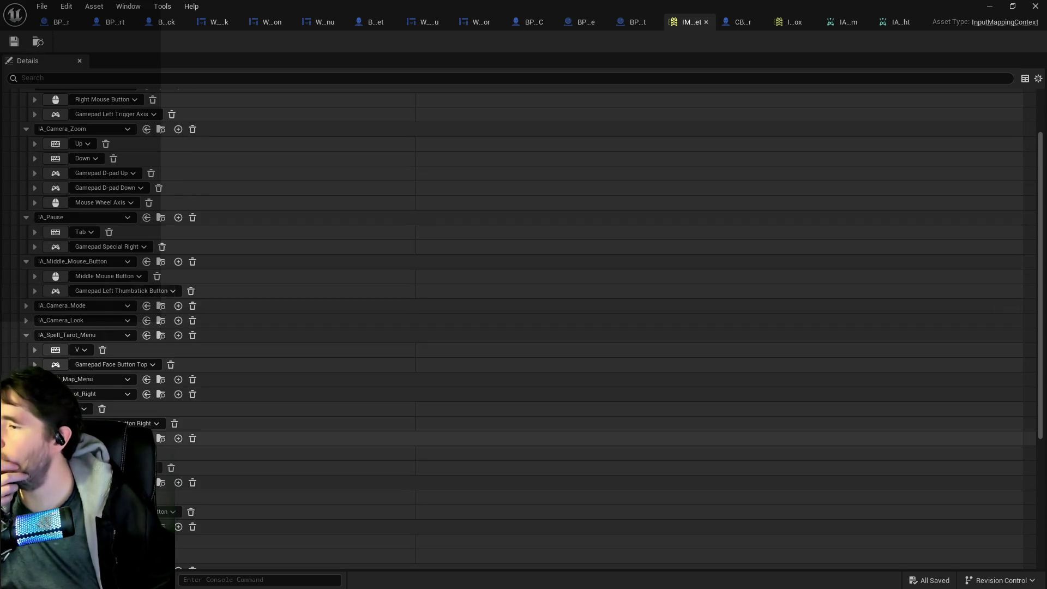
scroll(96, 372, down, 3)
scroll(159, 469, down, 5)
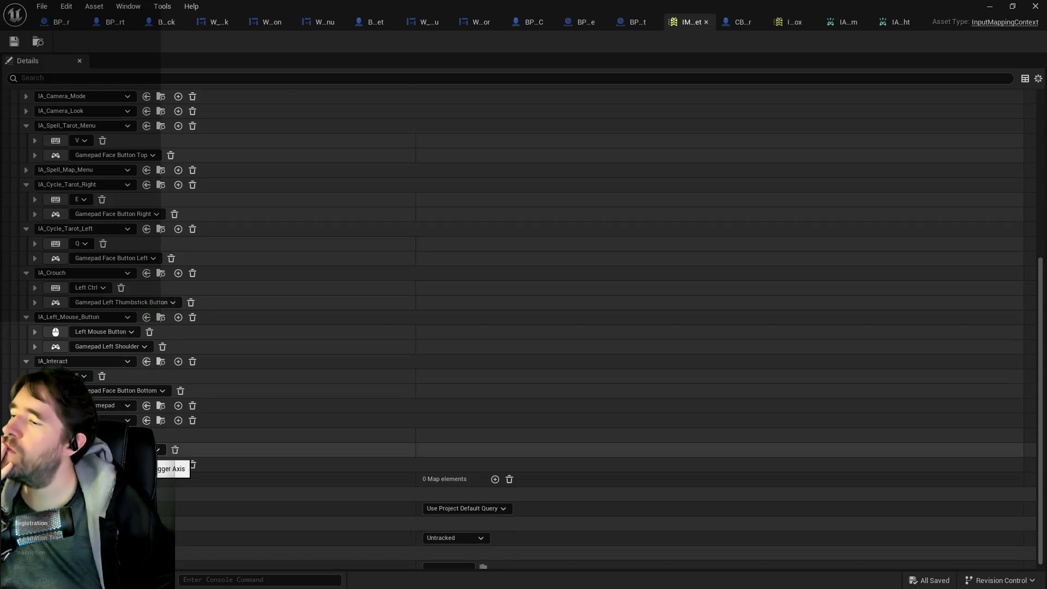
scroll(159, 468, up, 4)
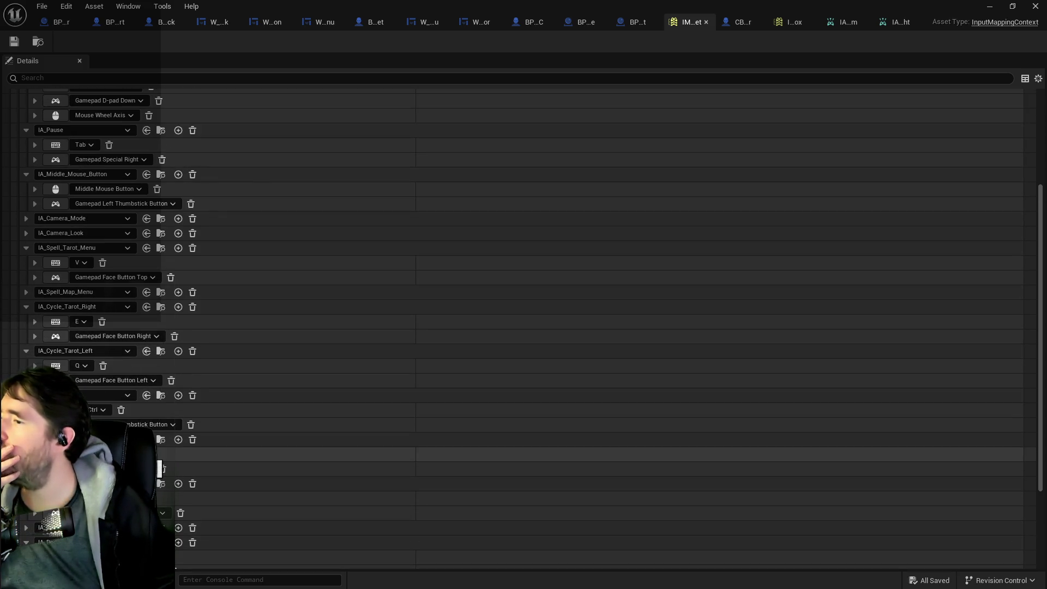
scroll(160, 468, up, 3)
scroll(158, 468, up, 3)
scroll(159, 468, down, 9)
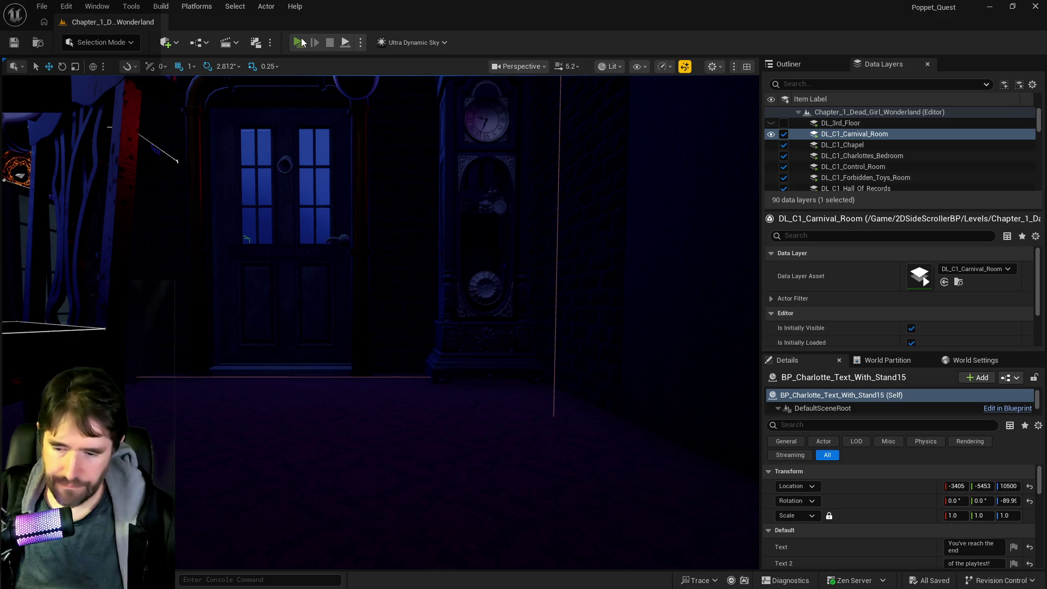
Play-test the game, walking the character with W/S and pressing E to travel rooms.
click(301, 43)
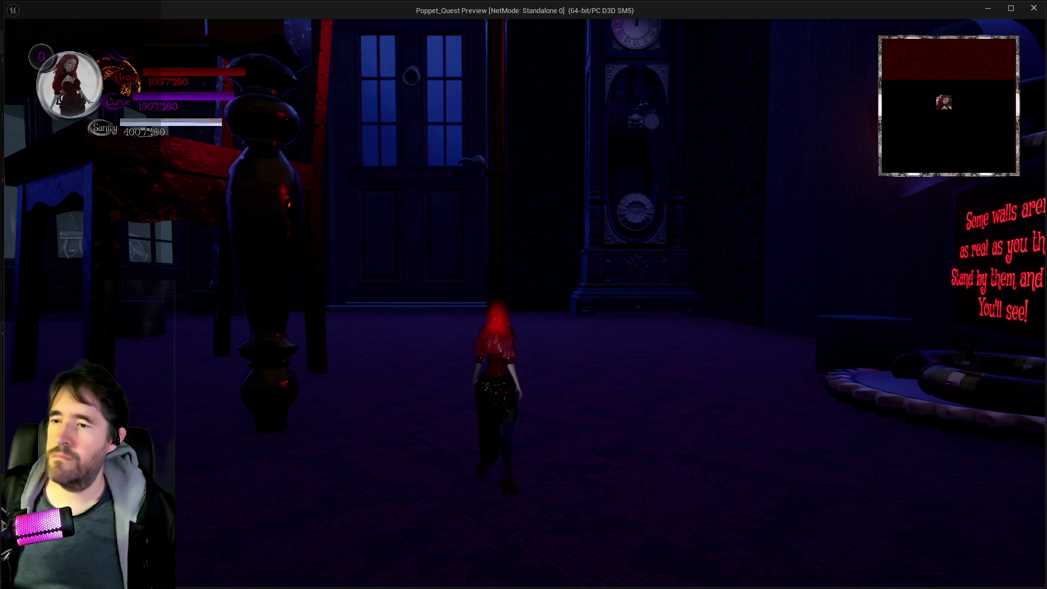
key(w)
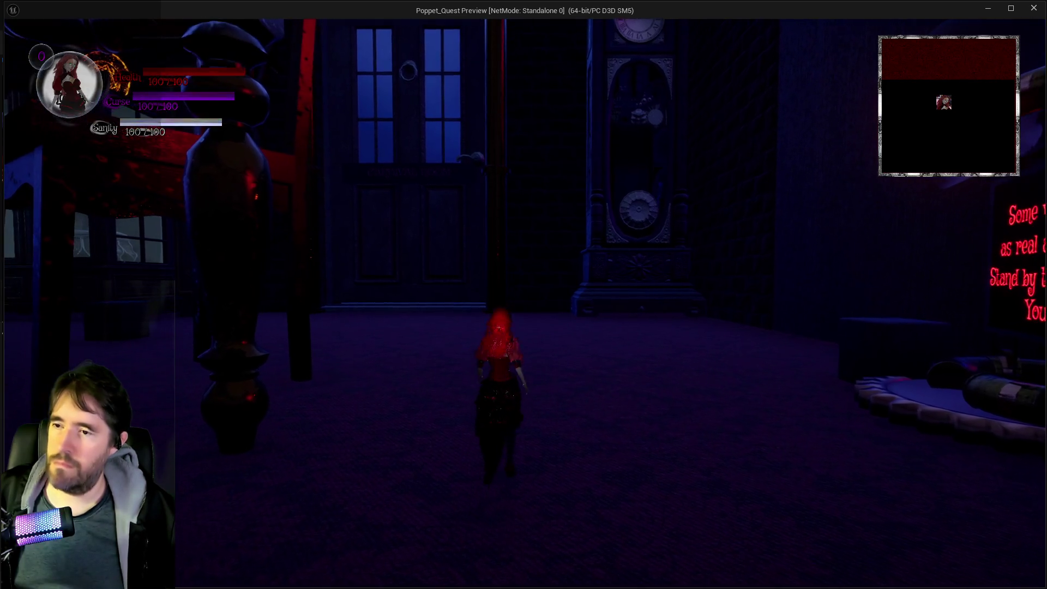
key(w)
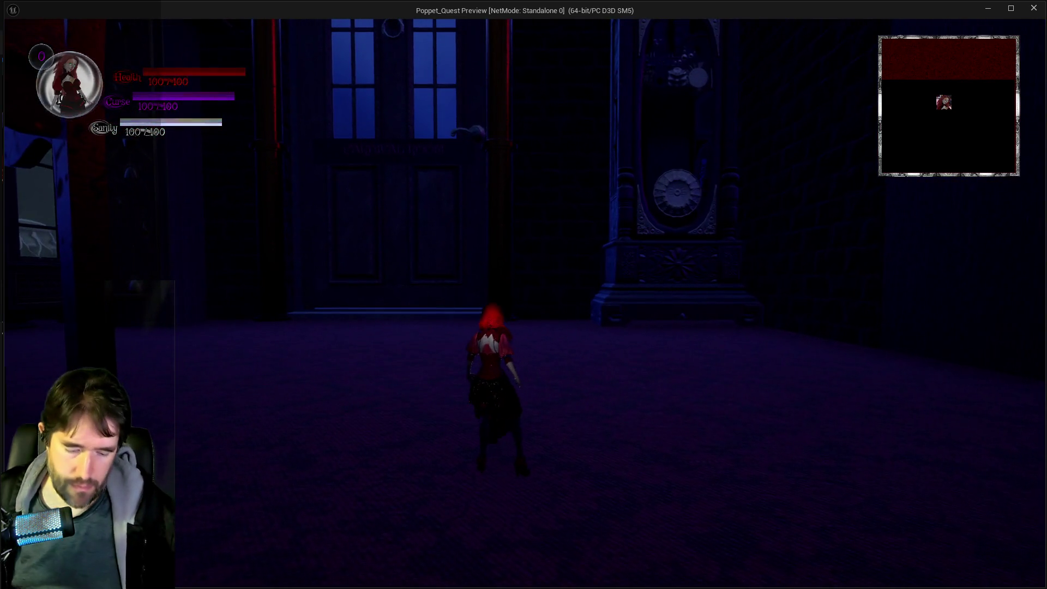
key(s)
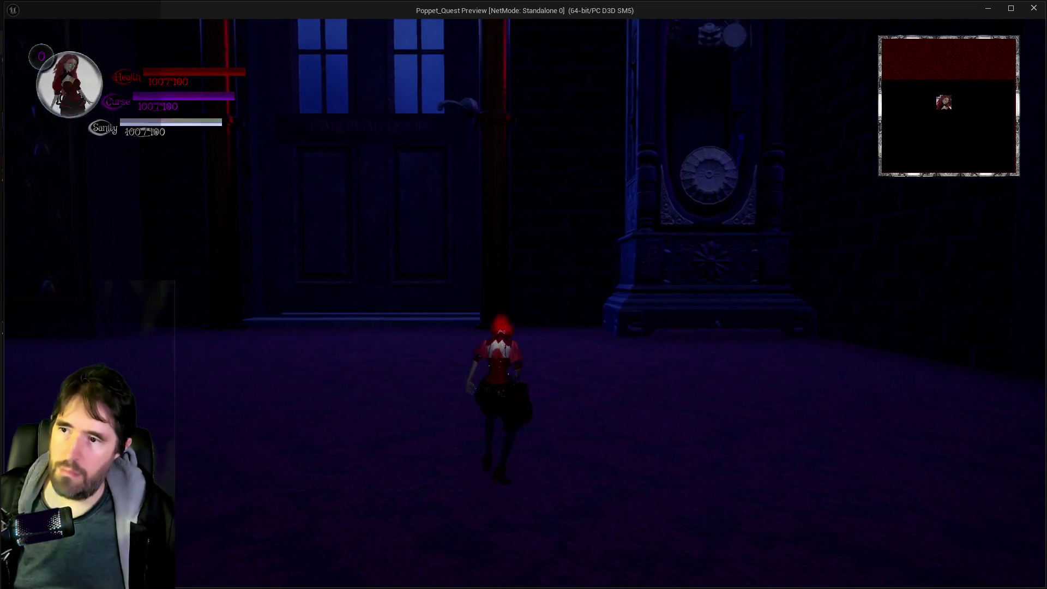
key(w)
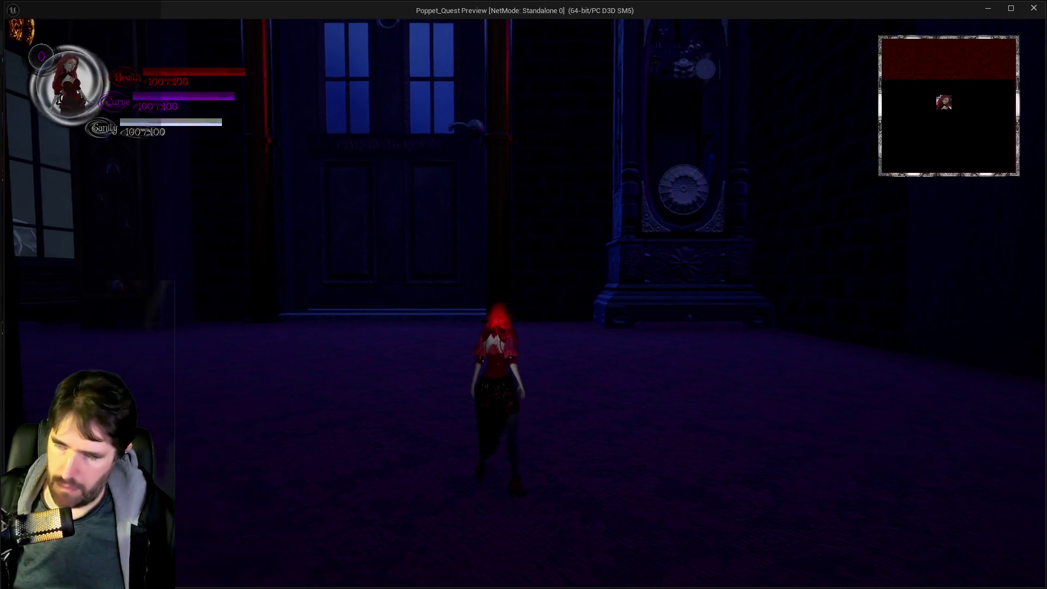
key(w)
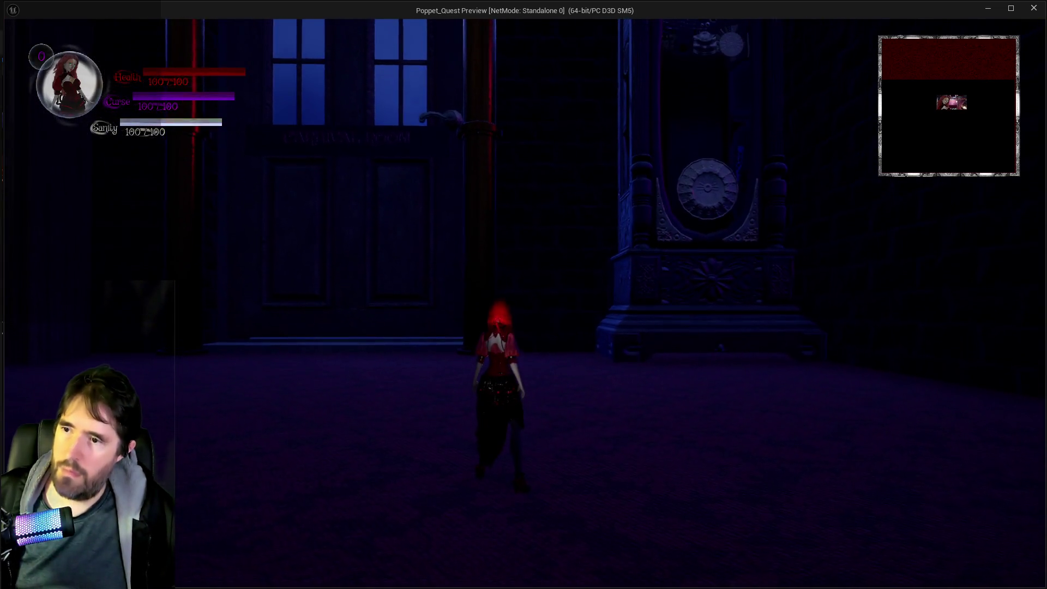
key(e)
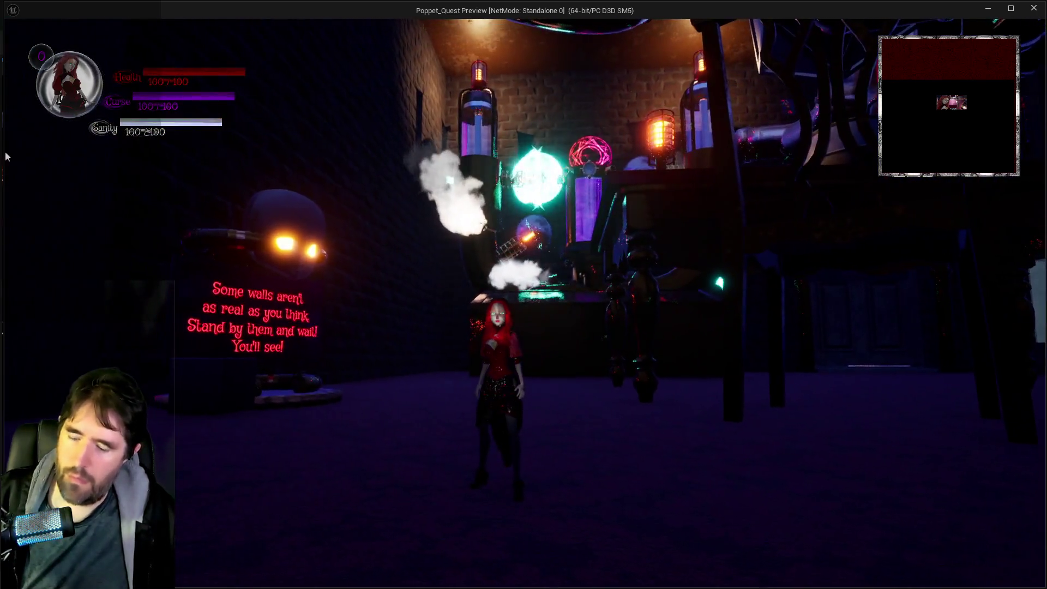
key(alt+Tab)
key(alt+Tab)
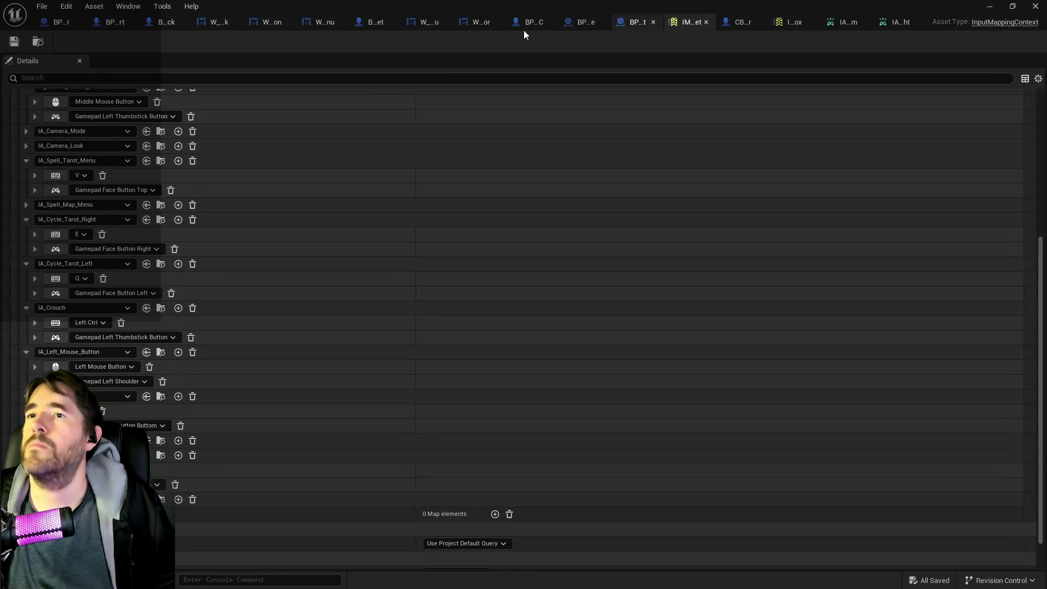
Add an IA_Camera_Zoom event to BP_Poppet, wiring Triggered to Can Act Check and Action Value to Flight Action Value.
click(377, 24)
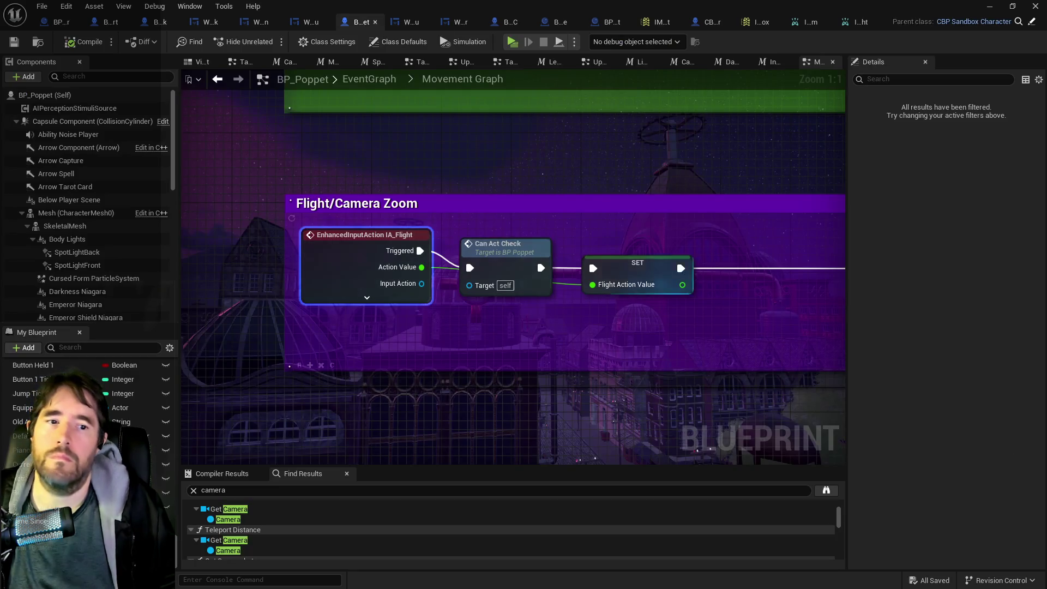
right_click(356, 330)
text(camera zoom)
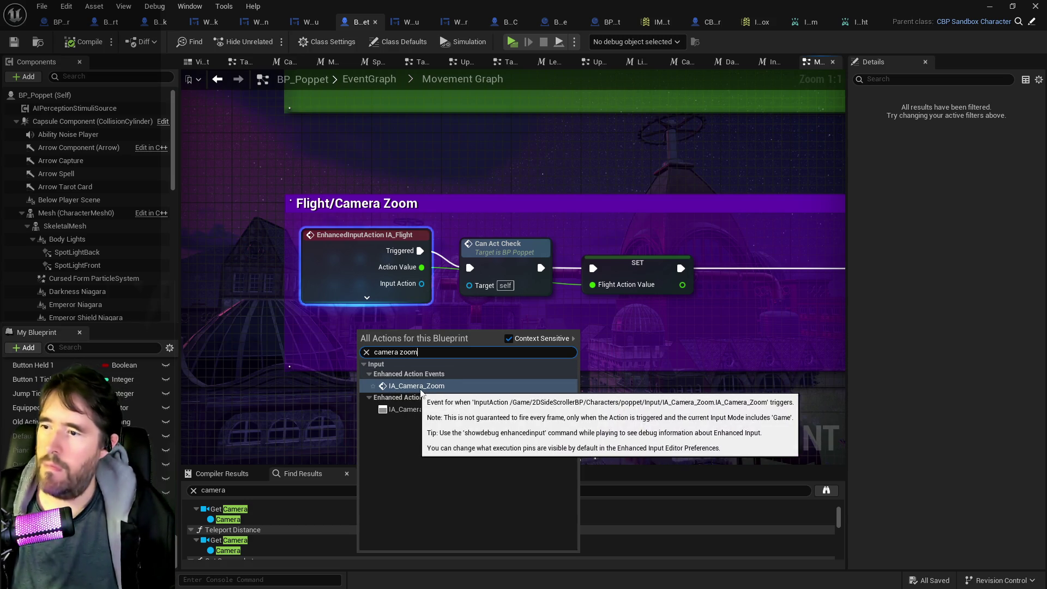
click(398, 387)
mouse_move(399, 339)
mouse_down()
mouse_move(323, 326)
mouse_move(470, 267)
mouse_up()
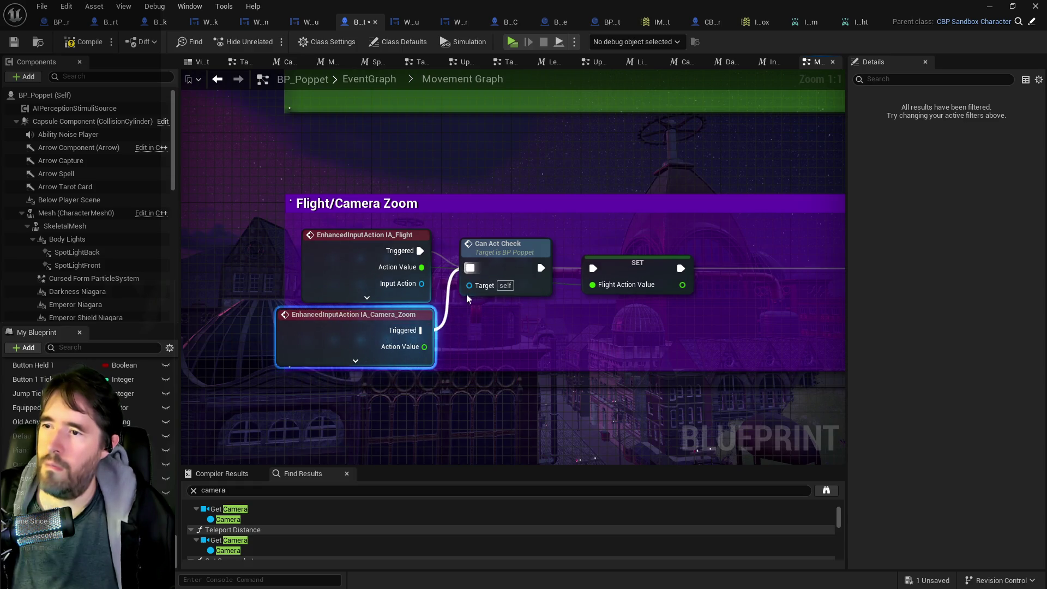
mouse_move(426, 349)
mouse_down()
mouse_move(458, 306)
mouse_move(502, 316)
mouse_move(595, 285)
mouse_up()
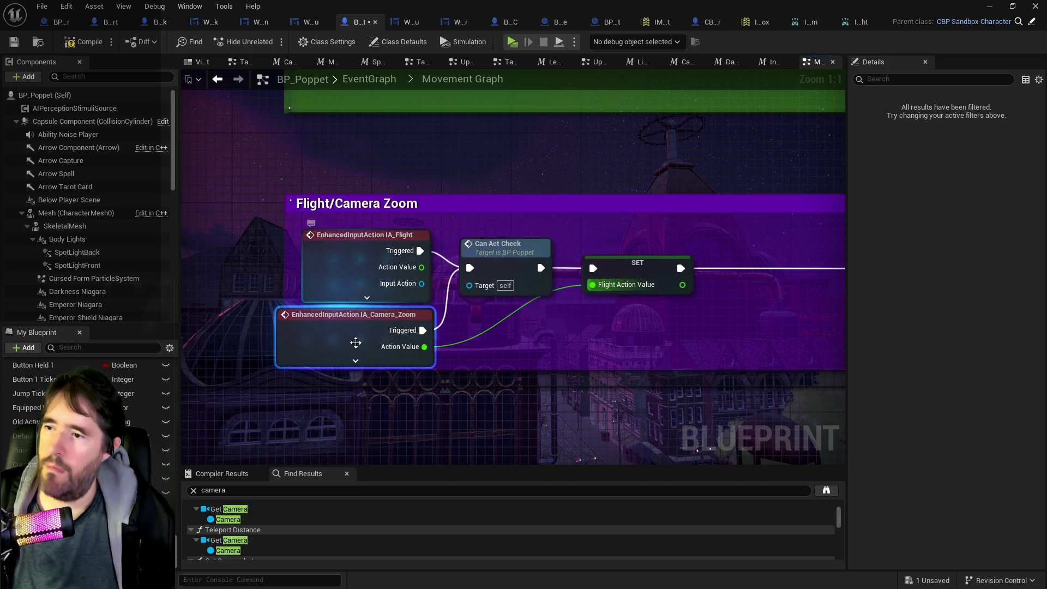
Delete the old IA_Flight event node and move IA_Camera_Zoom into its place.
click(360, 362)
scroll(357, 370, down, 2)
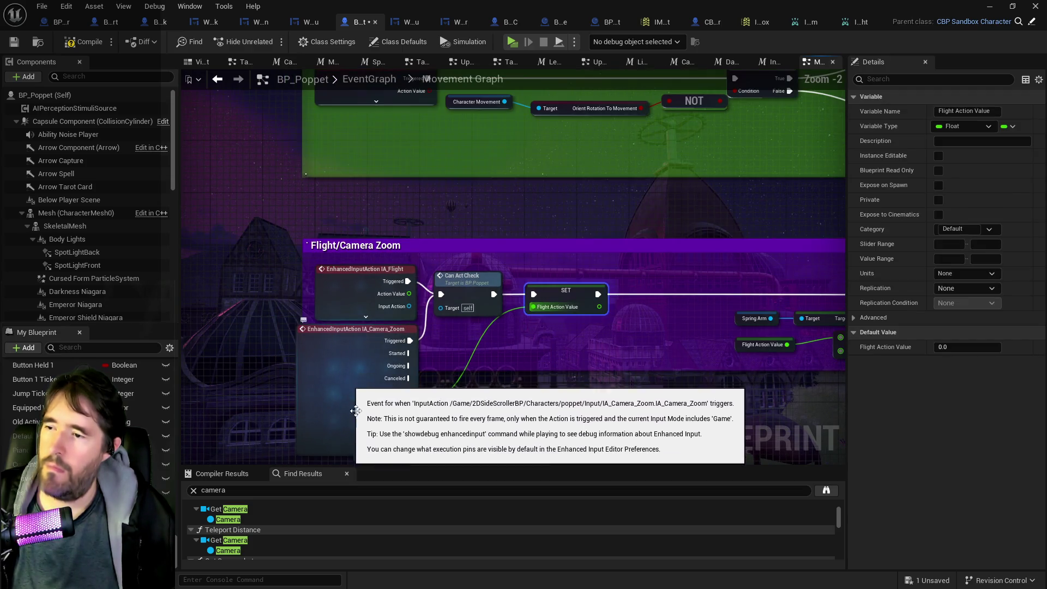
click(351, 290)
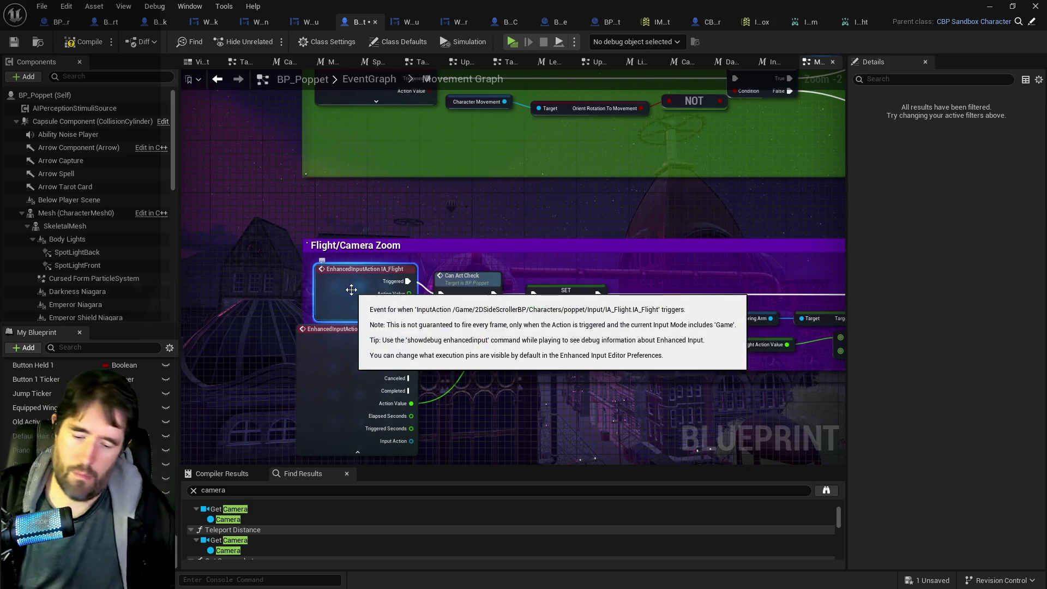
key(Delete)
drag(349, 360, 334, 308)
scroll(344, 353, down, 4)
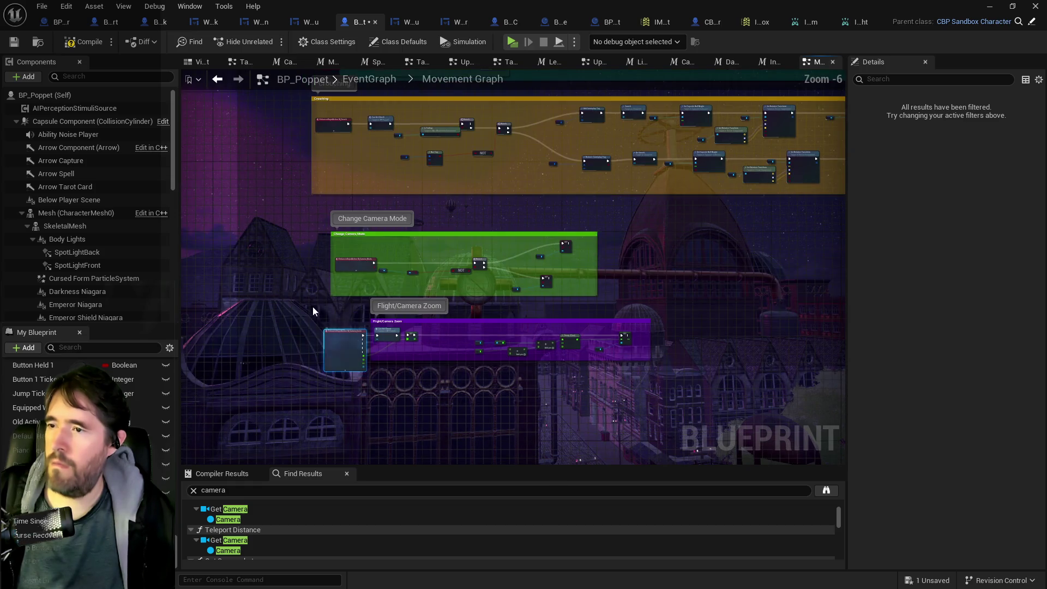
scroll(333, 333, up, 6)
Retitle the comment from 'Flight/Camera Zoom' to 'Camera Zoom'.
click(536, 270)
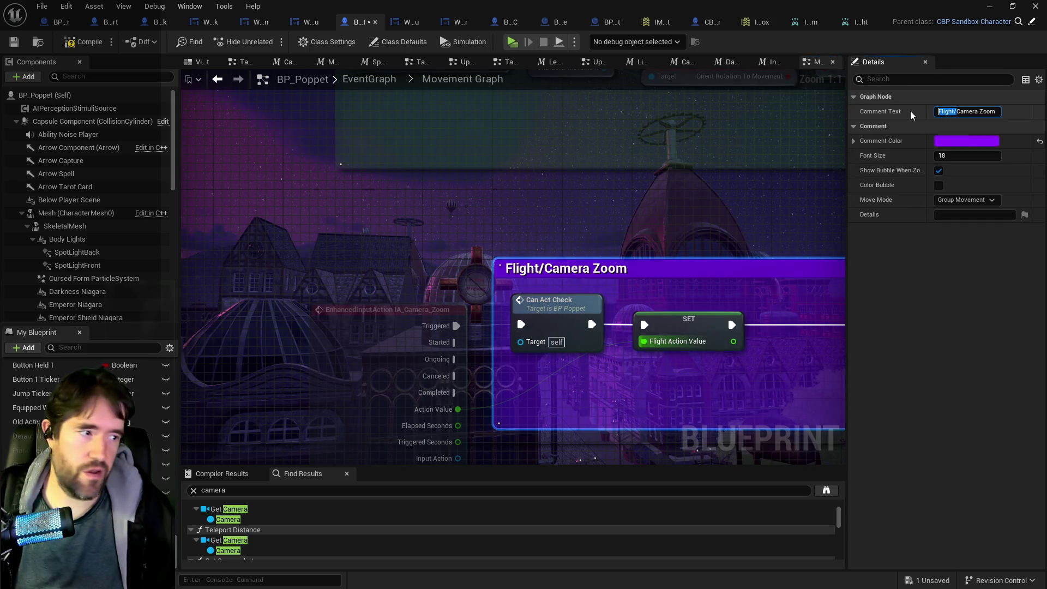
key(BackSpace)
key(Return)
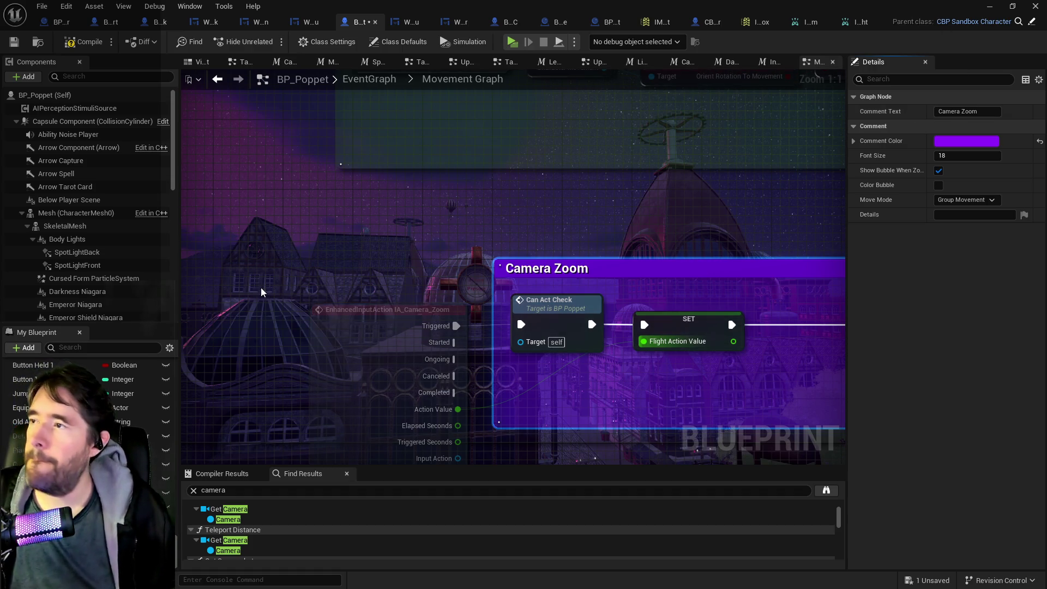
Select all the camera zoom nodes and refit the comment box around them.
mouse_move(375, 310)
mouse_down()
mouse_move(365, 311)
mouse_move(638, 354)
mouse_up()
scroll(365, 311, down, 8)
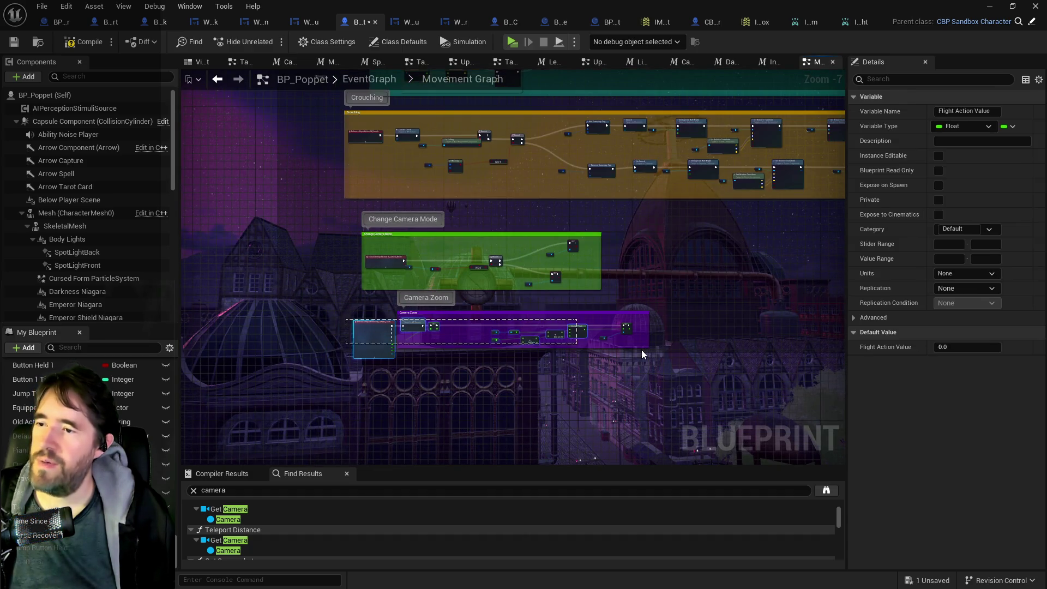
scroll(365, 328, up, 7)
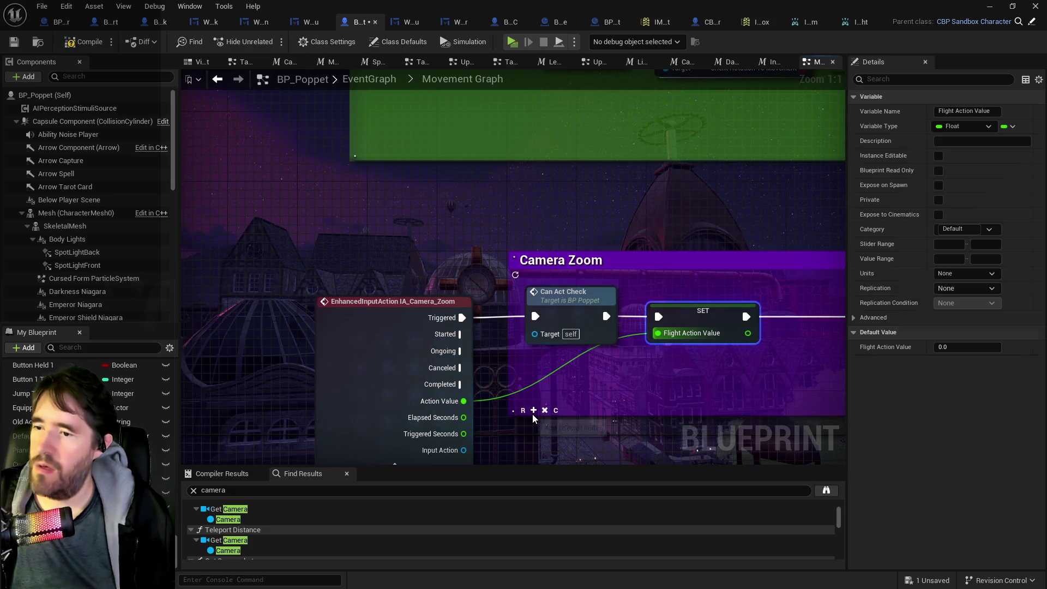
scroll(532, 414, down, 2)
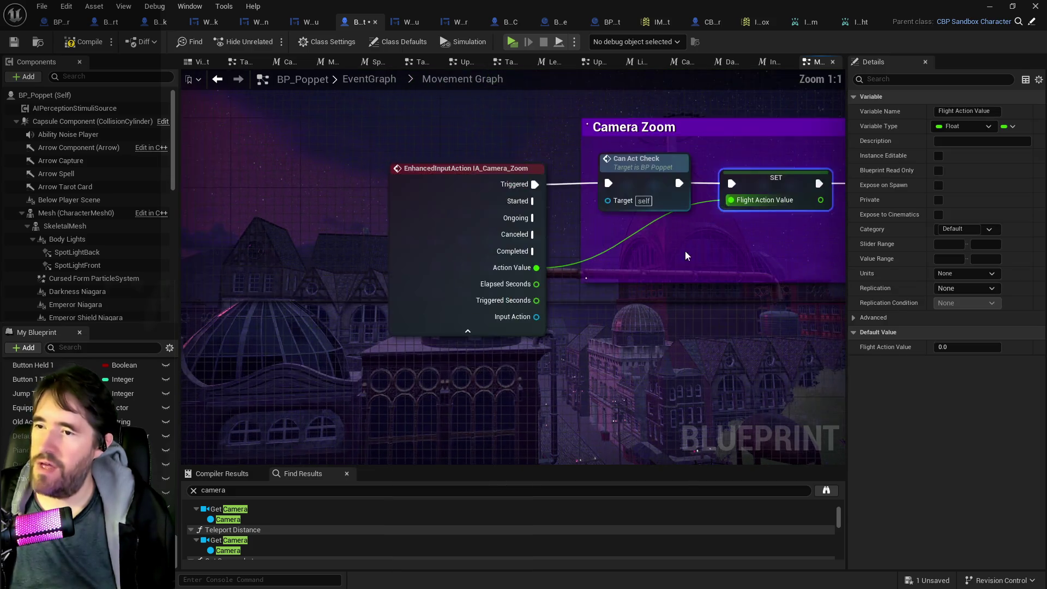
mouse_move(407, 145)
mouse_down()
mouse_move(628, 229)
mouse_move(869, 281)
mouse_move(758, 276)
mouse_move(808, 284)
mouse_up()
scroll(361, 298, up, 2)
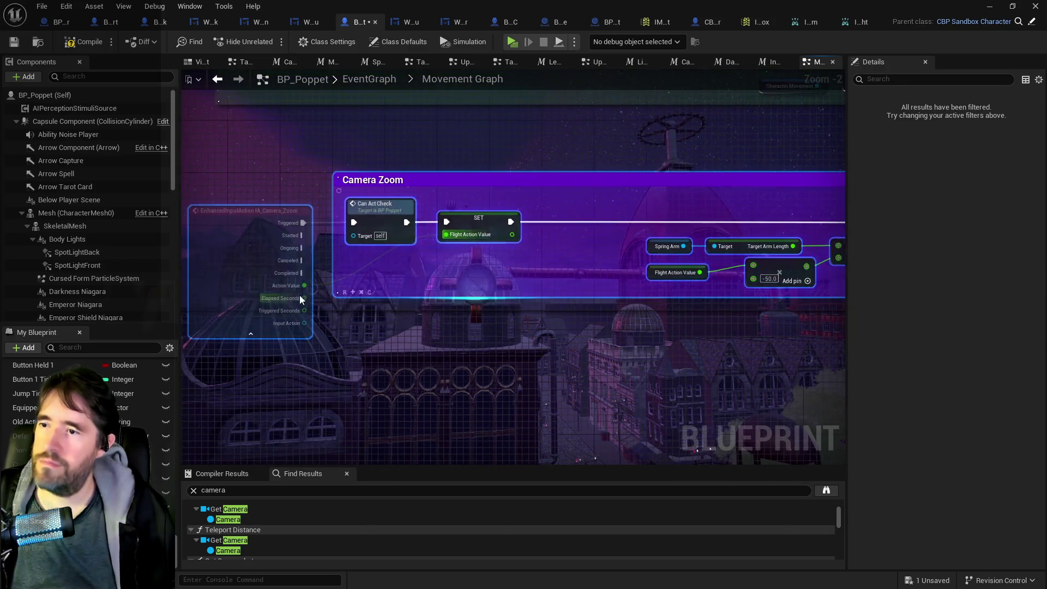
mouse_move(361, 298)
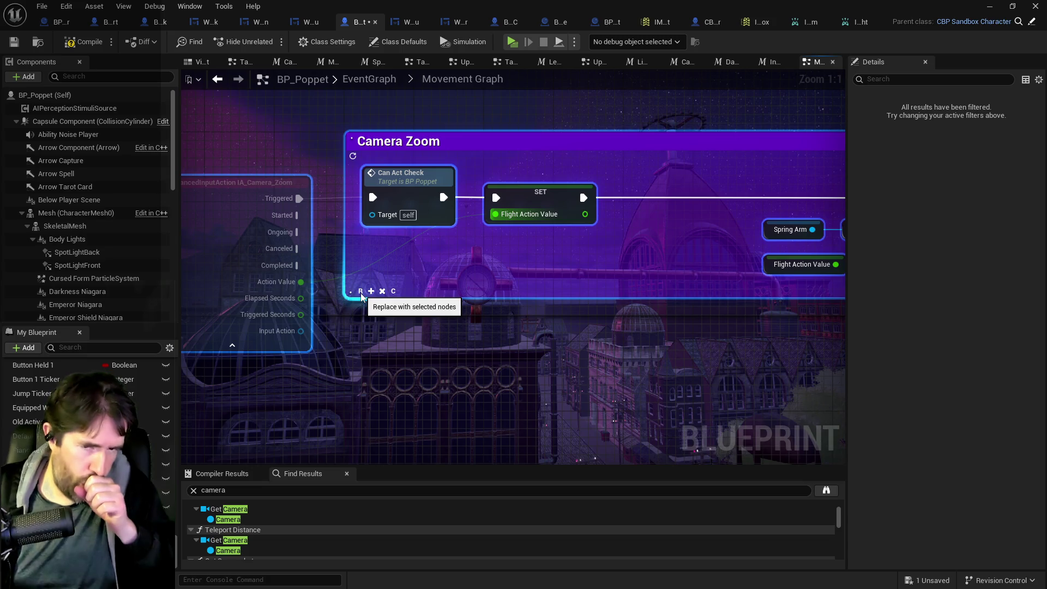
click(361, 297)
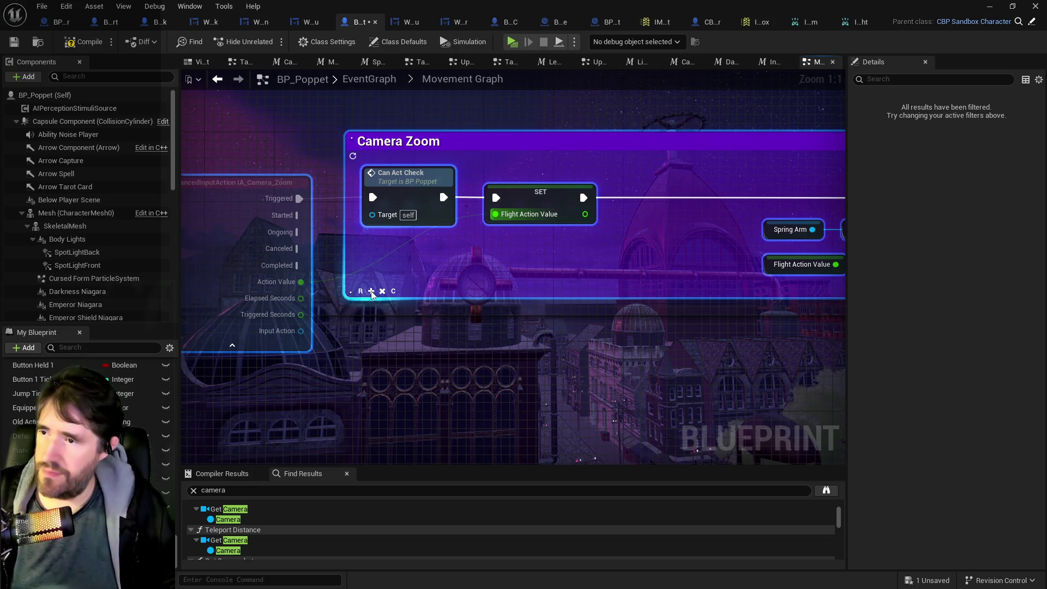
scroll(362, 297, down, 2)
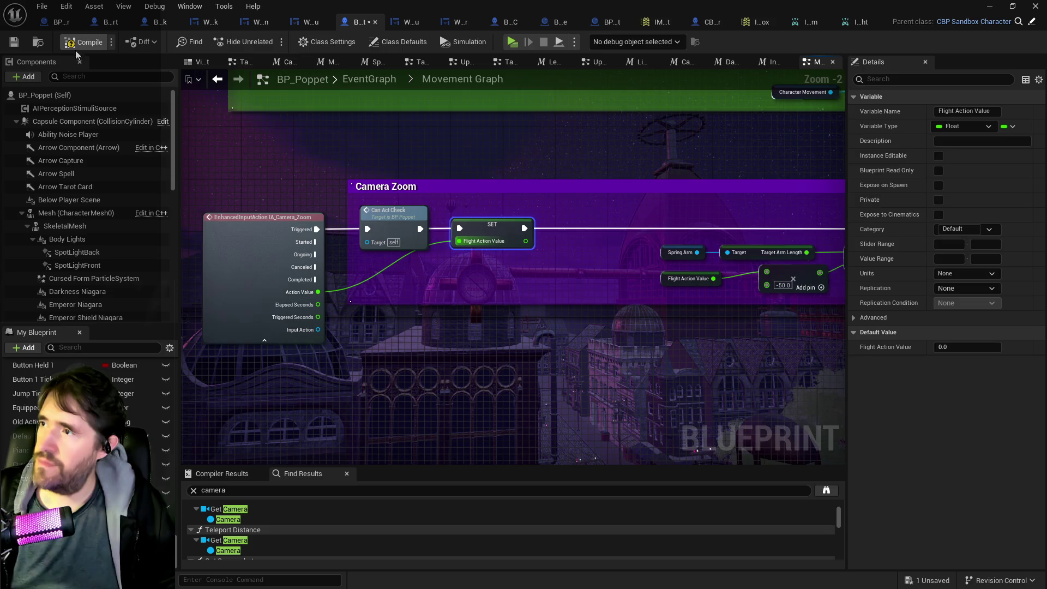
Compile BP_Poppet and add the IA_Camera_Zoom event node into the Camera Zoom comment.
click(9, 43)
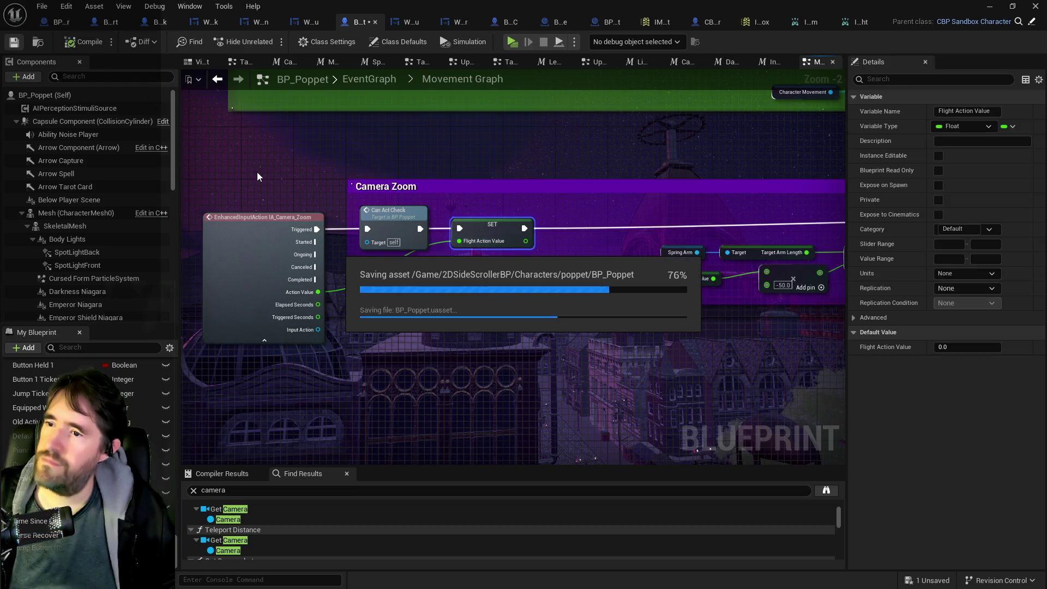
mouse_move(257, 172)
mouse_down()
mouse_move(846, 309)
mouse_move(535, 319)
mouse_move(671, 374)
mouse_up()
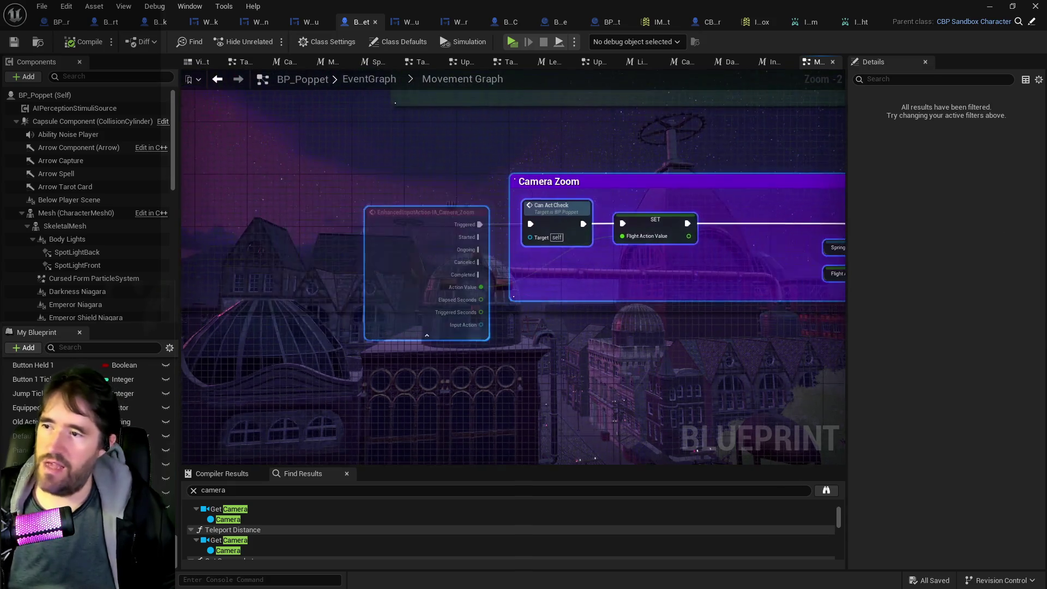
scroll(571, 310, up, 3)
click(510, 290)
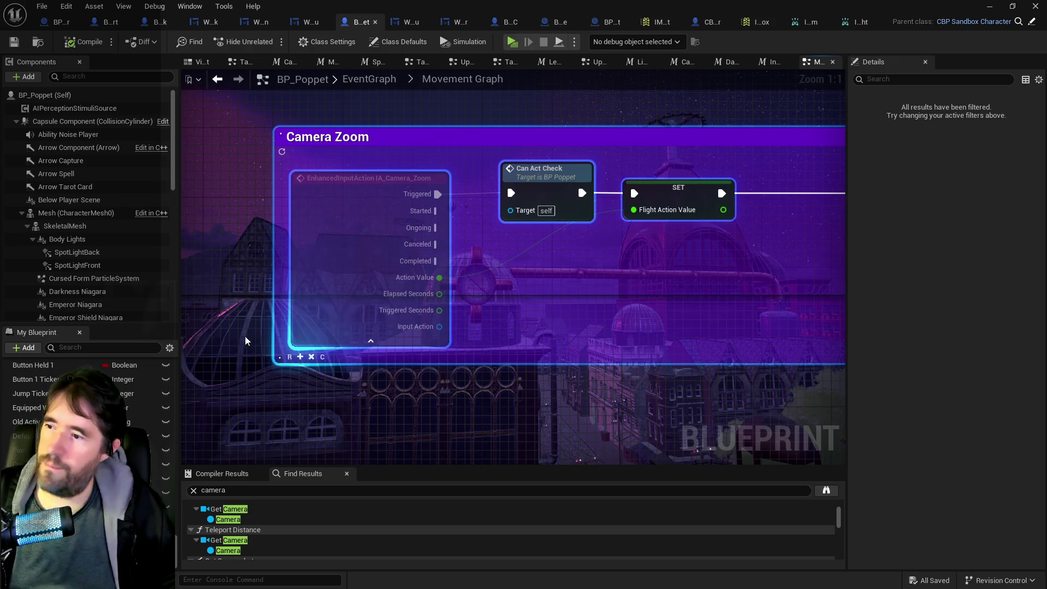
Clear the node selection and save the BP_Poppet blueprint.
mouse_move(245, 341)
mouse_down()
mouse_move(461, 335)
mouse_move(442, 314)
mouse_move(483, 326)
mouse_up()
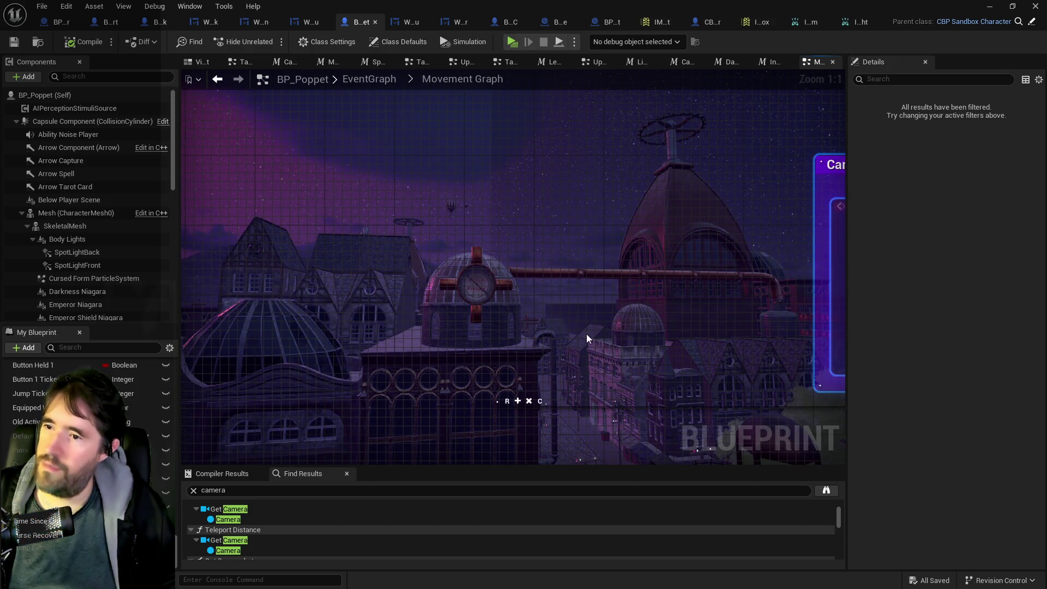
drag(587, 334, 303, 351)
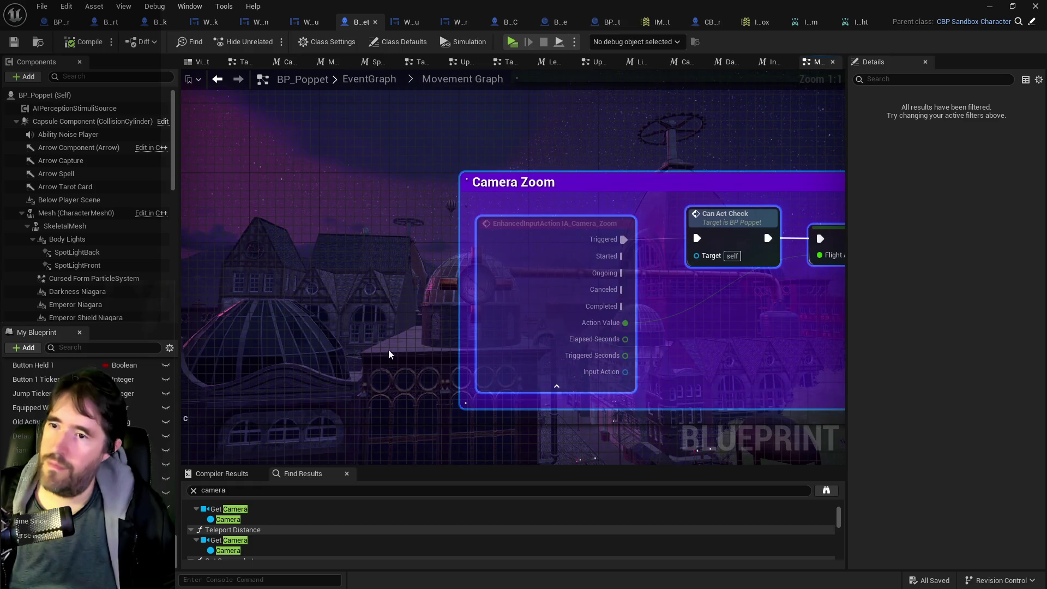
click(388, 355)
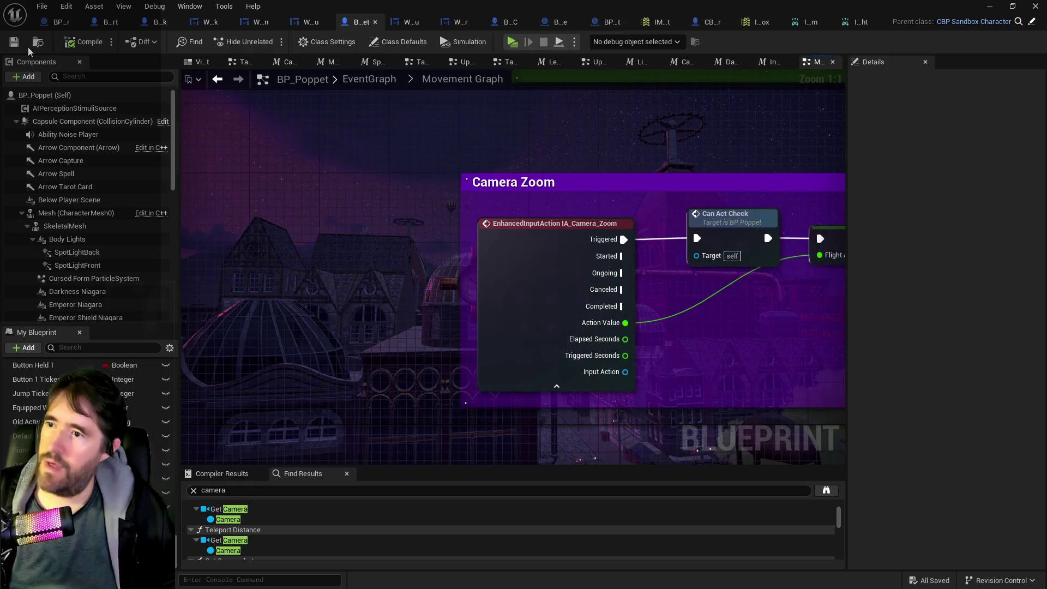
click(16, 46)
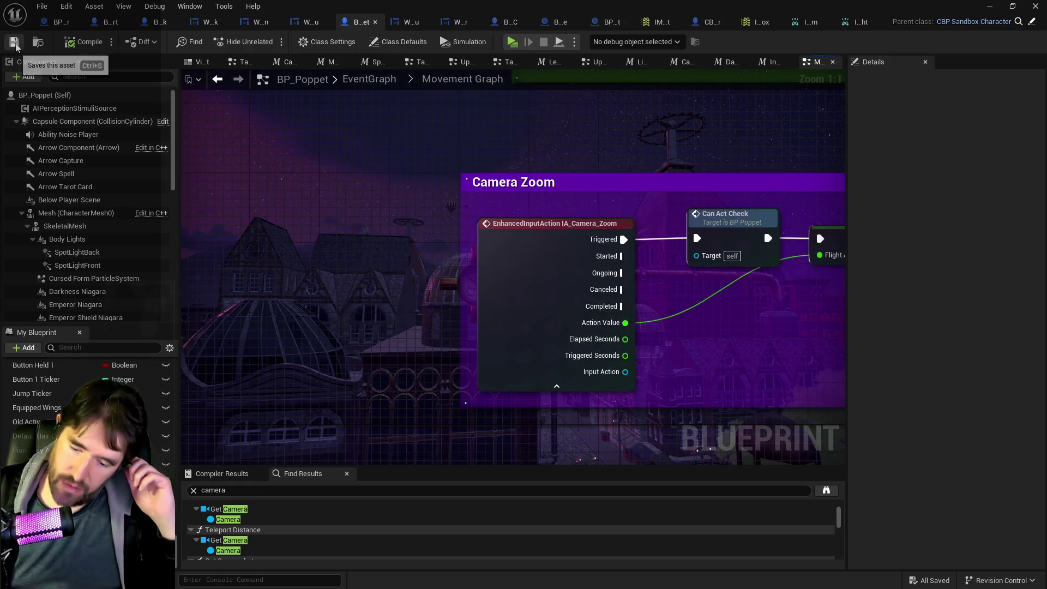
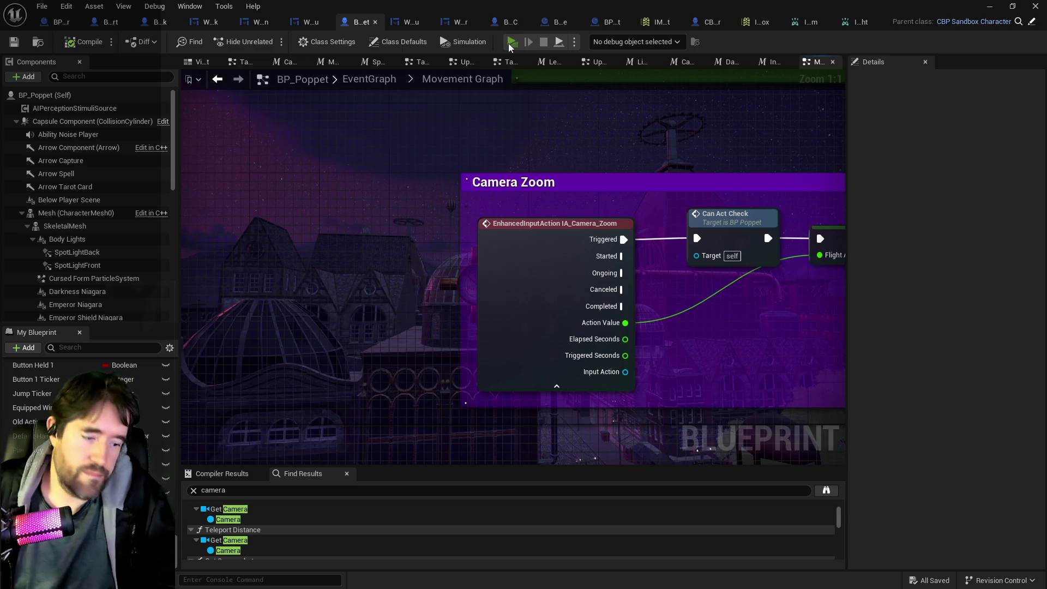
Playtest the game, walking the character past the door and wall sign into the hall.
click(509, 44)
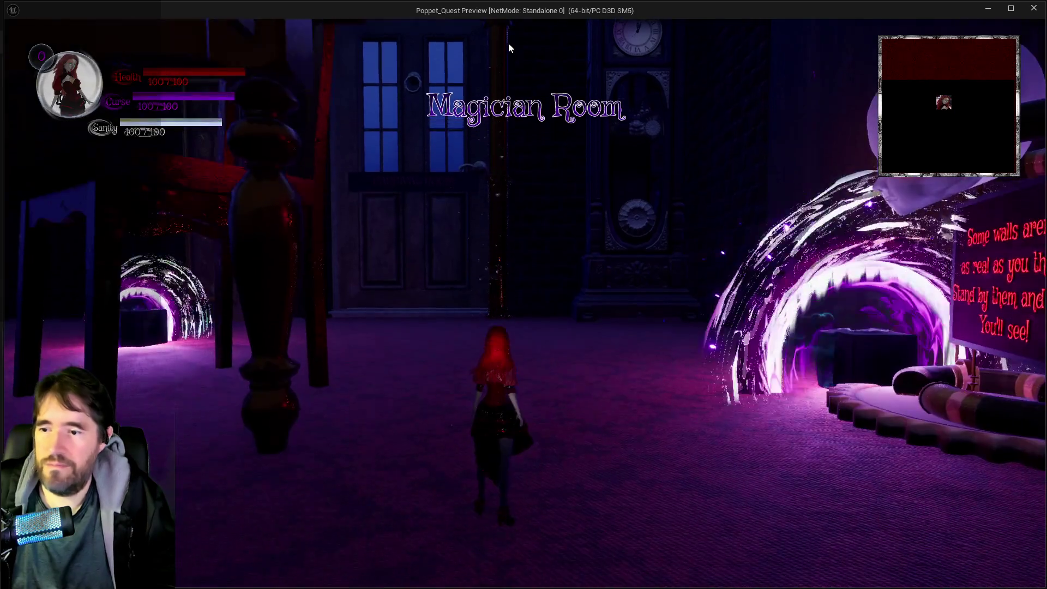
click(409, 156)
key(w)
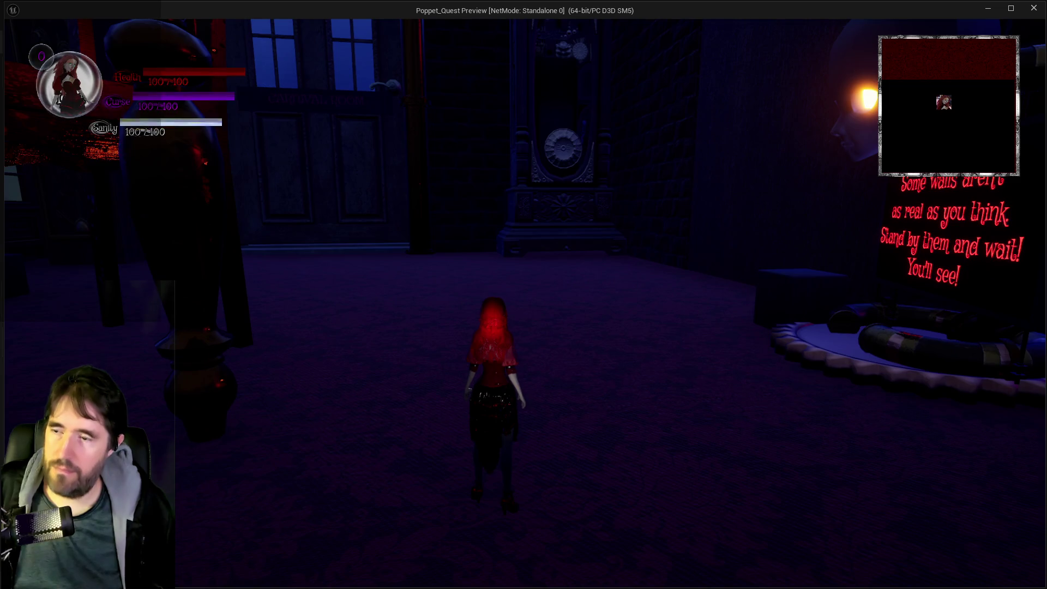
key(a)
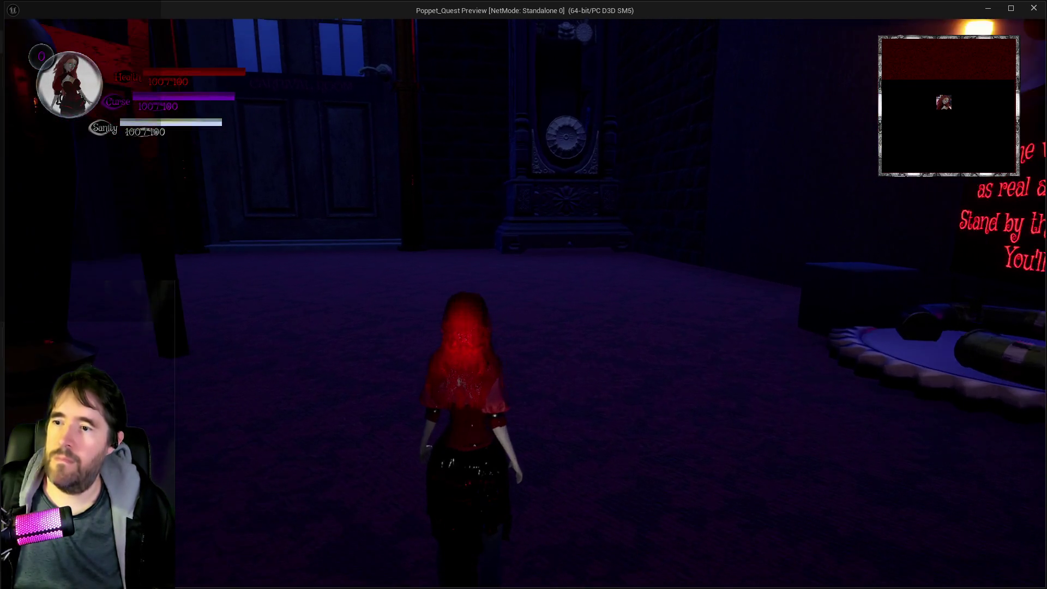
key(w)
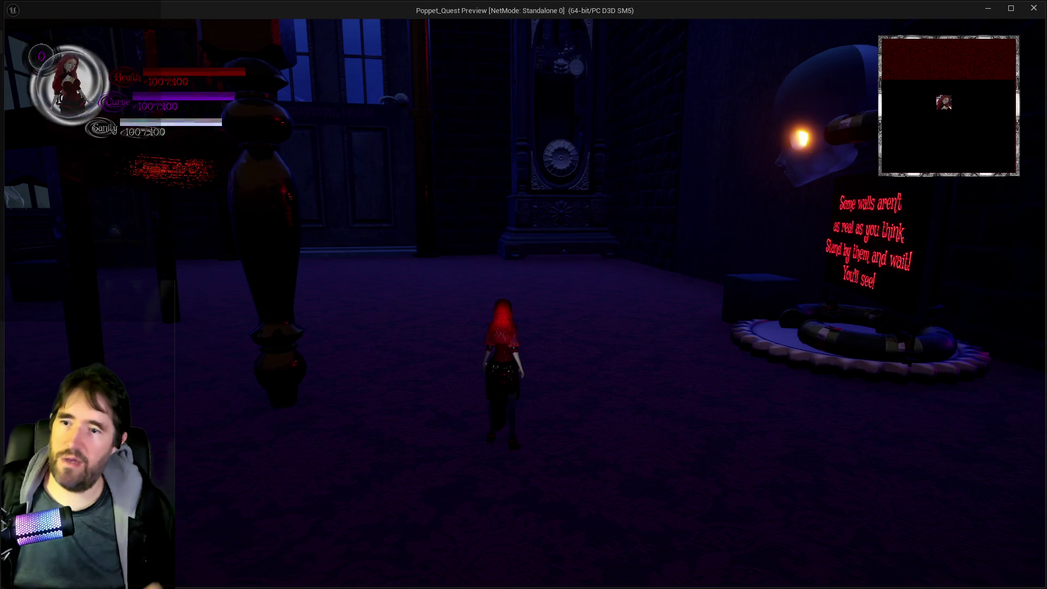
key(a)
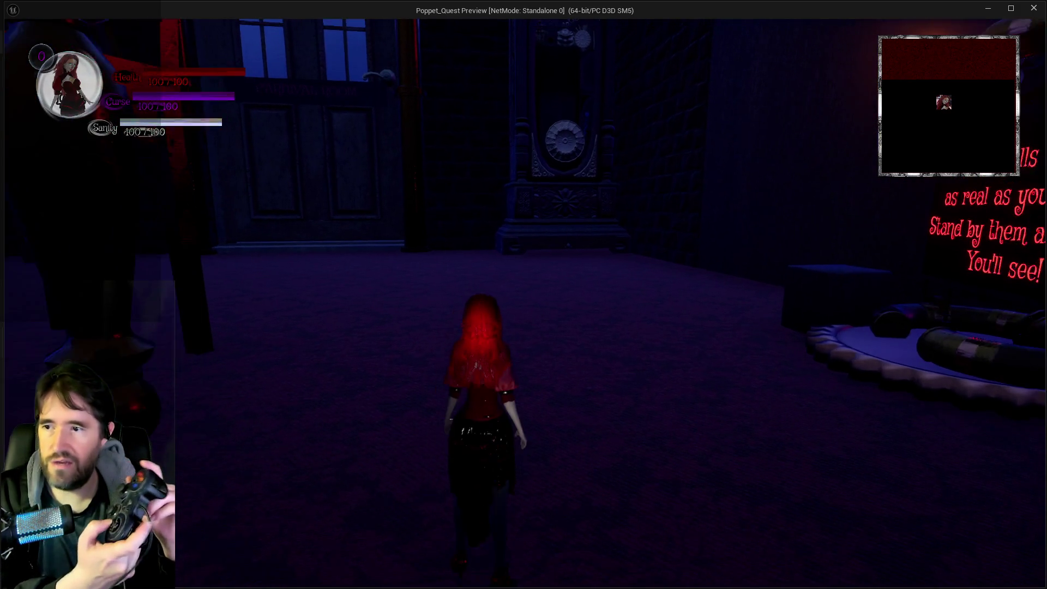
key(d)
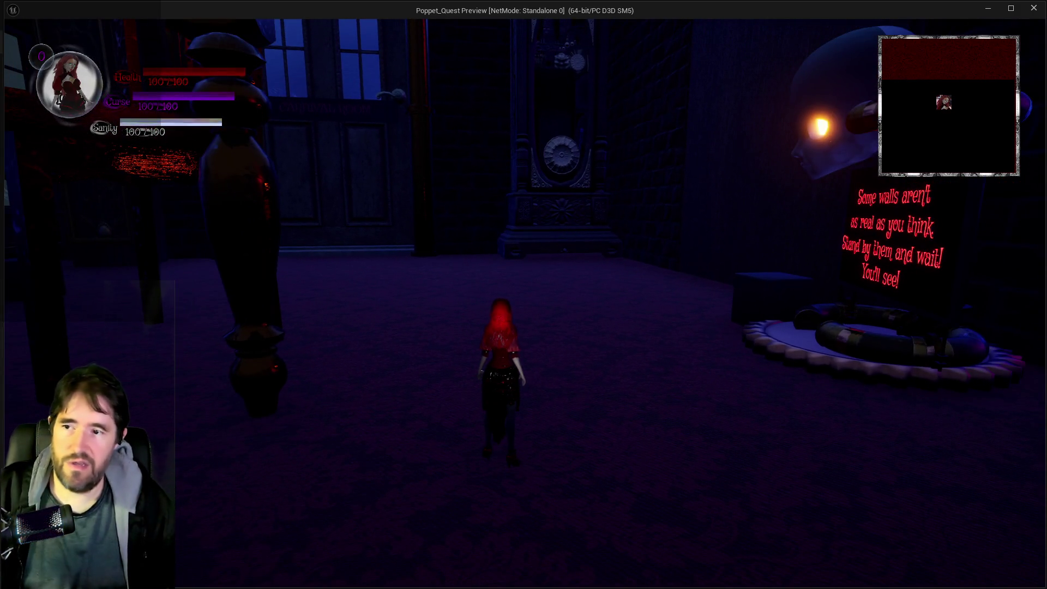
key(a)
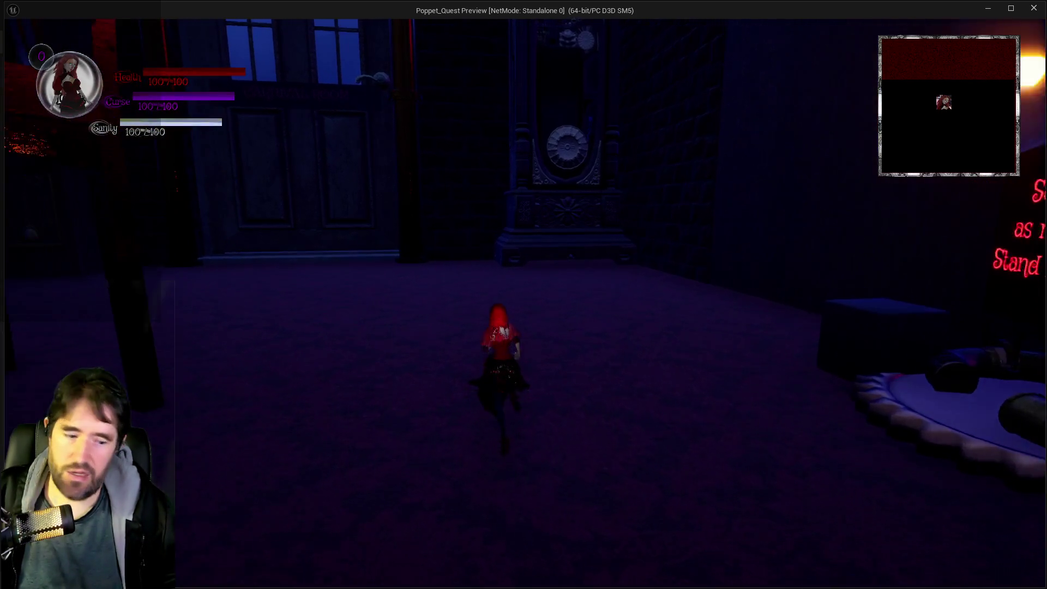
key(w)
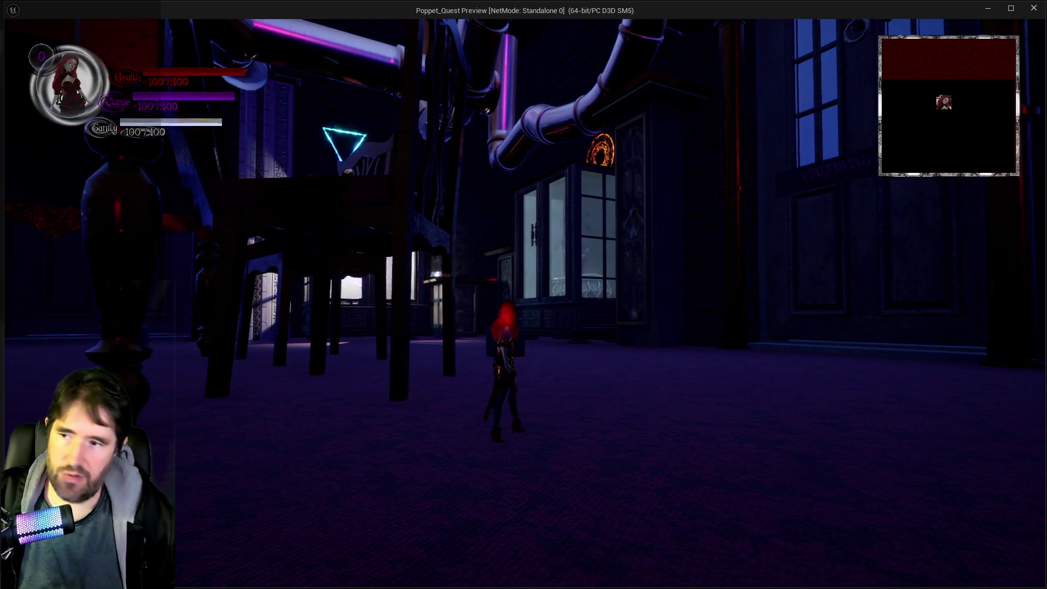
key(w)
key(w)
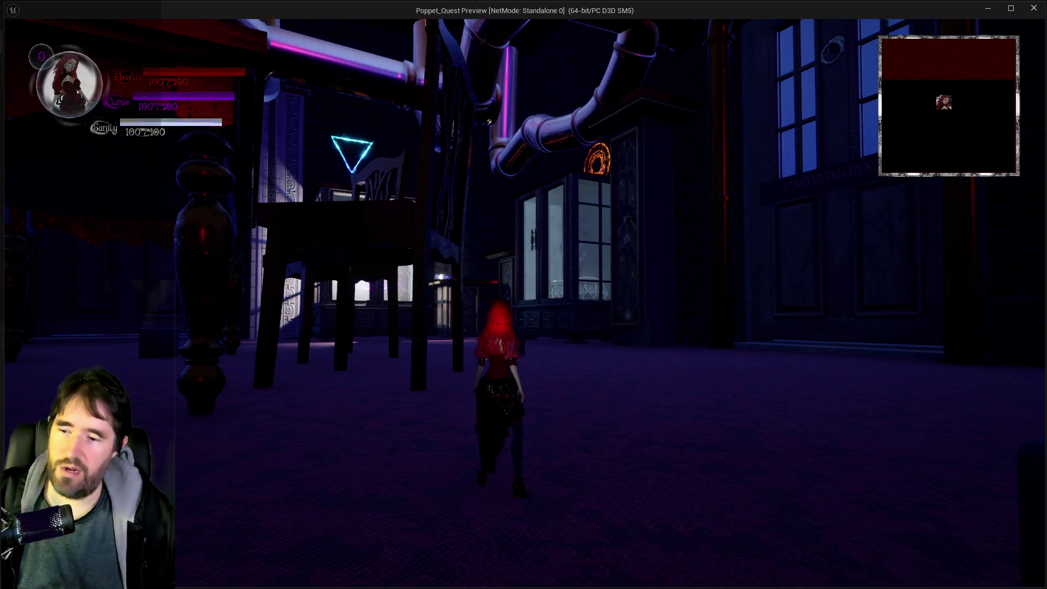
scroll(524, 295, up, 3)
key(w)
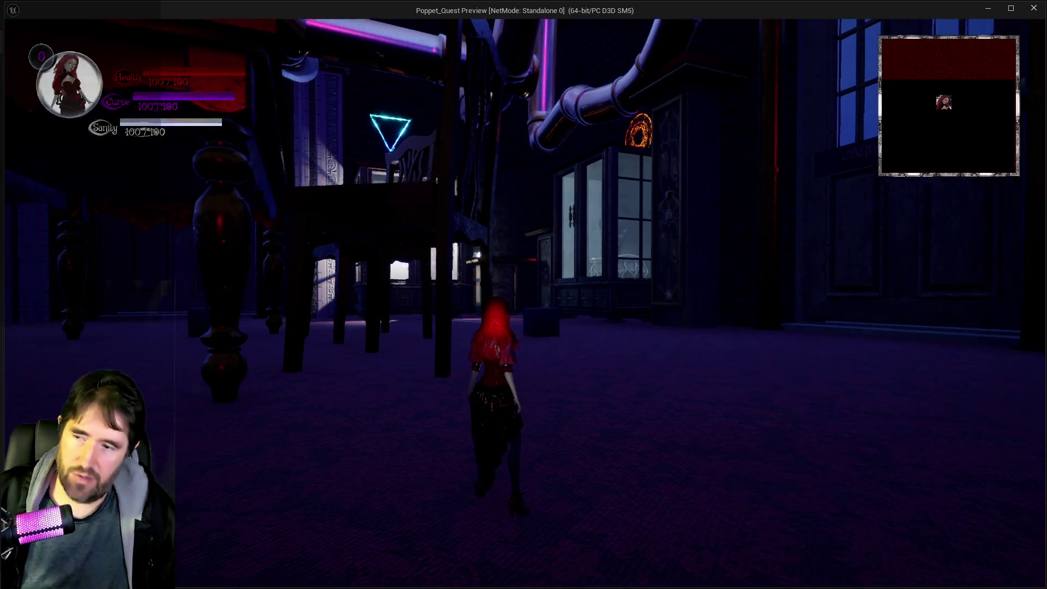
key(w)
key(w)
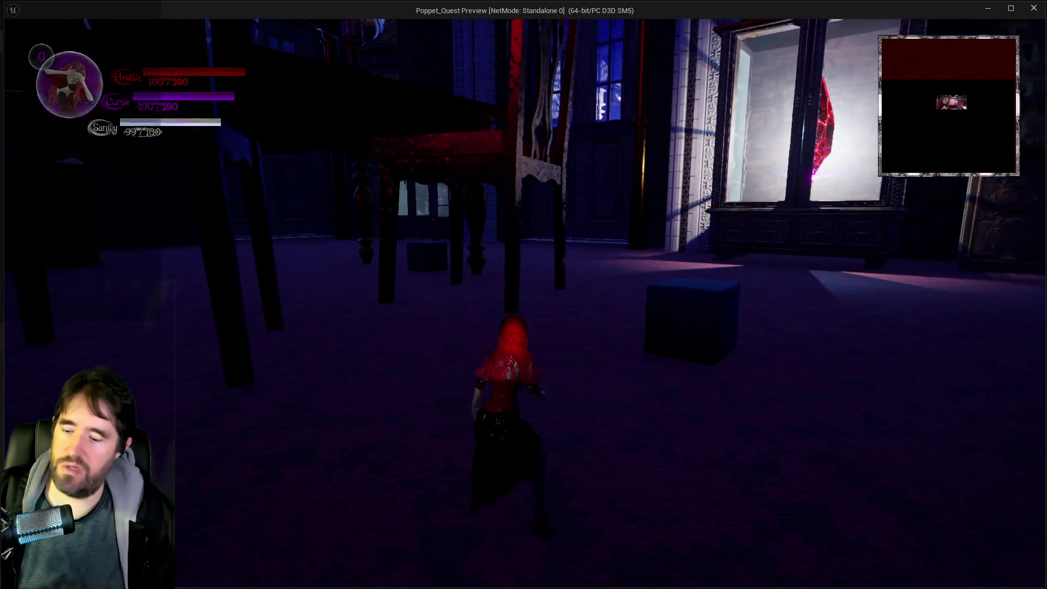
key(alt+Tab)
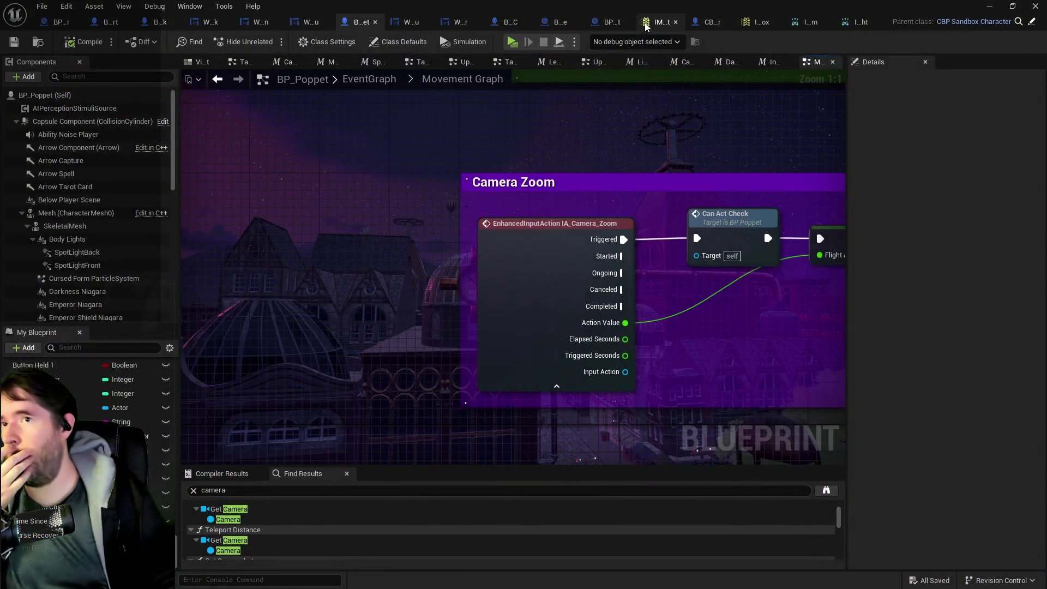
Delete the Up and Down bindings from IA_Camera_Zoom and save the input mapping context.
click(658, 22)
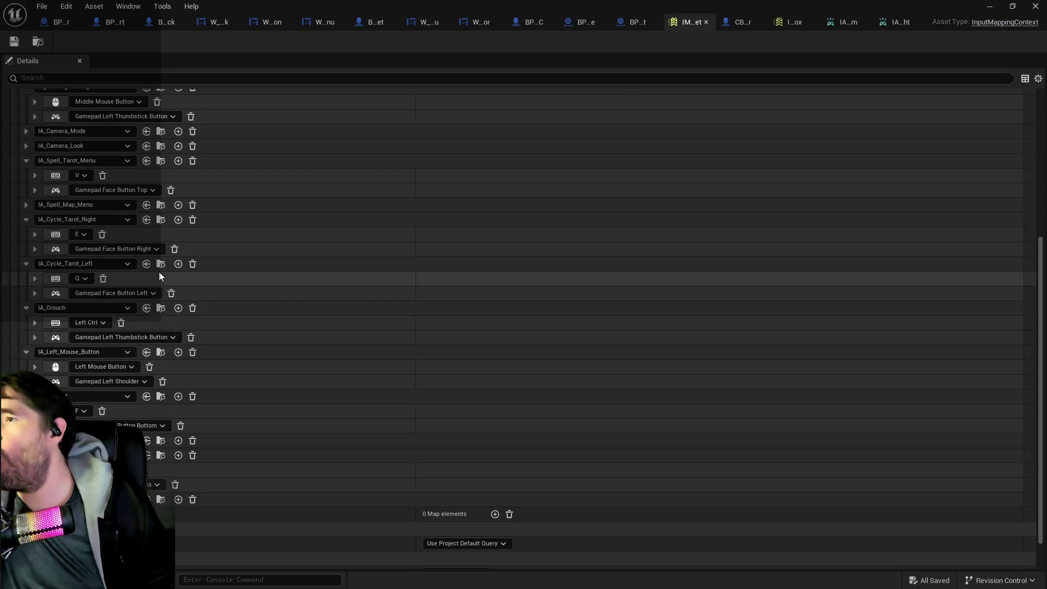
scroll(159, 272, up, 4)
scroll(164, 320, up, 2)
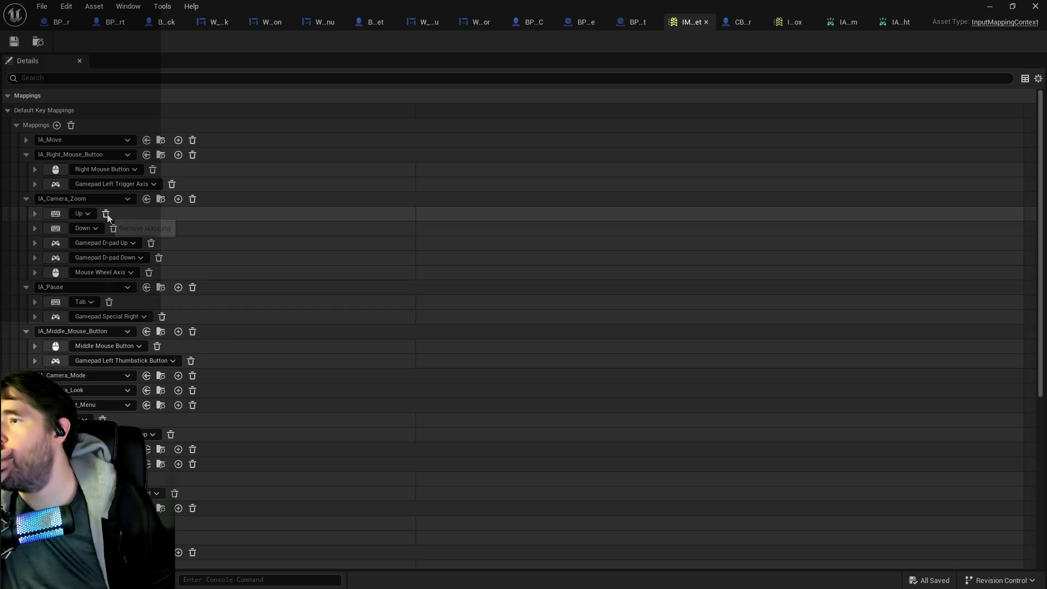
click(28, 140)
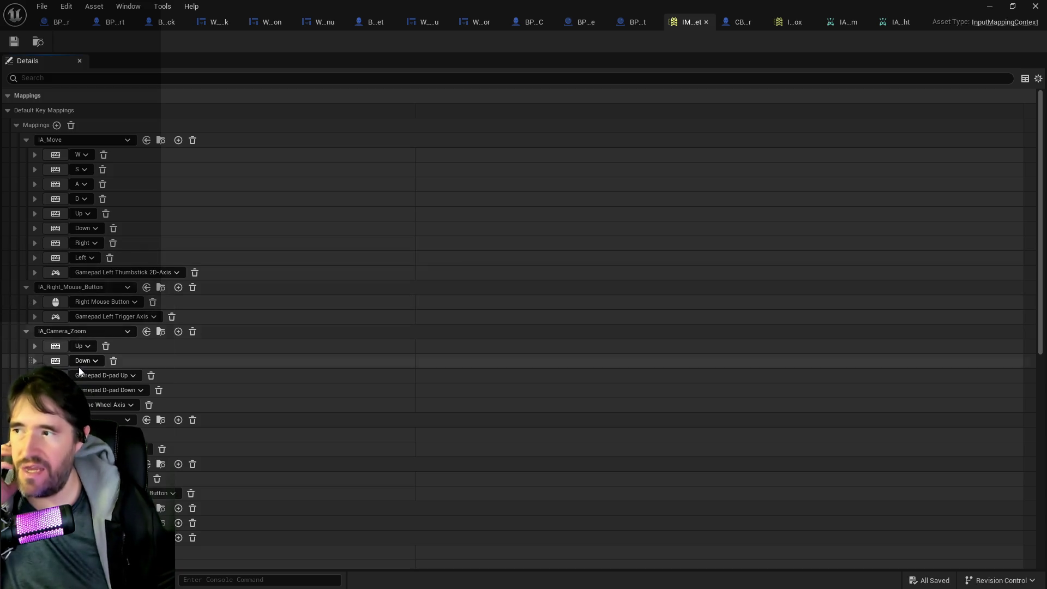
click(106, 345)
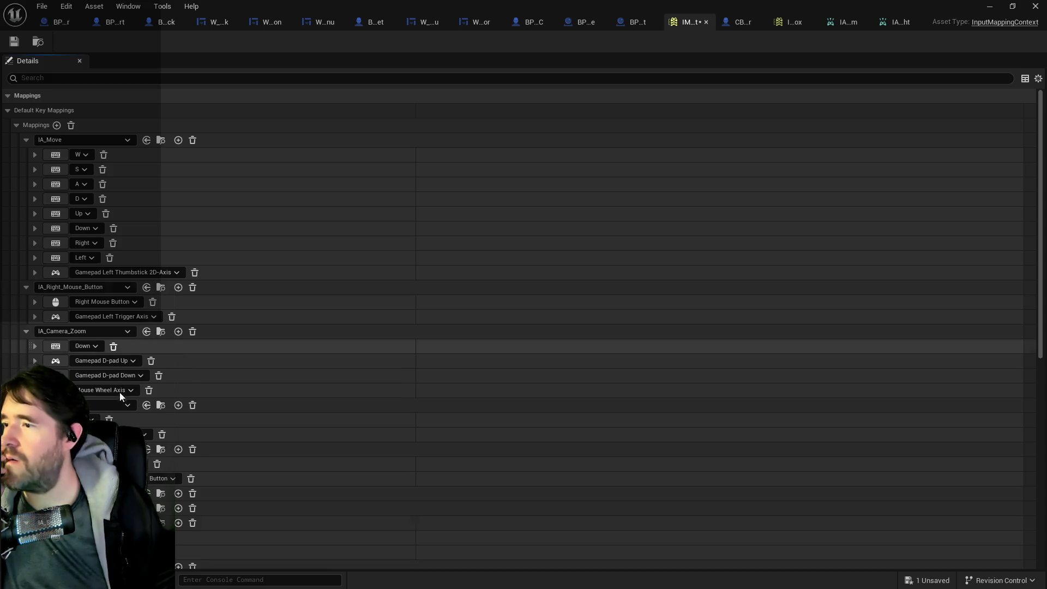
click(114, 346)
click(13, 42)
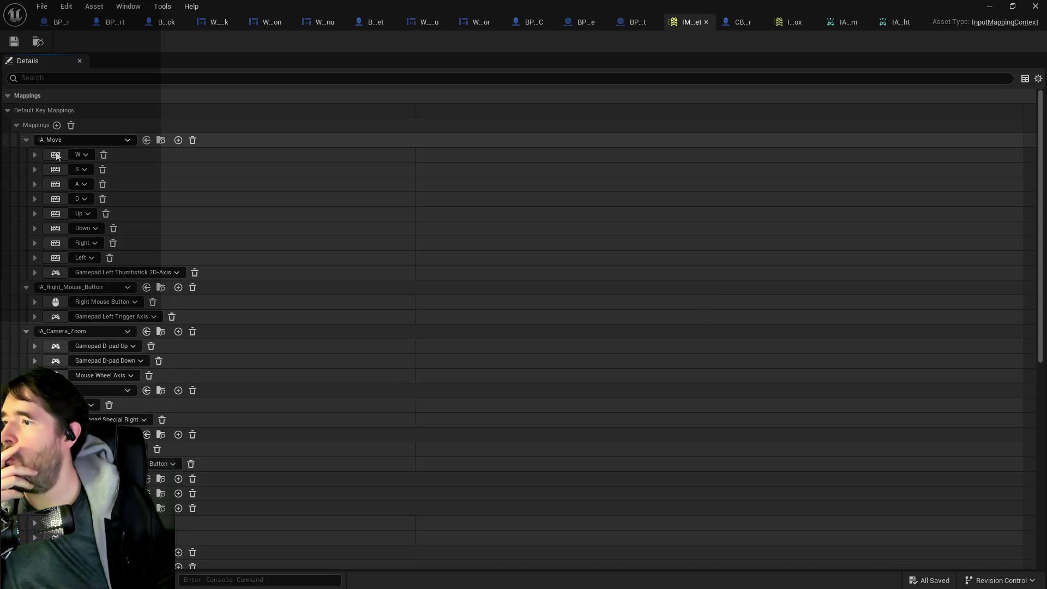
click(1036, 6)
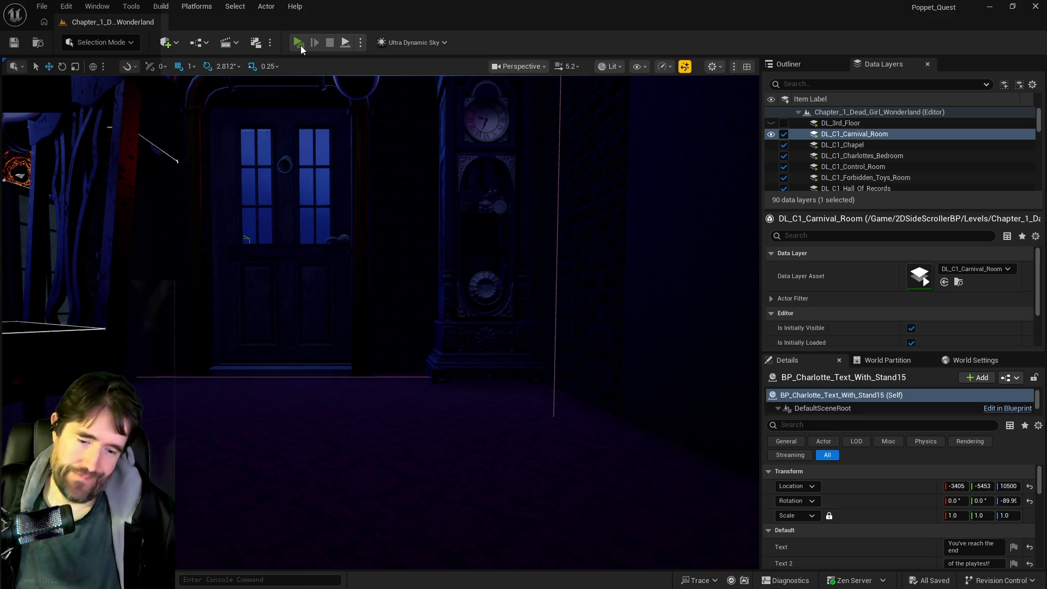
Walk the character around the Magician Room's table and chair, then open the pause menu.
click(298, 43)
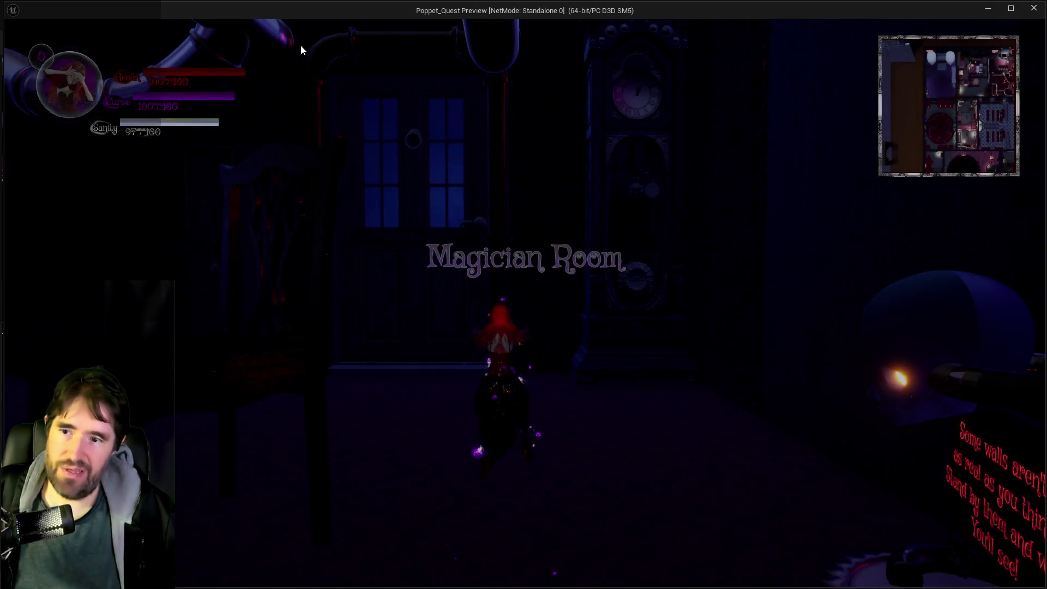
key(w)
click(326, 76)
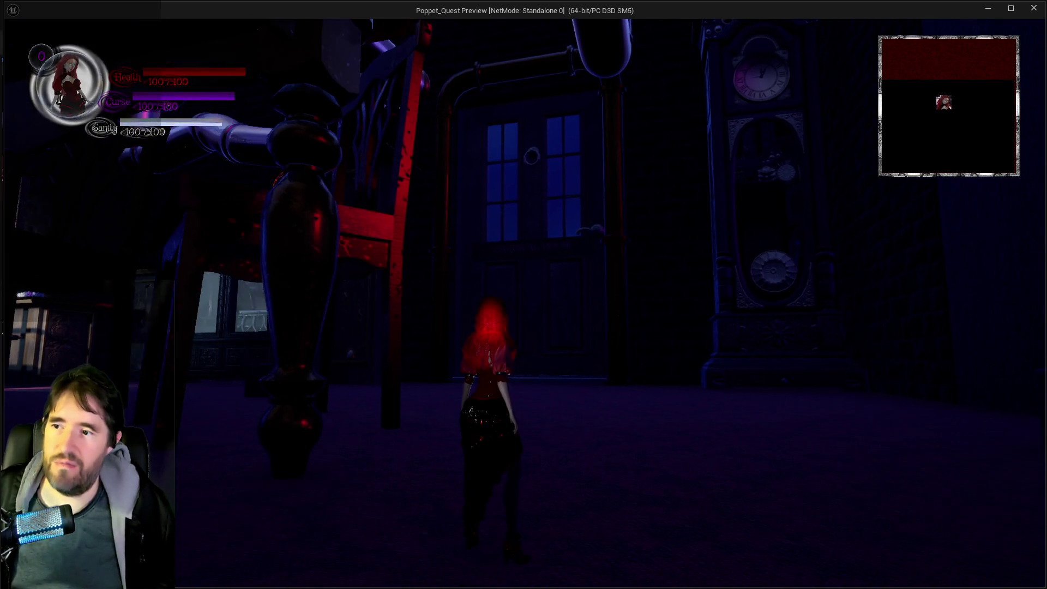
key(w)
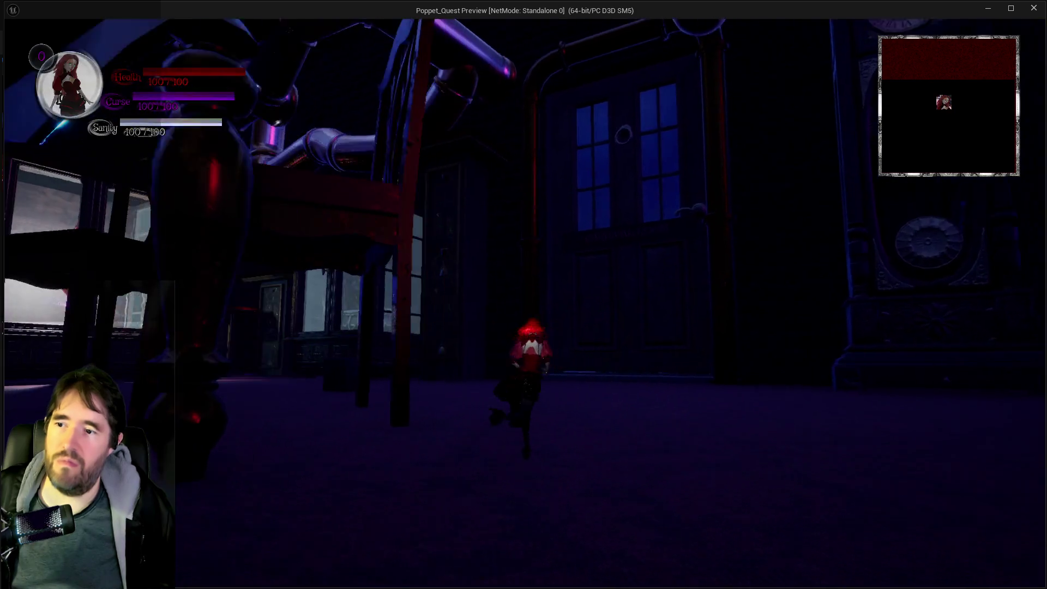
key(s)
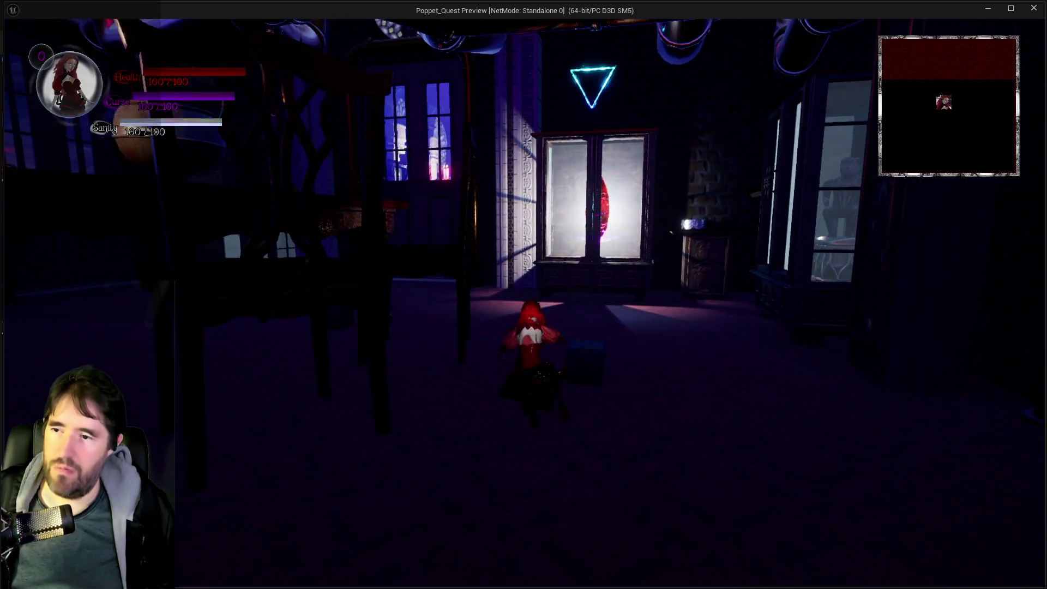
key(a)
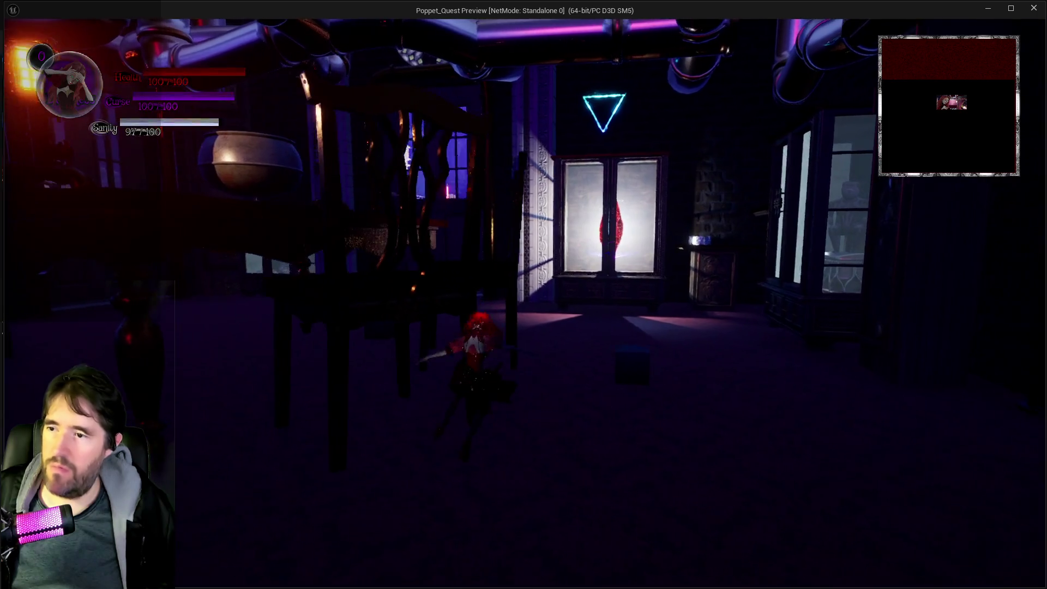
key(w)
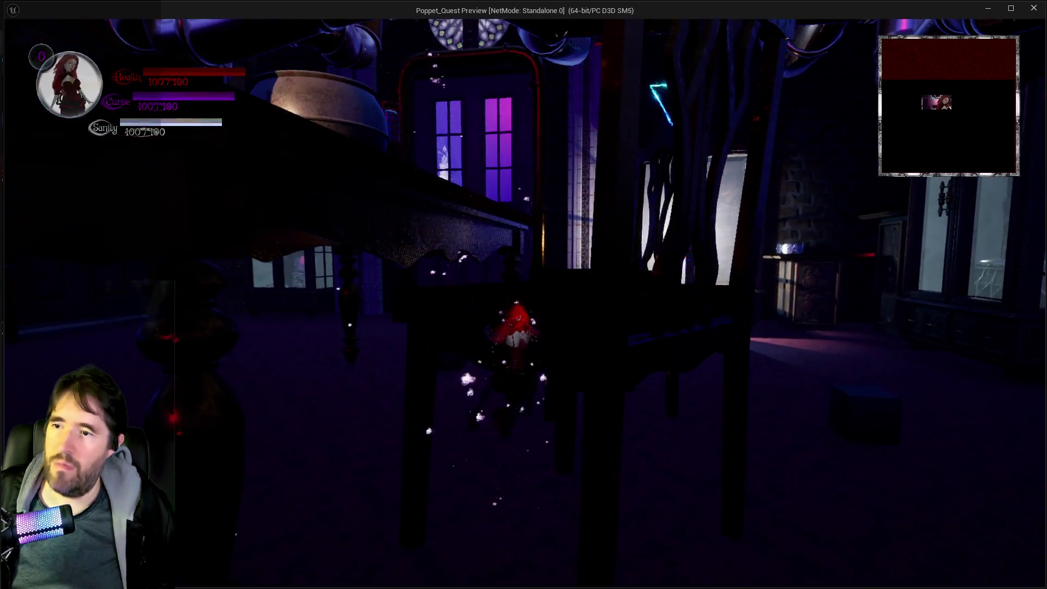
key(s)
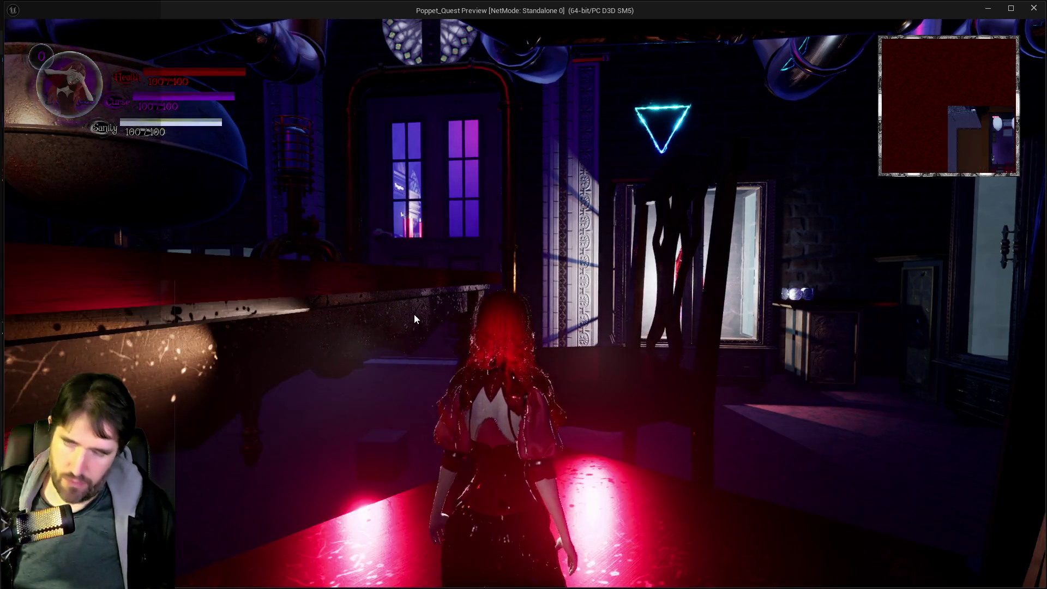
key(Escape)
key(Down)
key(Down)
key(Down)
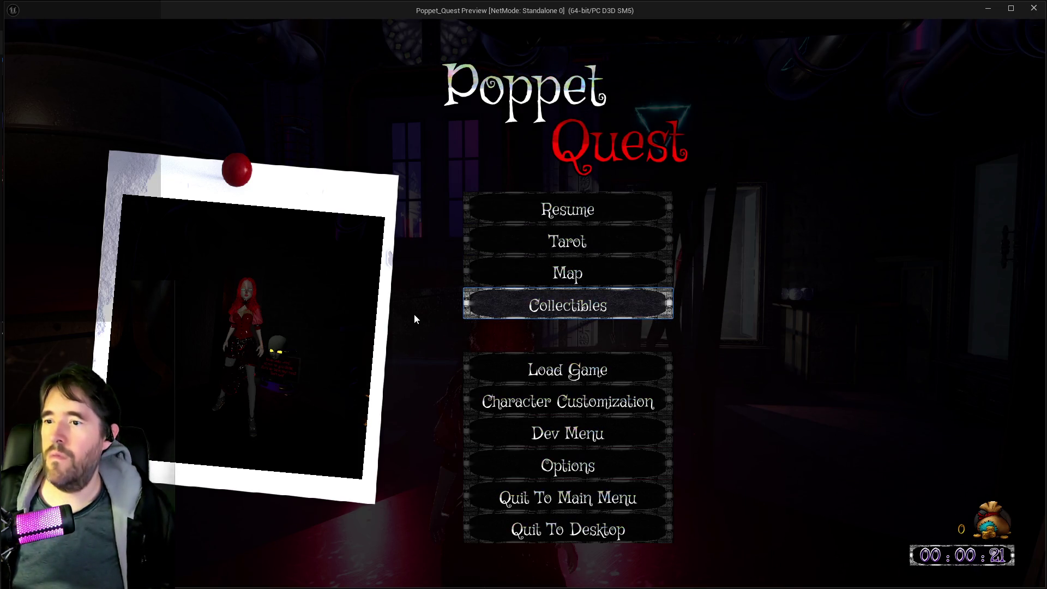
Browse the developer level cards from the pause menu, then resume playing.
key(Down)
key(Down)
key(Return)
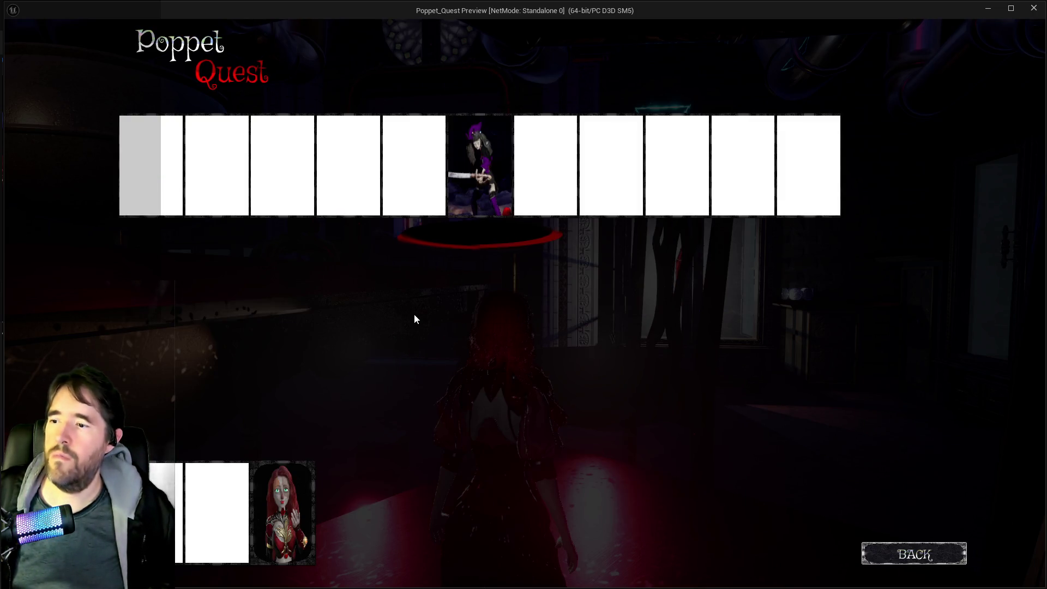
key(Down)
key(Right)
key(Up)
key(Right)
key(Right)
key(Right)
key(Left)
key(Left)
key(Left)
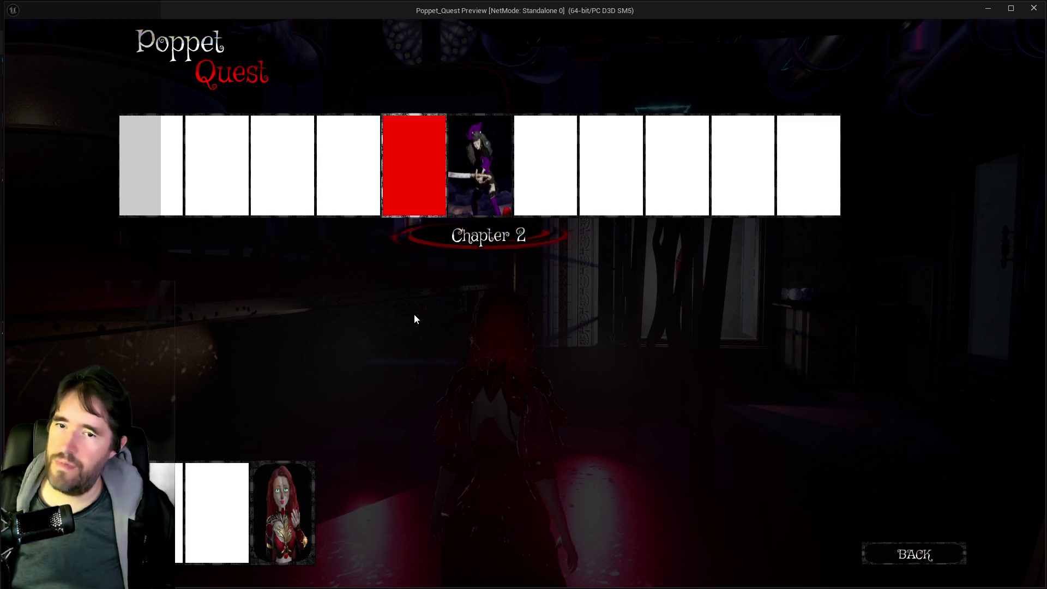
key(Down)
key(Escape)
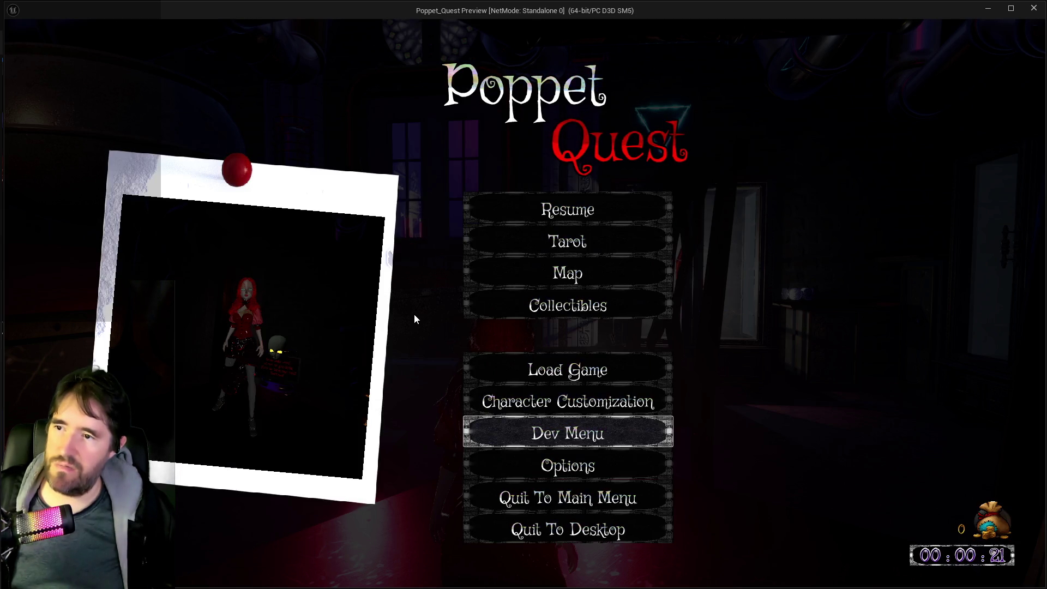
key(Up)
key(Up)
key(Up)
key(Up)
key(Up)
key(Up)
key(Return)
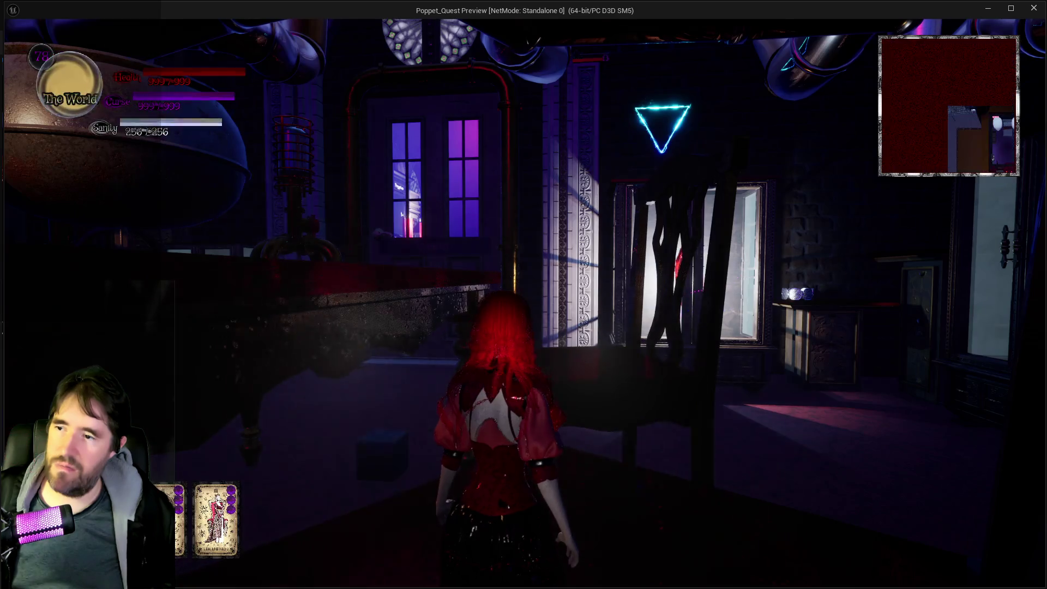
Walk Poppet to the lit display case, cast a tarot card at the cube, and exit the preview.
key(w)
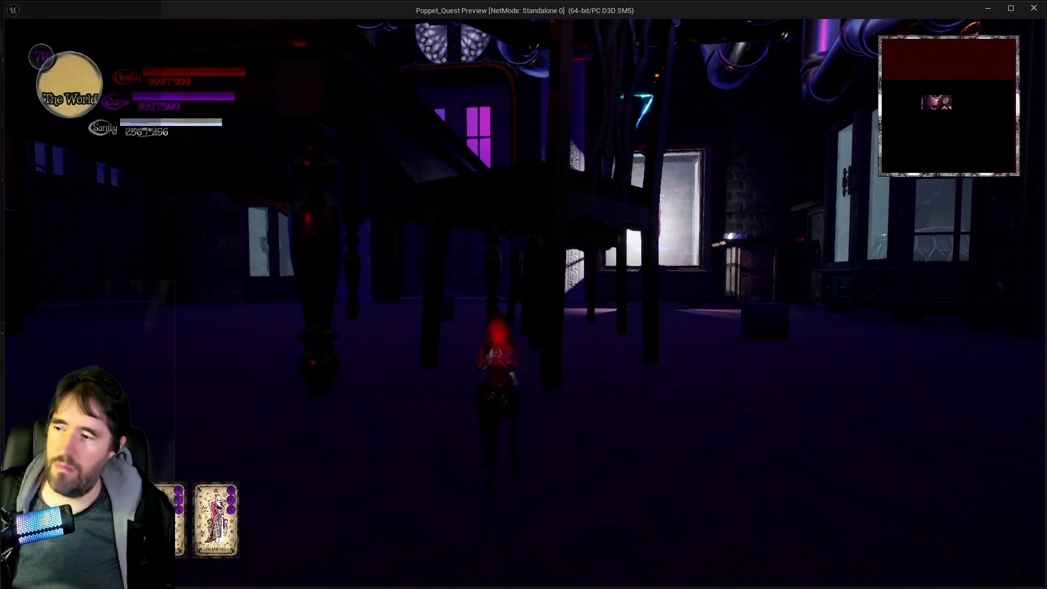
key(w)
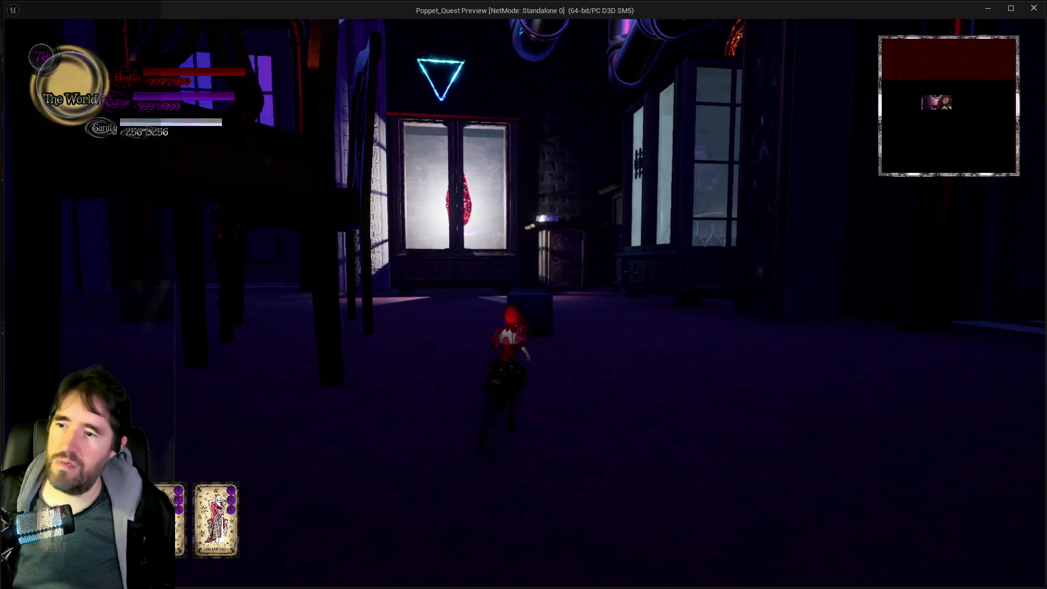
key(w)
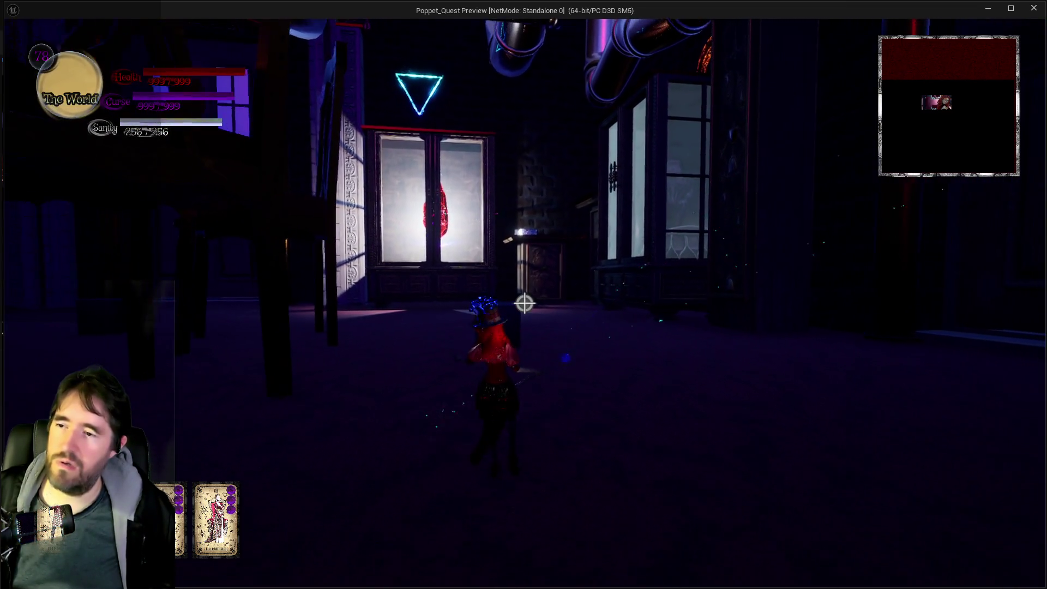
key(w)
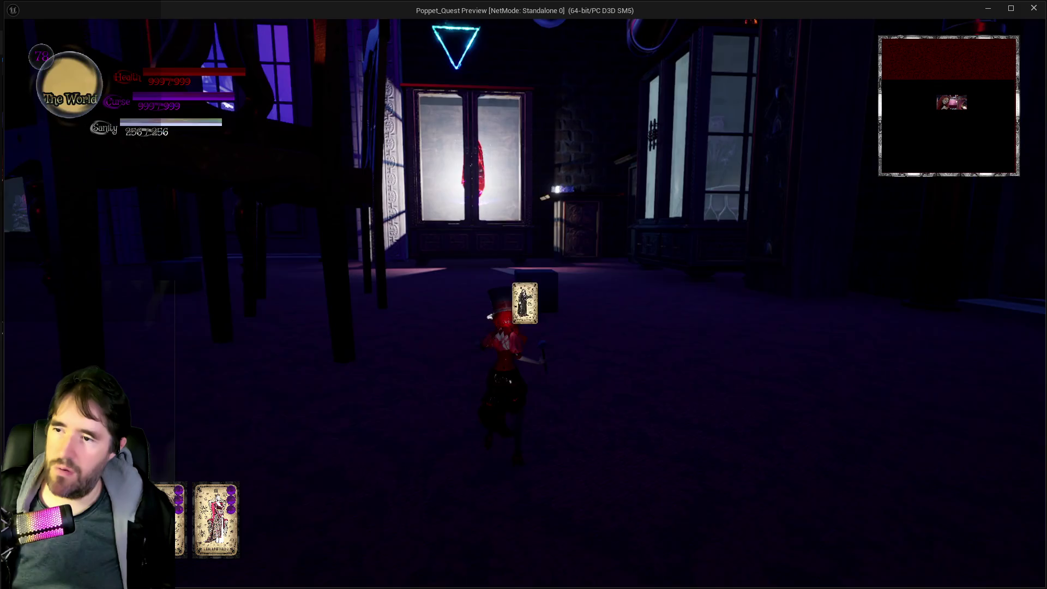
key(w)
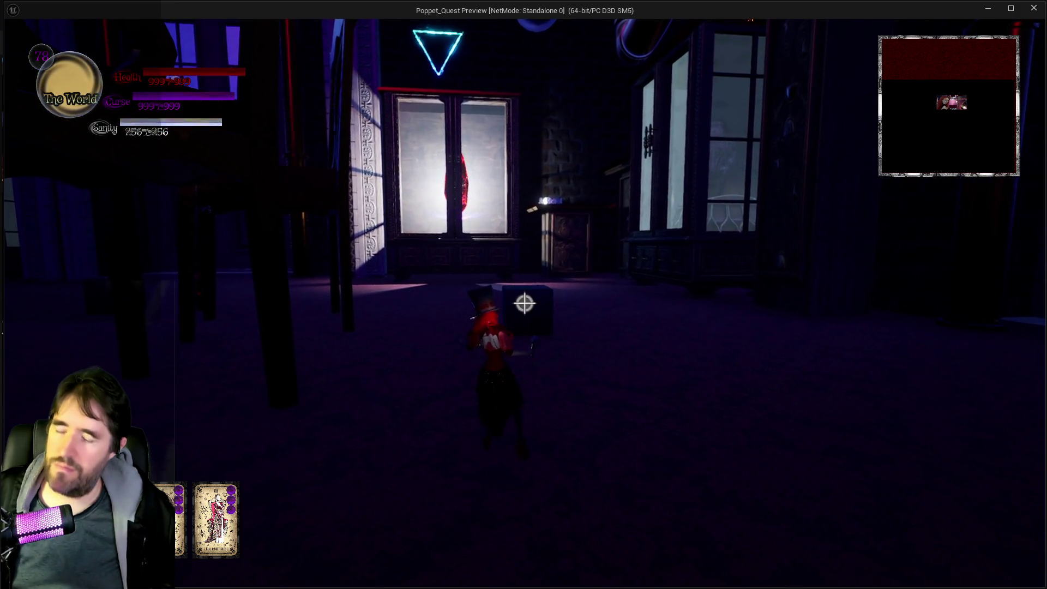
key(w)
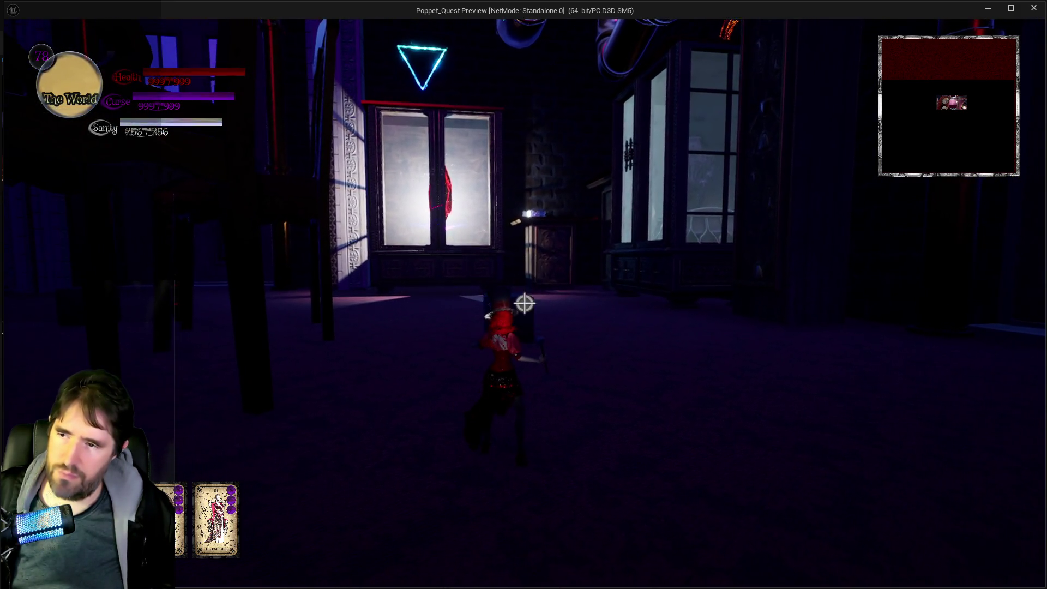
key(w)
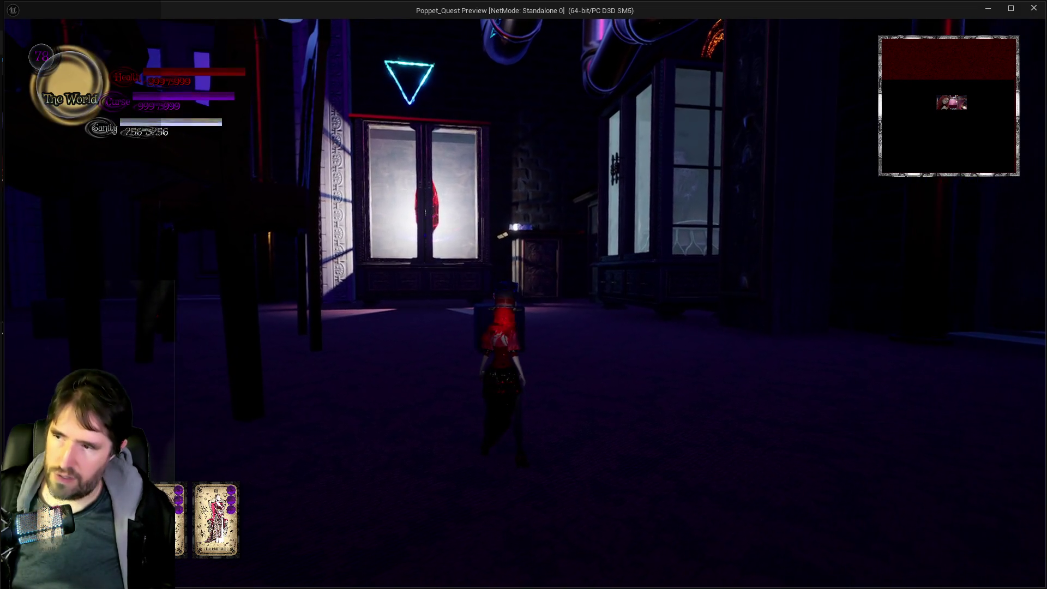
click(524, 304)
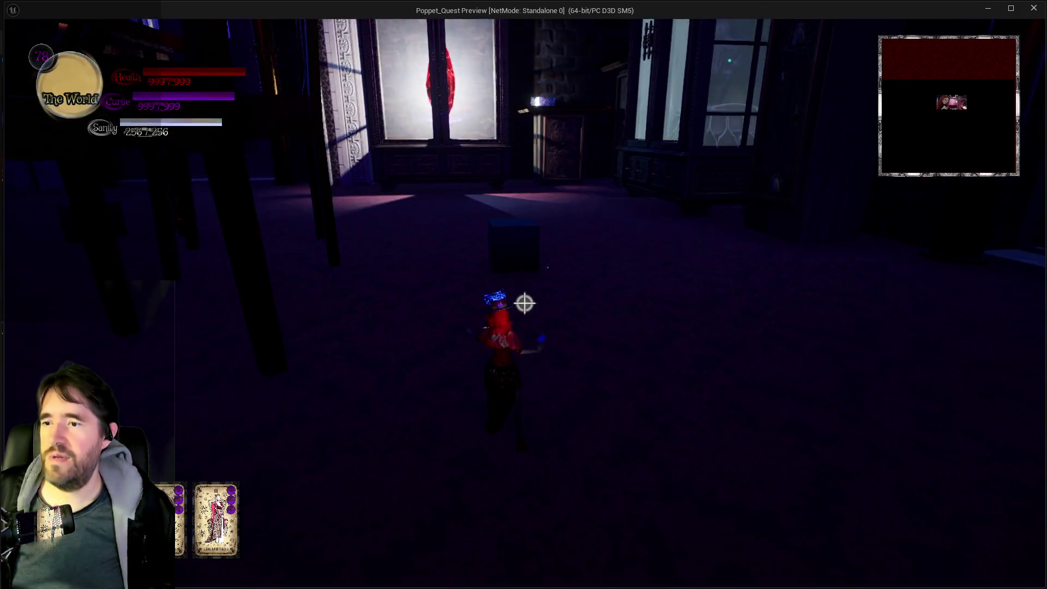
key(d)
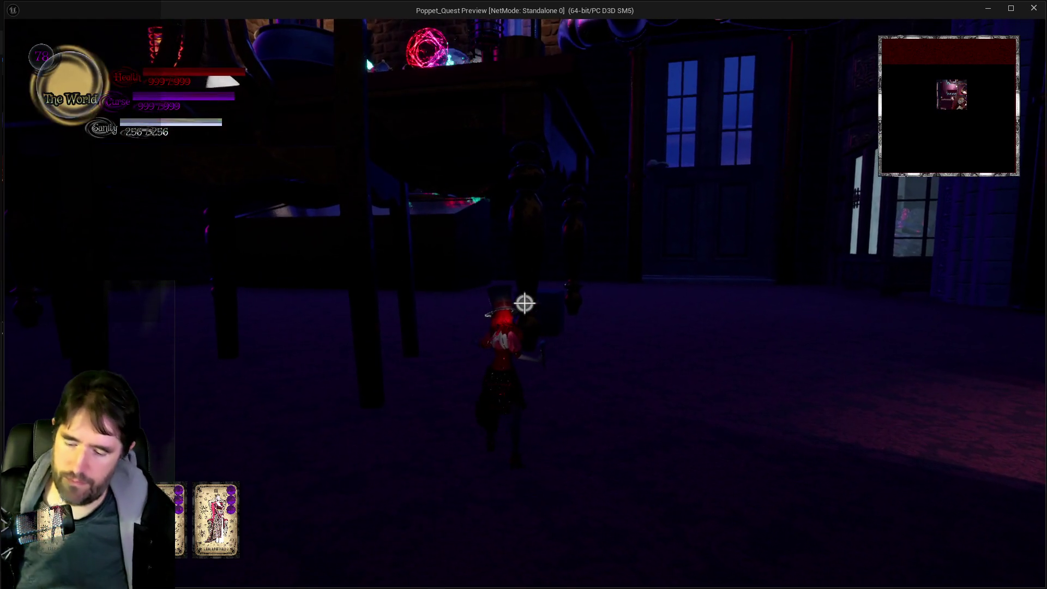
key(shift+F1)
key(alt+Tab)
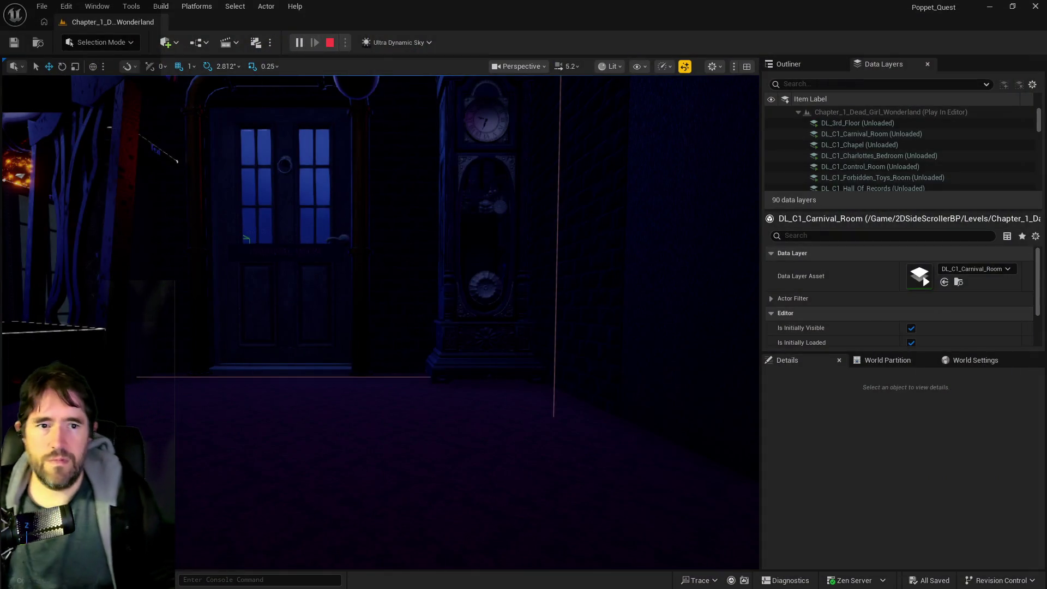
Stop the playtest and scroll down to the Tarot items in the PQ To Do List.
key(Escape)
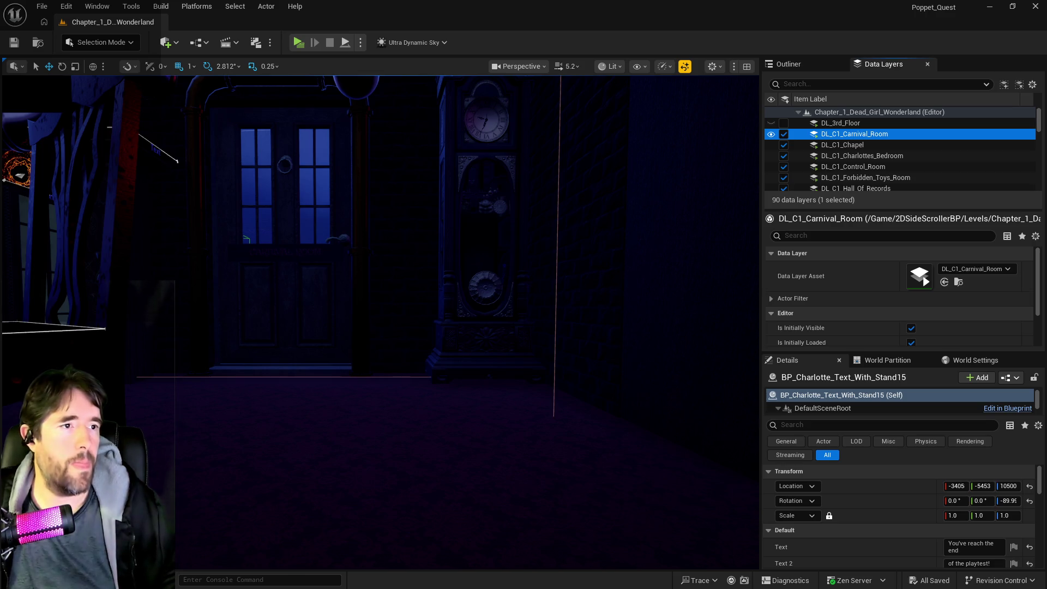
key(alt+Tab)
scroll(576, 424, down, 4)
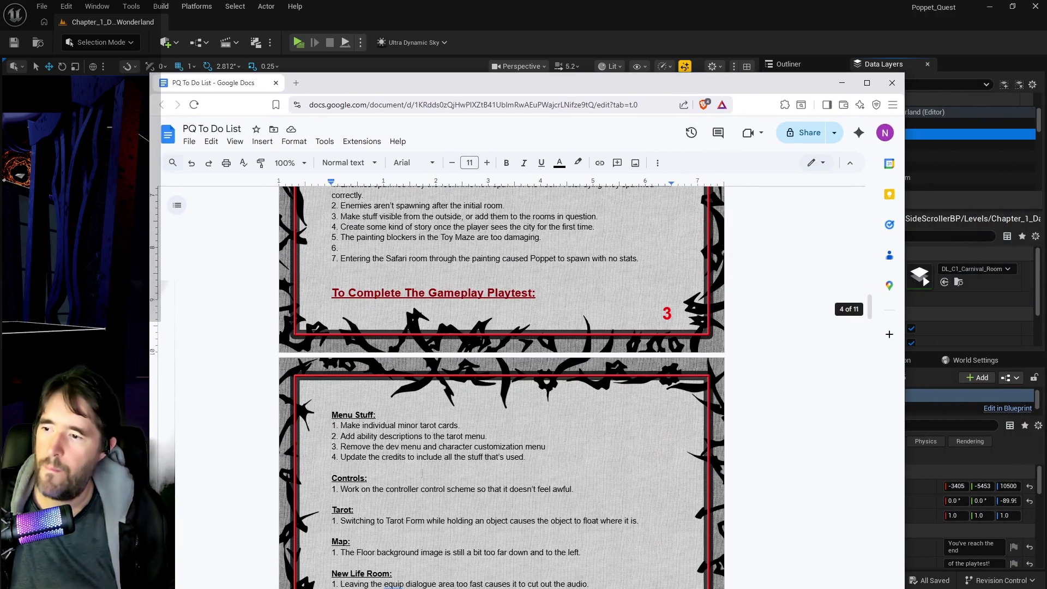
scroll(502, 388, down, 2)
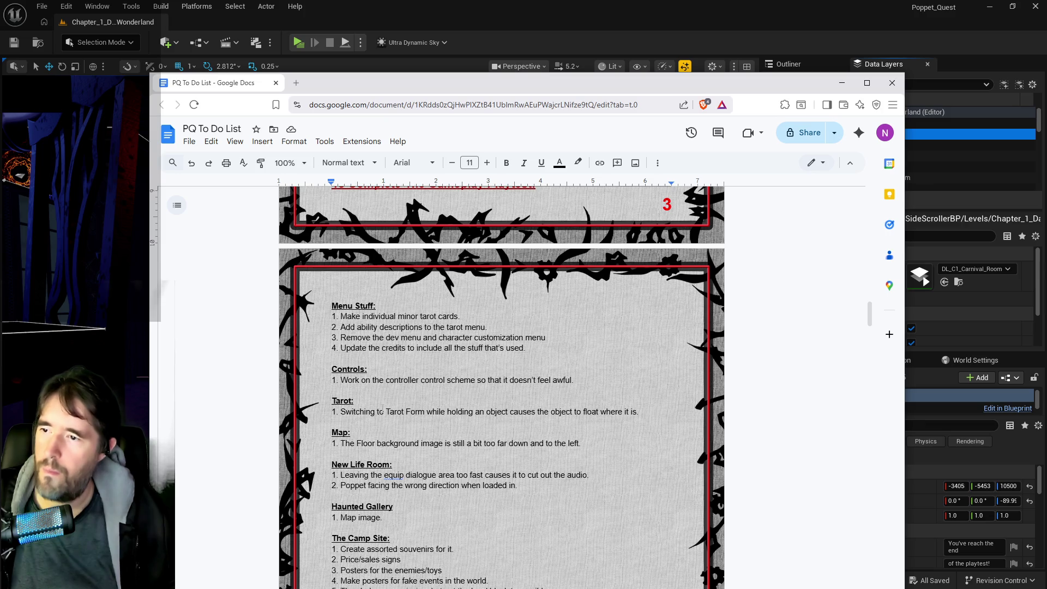
scroll(478, 453, down, 2)
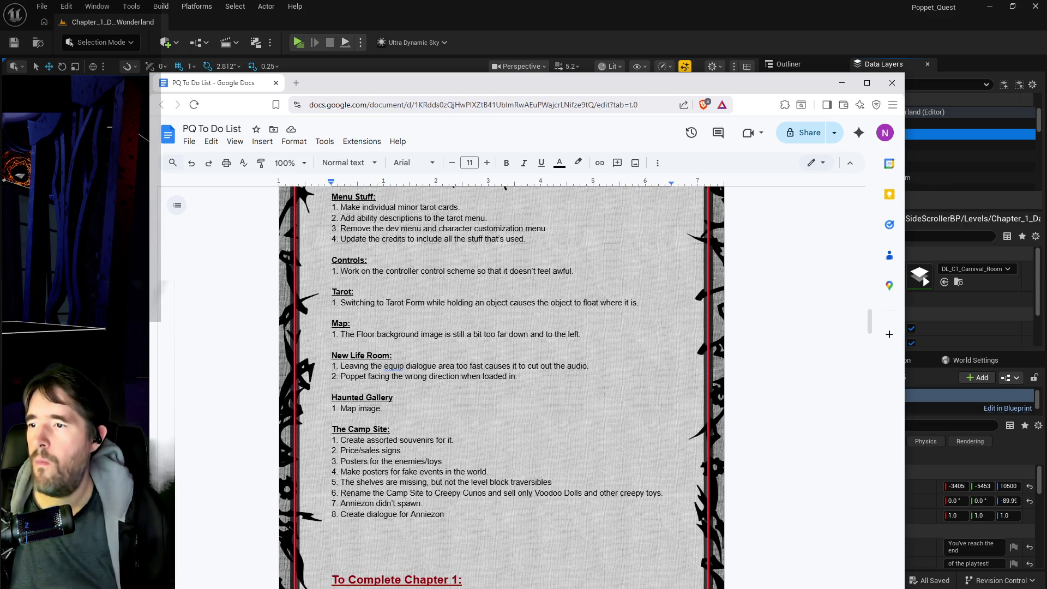
Add a second Tarot item: cubes the Magician picks up attach to a socket on Poppet.
click(644, 305)
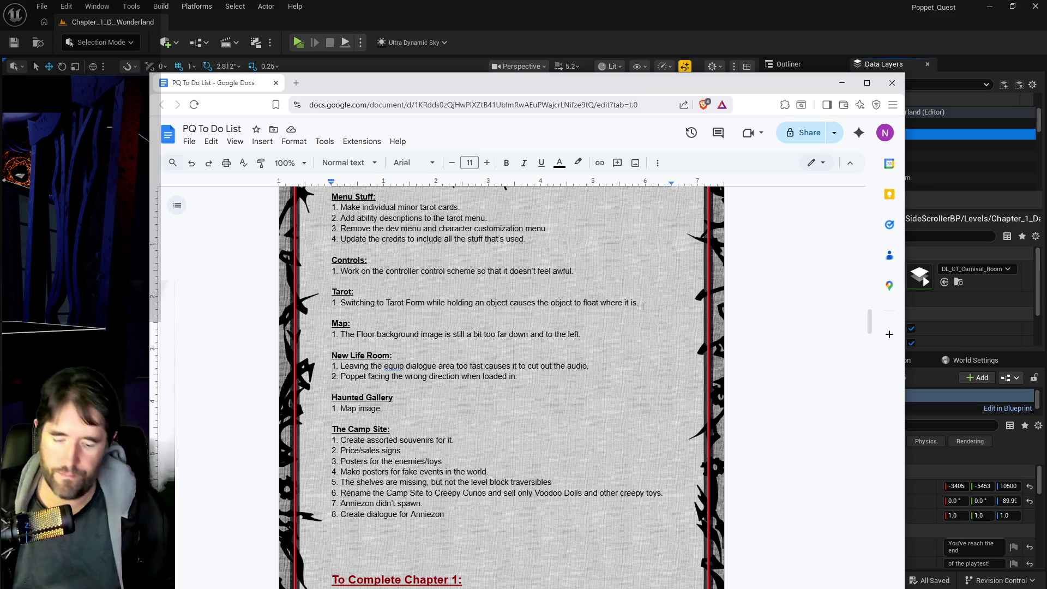
key(Return)
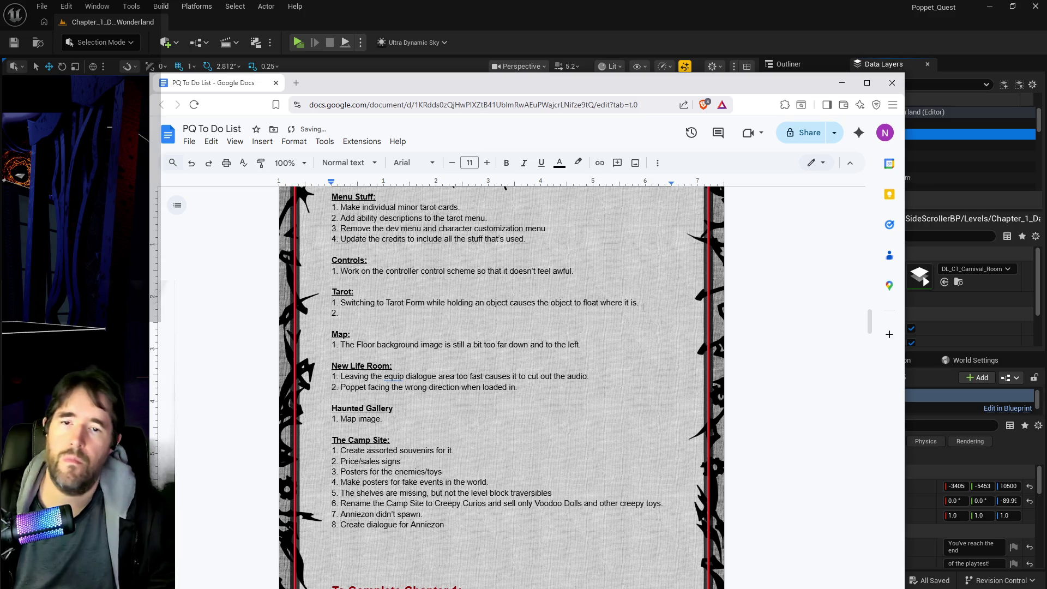
text(Cu)
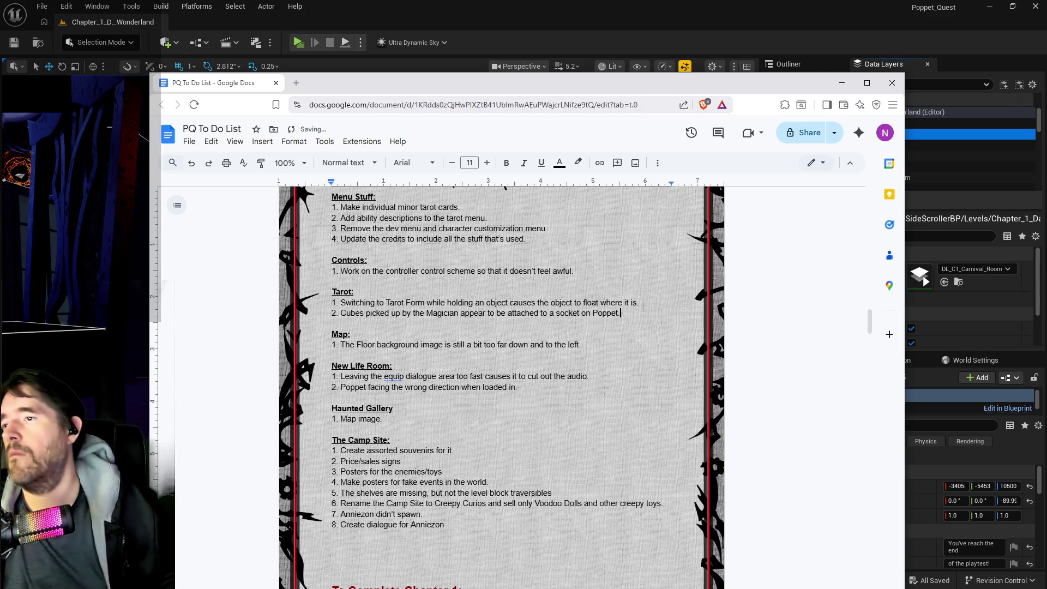
scroll(501, 354, up, 8)
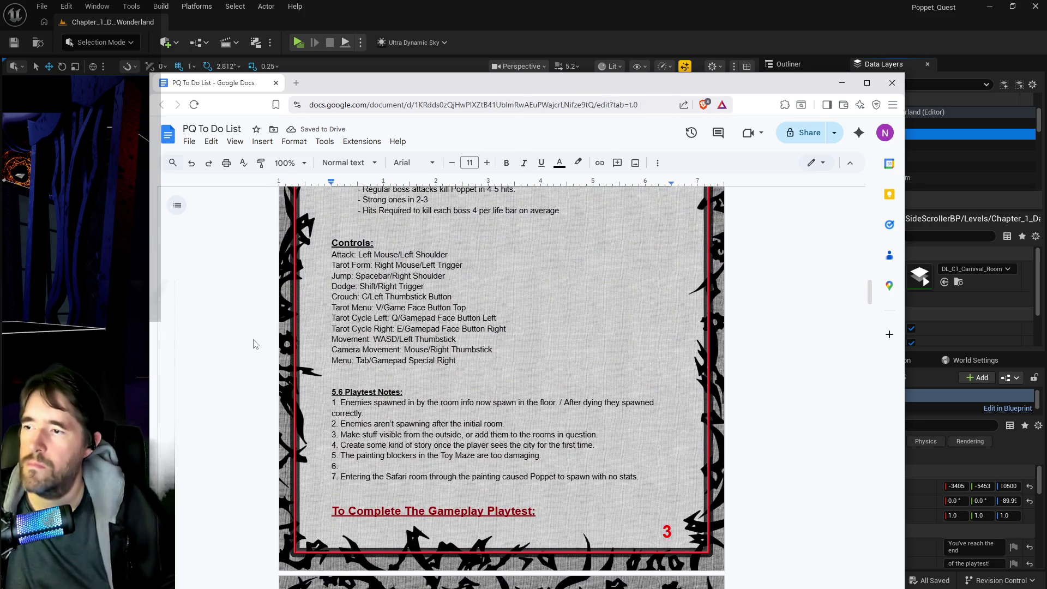
Add 'Interact: F/Gamepad Face Button Bottom' below the Menu line under Controls.
click(456, 360)
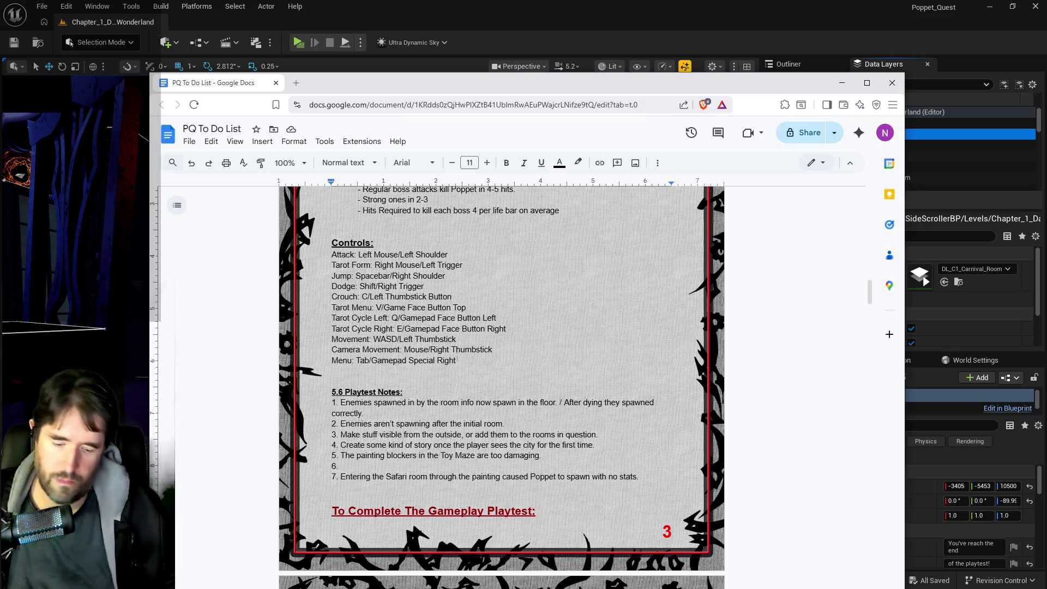
key(Return)
text(Interact: F/)
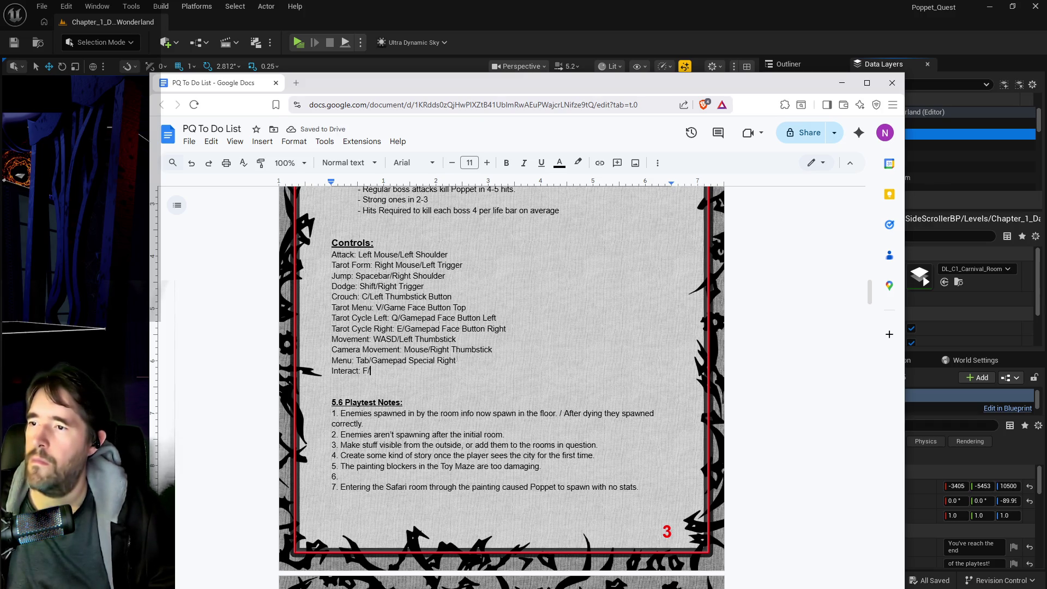
text(Gamepad Face Button Bottom)
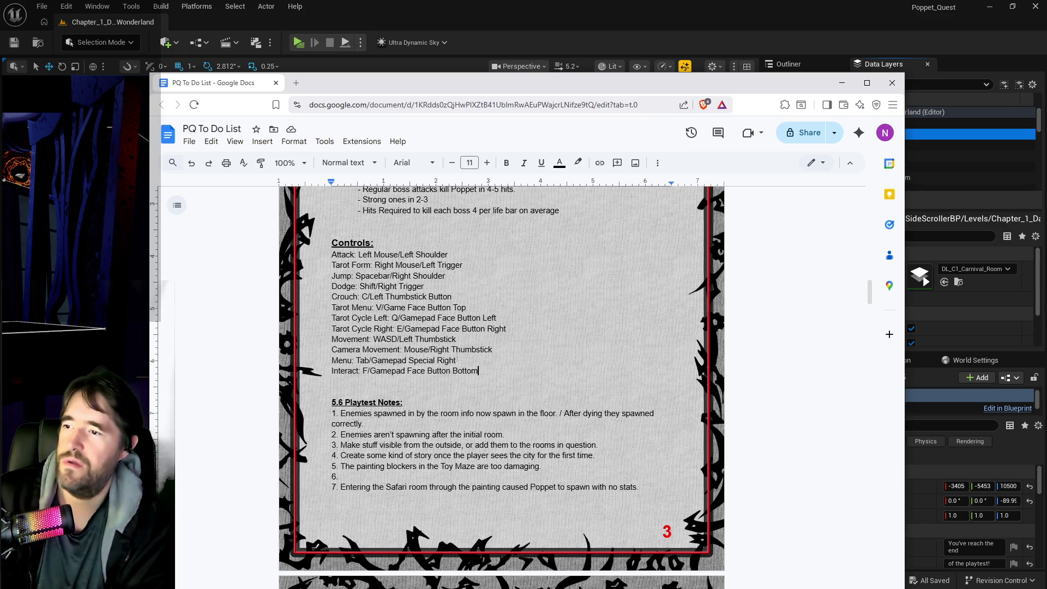
Start a 'Camera Zoom:' line beneath it and minimise the browser.
key(Return)
text(Camera Zoom:)
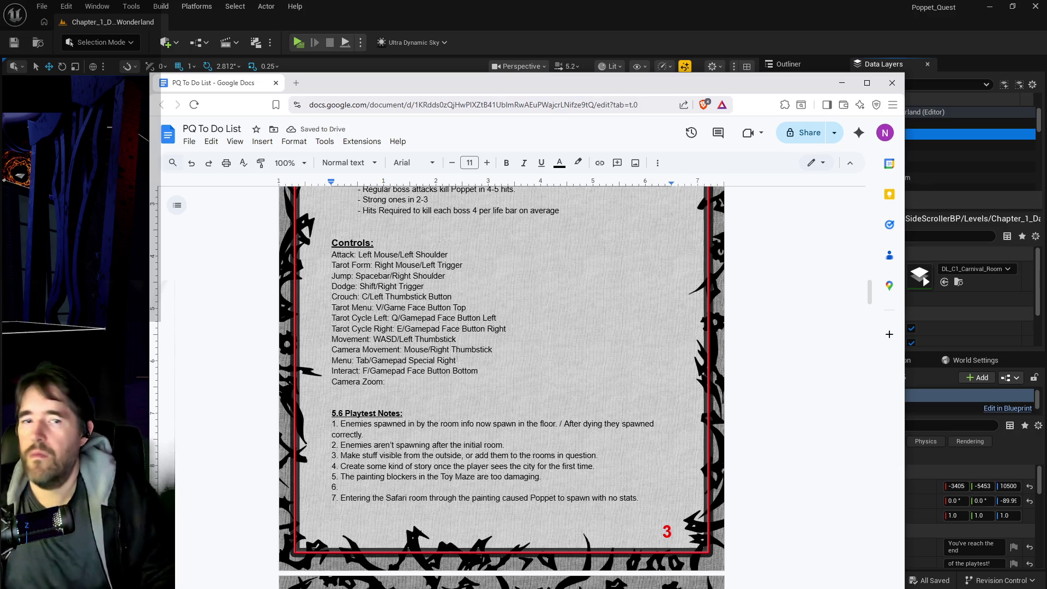
click(842, 83)
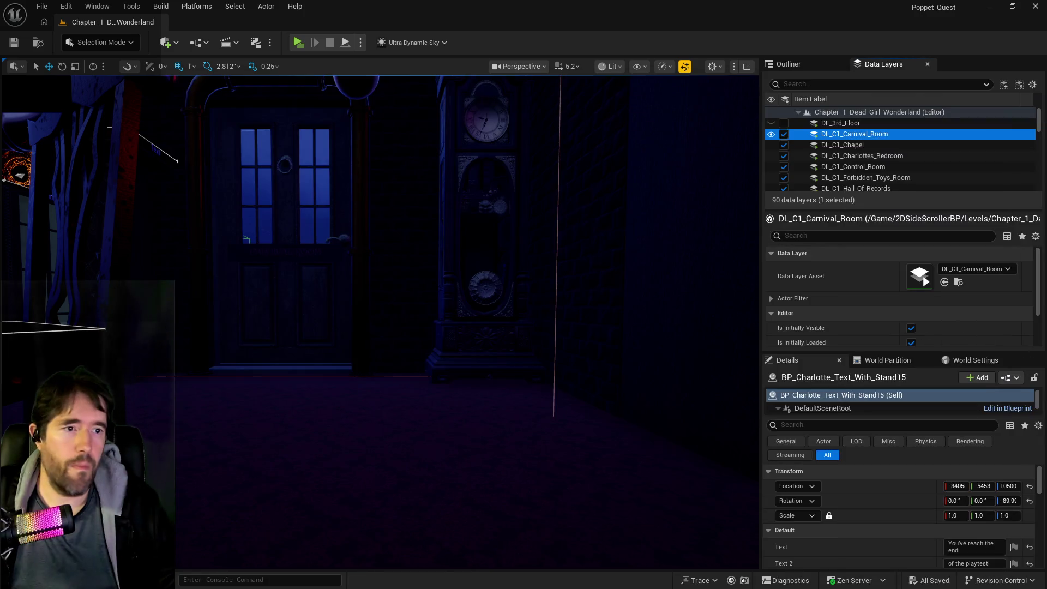
Check IA_Camera_Zoom's keys and complete Camera Zoom as Mouse Wheel/Gamepad D-pad Up, Gamepad D-pad Down.
key(alt+Tab)
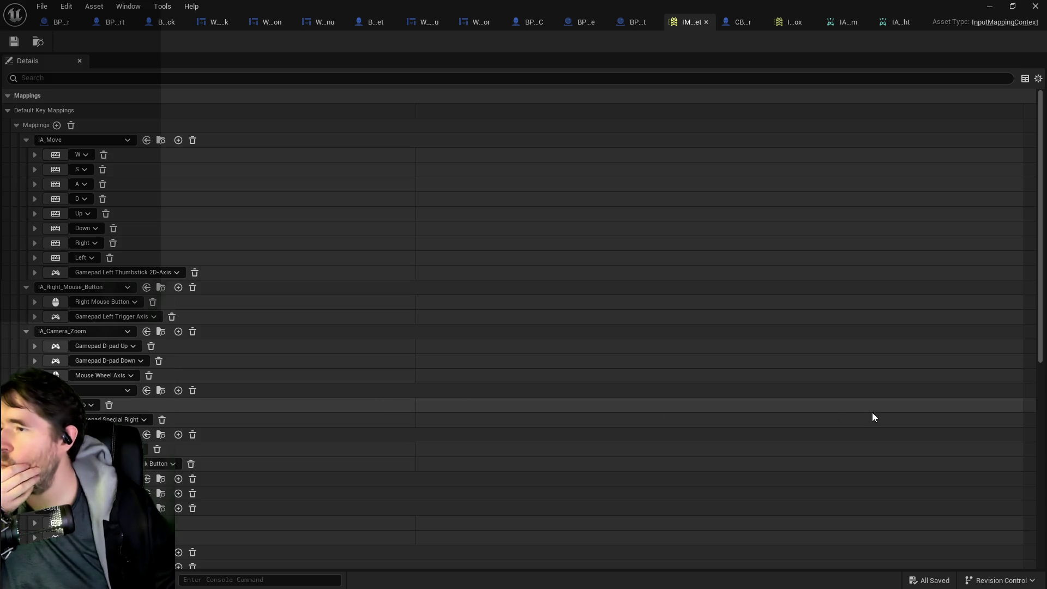
key(alt+Tab)
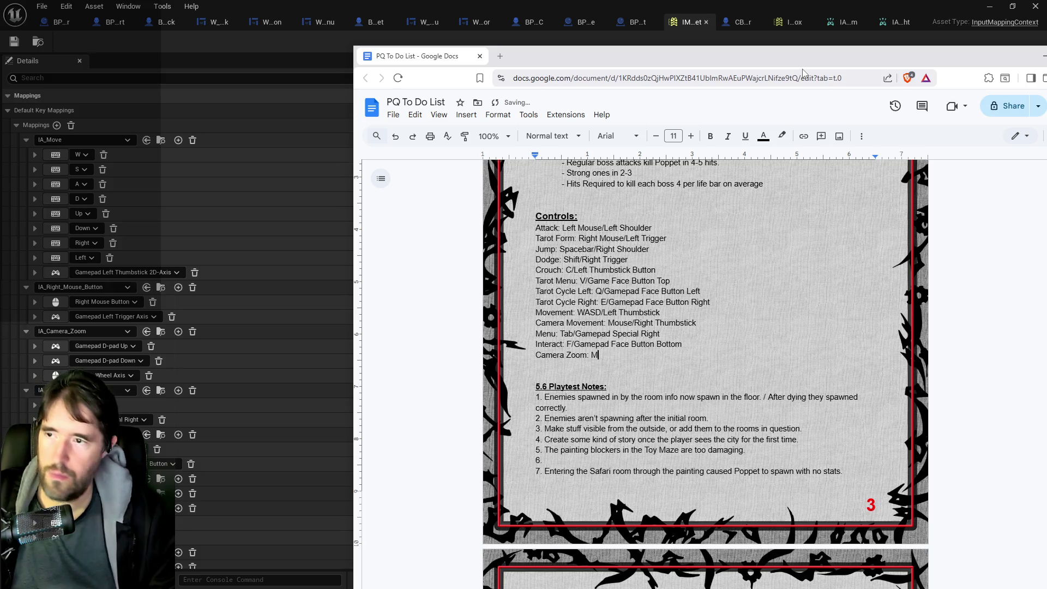
text(e Wheel/Gamepad D-pad Up, Gamepad D-pad Down)
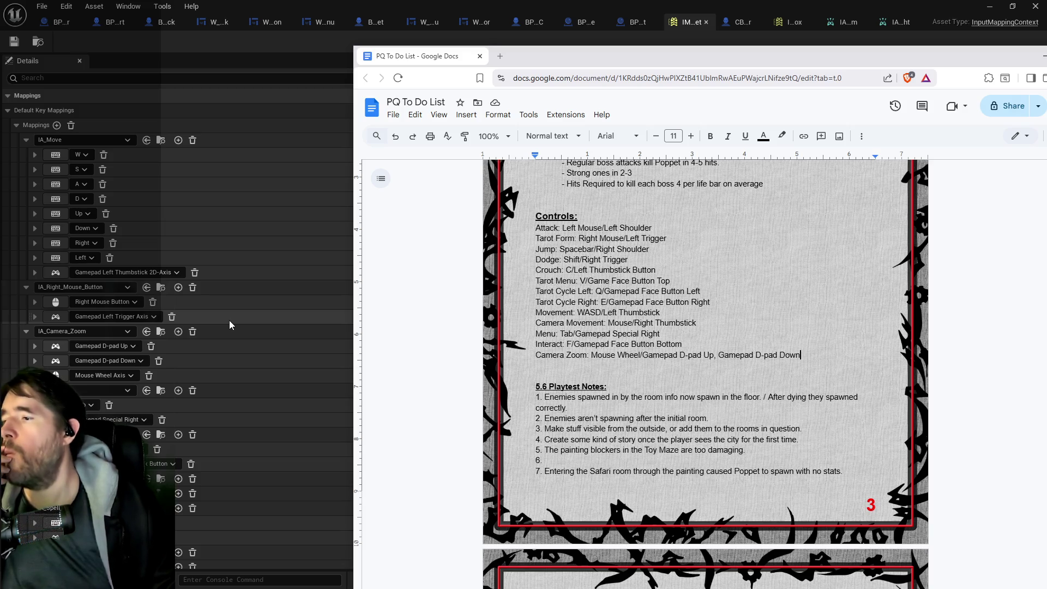
click(801, 355)
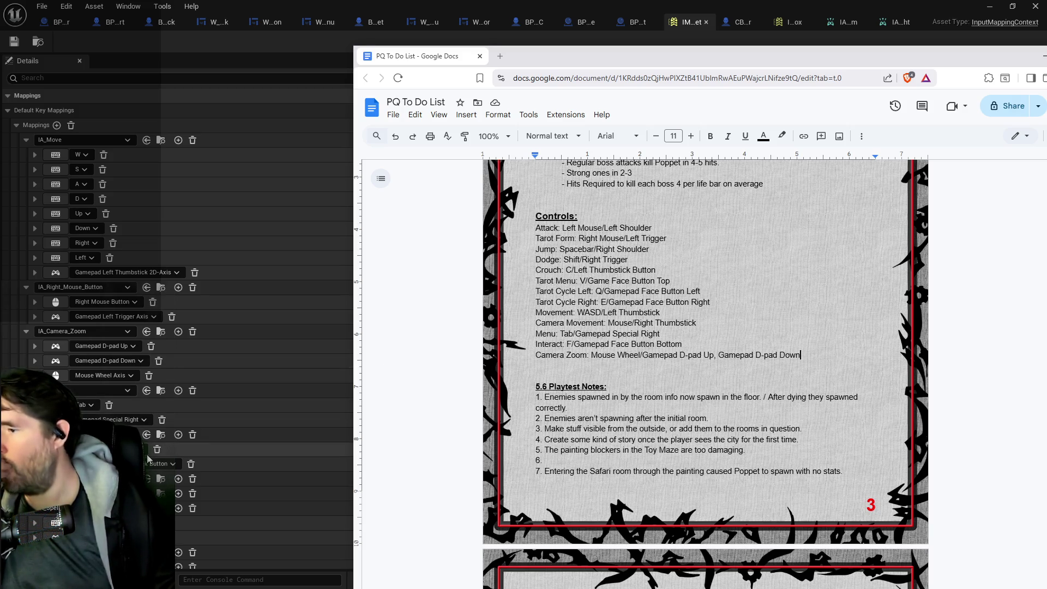
scroll(158, 453, down, 1)
click(180, 490)
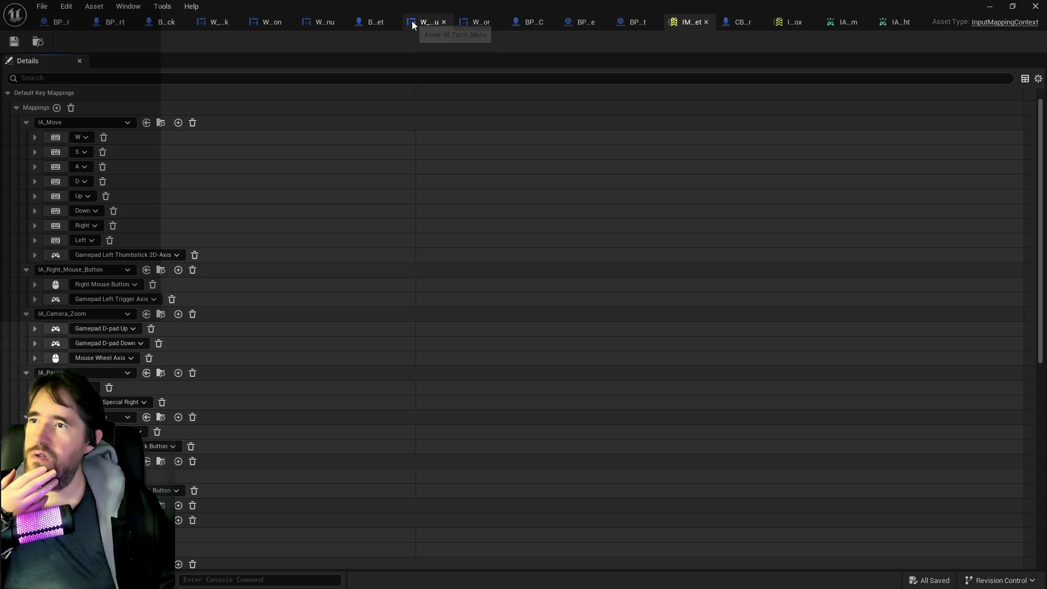
click(379, 20)
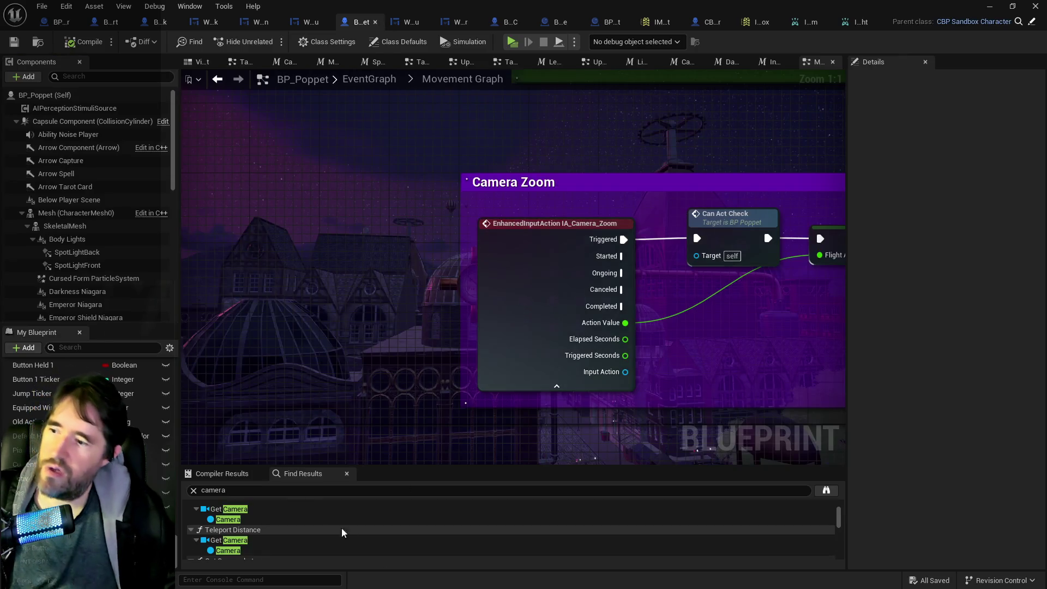
Search BP_Poppet for 'camera mode' and inspect the Change Camera Mode node group.
click(264, 490)
text(camera mode)
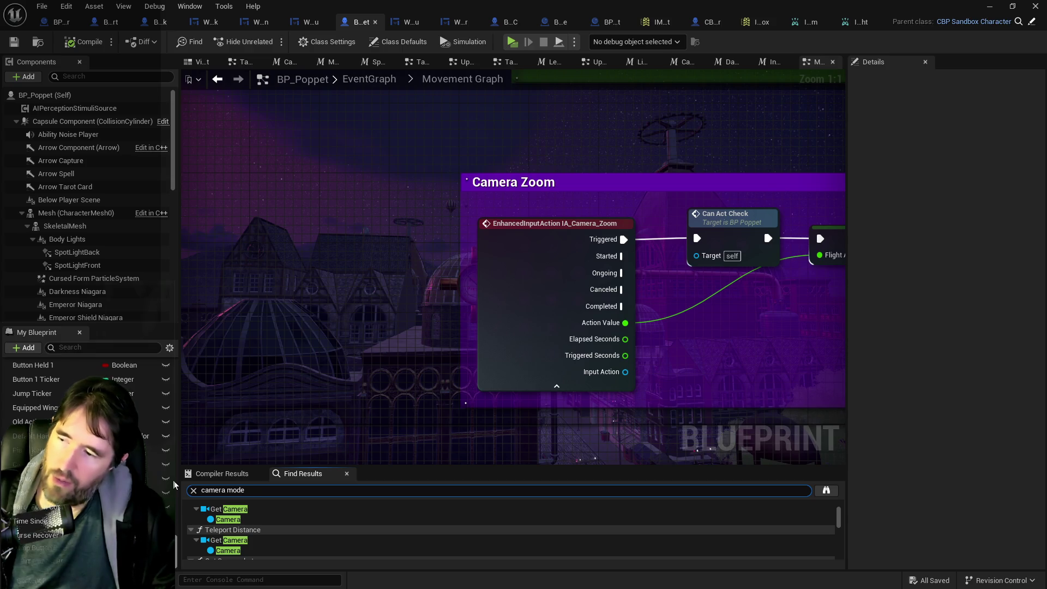
key(Return)
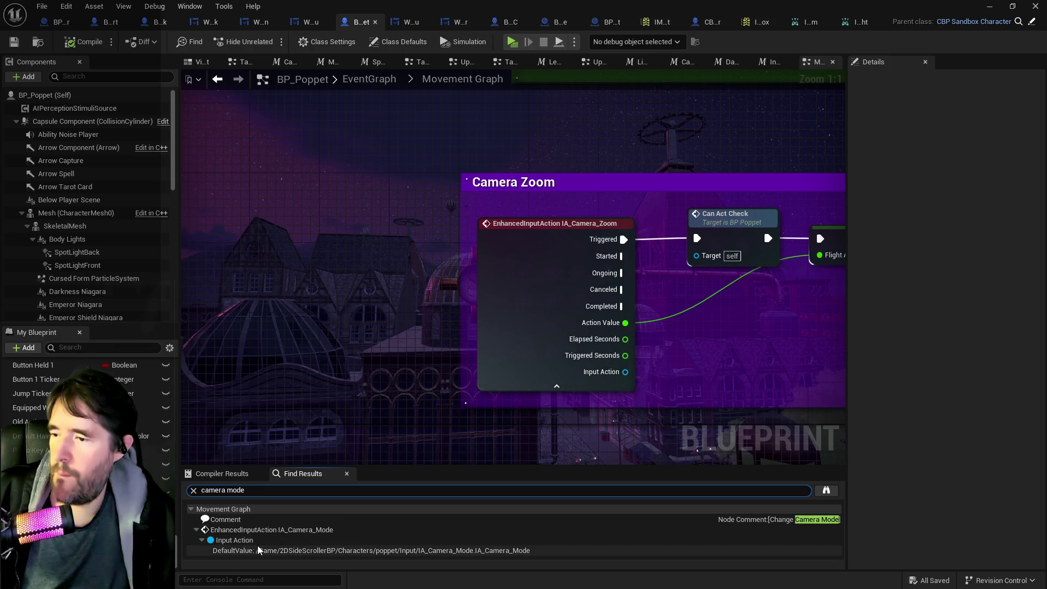
click(241, 542)
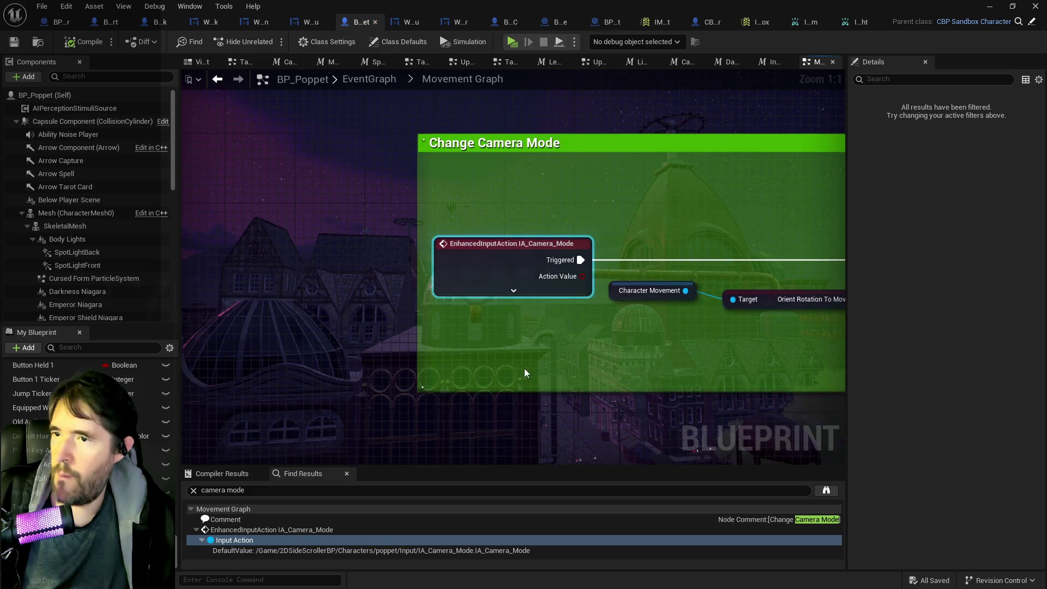
scroll(519, 374, down, 3)
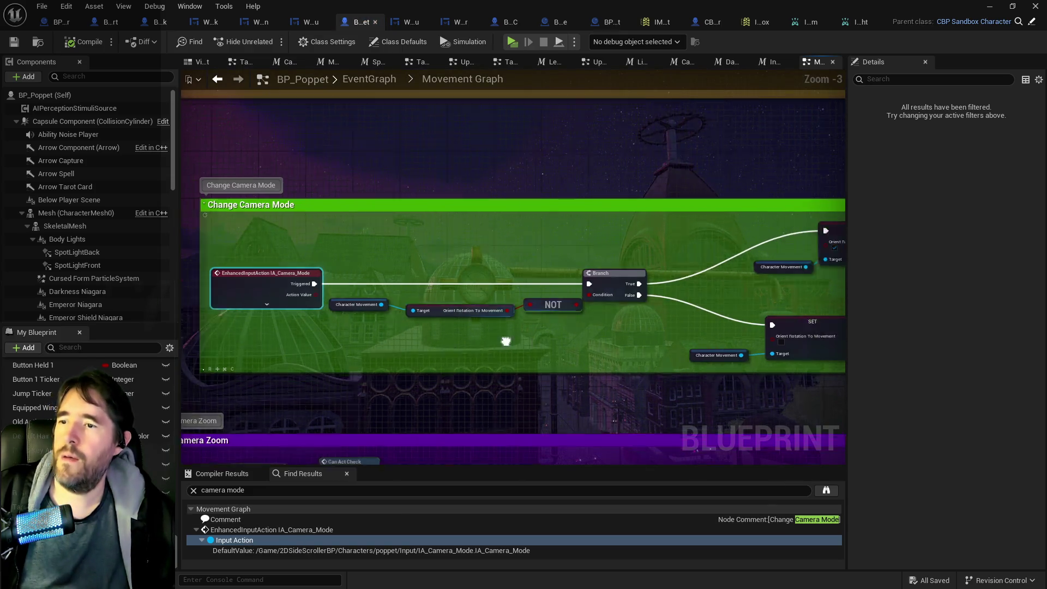
drag(506, 340, 486, 327)
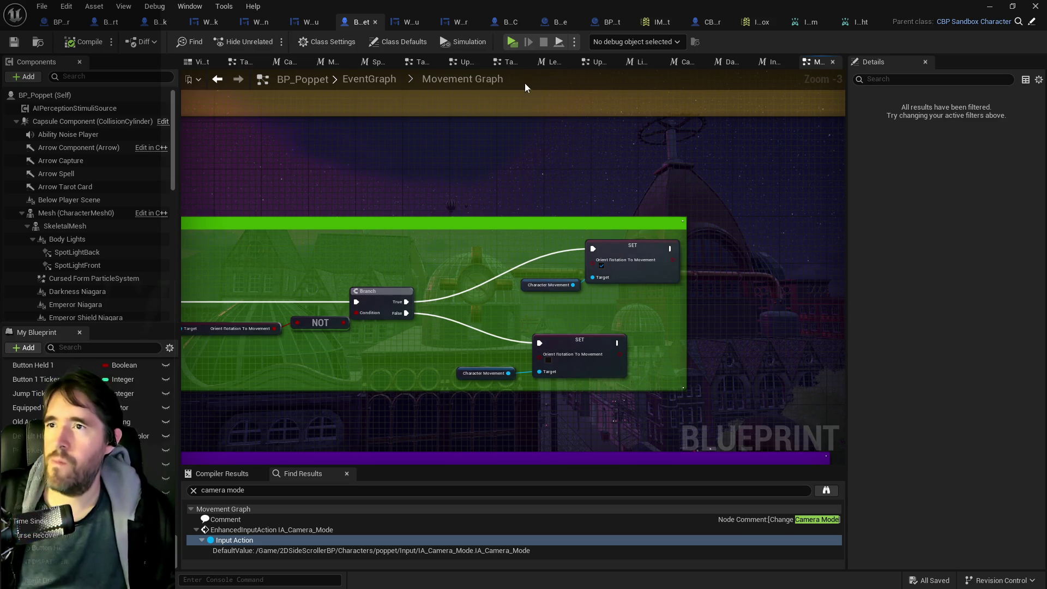
drag(338, 139, 628, 132)
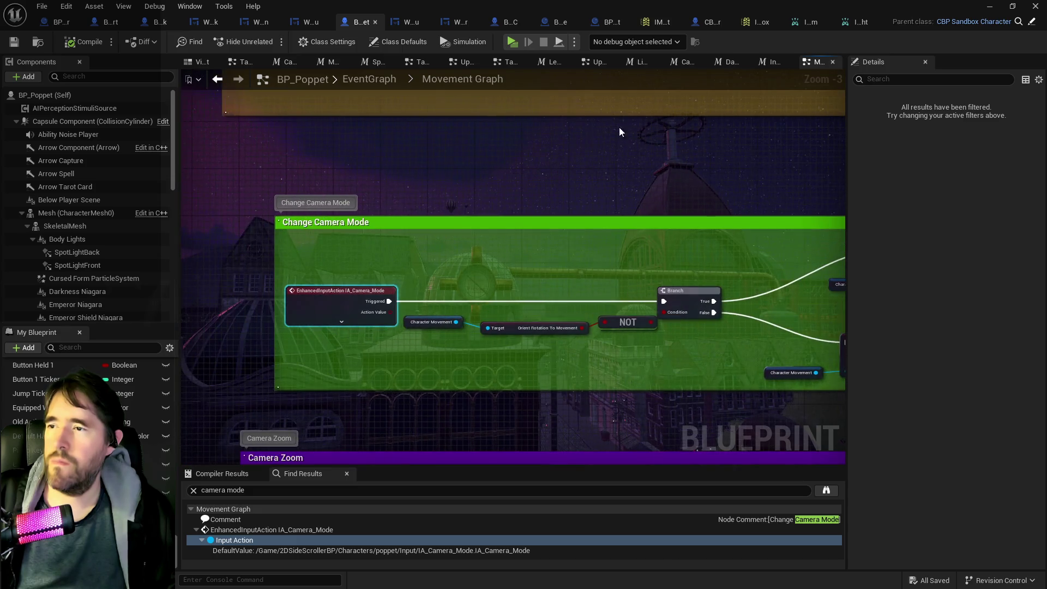
scroll(372, 238, up, 1)
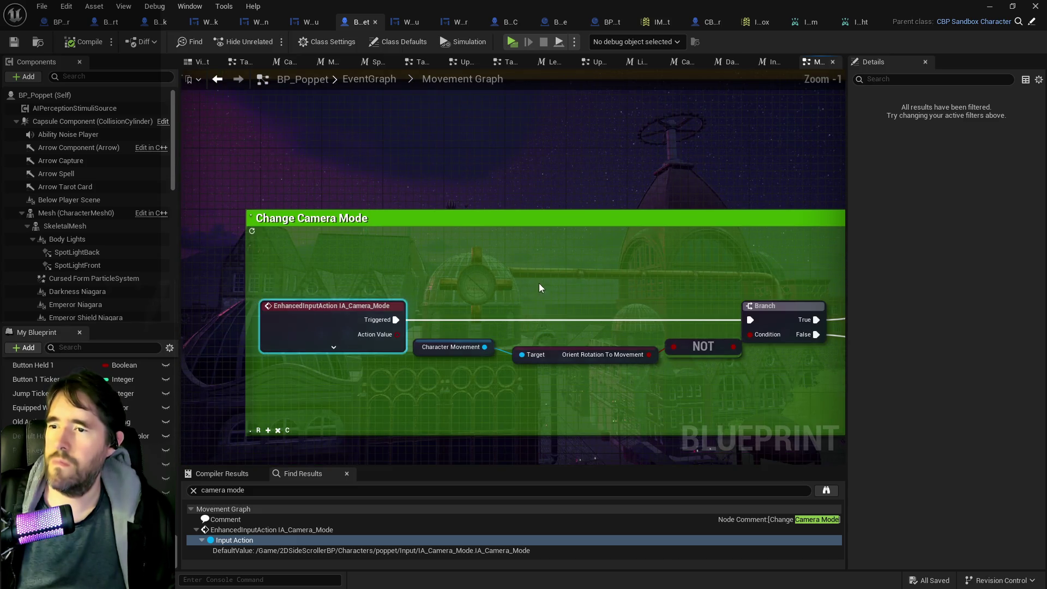
scroll(446, 248, up, 1)
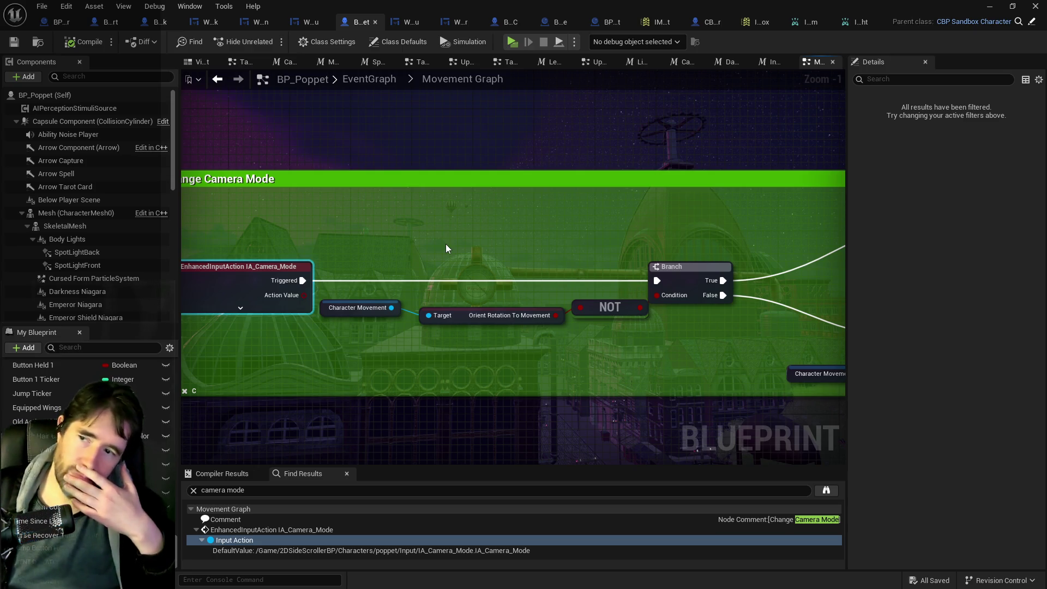
click(649, 22)
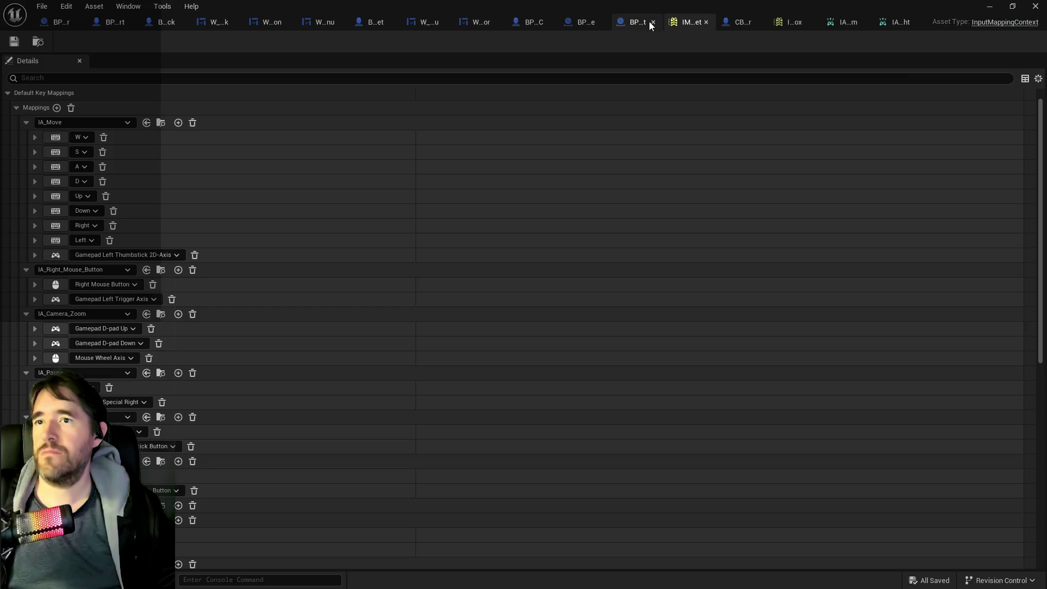
Delete the IA_Camera_Mode mapping group and save the input mapping context.
scroll(196, 417, down, 2)
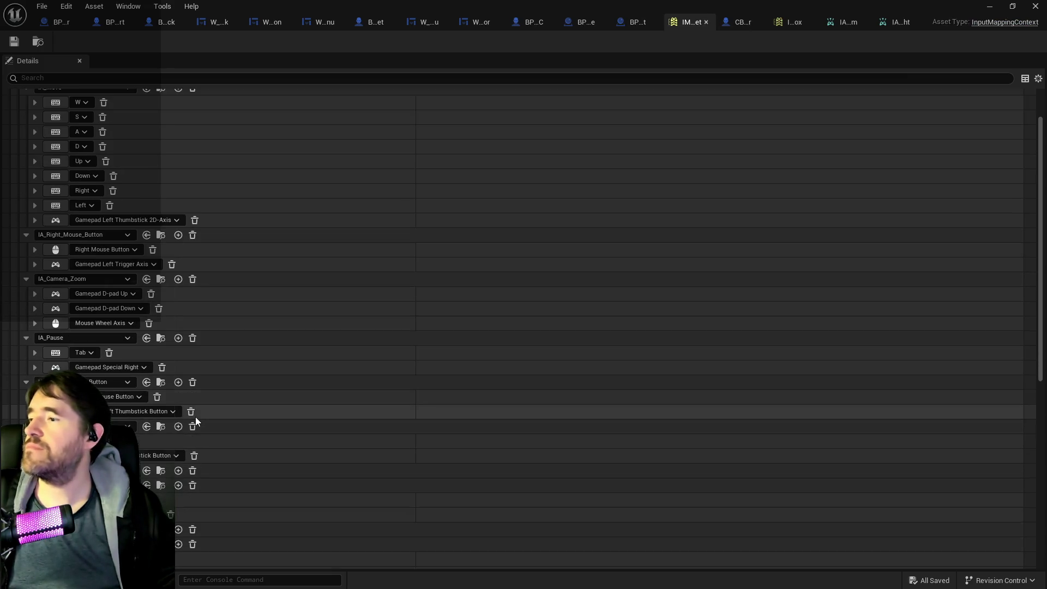
scroll(196, 417, down, 4)
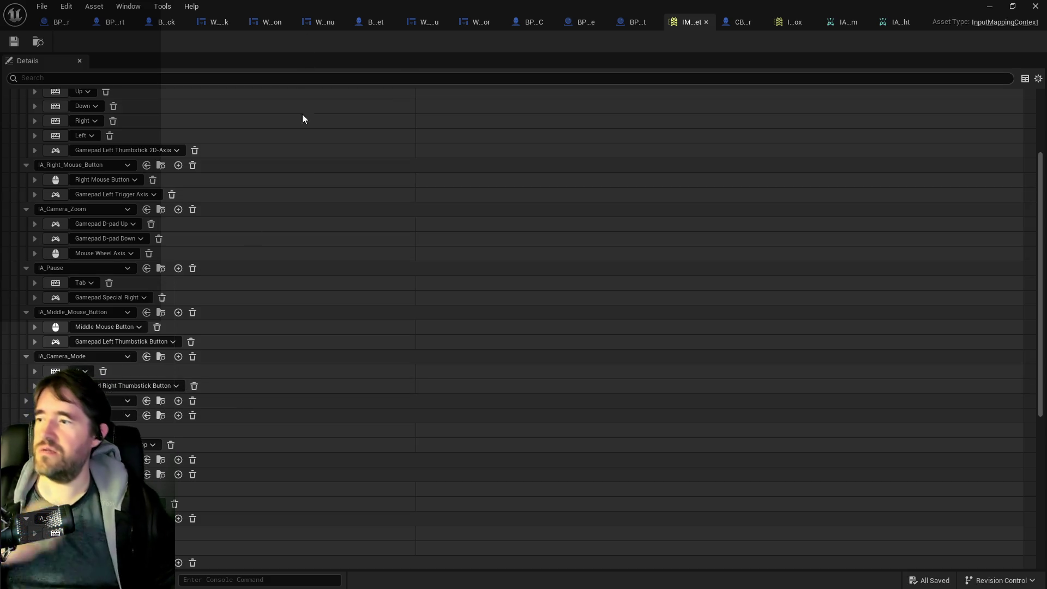
click(192, 357)
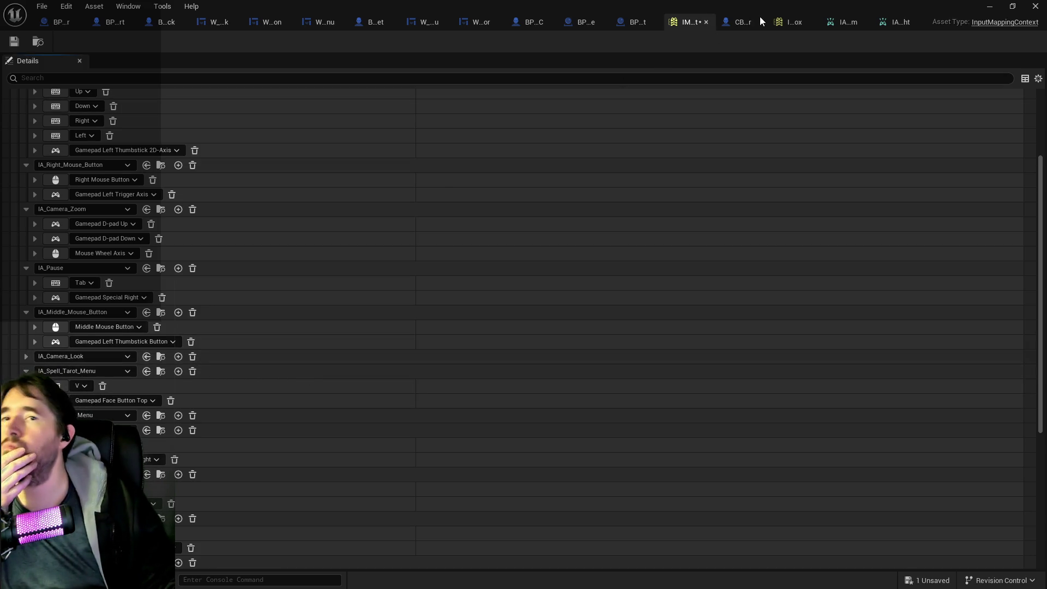
click(16, 43)
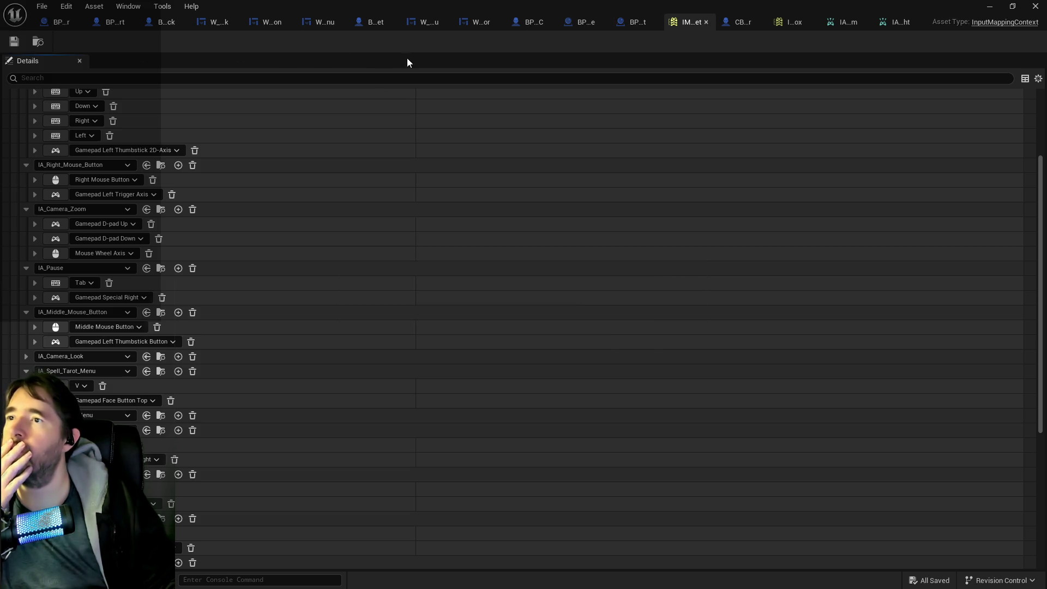
Delete the IA_Camera_Mode input event node from BP_Poppet, then compile and save.
click(365, 25)
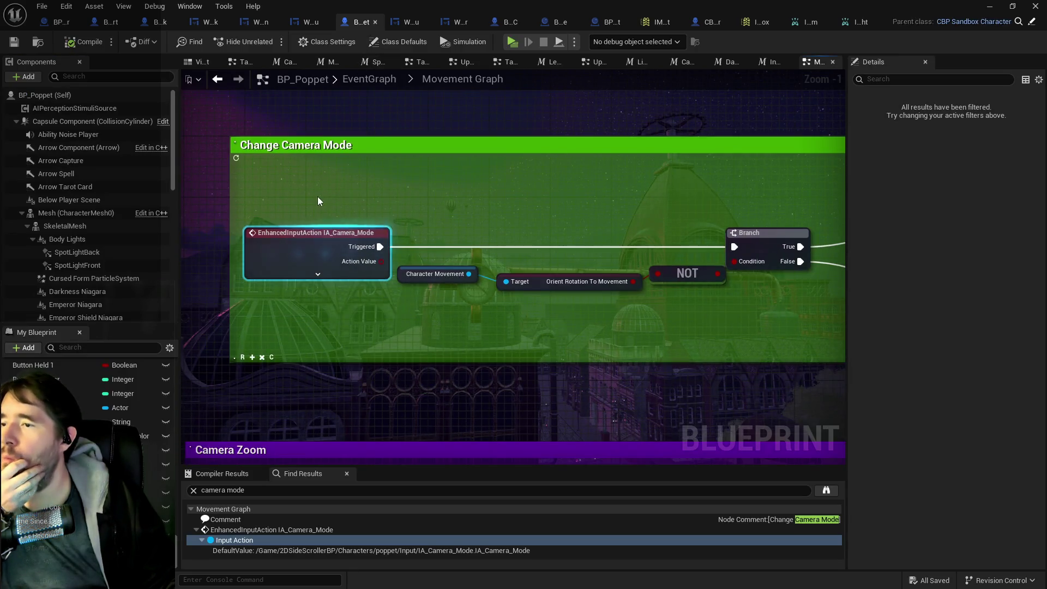
key(Delete)
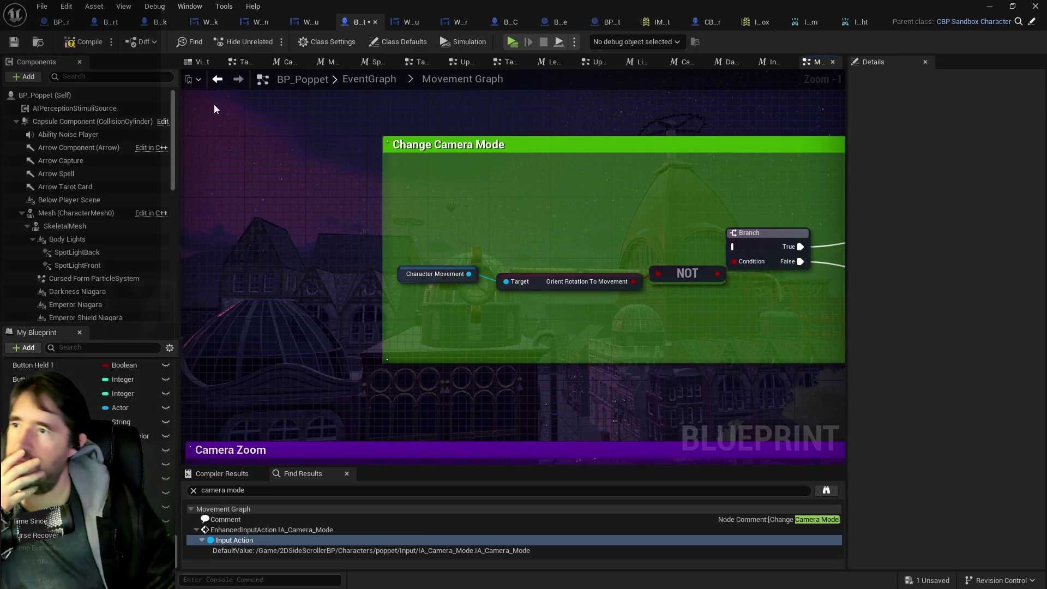
click(88, 43)
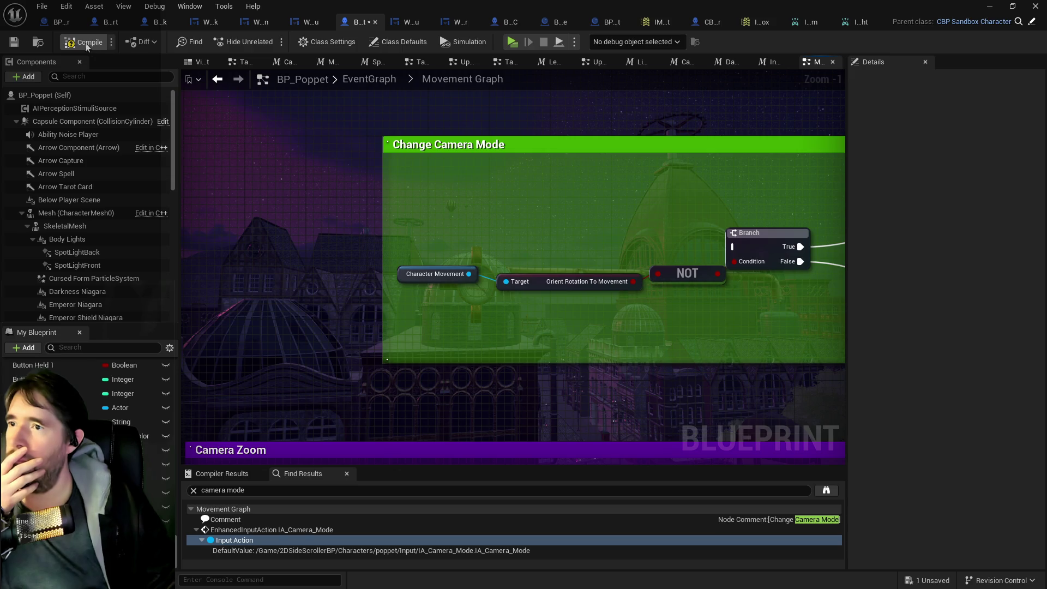
click(10, 44)
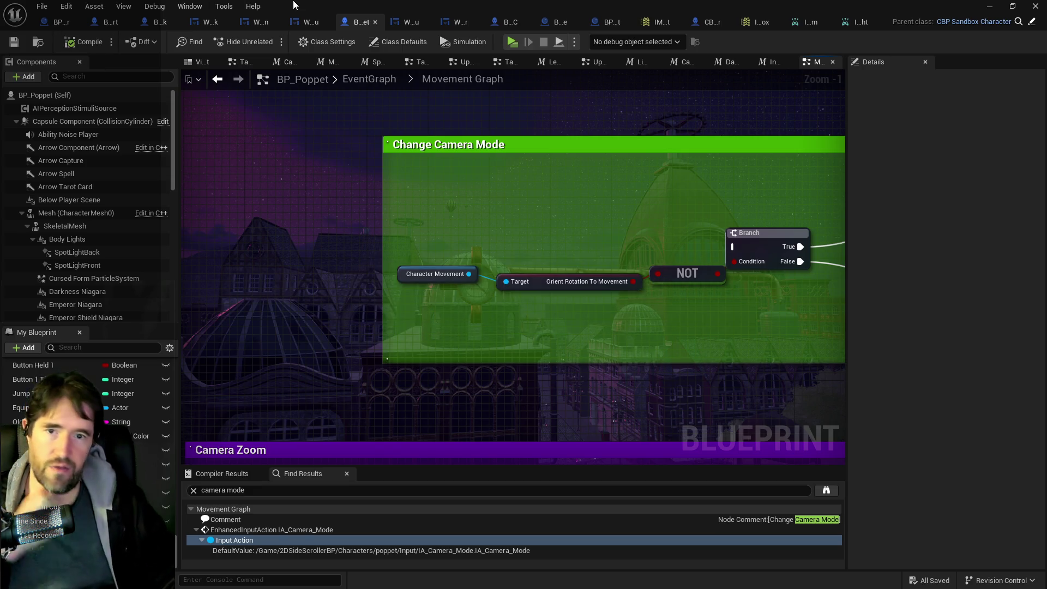
key(alt+Tab)
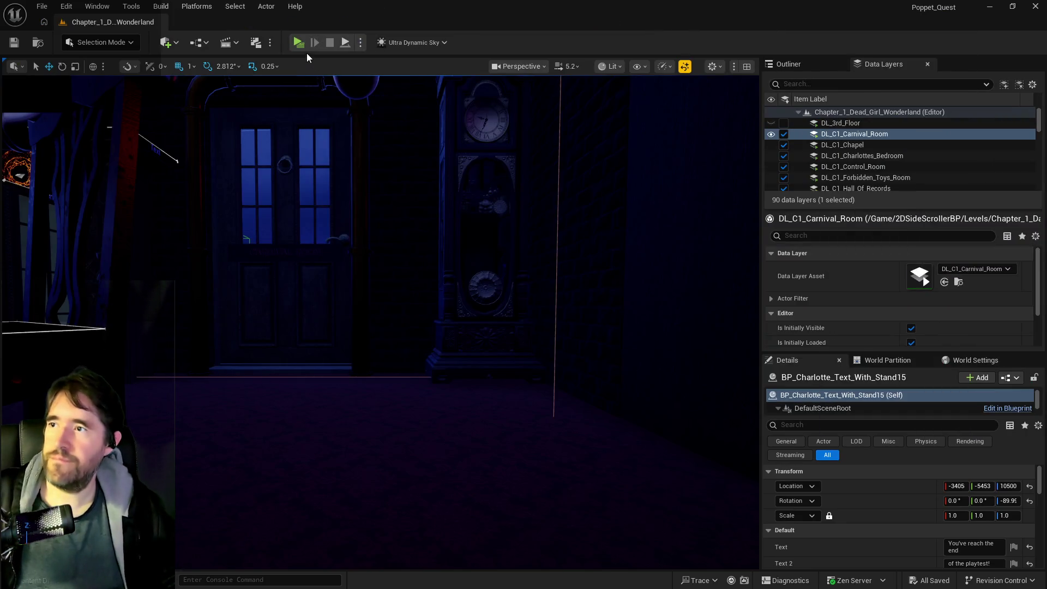
Start a playtest, walk through the door and pick the chapter to load.
click(302, 47)
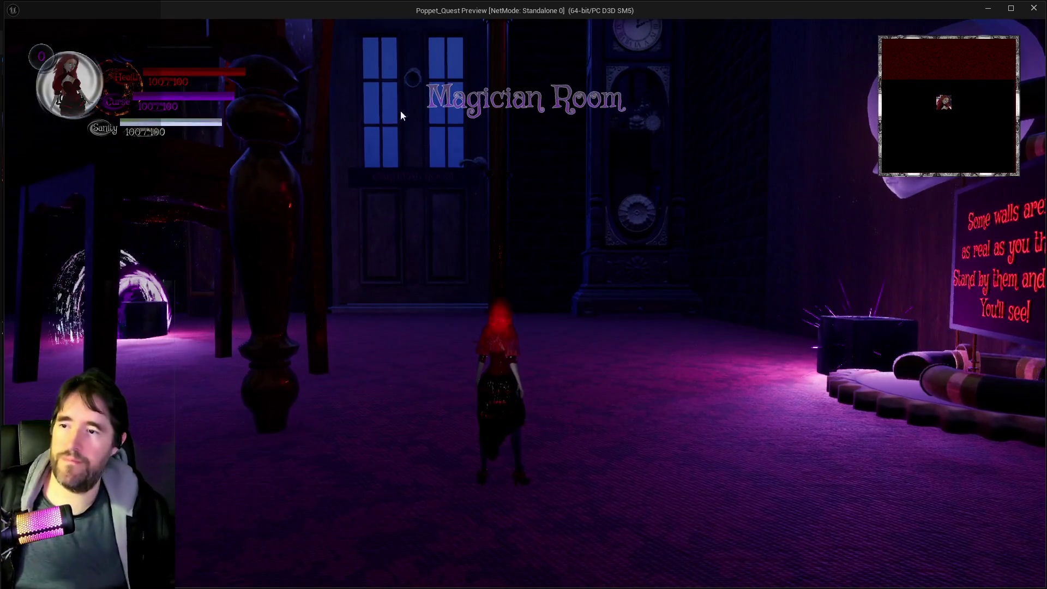
click(402, 93)
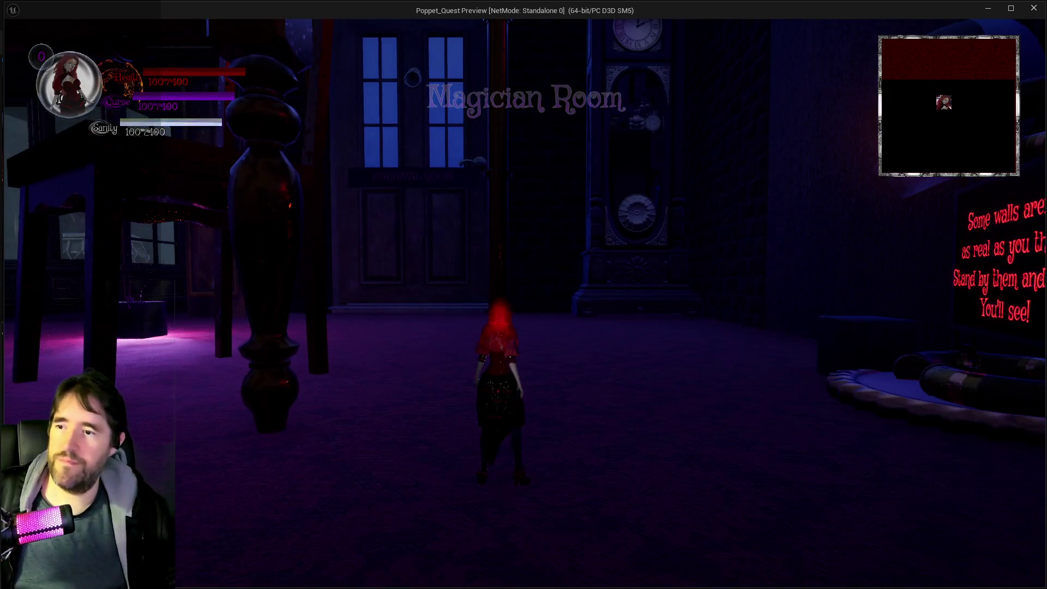
key(w)
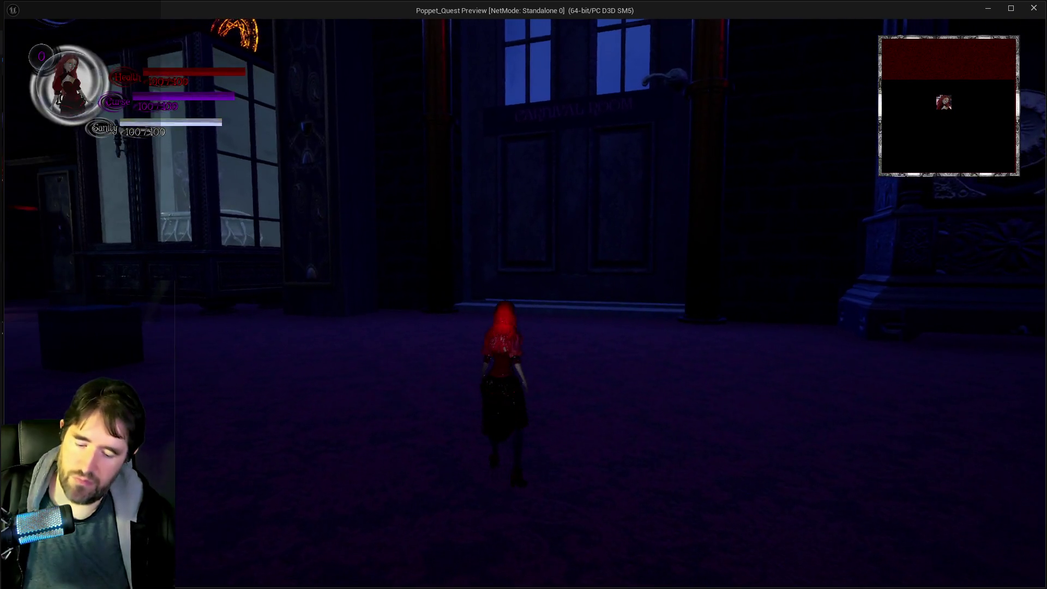
key(Tab)
click(267, 494)
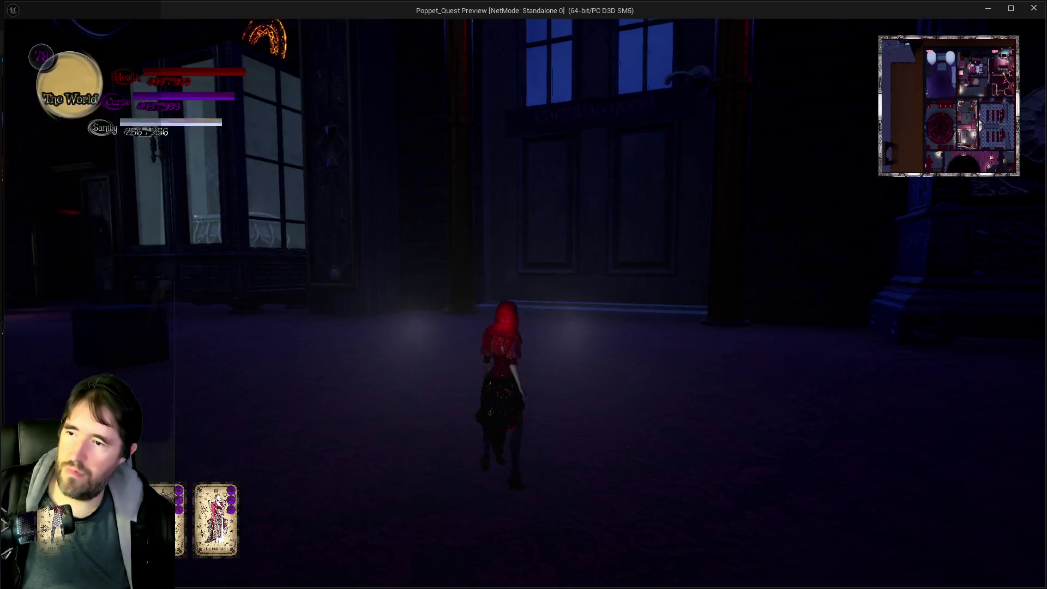
Run through the room swinging the hammer, past the cabinet toward the doors under the pipes.
key(w)
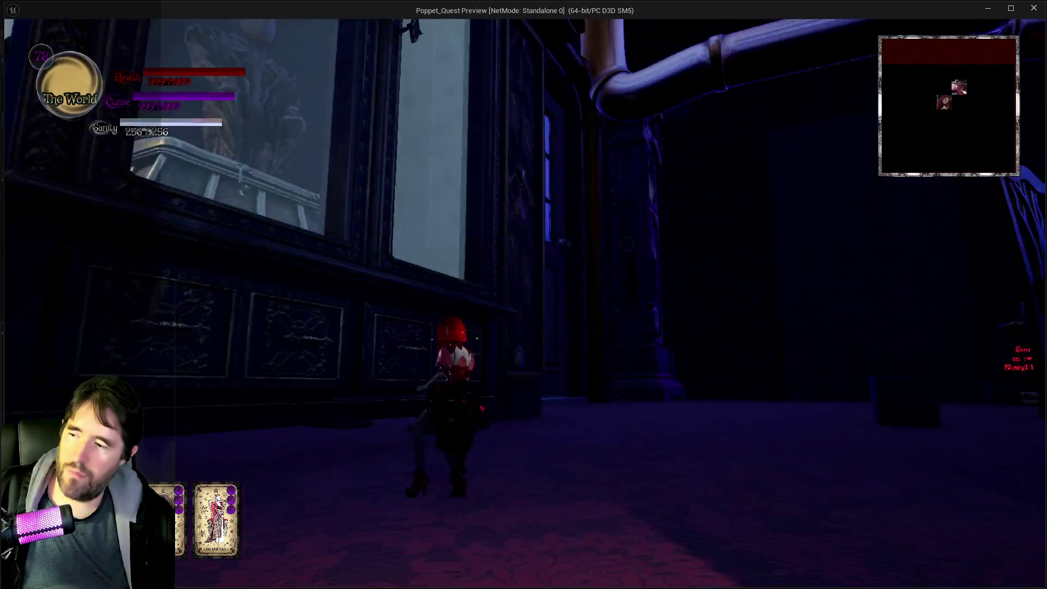
click(524, 295)
key(w)
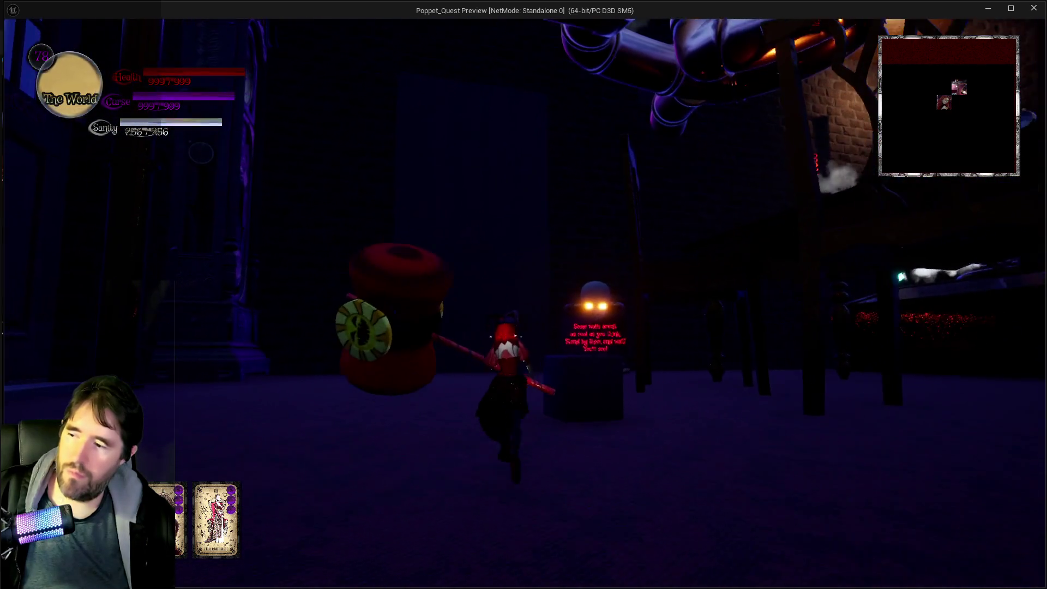
key(s)
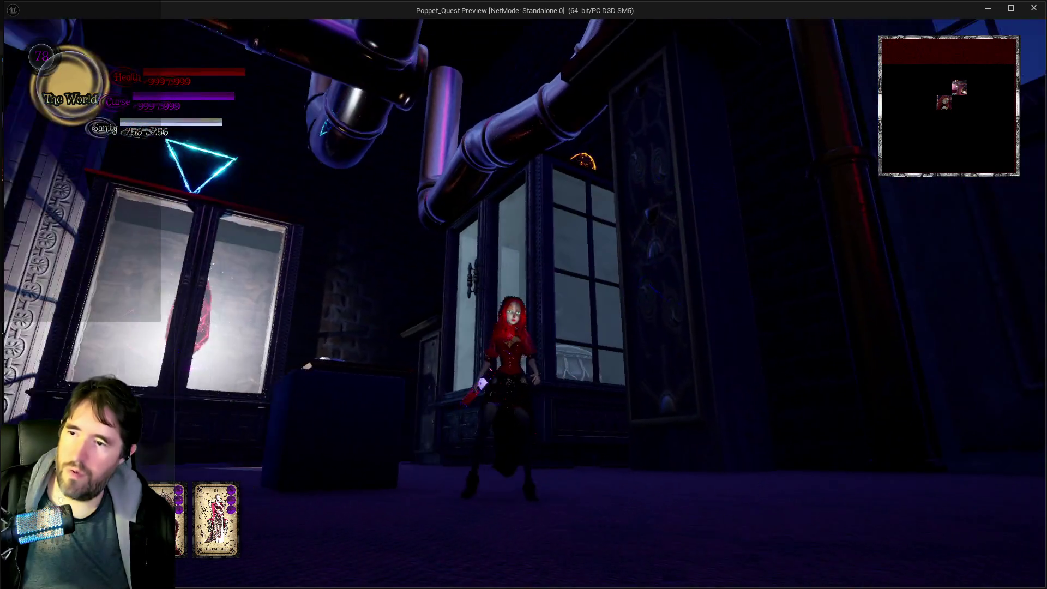
key(w)
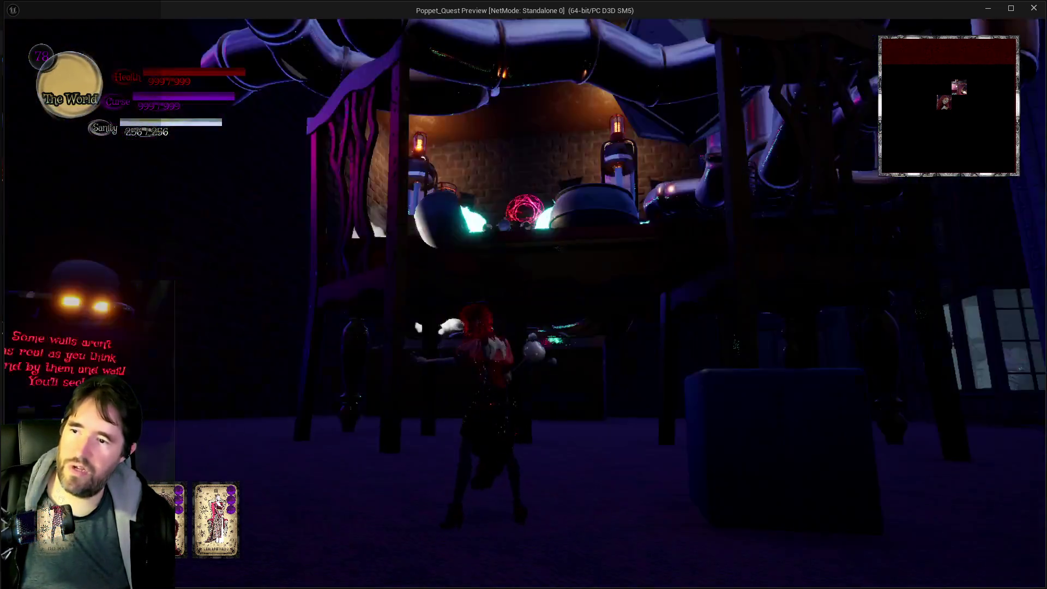
key(w)
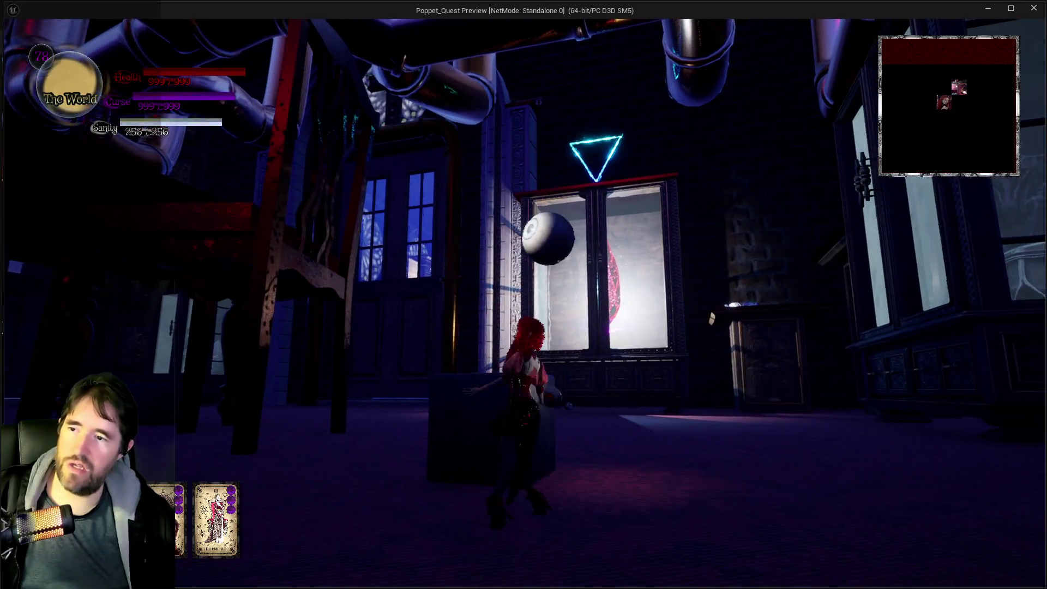
key(w)
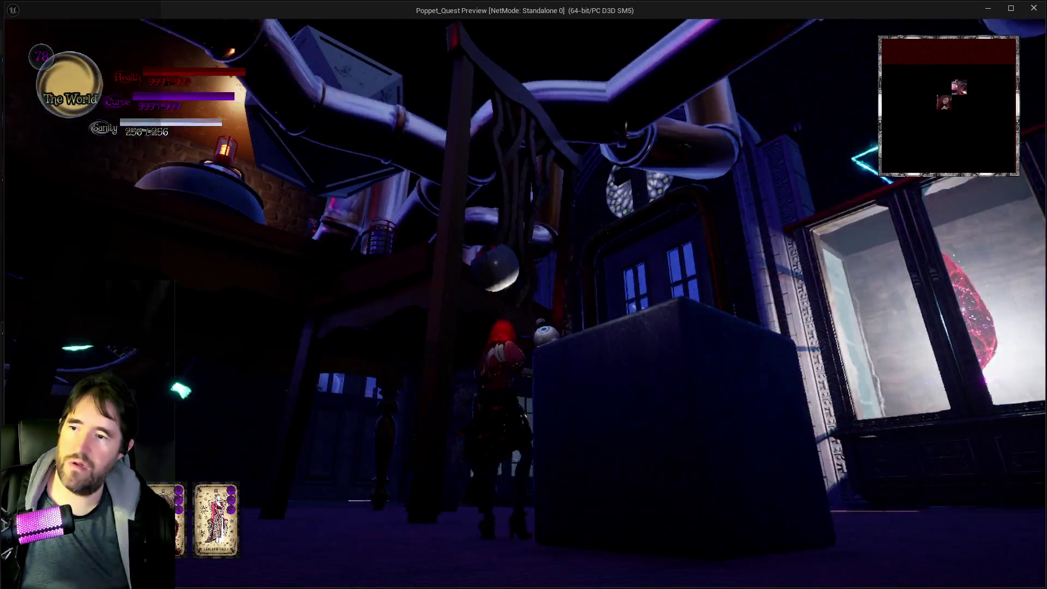
key(w)
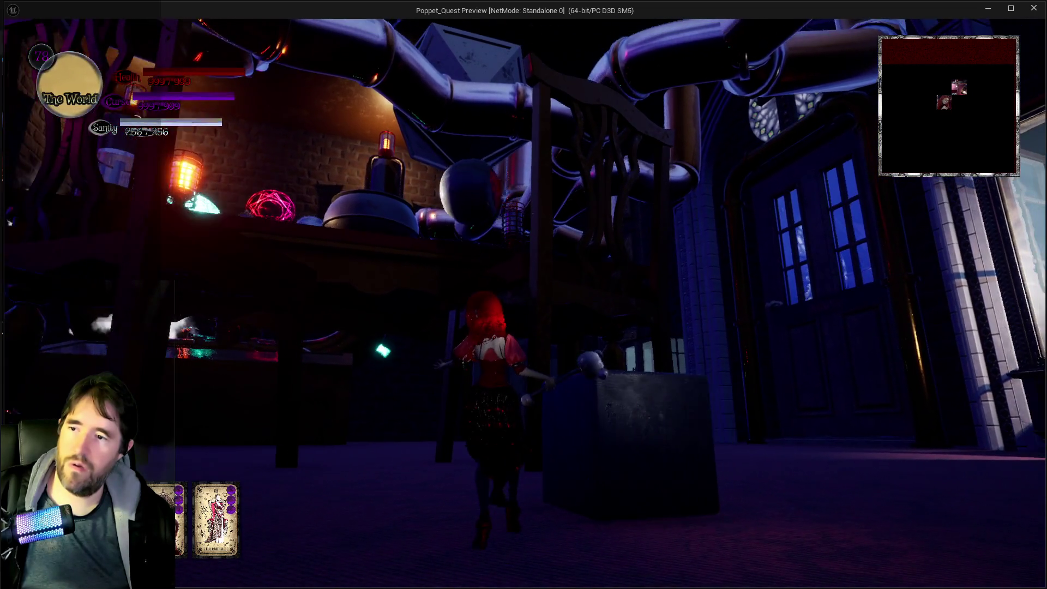
key(w)
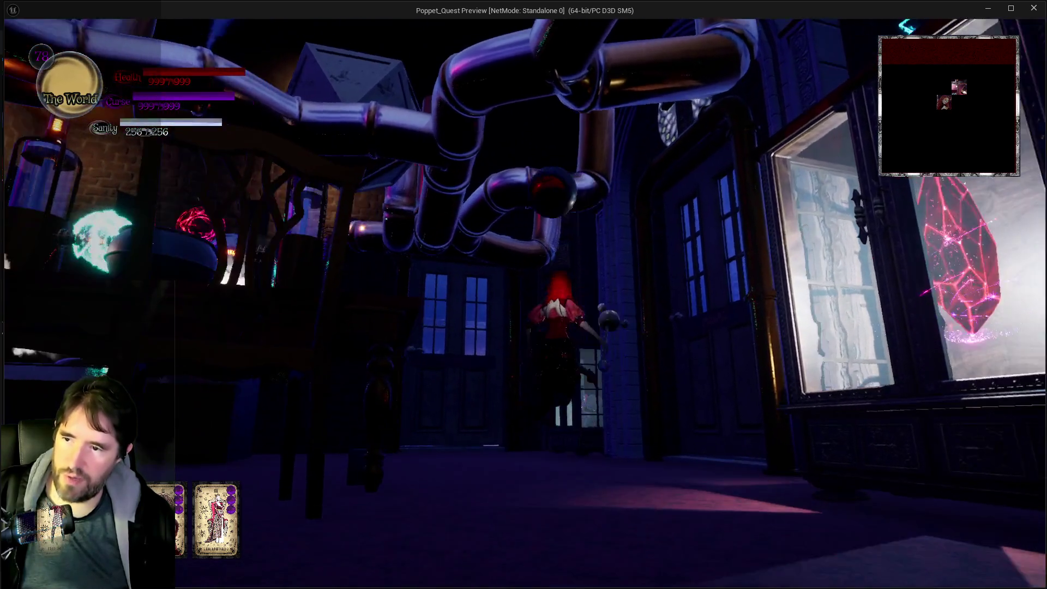
Turn back and run through the lab past the windows and pipes.
key(s)
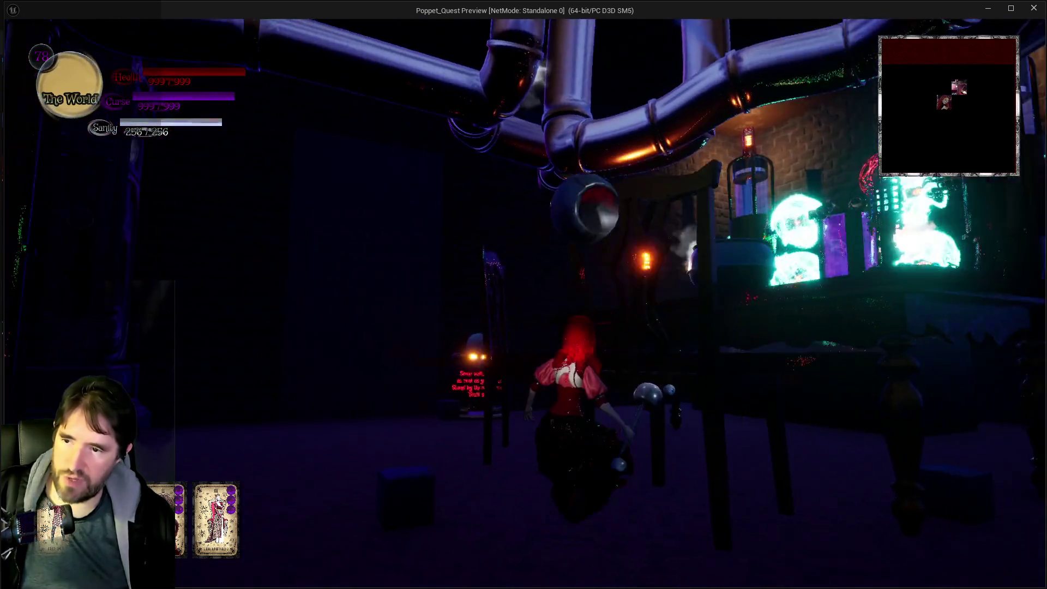
key(w)
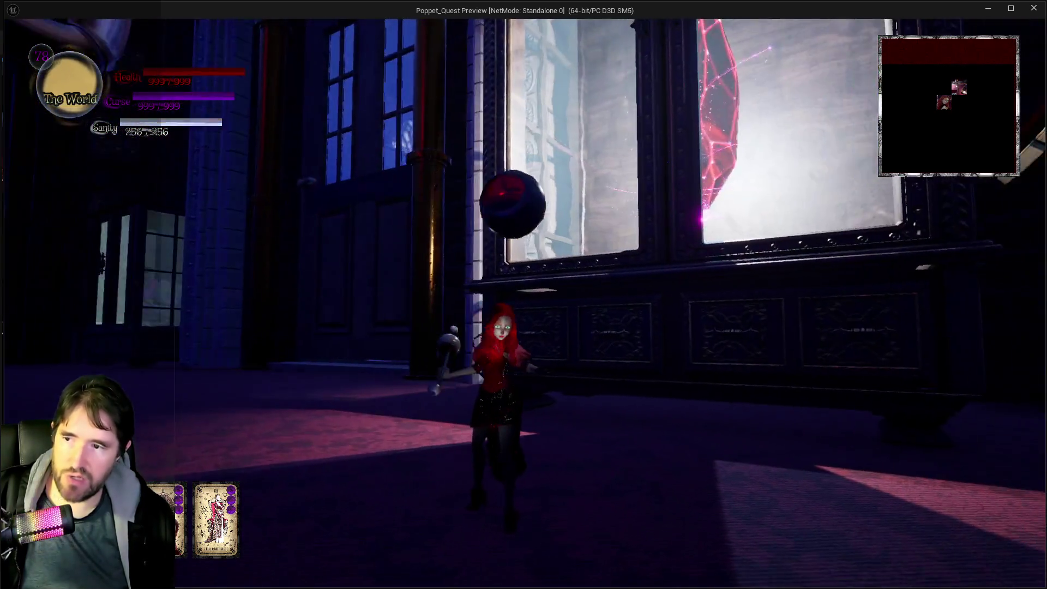
key(w)
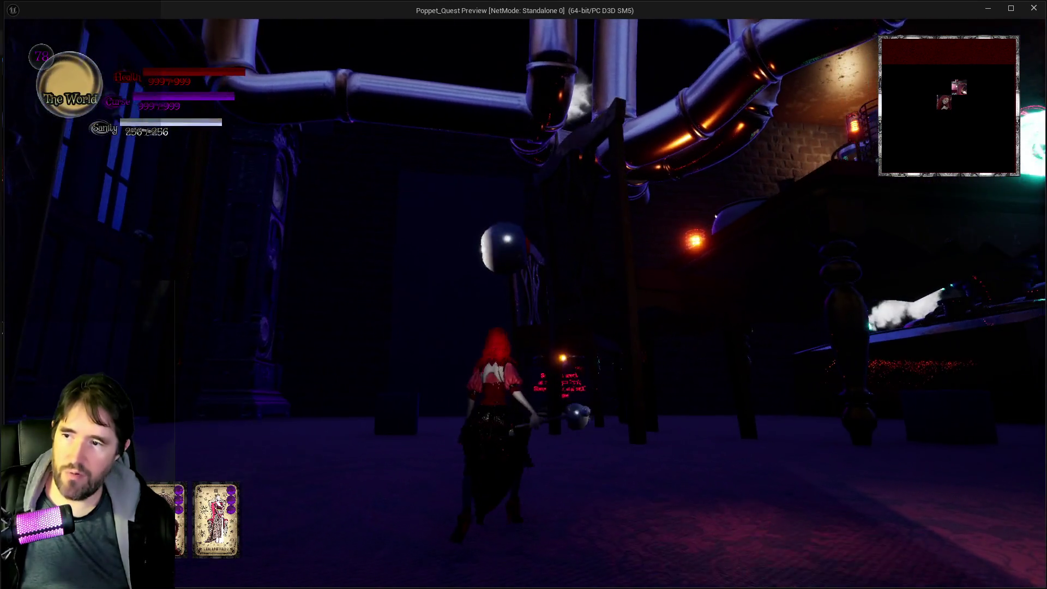
key(w)
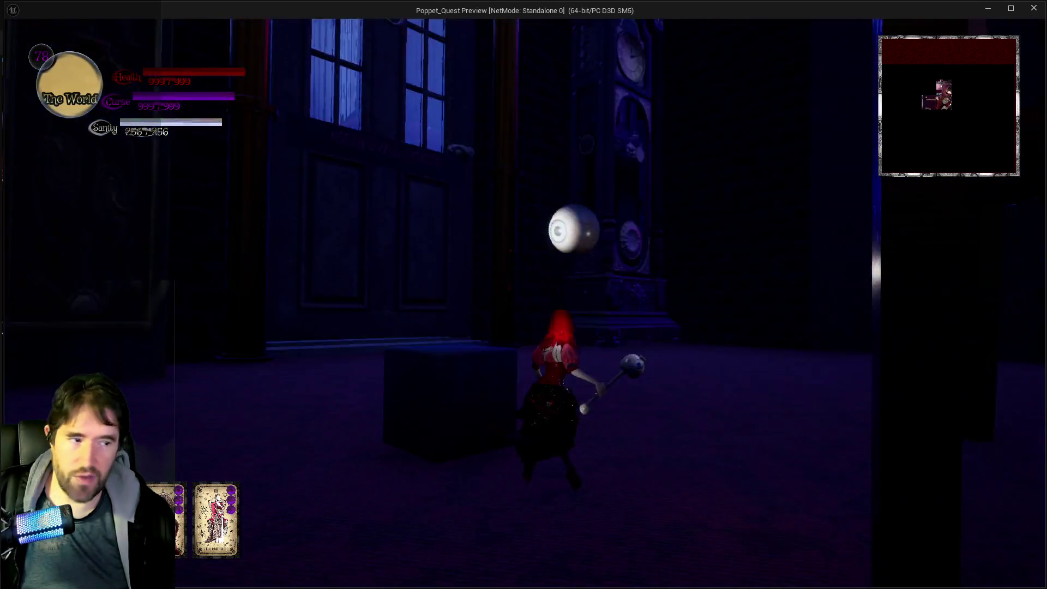
key(w)
key(alt+Tab)
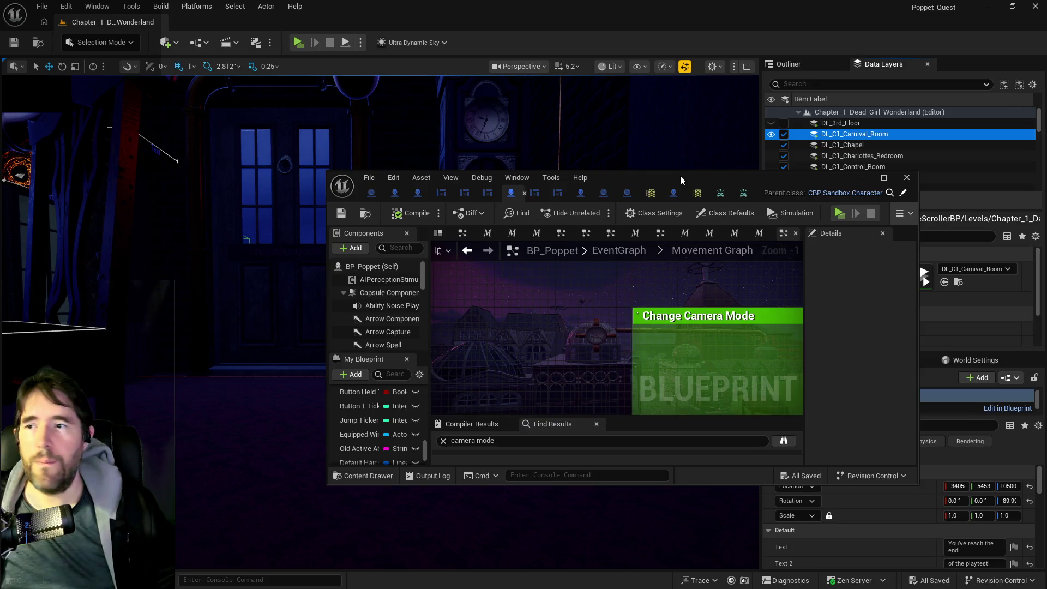
Expand IA_Spell_Map_Menu in the input mapping context to show M and Gamepad Special Left.
double_click(680, 175)
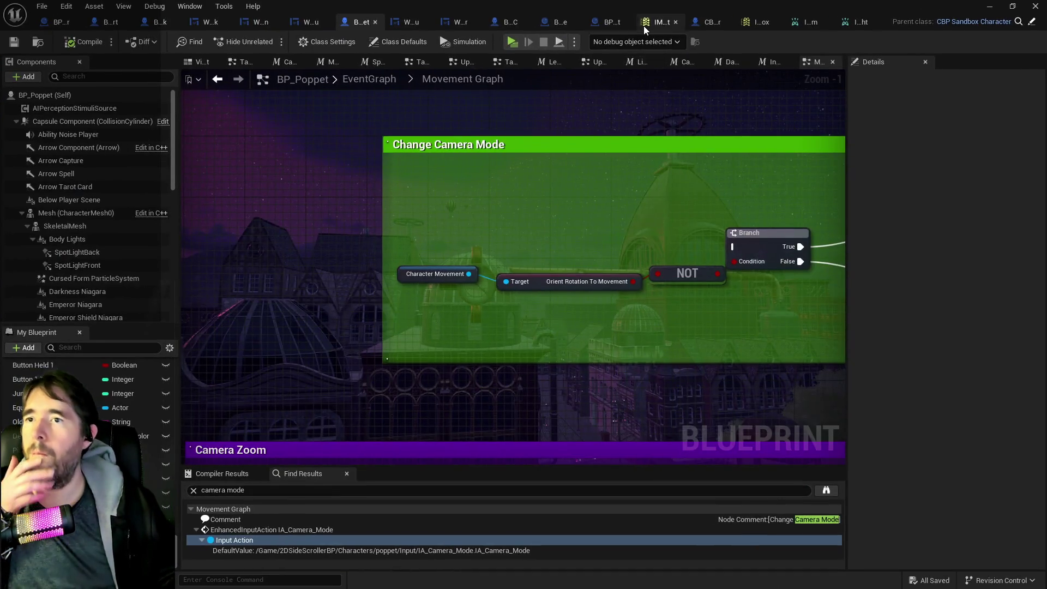
click(644, 23)
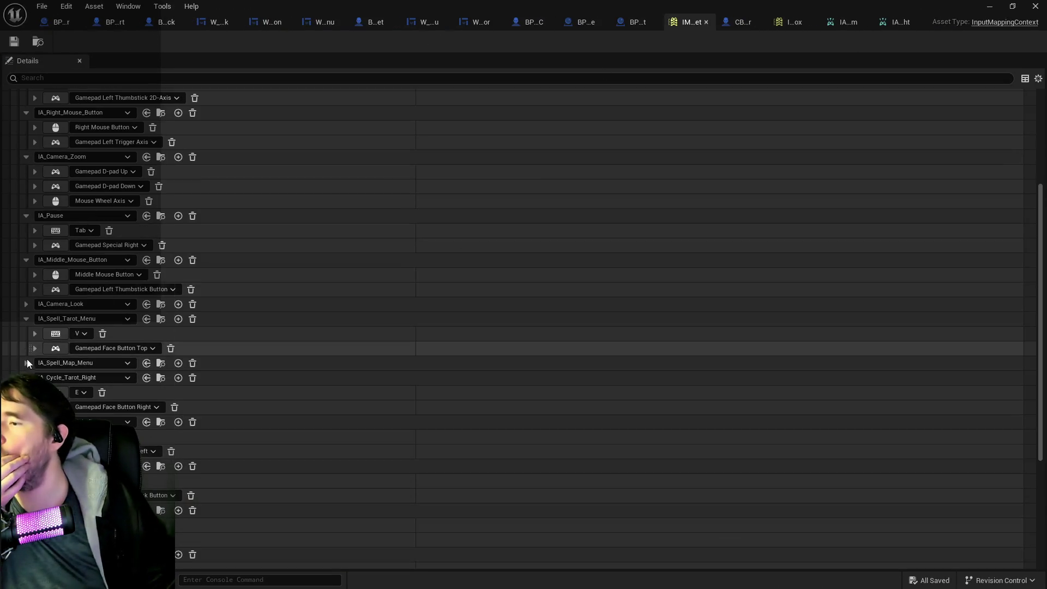
click(25, 363)
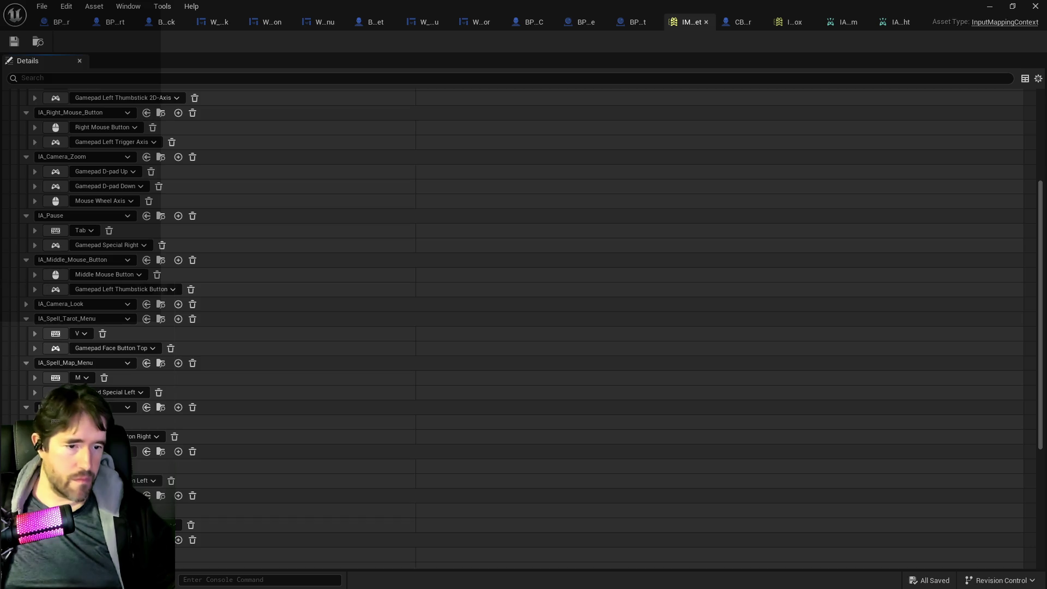
key(alt+Tab)
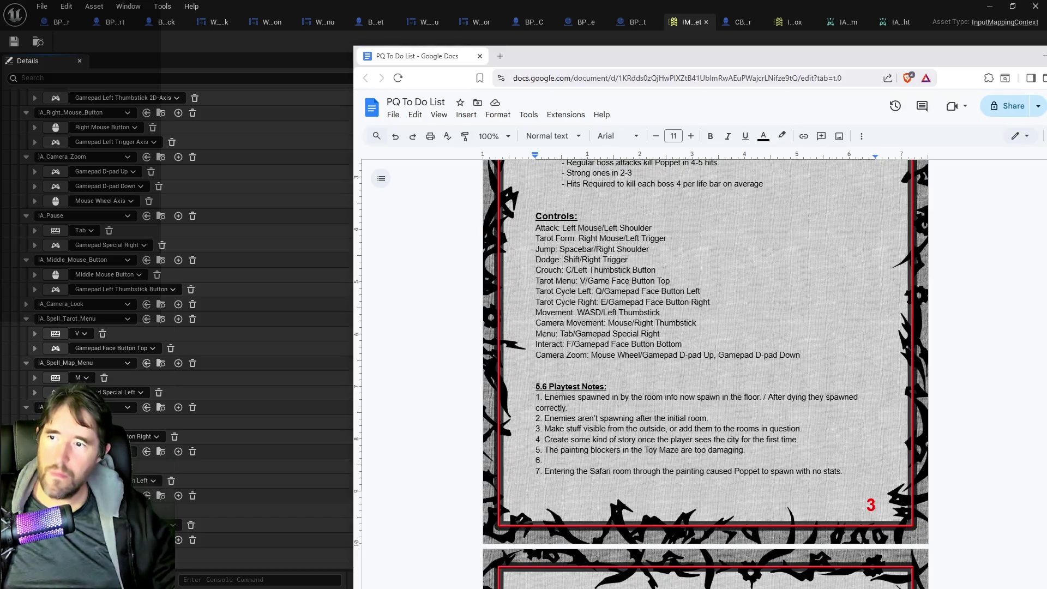
Add a 'Map: M/Gamepad Special Left' line below Camera Zoom, then move the doc aside.
key(Return)
text(Map: M/Gamepad Special Left)
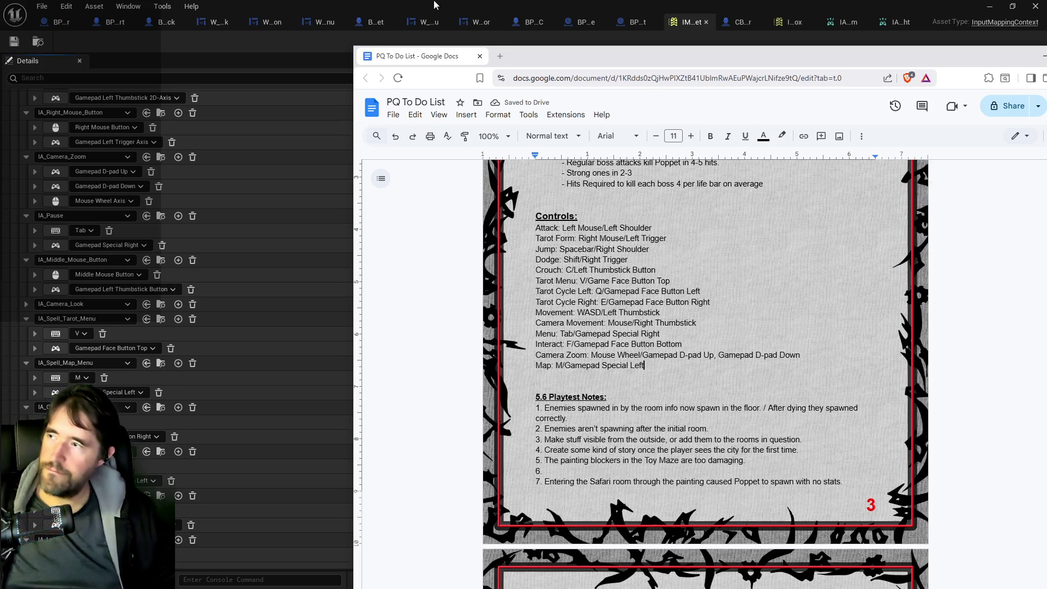
drag(530, 56, 1046, 57)
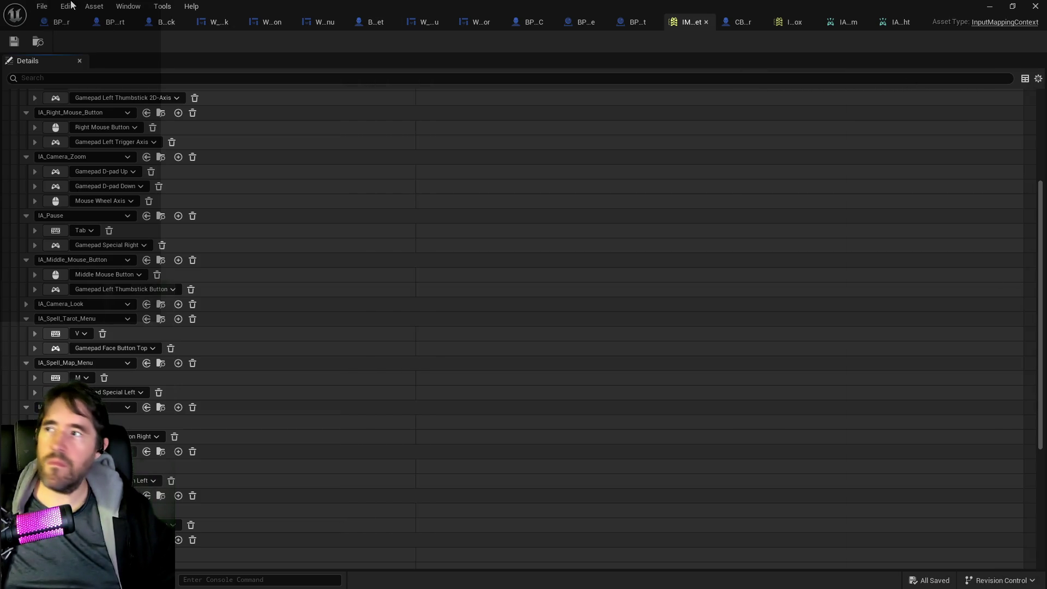
Save all modified assets and scroll down through the Input Mapping Context details.
click(42, 6)
click(54, 70)
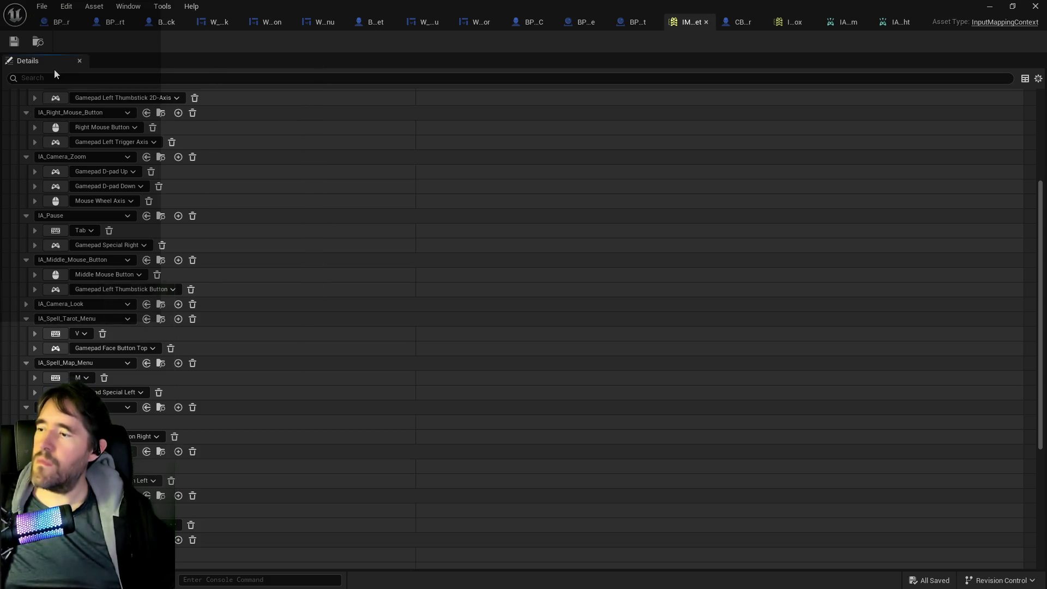
scroll(207, 371, down, 2)
scroll(207, 371, down, 4)
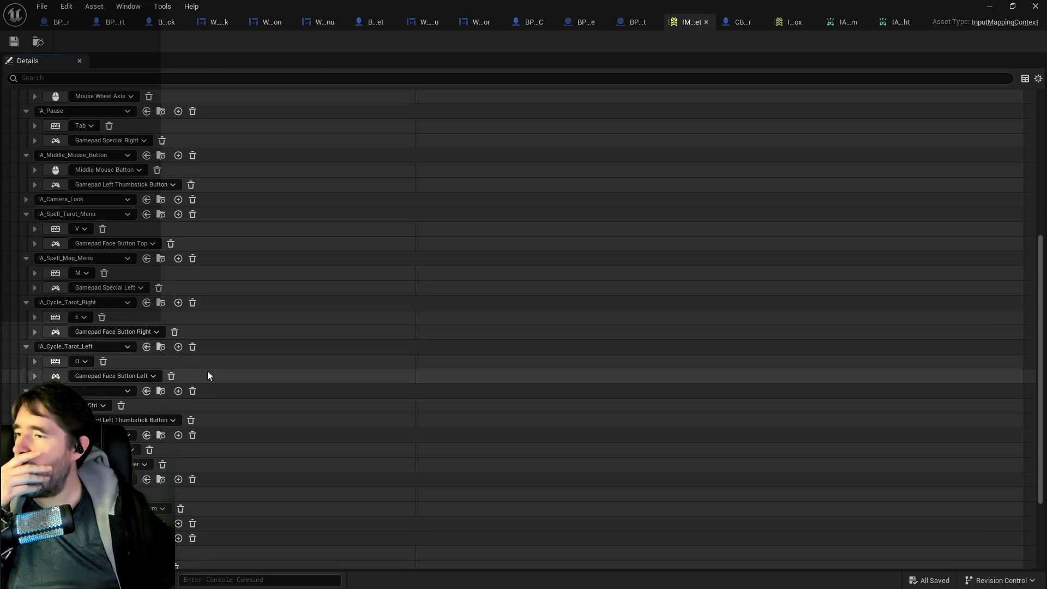
scroll(207, 374, down, 3)
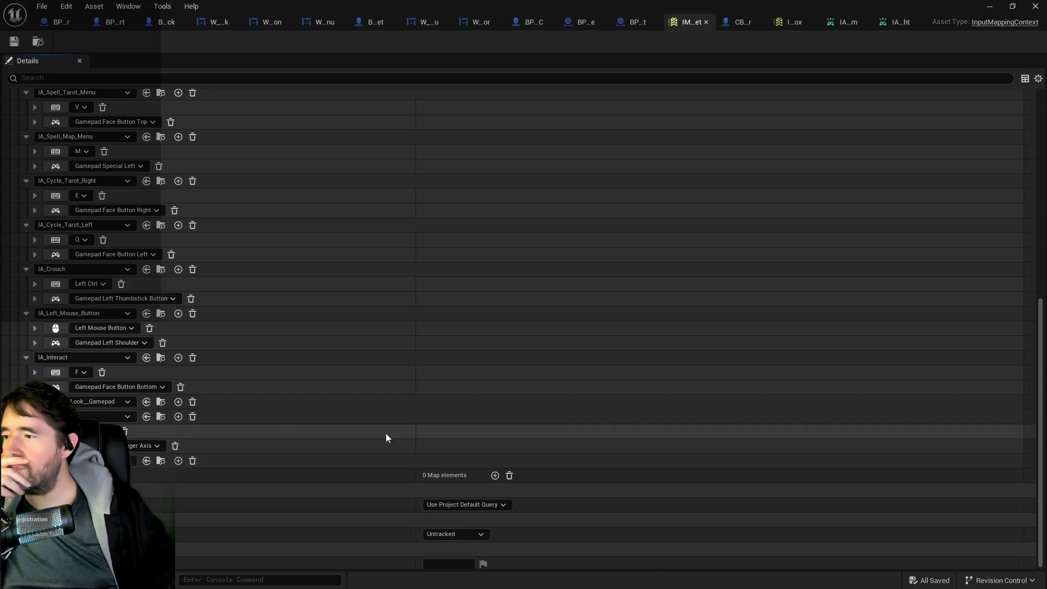
Scroll back up the mapping list and bring the PQ To Do List doc back over the editor.
scroll(120, 327, up, 3)
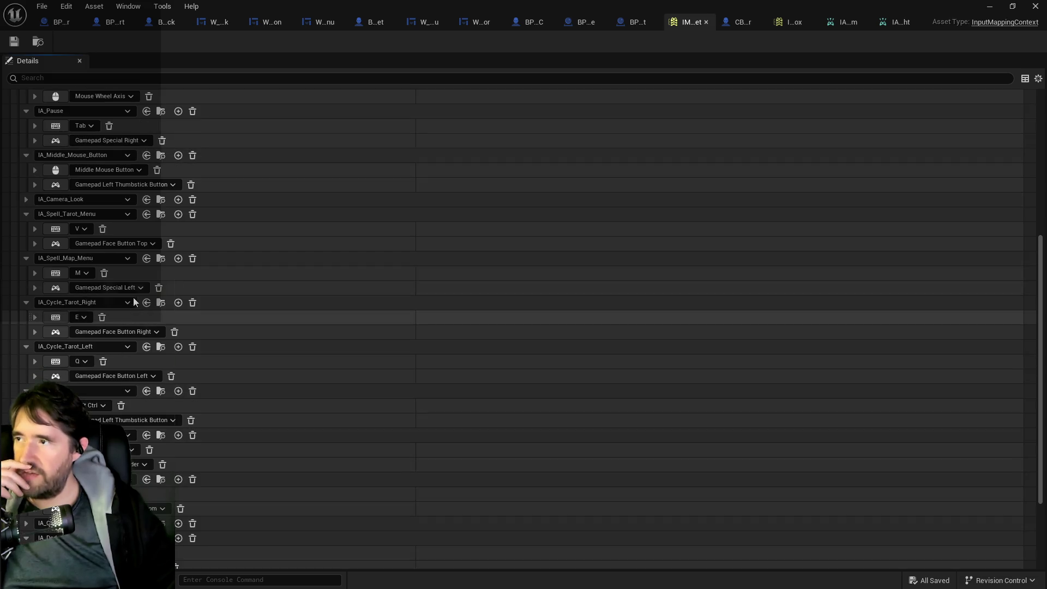
scroll(141, 283, up, 2)
scroll(141, 284, up, 4)
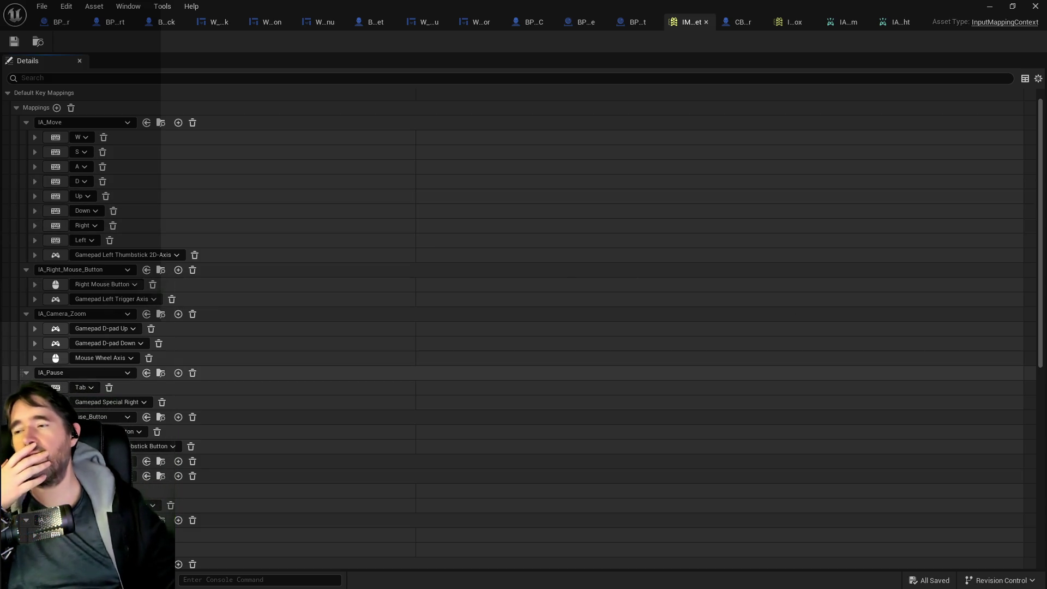
drag(1046, 70, 679, 69)
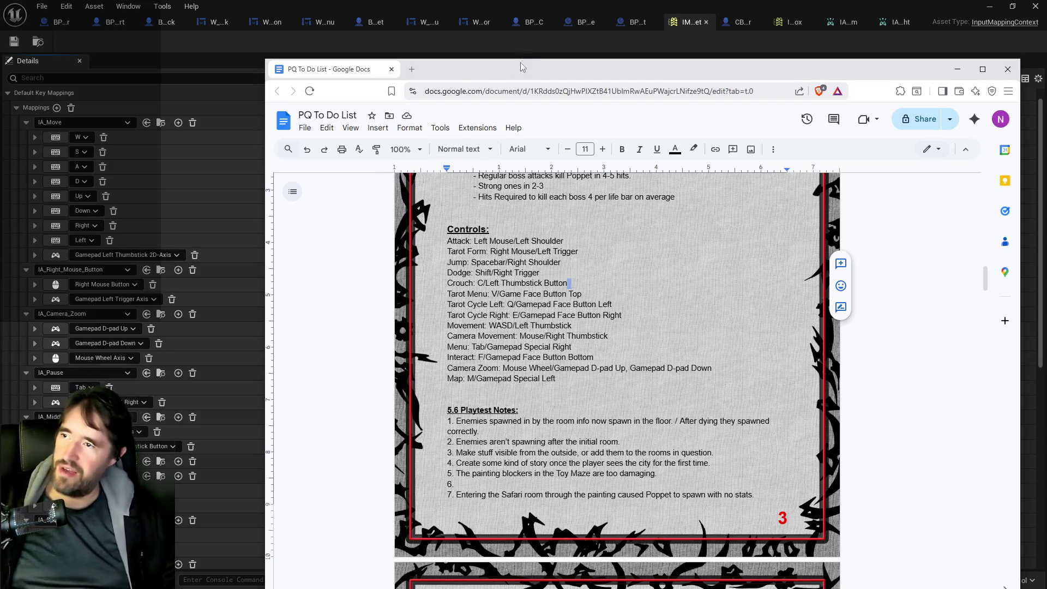
Scroll the PQ To Do List to the gameplay playtest checklist, then return to the level editor.
drag(526, 71, 1046, 71)
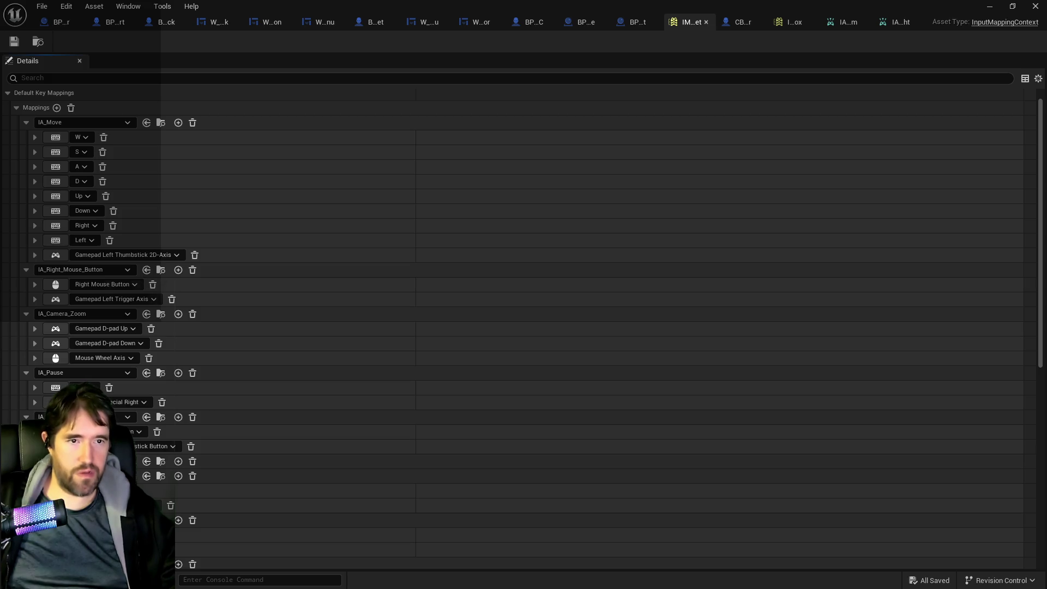
key(super+shift+Left)
scroll(587, 355, down, 6)
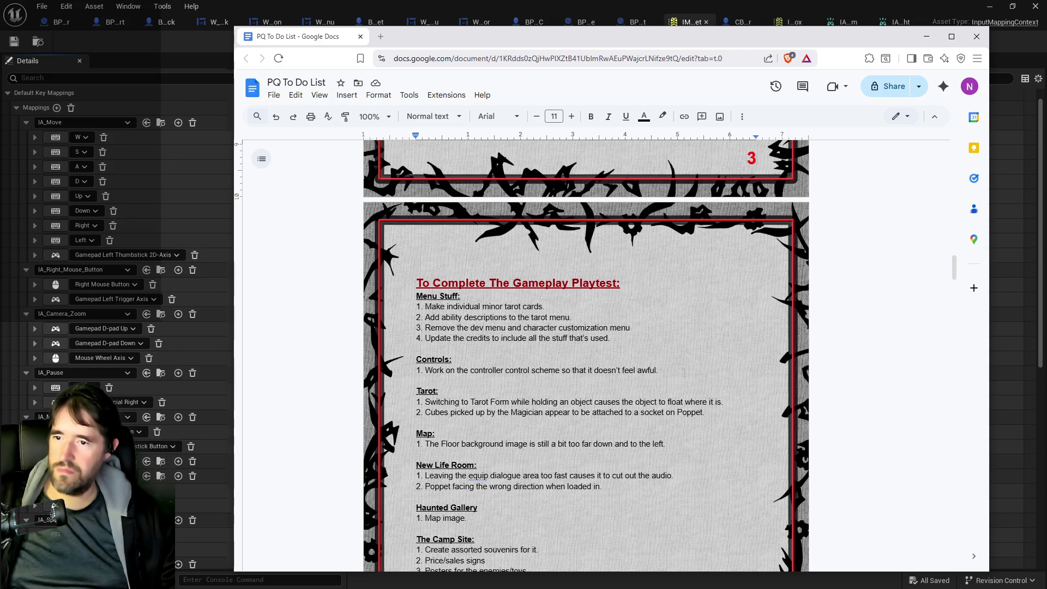
key(alt+Tab)
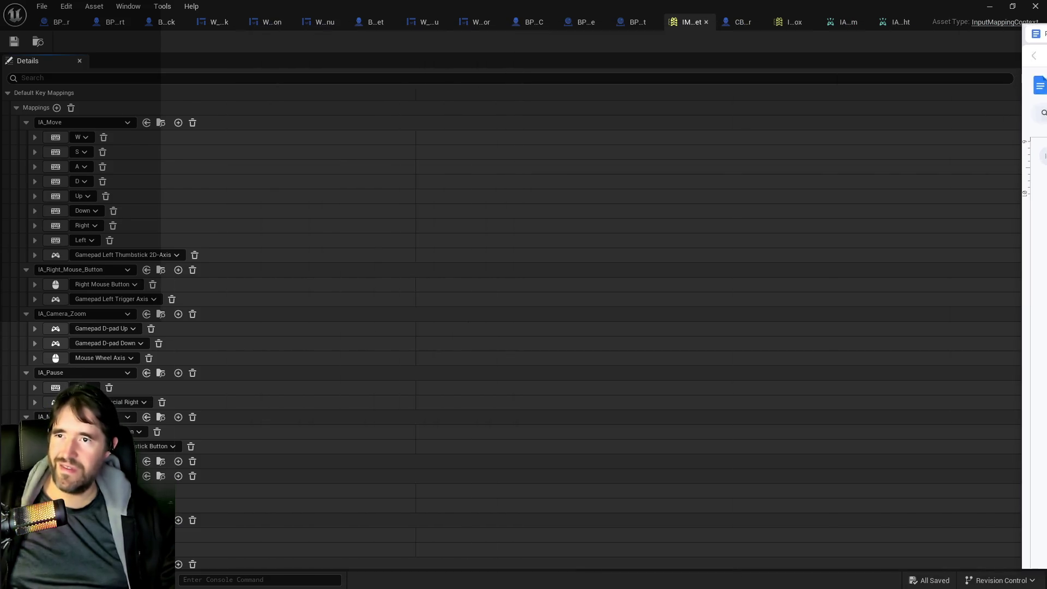
key(alt+Tab)
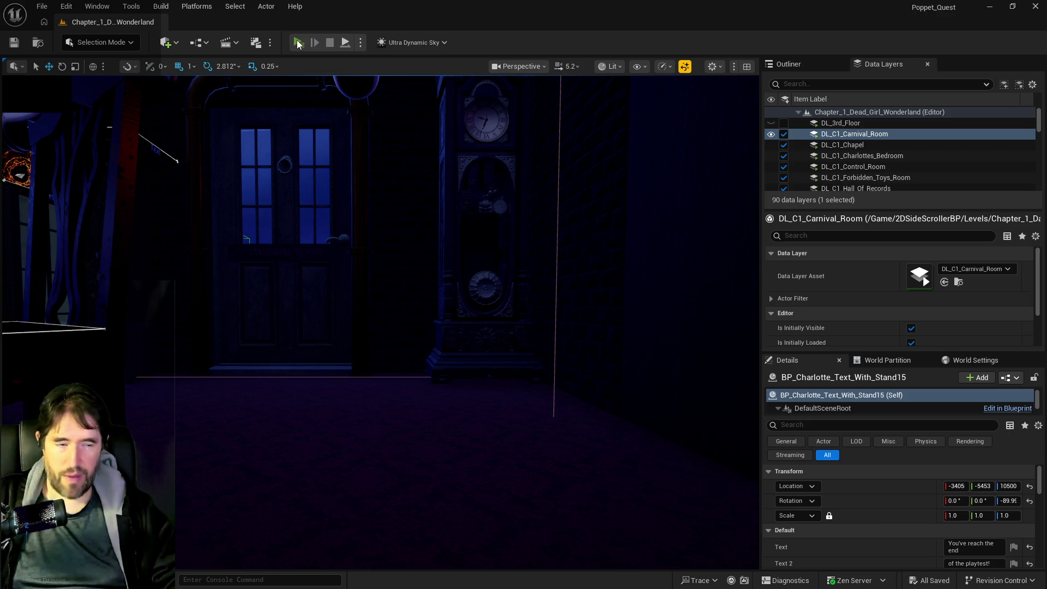
Launch the Poppet Quest playtest and run Poppet past the tables and chair toward the cauldron.
click(298, 44)
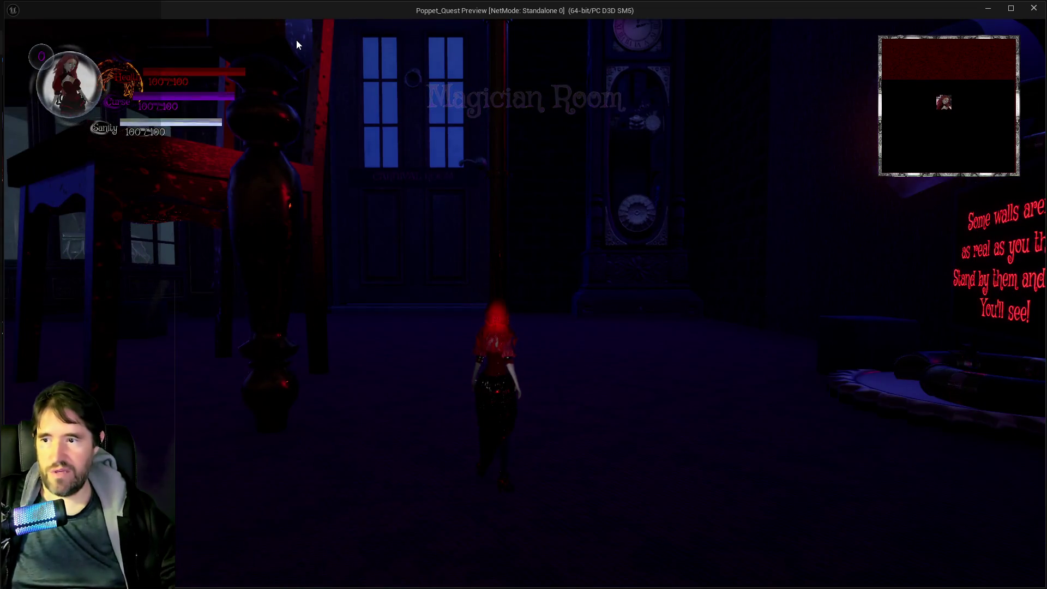
key(w)
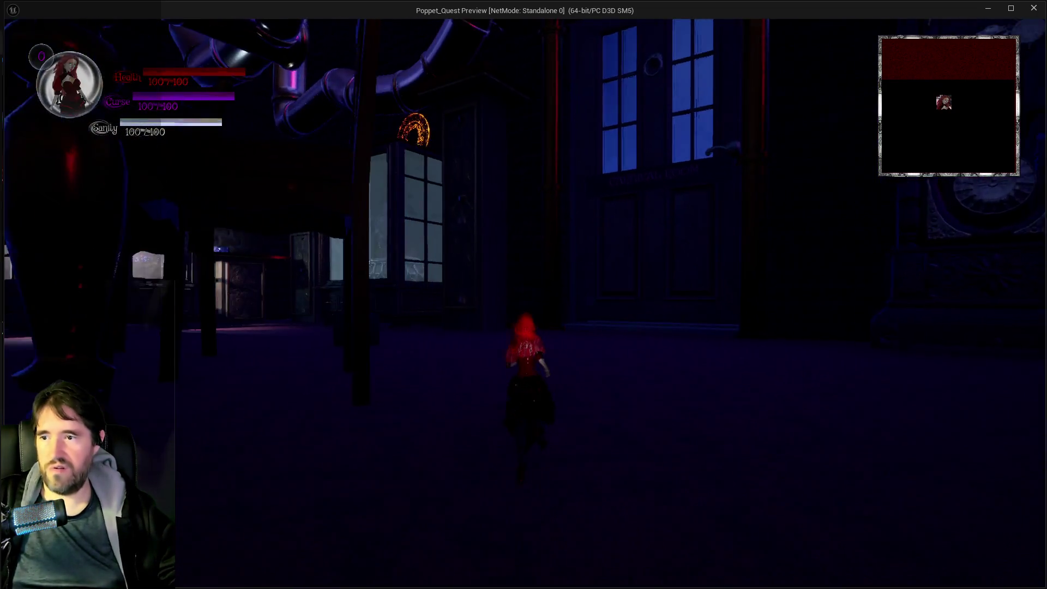
key(w)
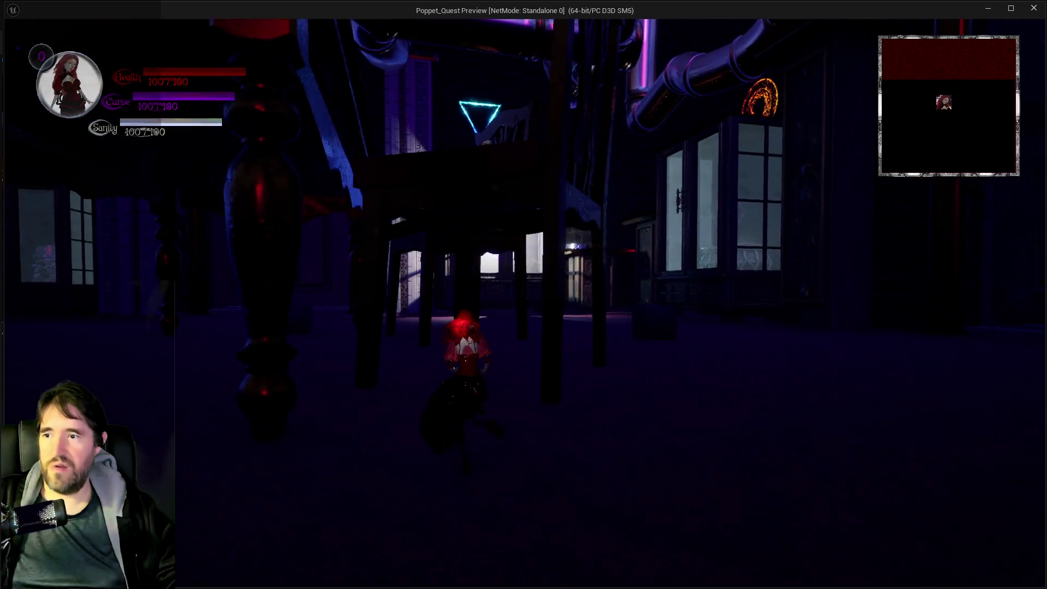
key(w)
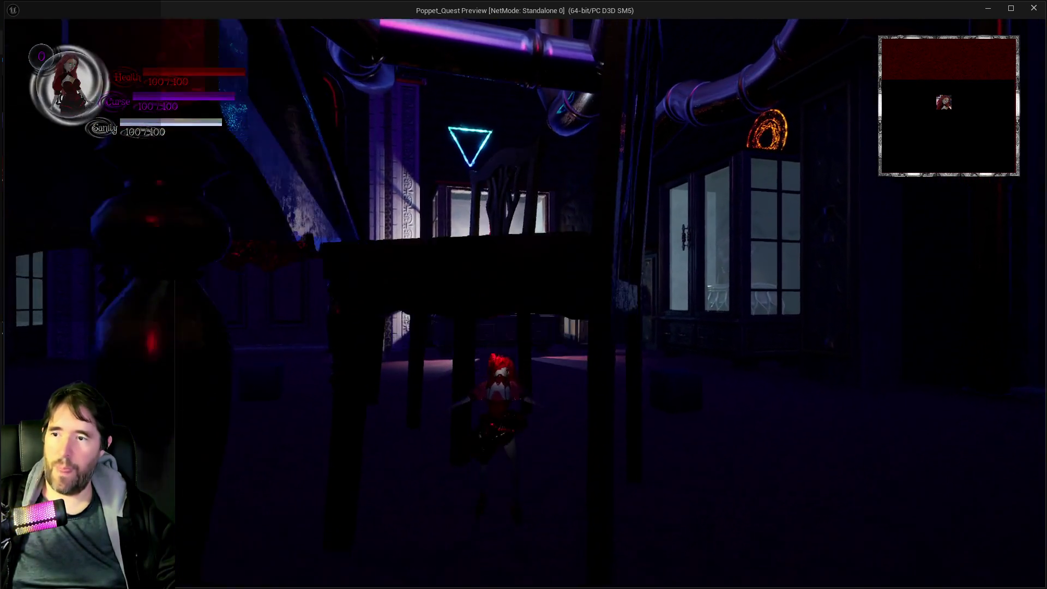
key(w)
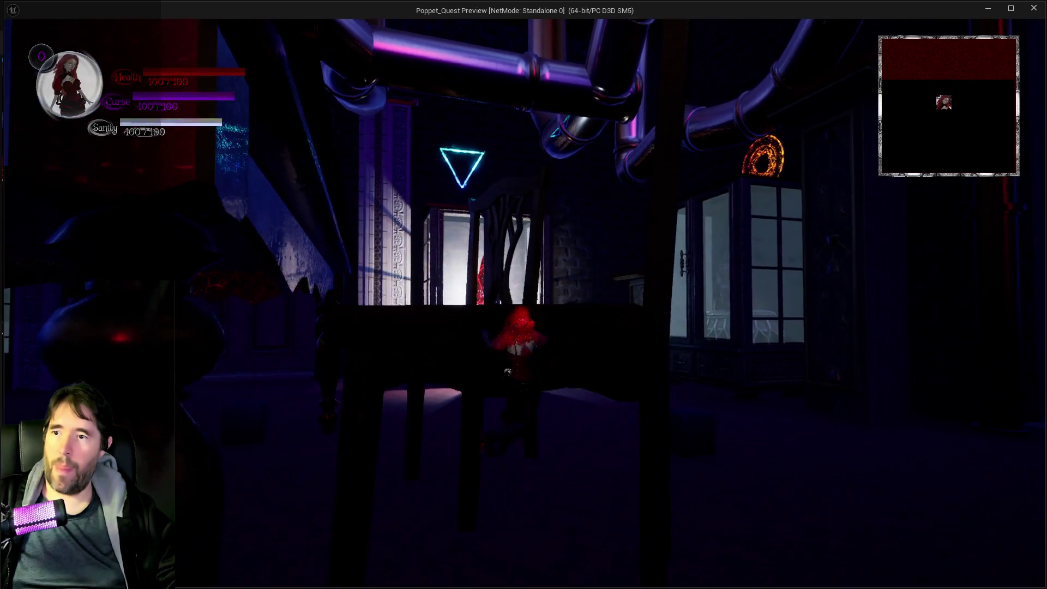
key(w)
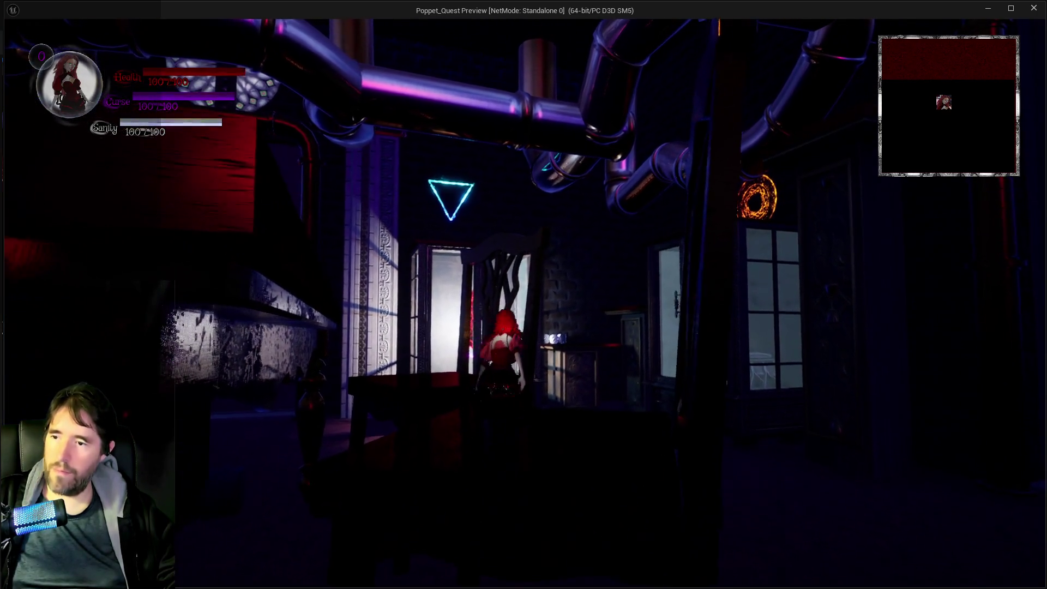
key(w)
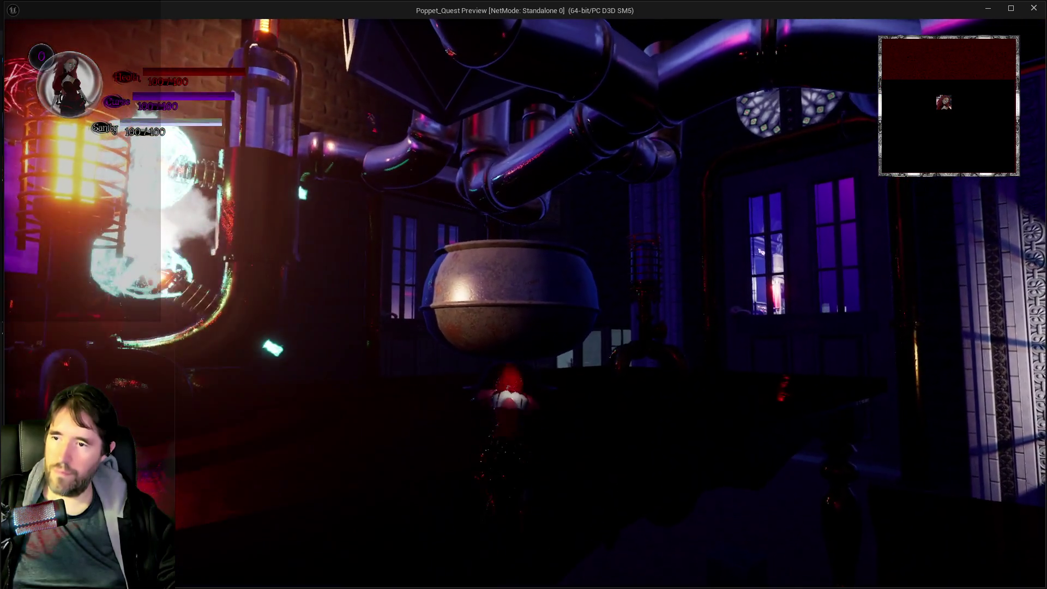
Circle Poppet around the cauldron, walk on under the pipes, and pause the game.
key(w)
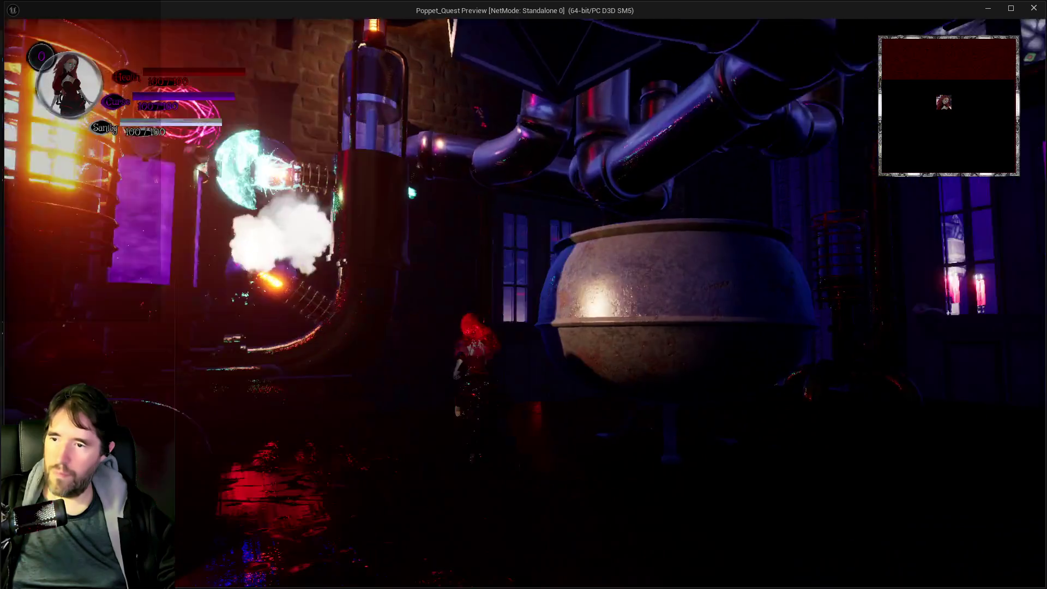
key(w)
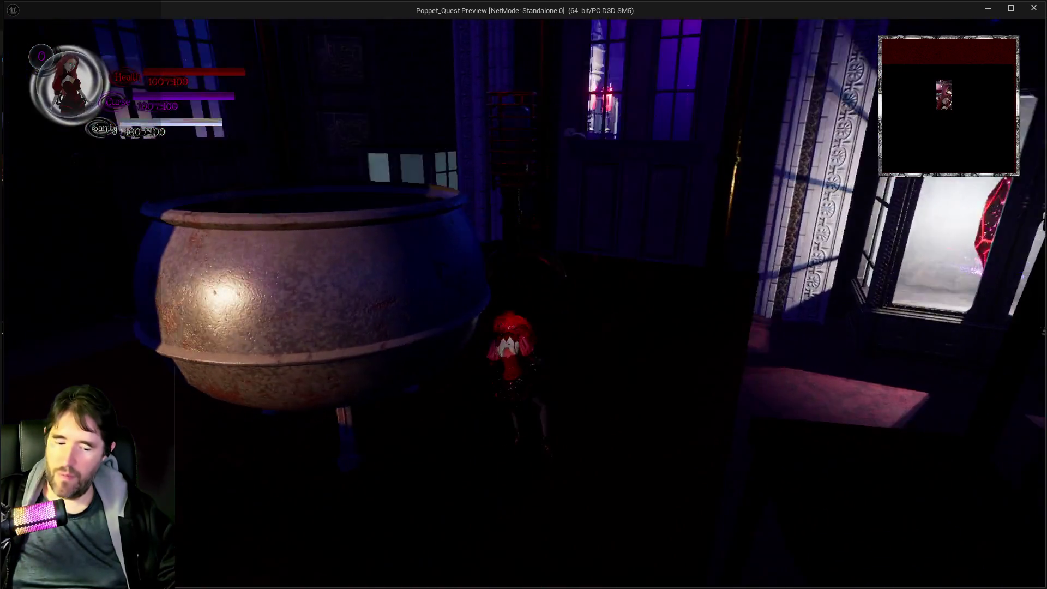
key(w)
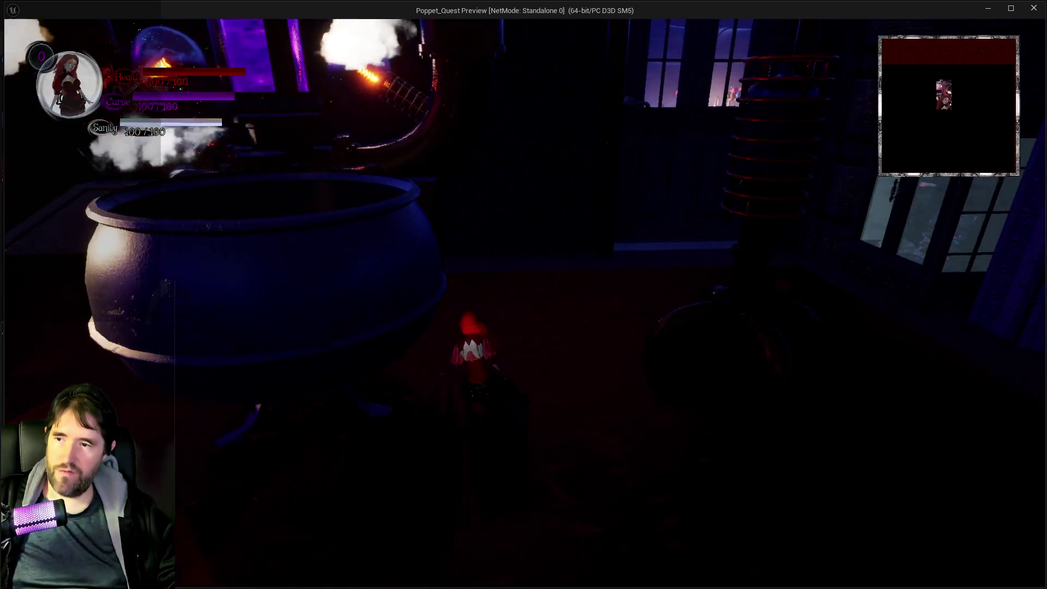
key(w)
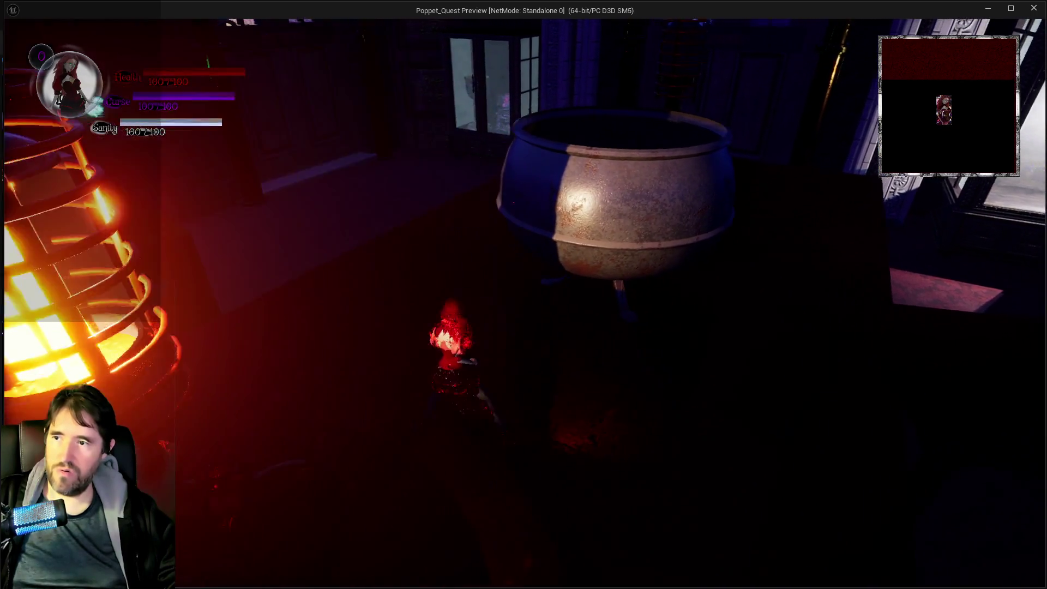
key(w)
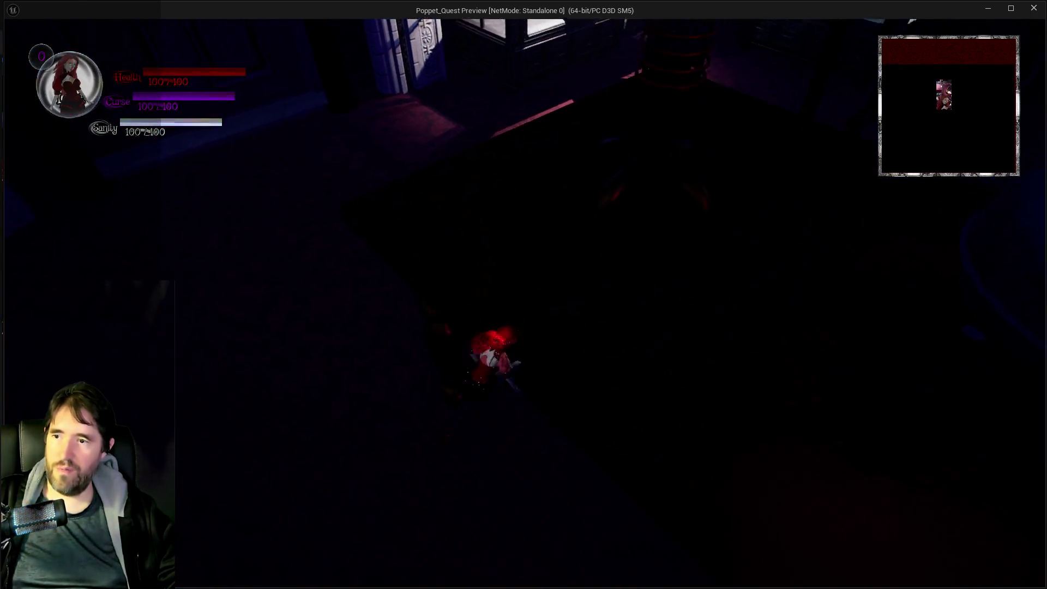
key(w)
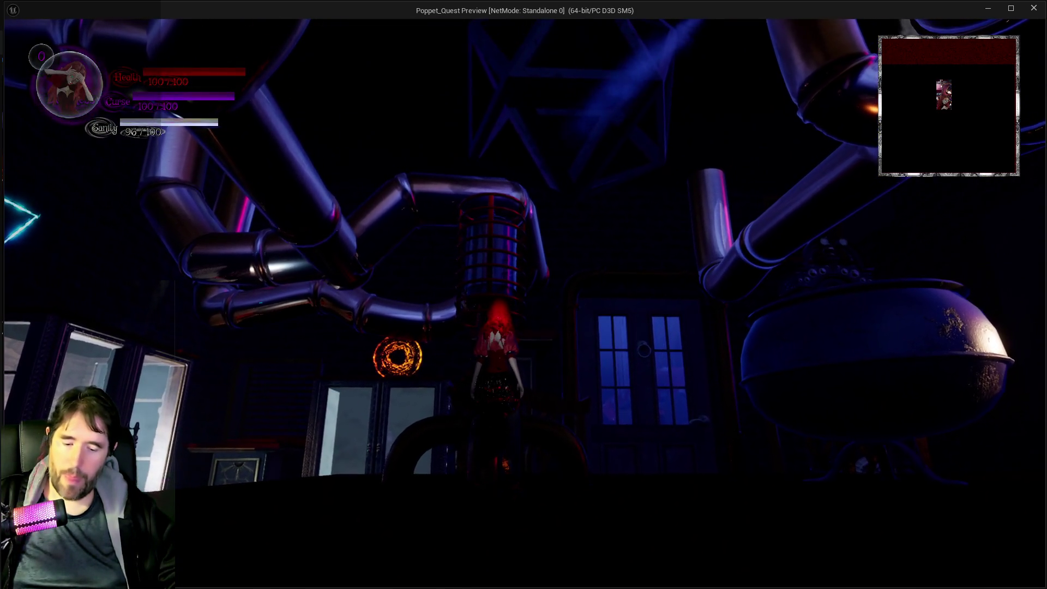
key(Escape)
Open the Dev Menu card screen, browse its cards, and back out to the pause menu's Resume.
key(Down)
key(Down)
key(Down)
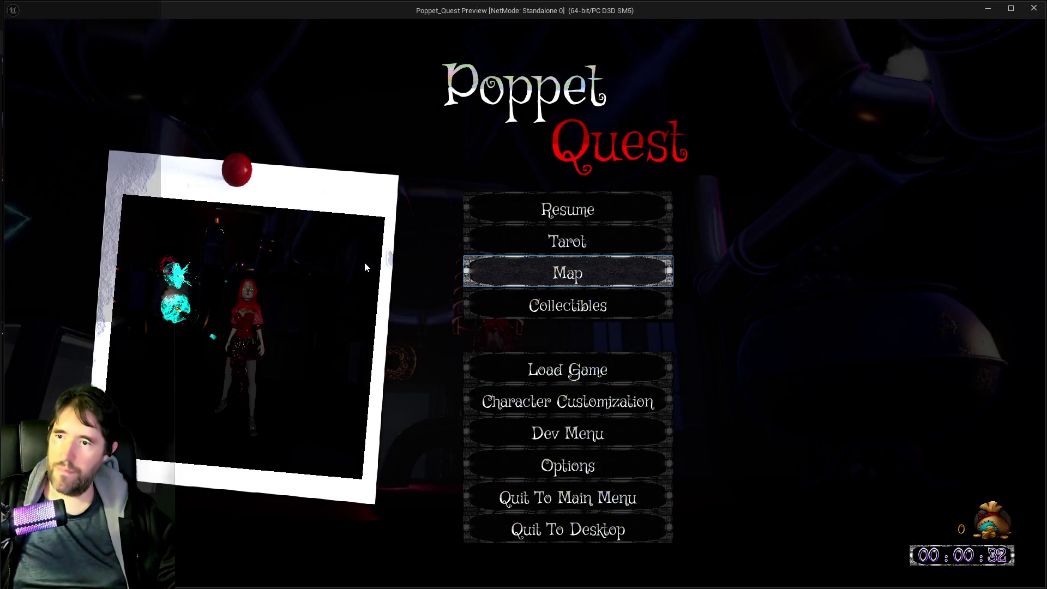
key(Down)
key(Down)
key(Down)
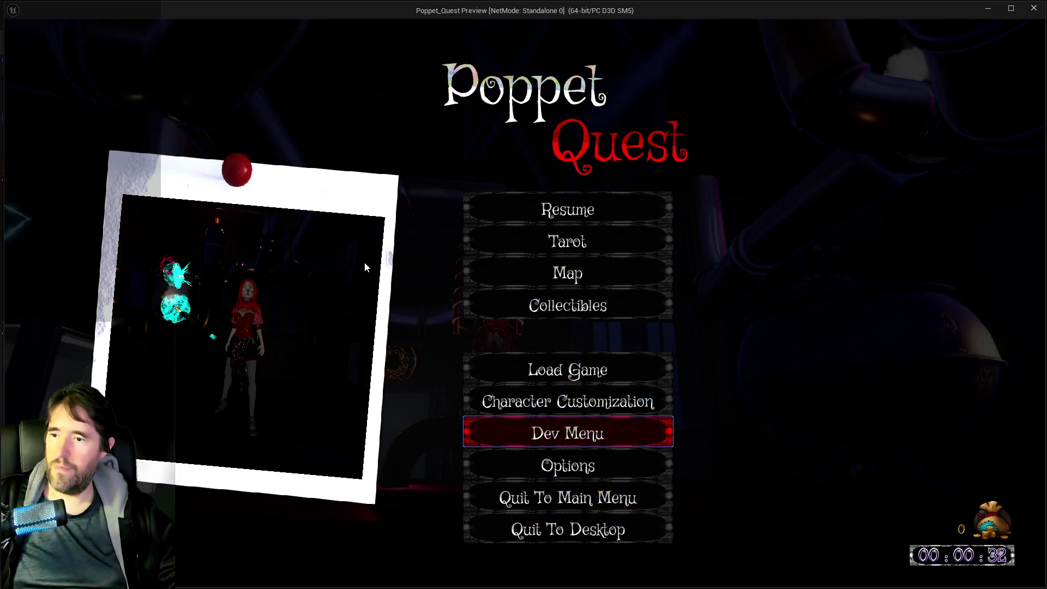
key(Return)
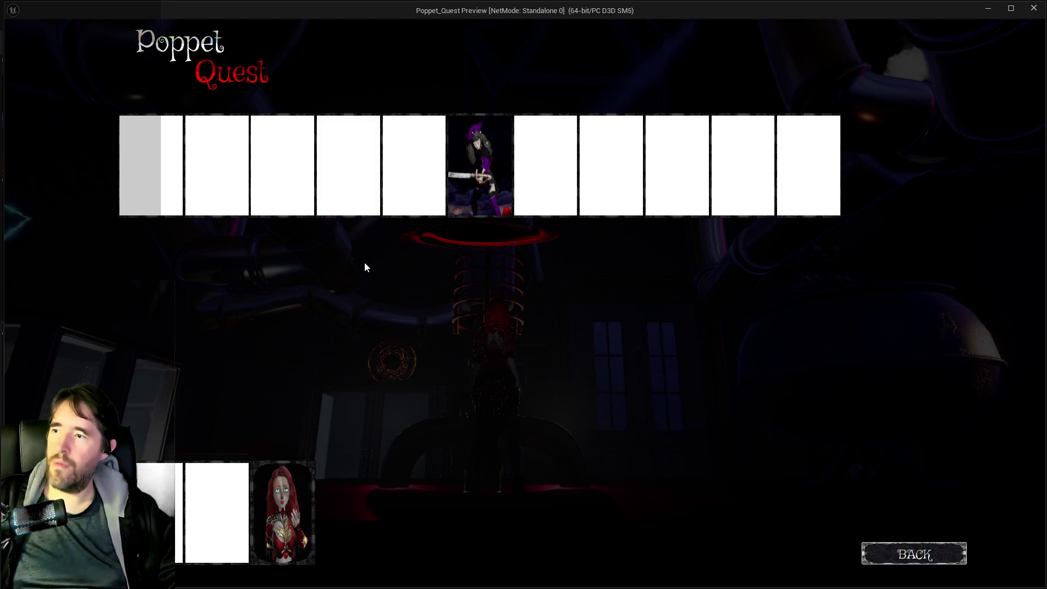
key(Left)
key(Left)
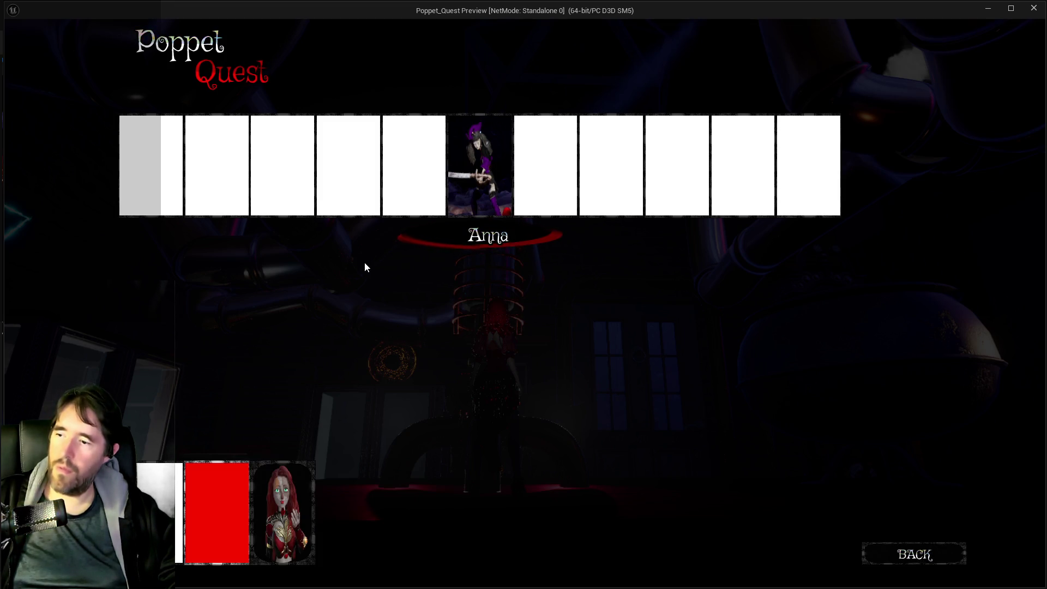
key(Up)
key(Escape)
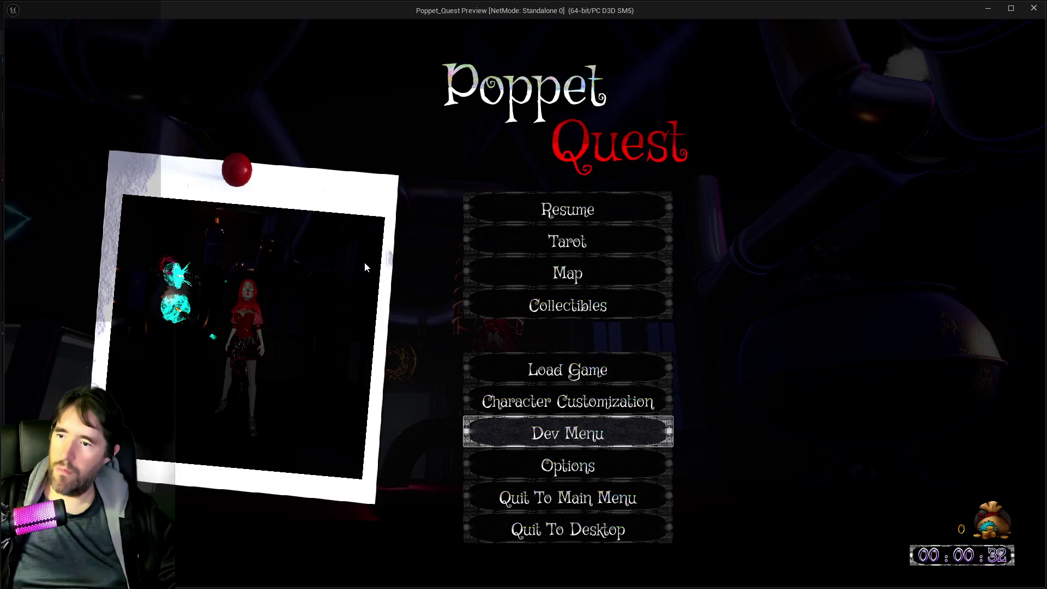
key(Up)
key(Up)
key(Up)
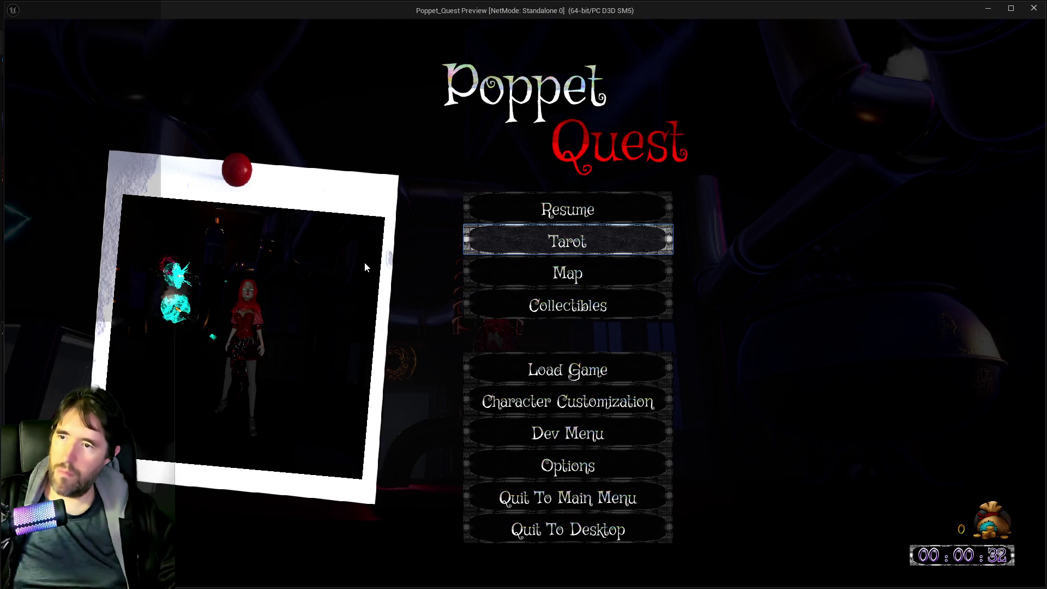
Resume the game and cast two tarot card abilities to become the hammer-carrying jester.
key(Return)
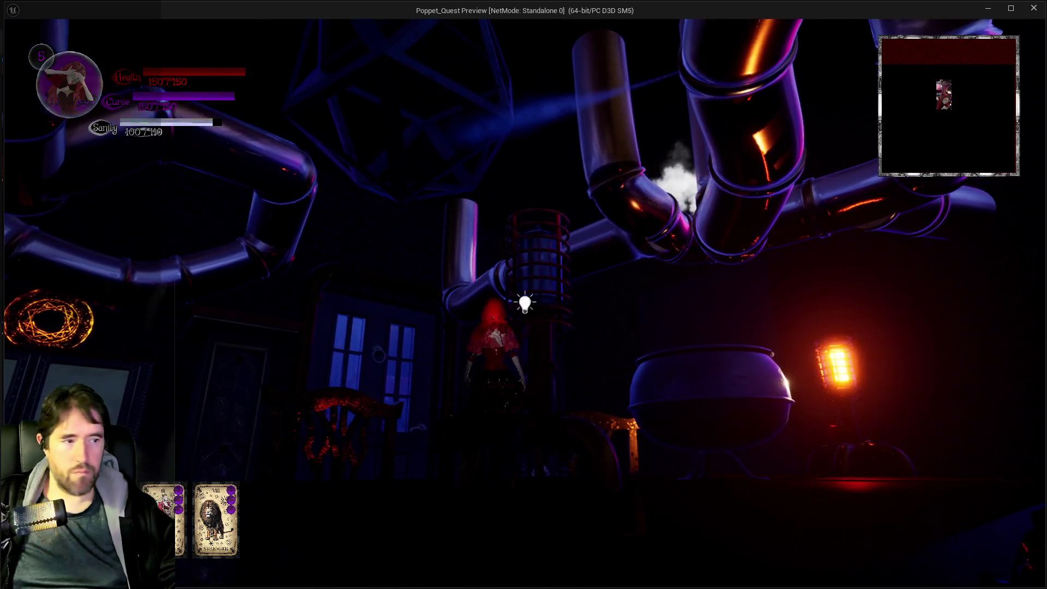
click(526, 299)
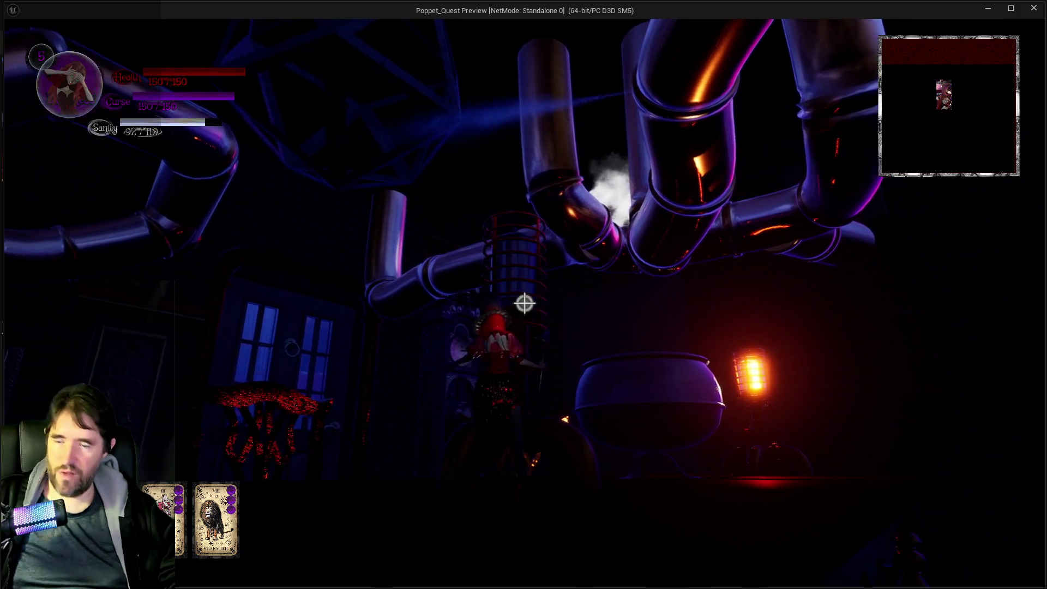
click(525, 303)
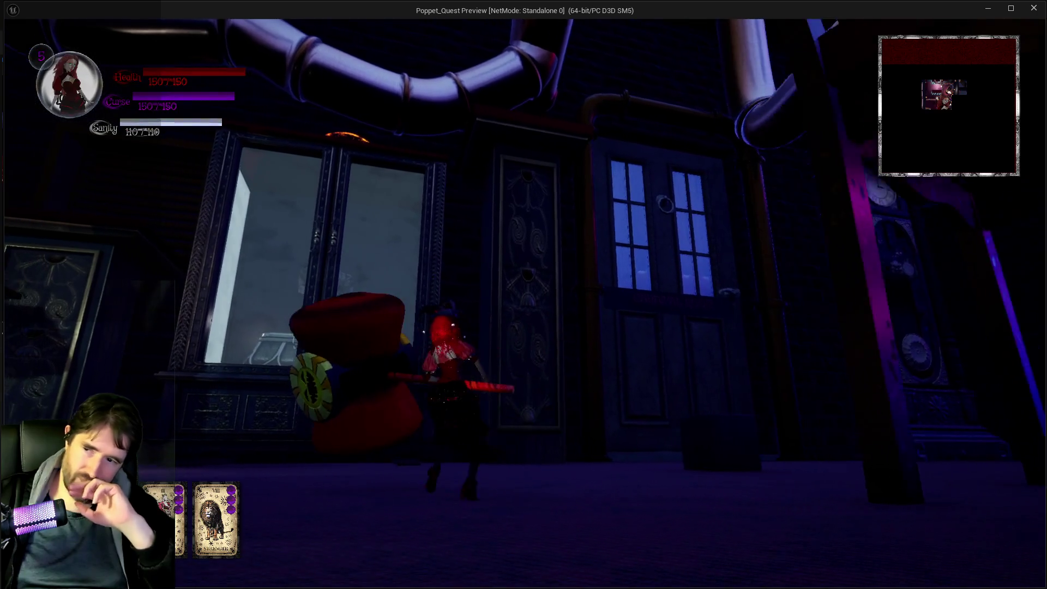
Walk the jester around the carpet and toward the doorway, then switch back to the editor.
key(s)
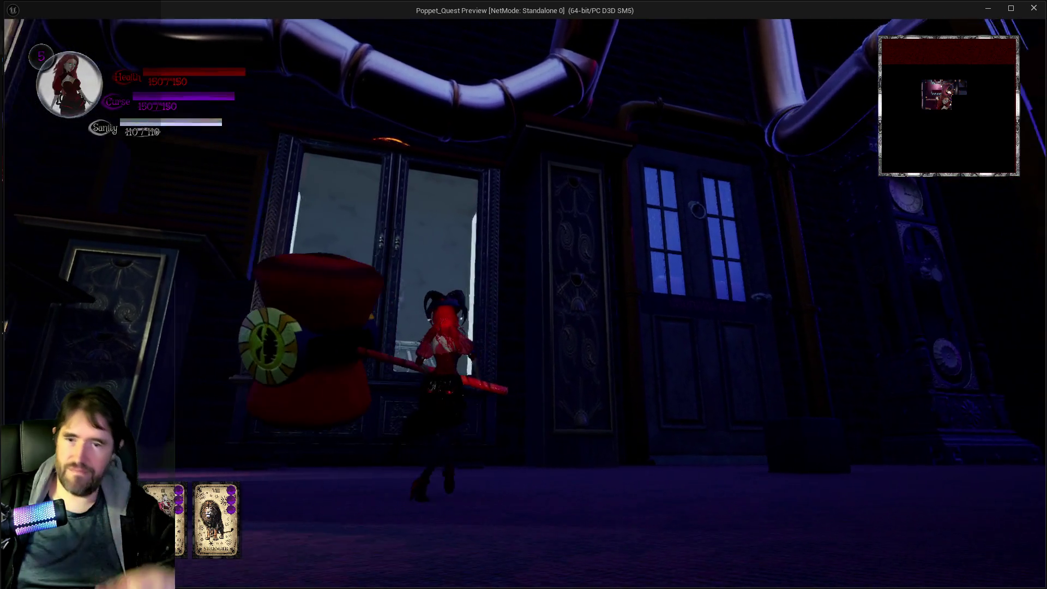
key(s)
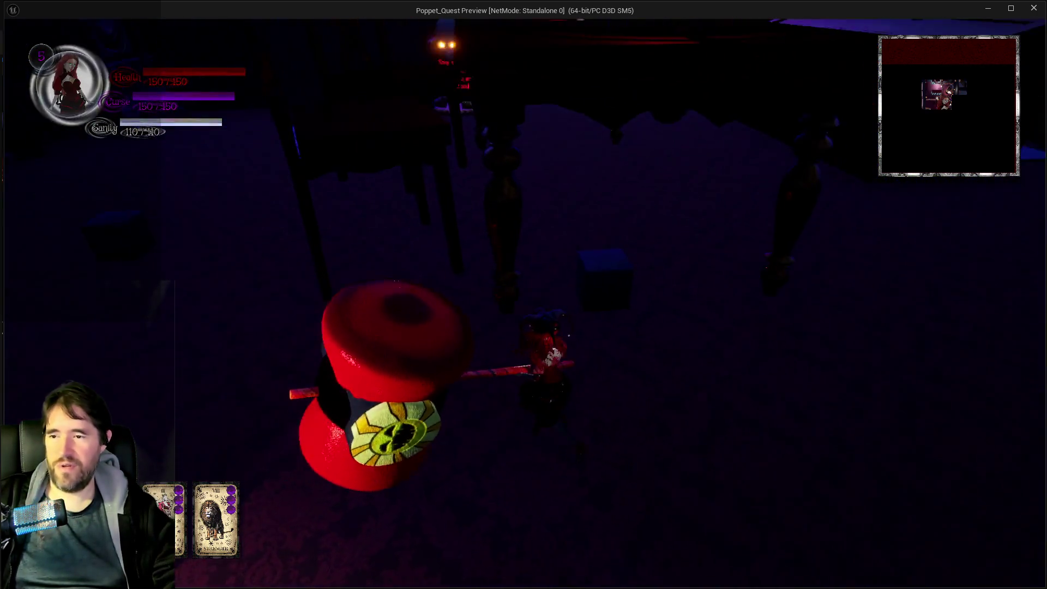
key(s)
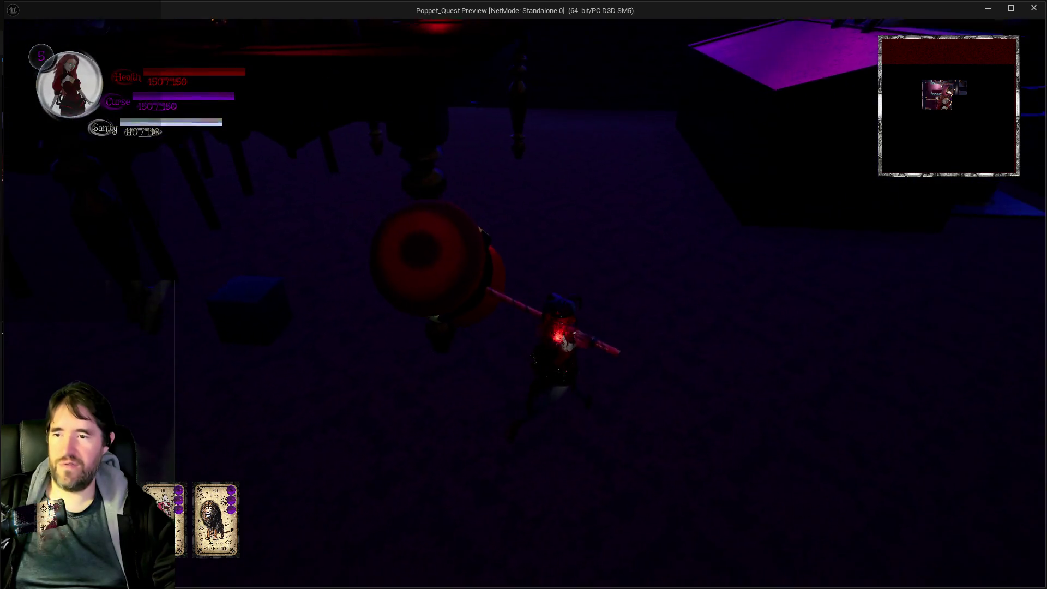
key(s)
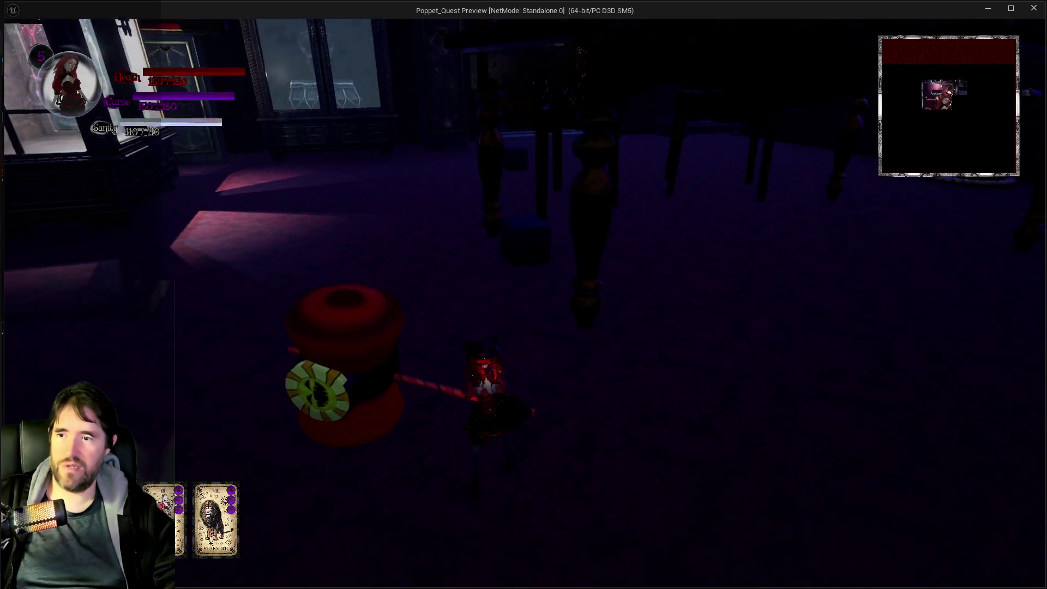
key(s)
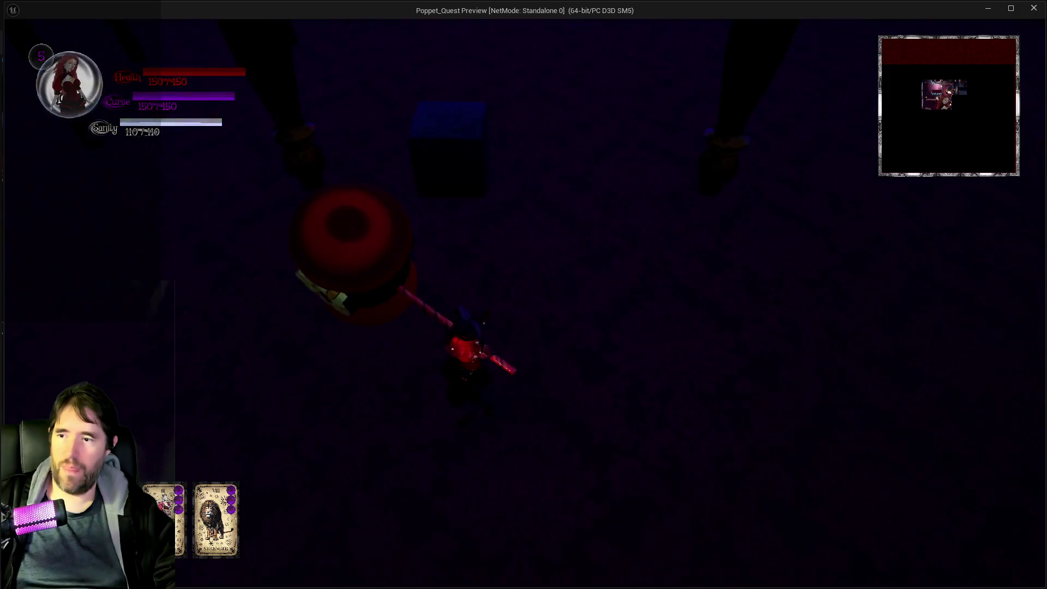
key(s)
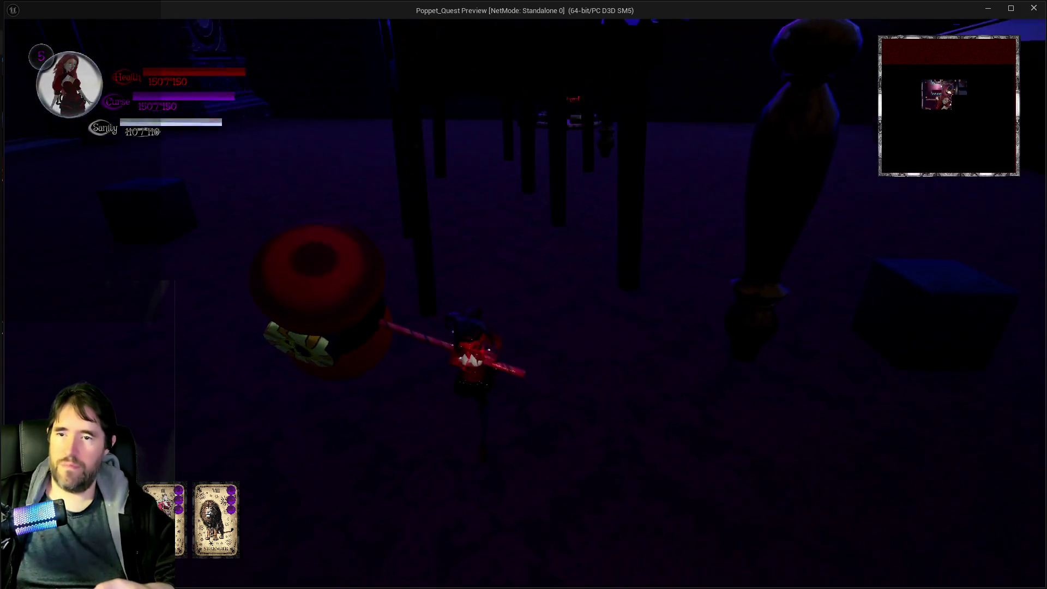
key(s)
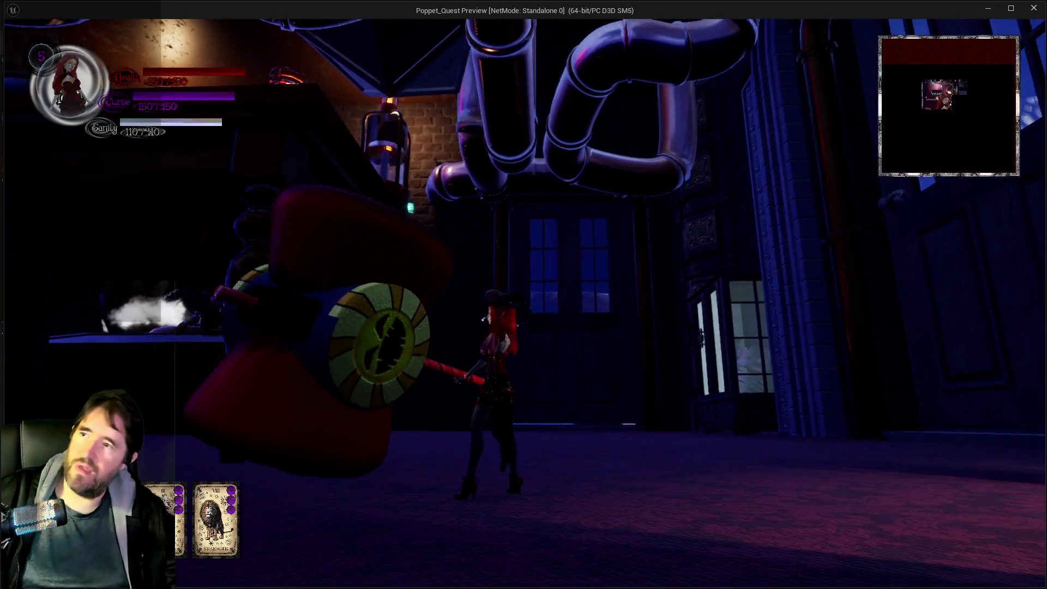
key(alt+Tab)
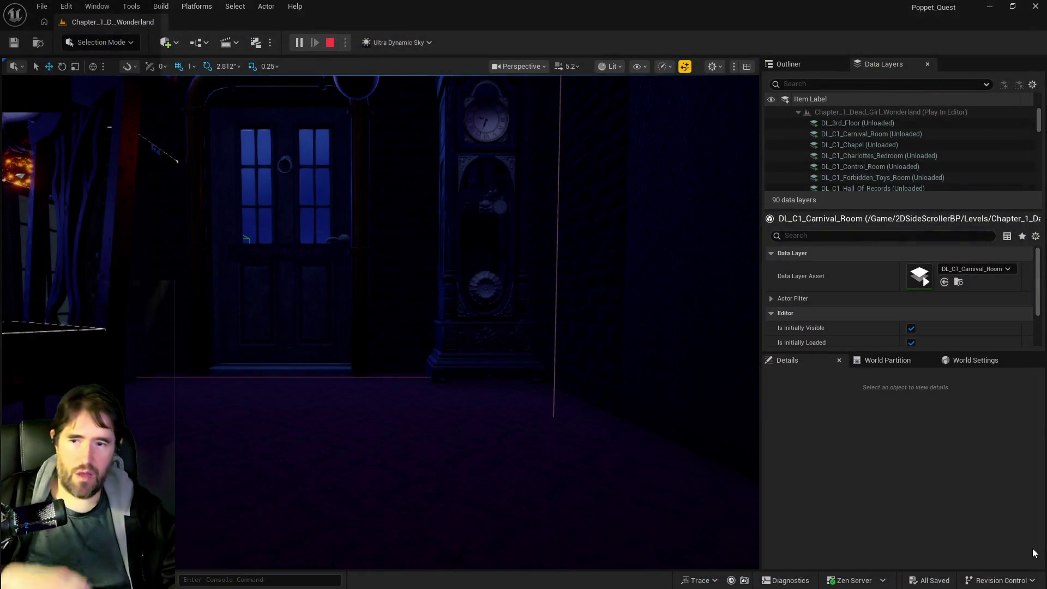
Stop the playtest and delete the Controls heading and its item from the PQ To Do List.
key(Escape)
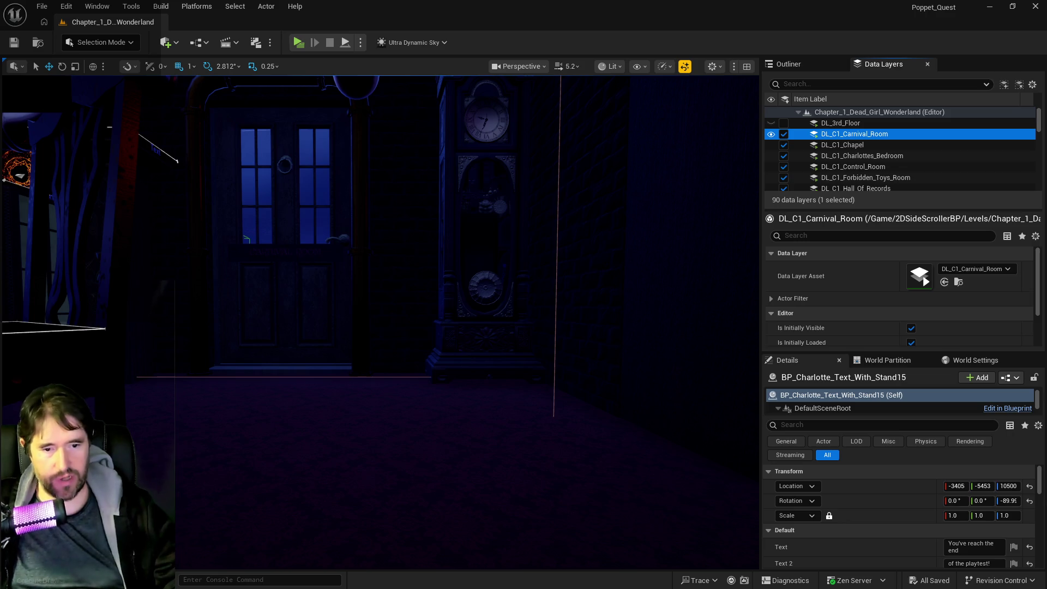
key(alt+Tab)
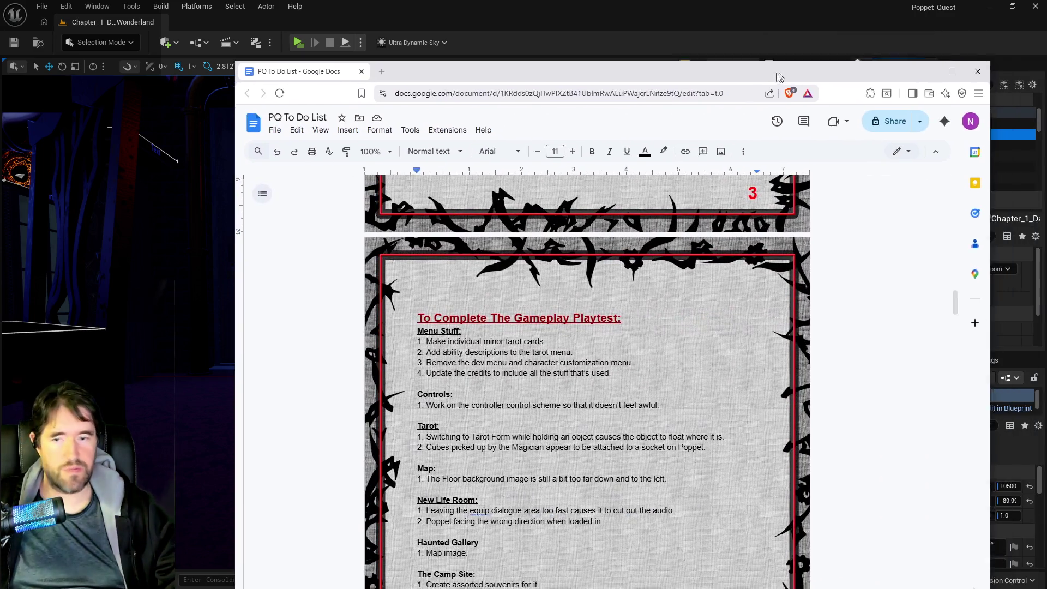
scroll(508, 371, down, 3)
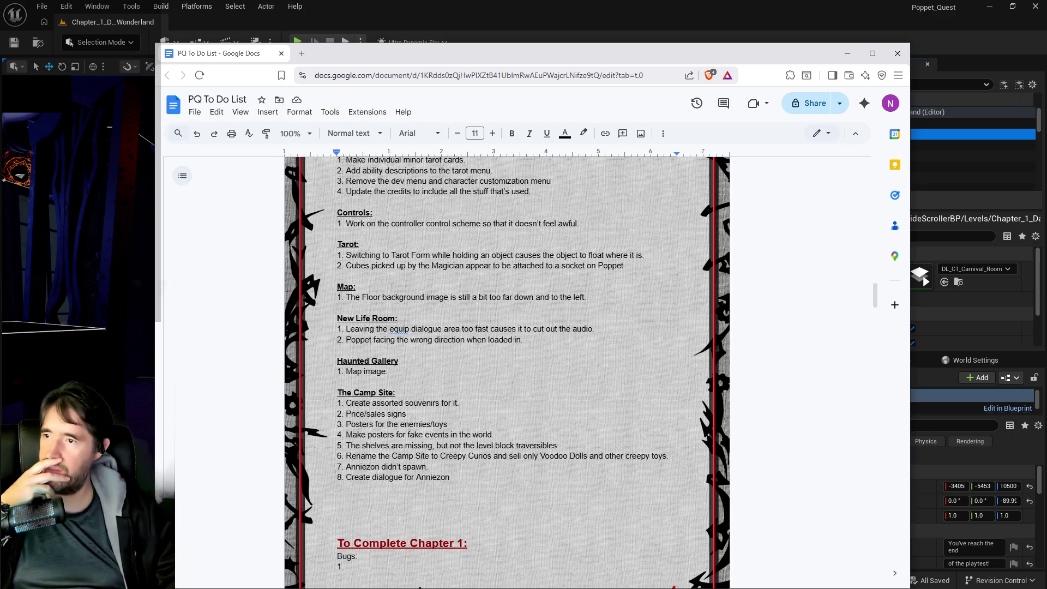
scroll(391, 287, up, 1)
mouse_move(592, 283)
mouse_down()
mouse_move(339, 280)
mouse_move(312, 269)
mouse_up()
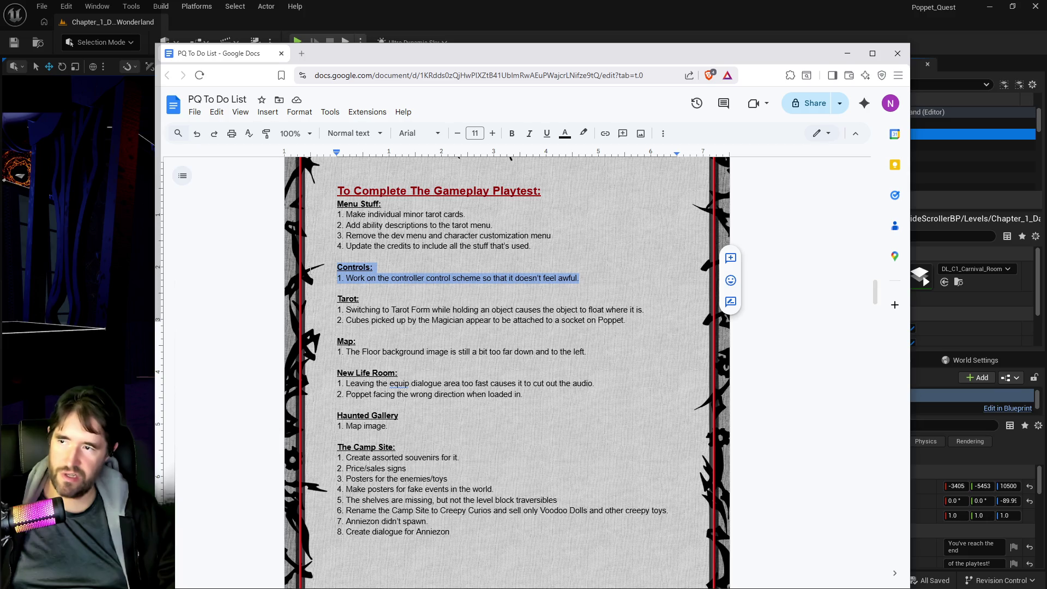
key(BackSpace)
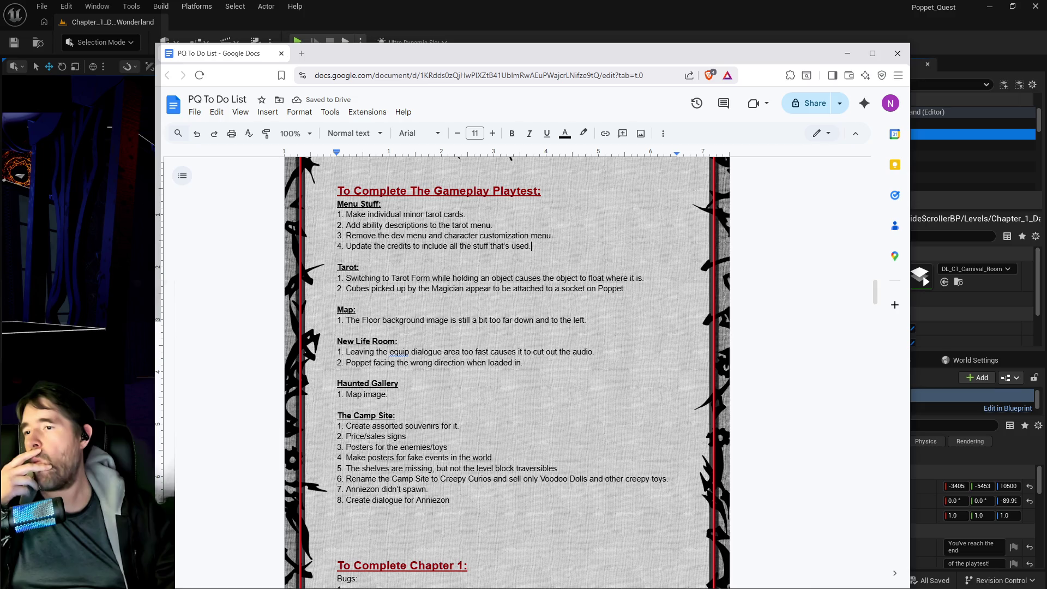
Scroll down the Camp Site list and select 'Anniezon' in item 8.
scroll(376, 322, down, 2)
scroll(375, 323, up, 3)
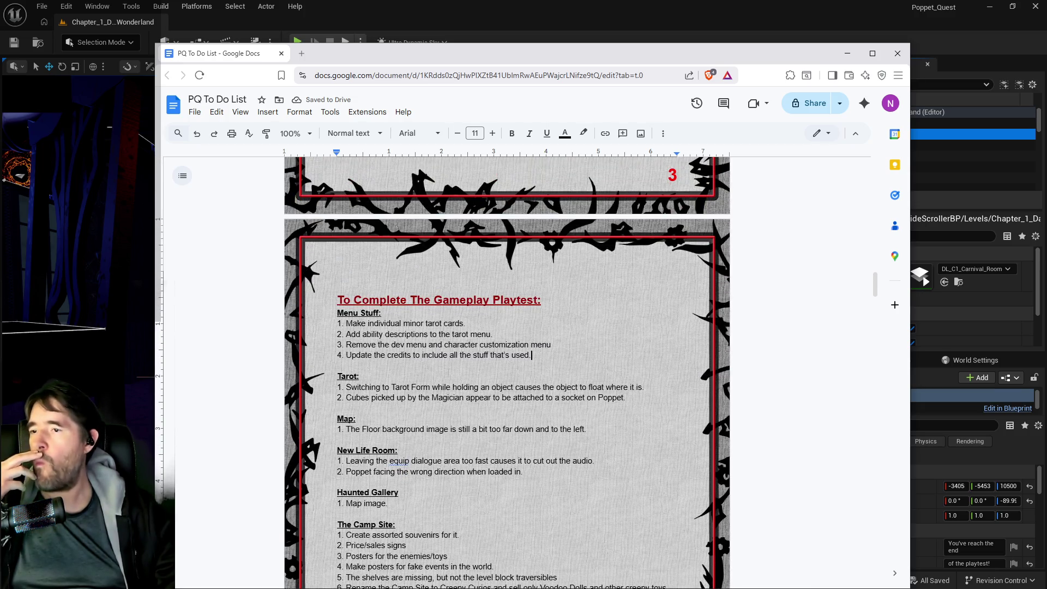
scroll(375, 322, down, 1)
scroll(375, 322, down, 3)
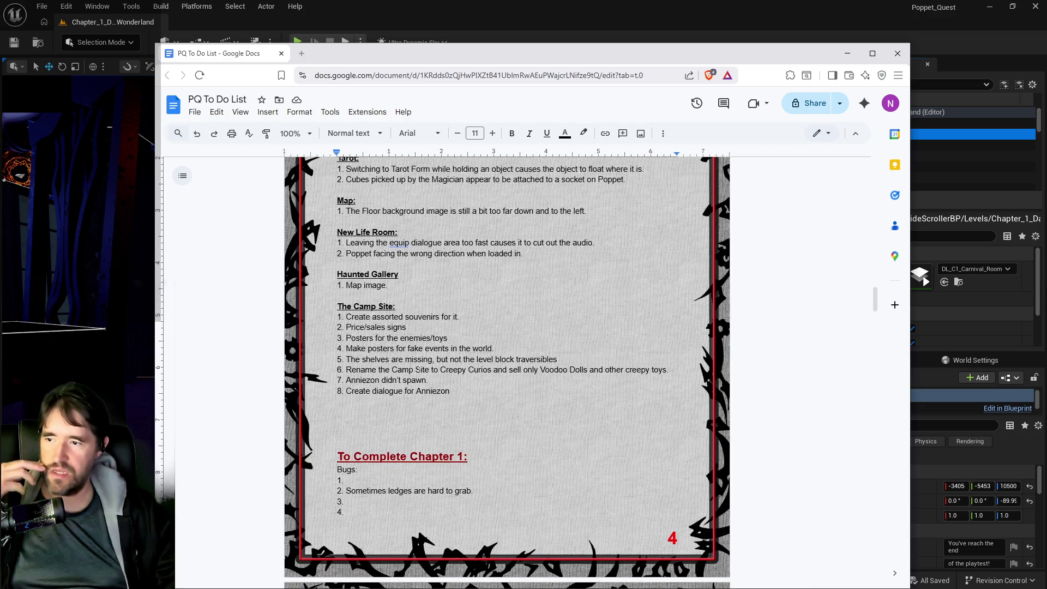
mouse_move(450, 391)
mouse_down()
mouse_move(337, 381)
mouse_move(347, 380)
mouse_up()
click(357, 401)
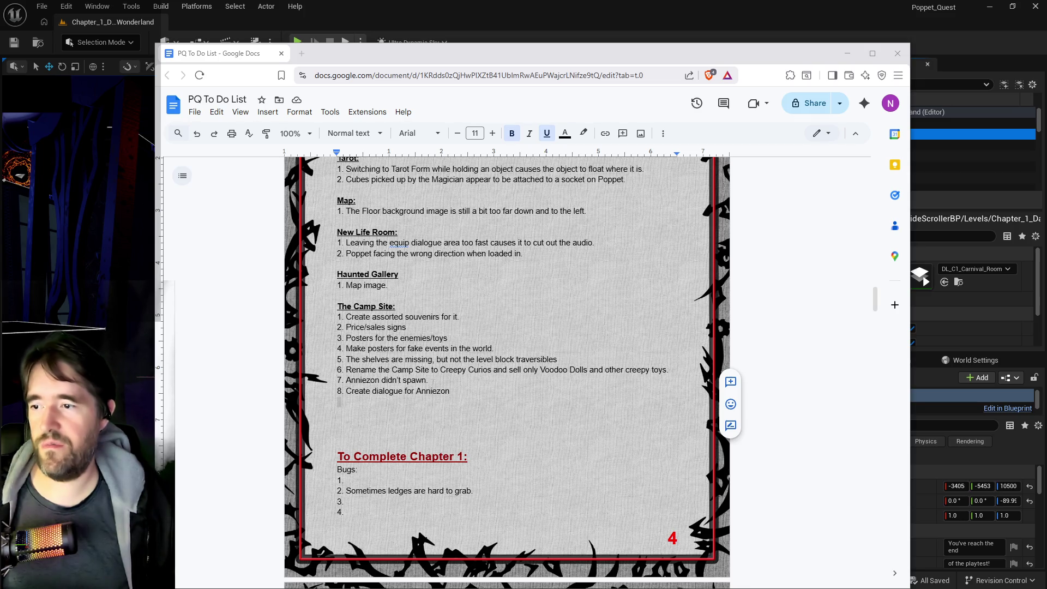
Delete the 'Sometimes ledges are hard to grab.' text from Chapter 1 bug item 2.
click(451, 391)
drag(451, 391, 327, 307)
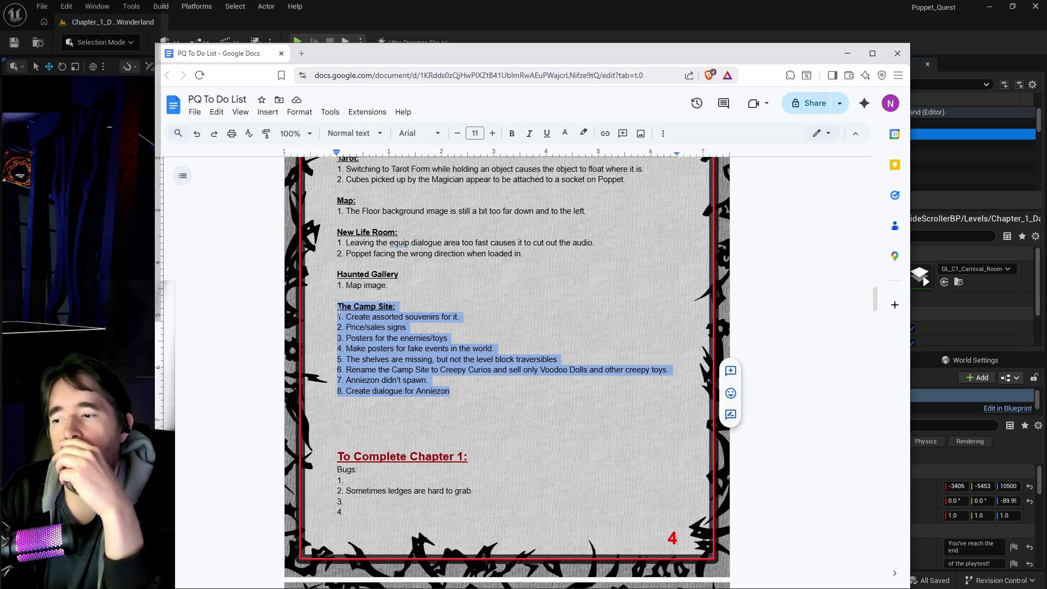
scroll(431, 364, down, 3)
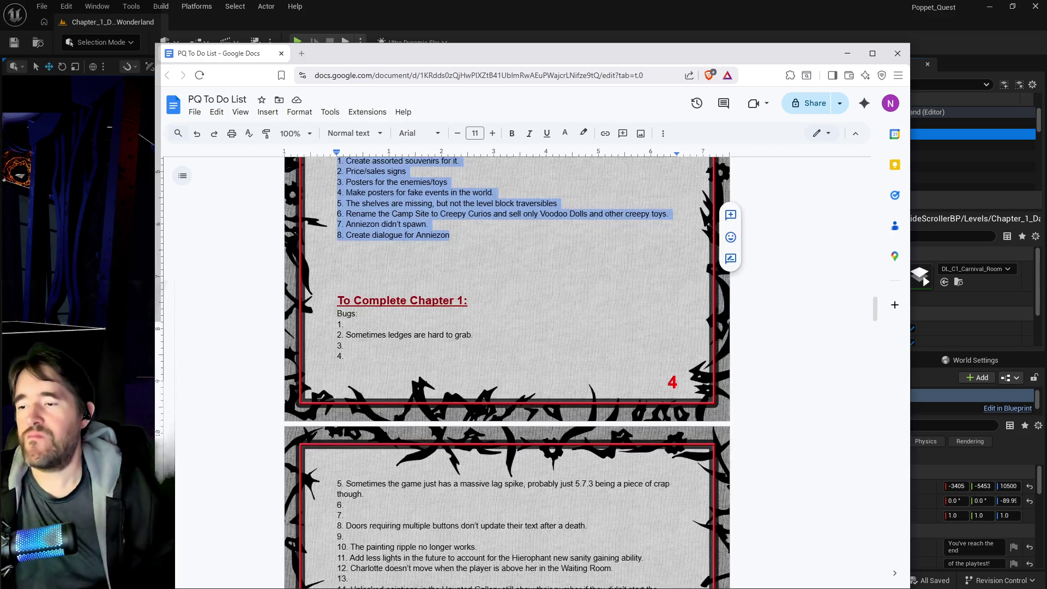
drag(473, 327, 346, 329)
key(BackSpace)
Look over the remaining bug items, briefly selecting 'Waiting Room' and the painting ripple bug text.
scroll(507, 373, down, 5)
scroll(435, 513, up, 2)
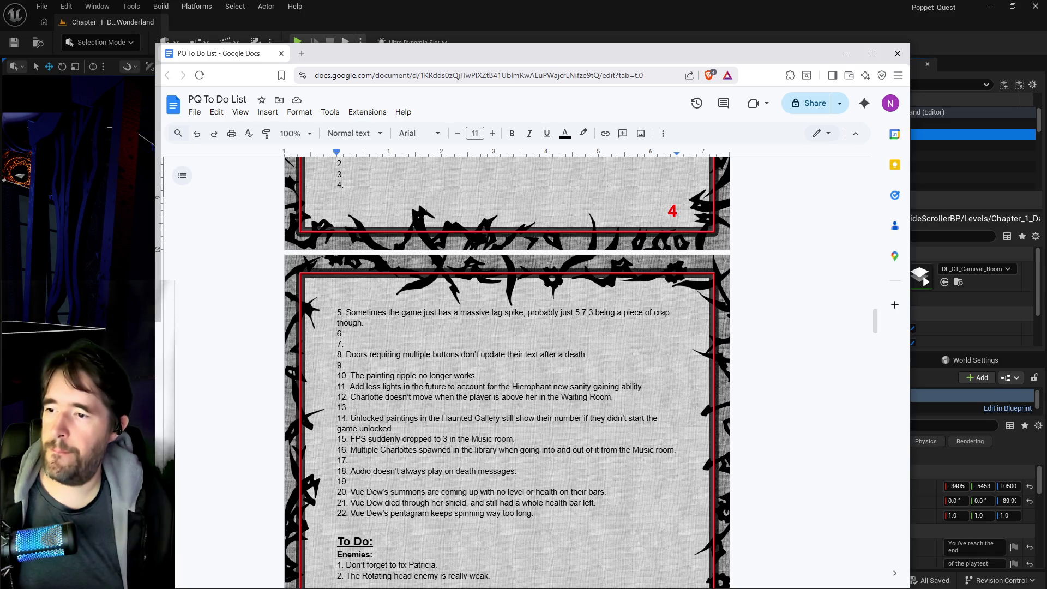
scroll(507, 373, up, 1)
click(510, 451)
drag(613, 452, 513, 441)
click(474, 441)
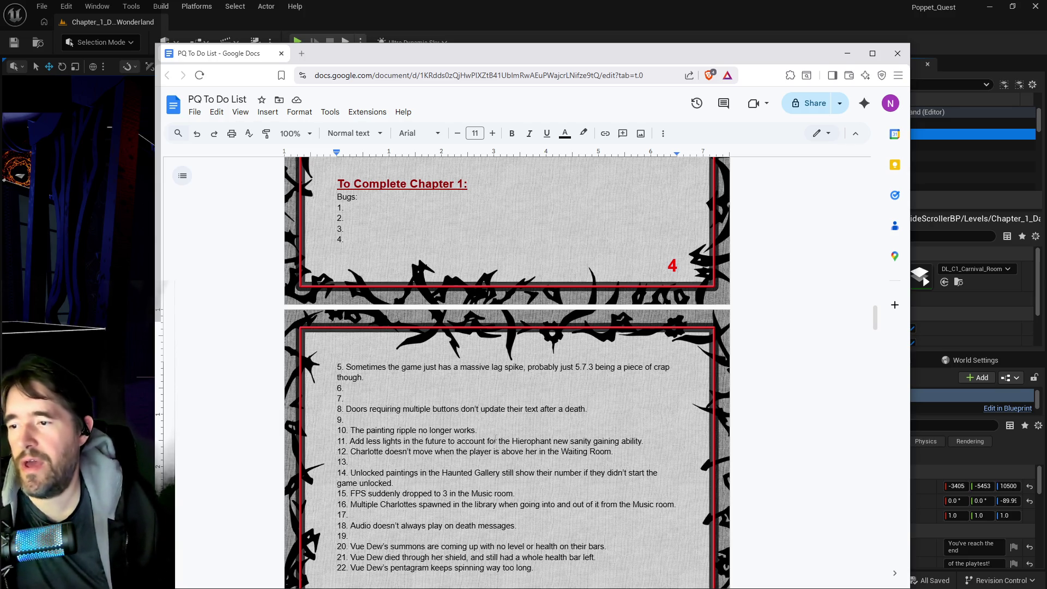
drag(478, 430, 351, 431)
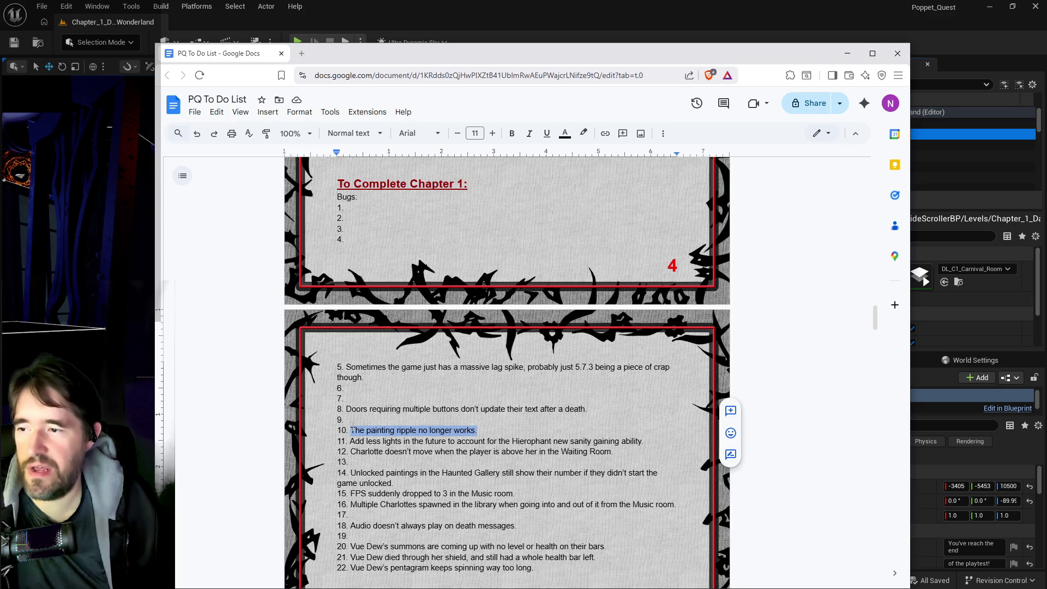
click(347, 419)
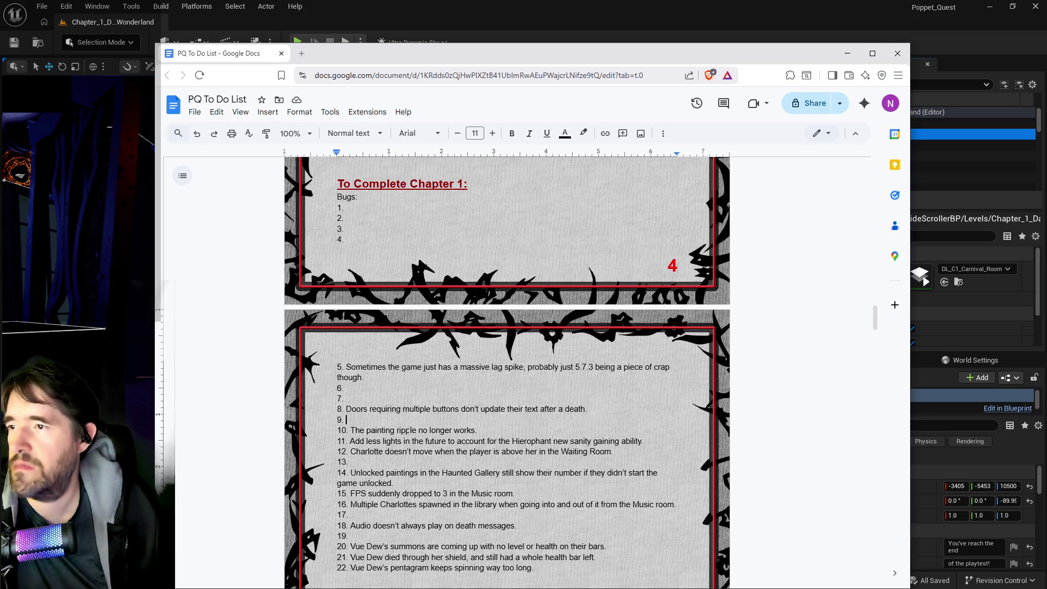
scroll(408, 431, down, 3)
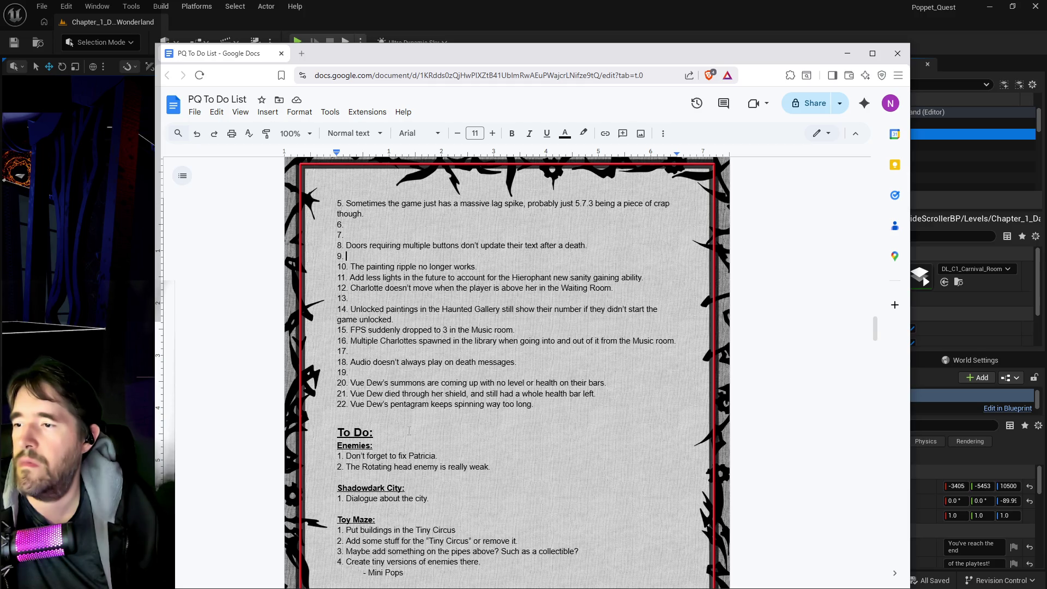
scroll(423, 223, up, 3)
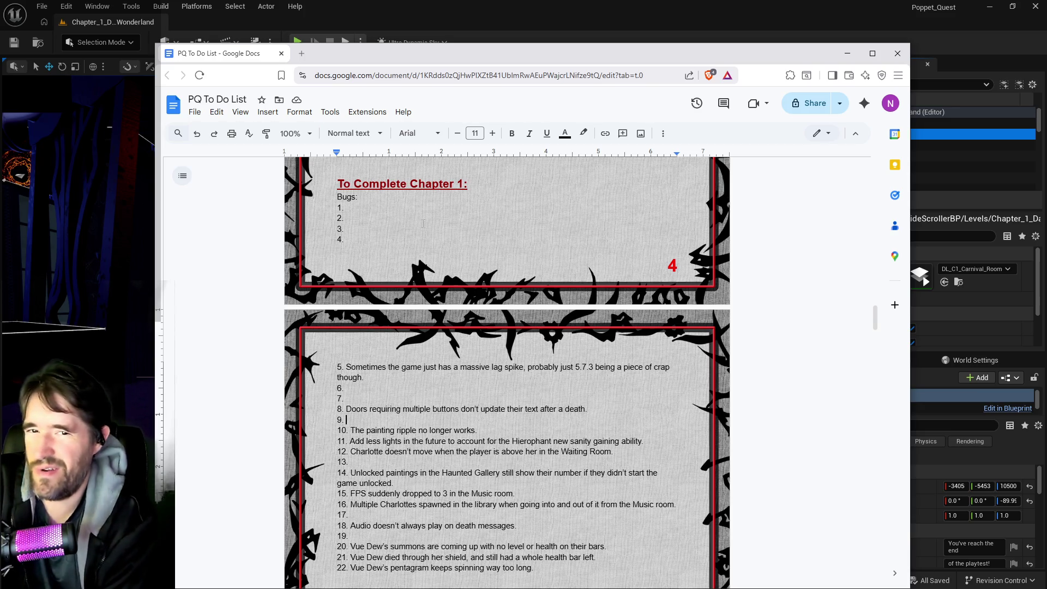
scroll(423, 224, up, 6)
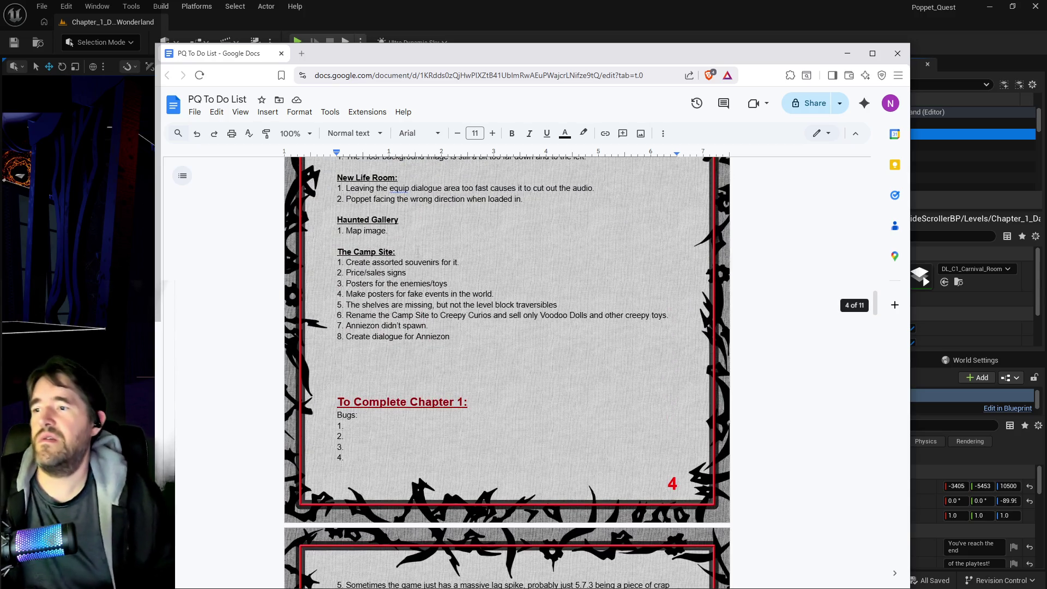
Review the Gameplay Playtest items up to Haunted Gallery, then switch back to the Unreal Editor.
scroll(443, 391, up, 2)
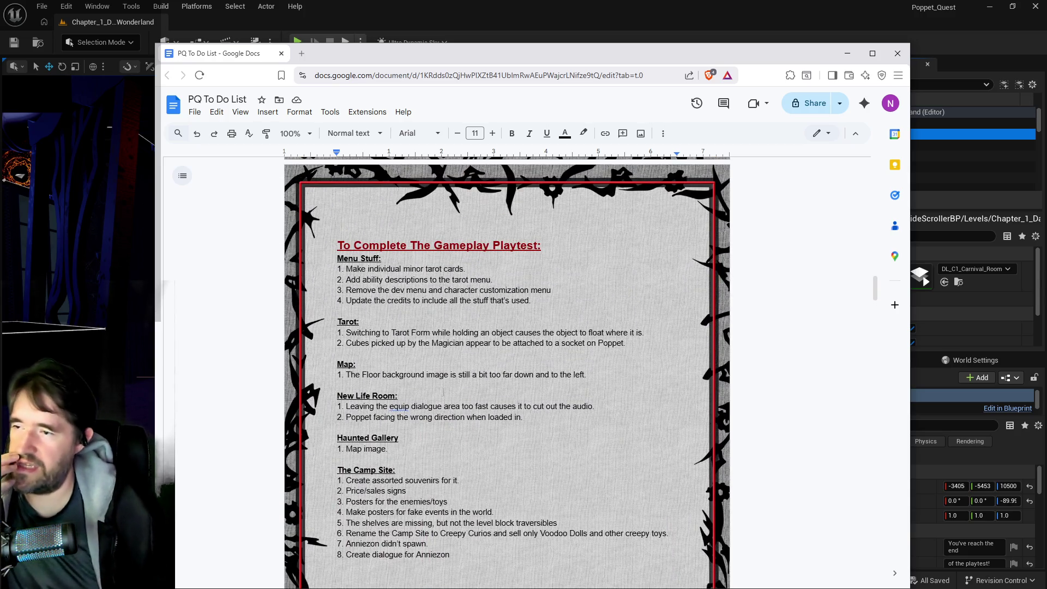
scroll(444, 392, down, 2)
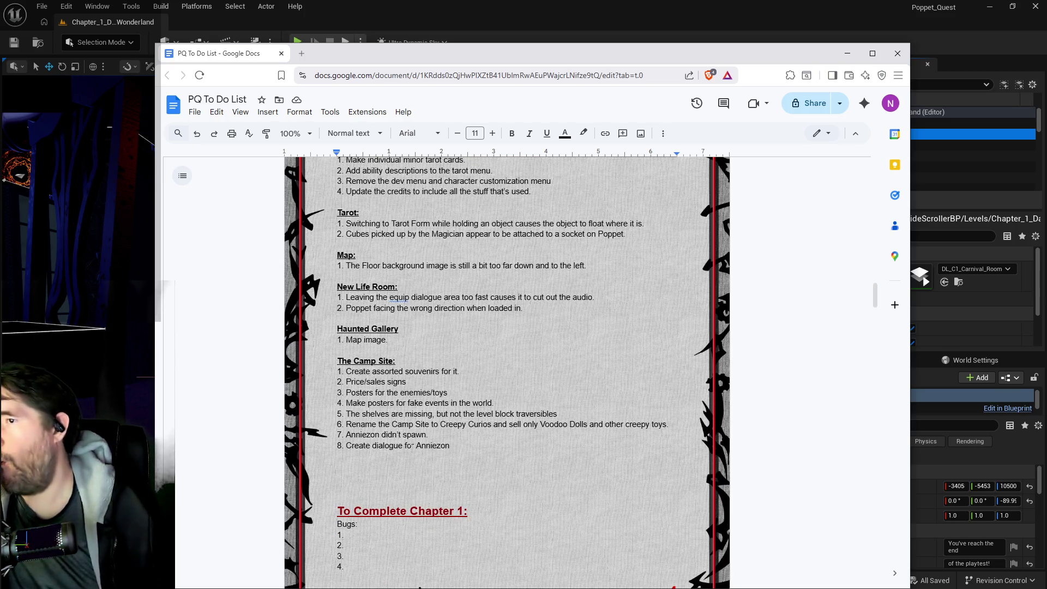
scroll(413, 445, up, 2)
drag(388, 449, 324, 438)
click(417, 441)
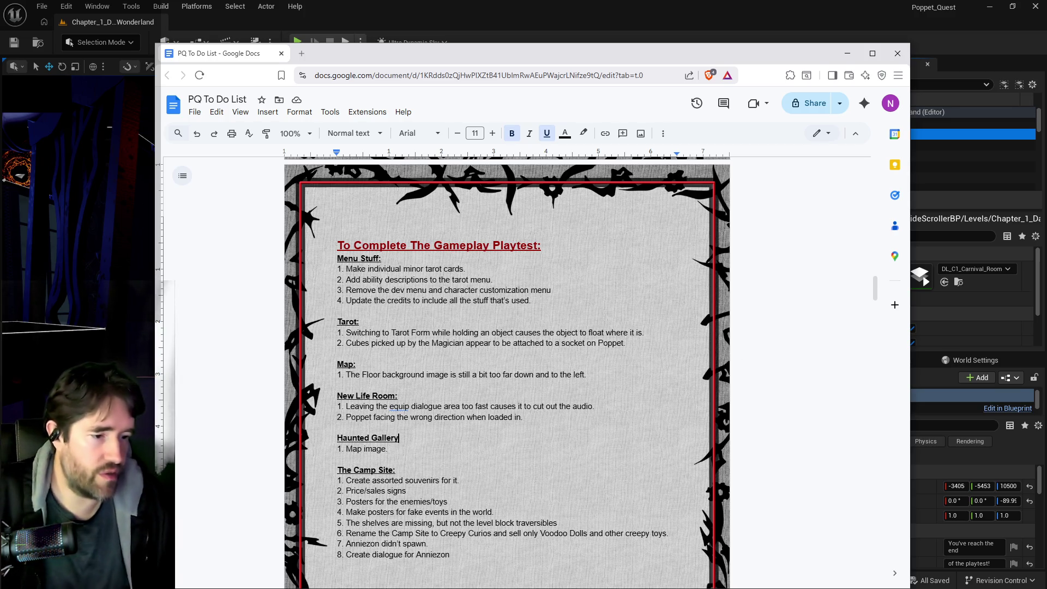
key(alt+Tab)
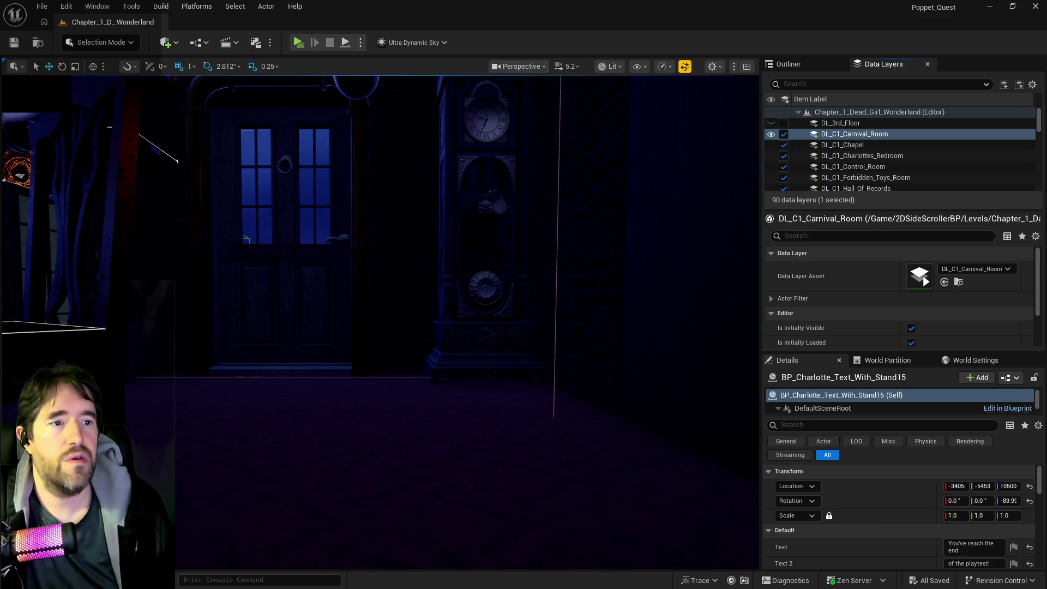
Maximize the Input Mapping Context window, check IMC_Sandbox's Jump bindings, then return to the to-do doc.
key(alt+Tab)
double_click(420, 119)
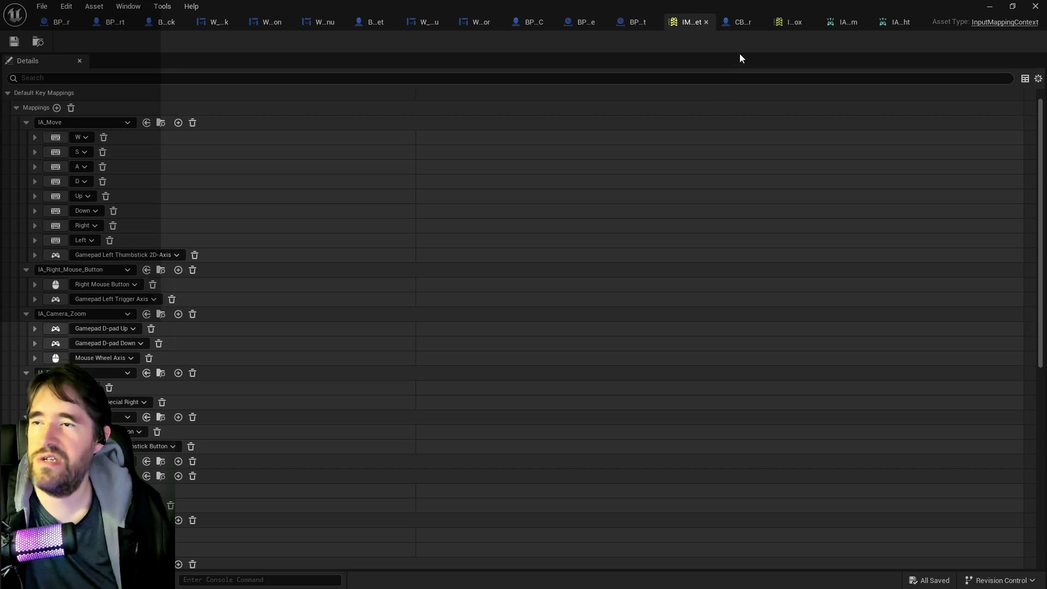
click(786, 24)
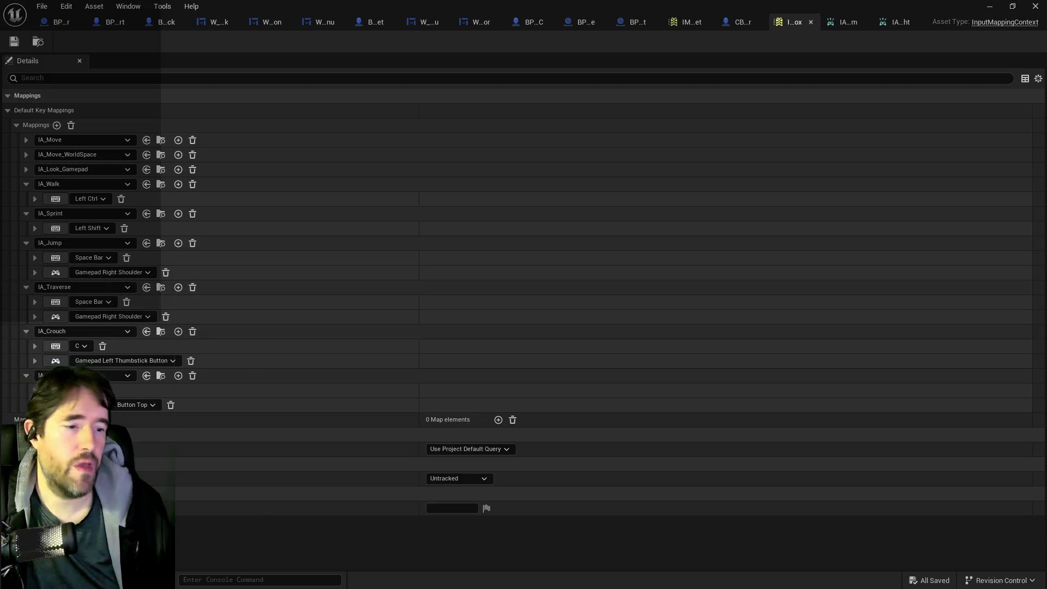
key(alt+Tab)
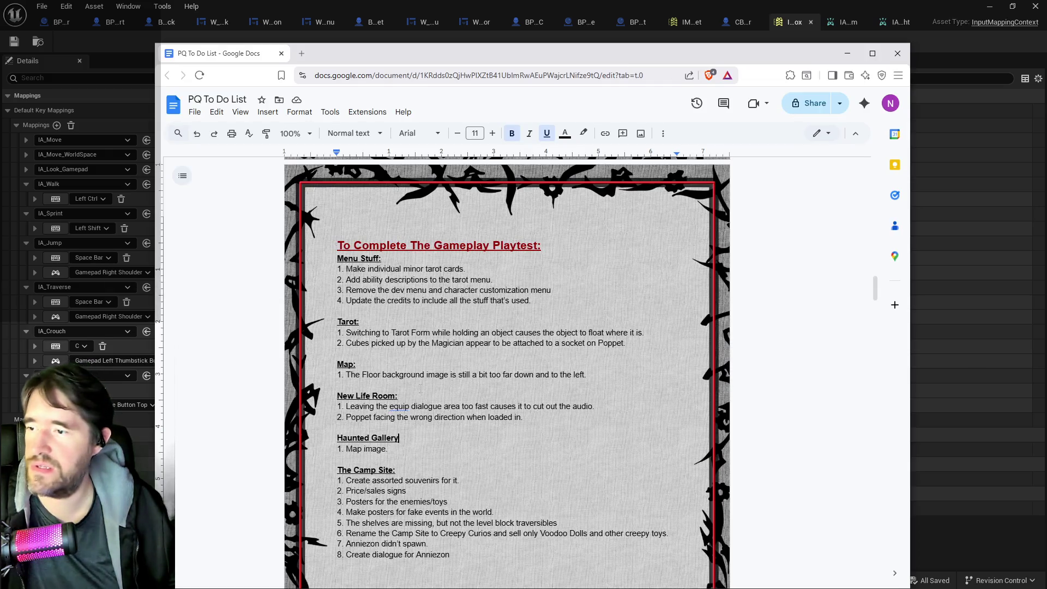
Append '(On the Sandbox Character)' to the Jump Spacebar/Right Shoulder line in the doc's Controls list.
scroll(430, 376, up, 15)
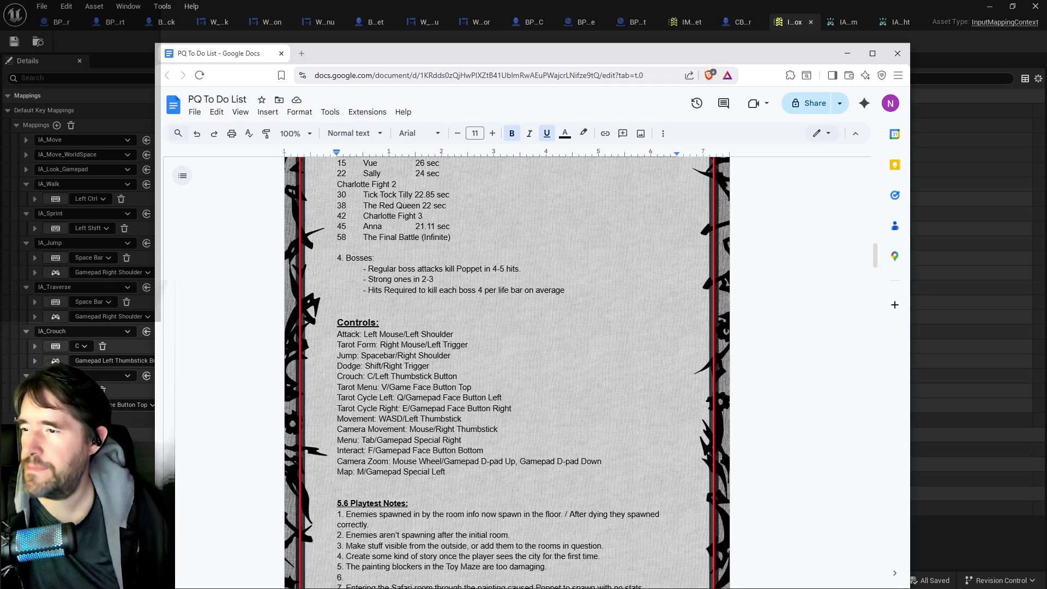
click(452, 355)
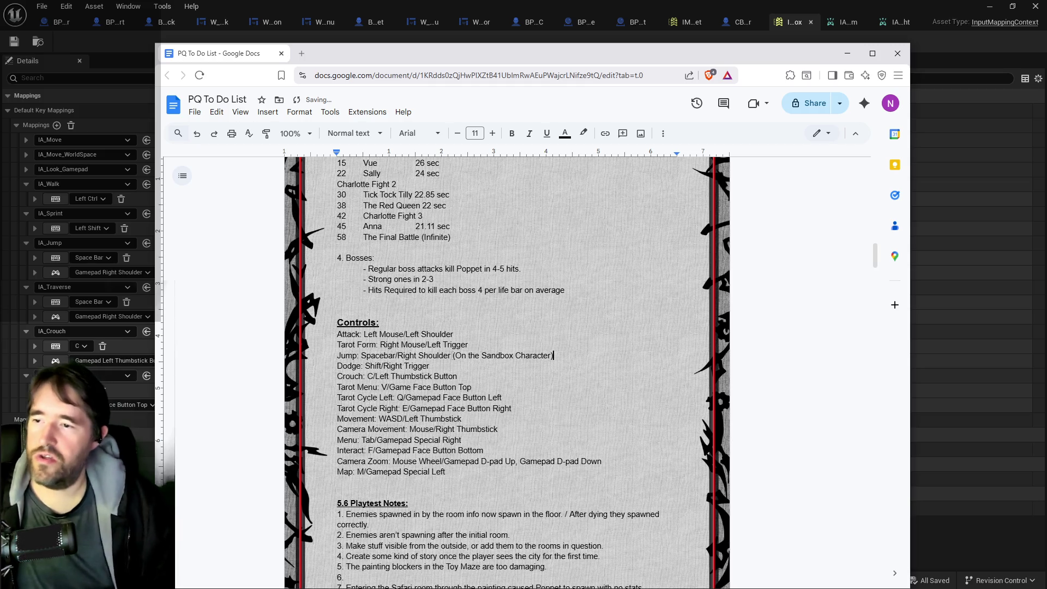
click(847, 53)
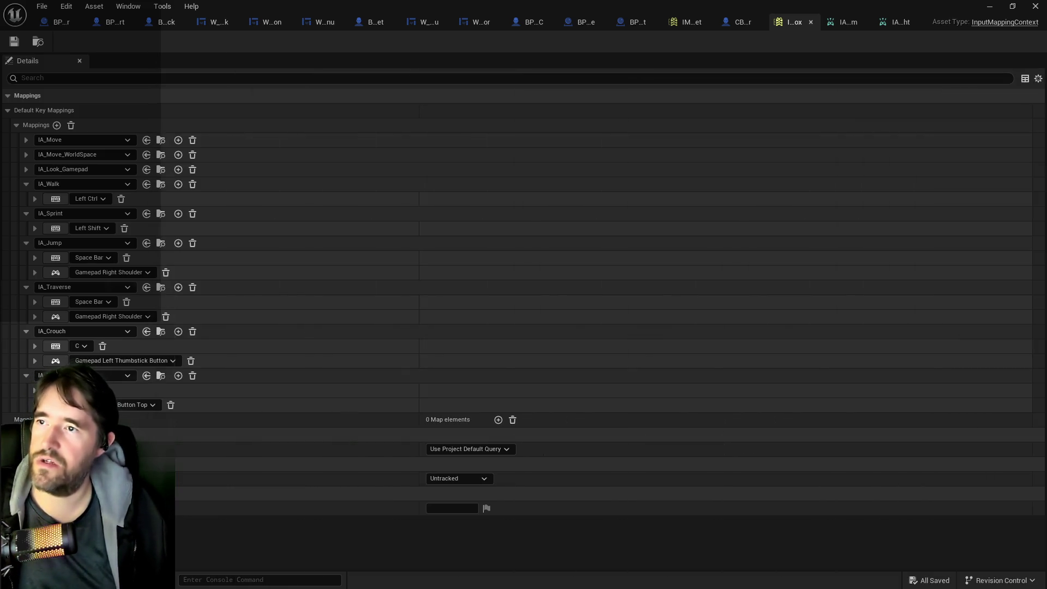
Close IMC_Sandbox, the input action tabs, CBP_SandboxCharacter and BP_Projectile_Parent, returning to BP_Poppet.
click(812, 22)
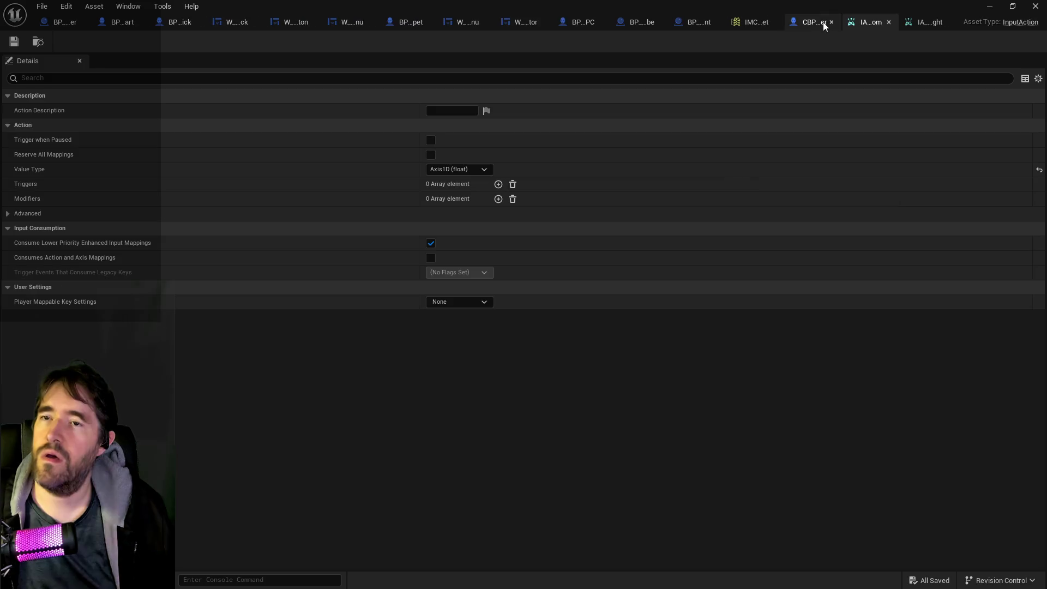
click(889, 22)
middle_click(922, 22)
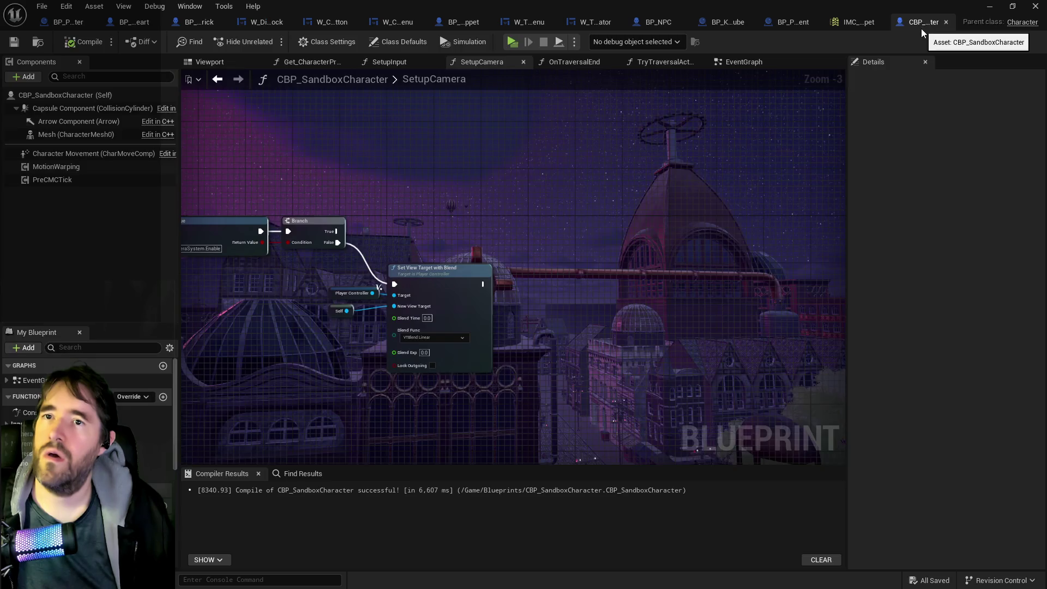
middle_click(926, 22)
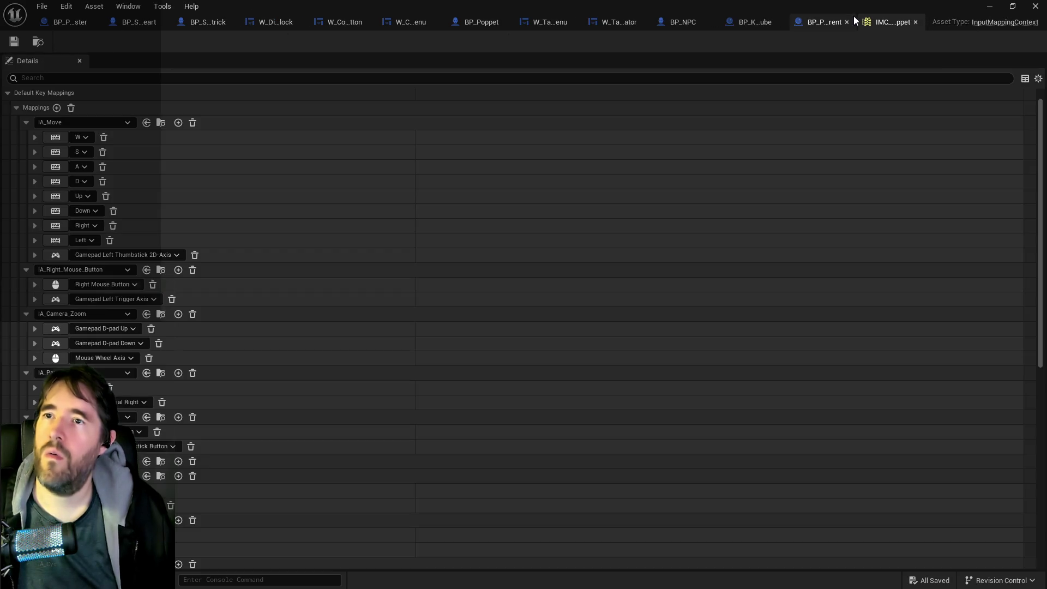
click(822, 27)
middle_click(826, 23)
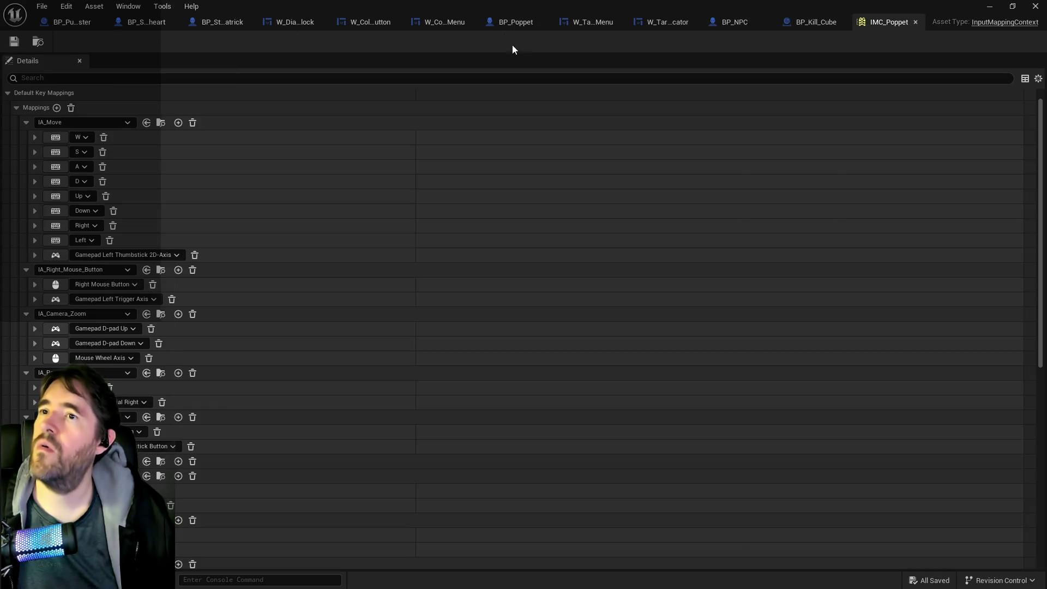
click(495, 24)
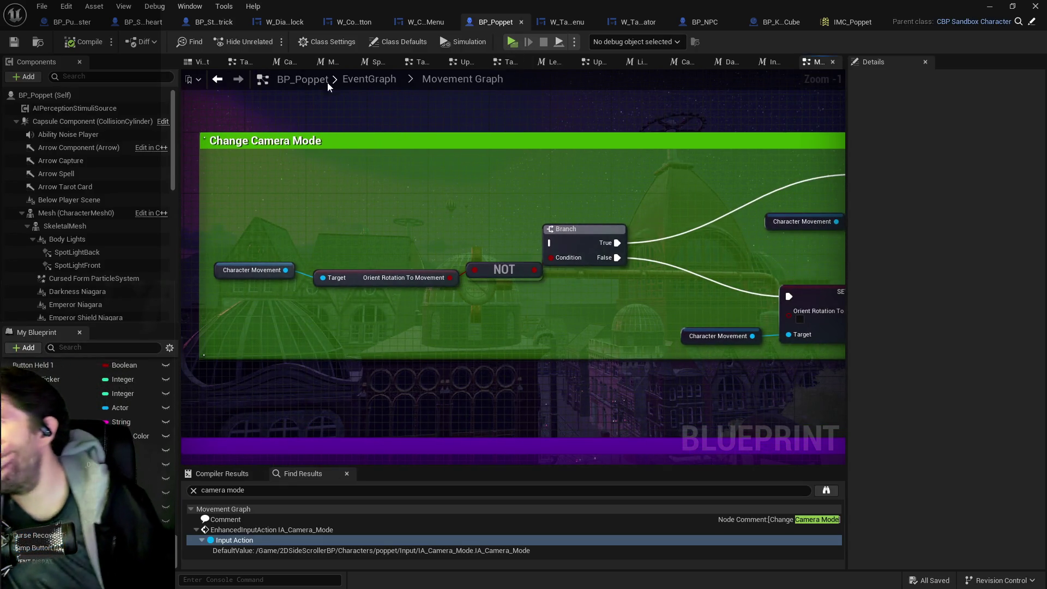
Go from BP_Poppet's EventGraph through the Tarot Graph into Tarot 1: The Magician.
click(371, 79)
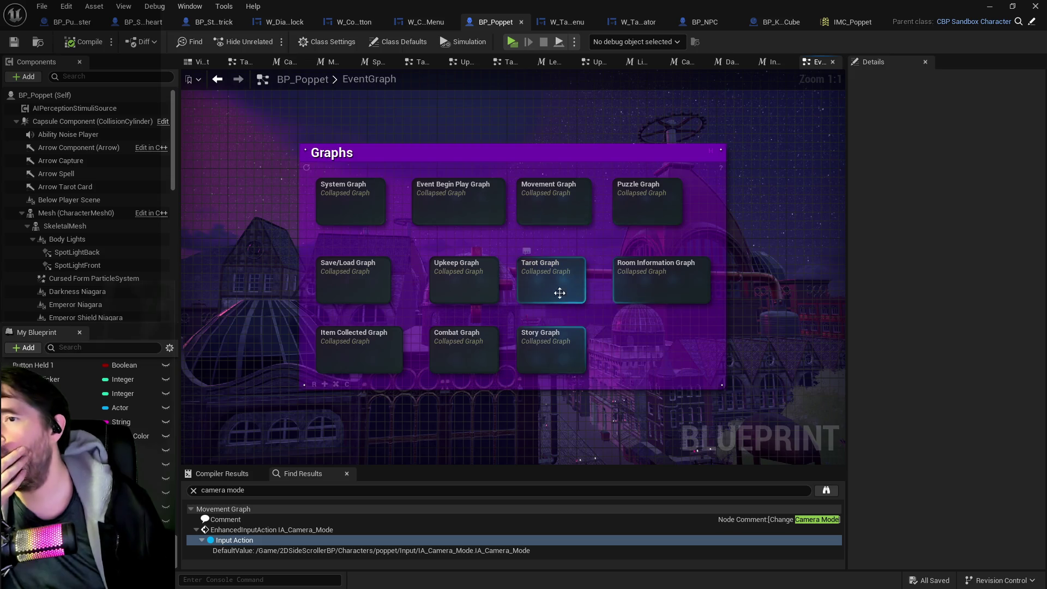
double_click(552, 287)
scroll(431, 182, up, 5)
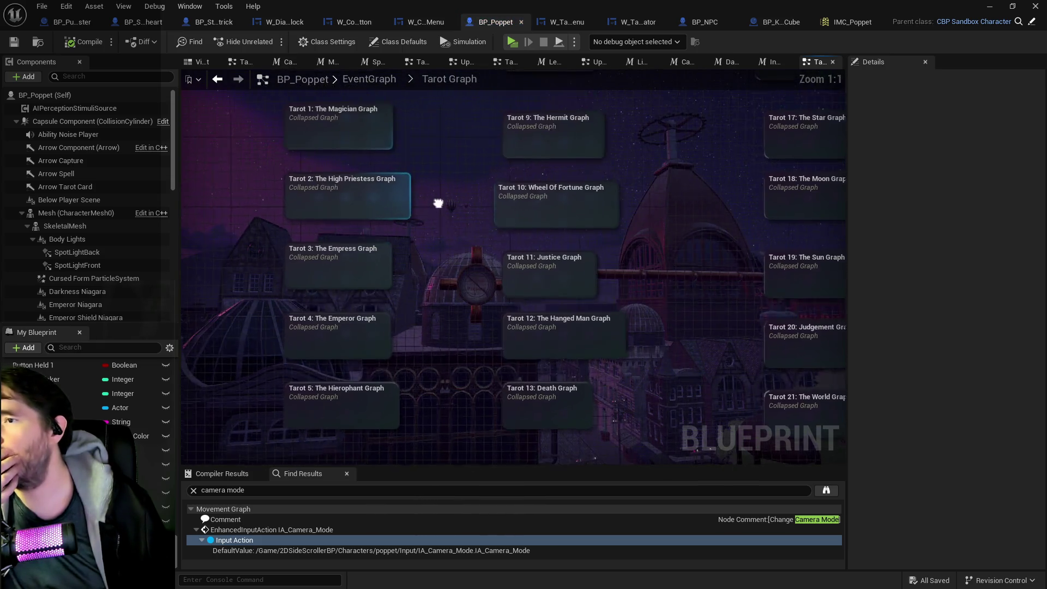
mouse_move(431, 211)
mouse_down()
mouse_move(417, 163)
mouse_move(417, 451)
mouse_move(396, 217)
mouse_move(374, 322)
mouse_move(367, 217)
mouse_move(431, 361)
mouse_up()
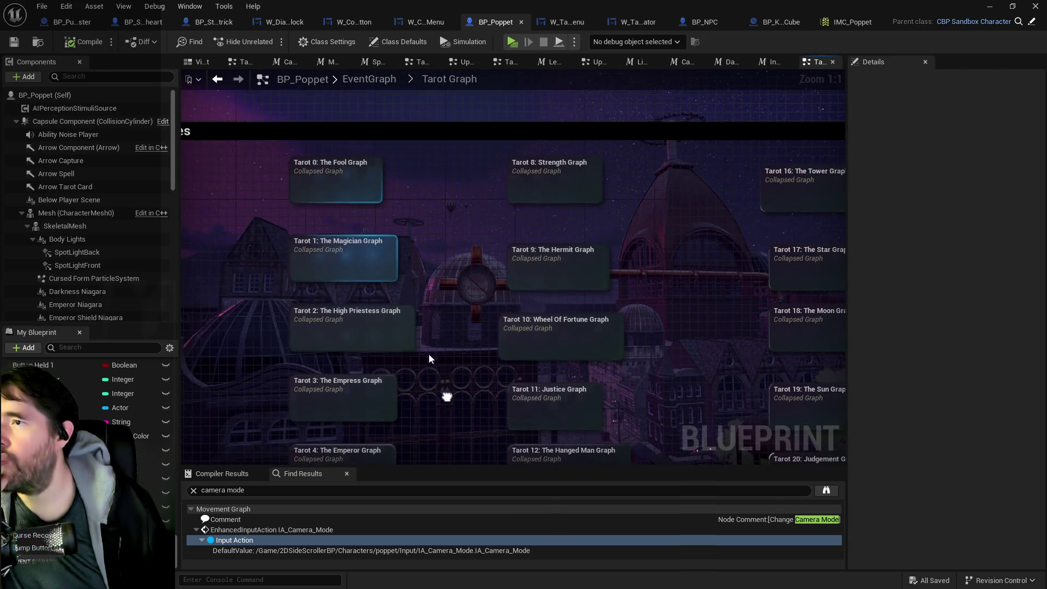
double_click(342, 250)
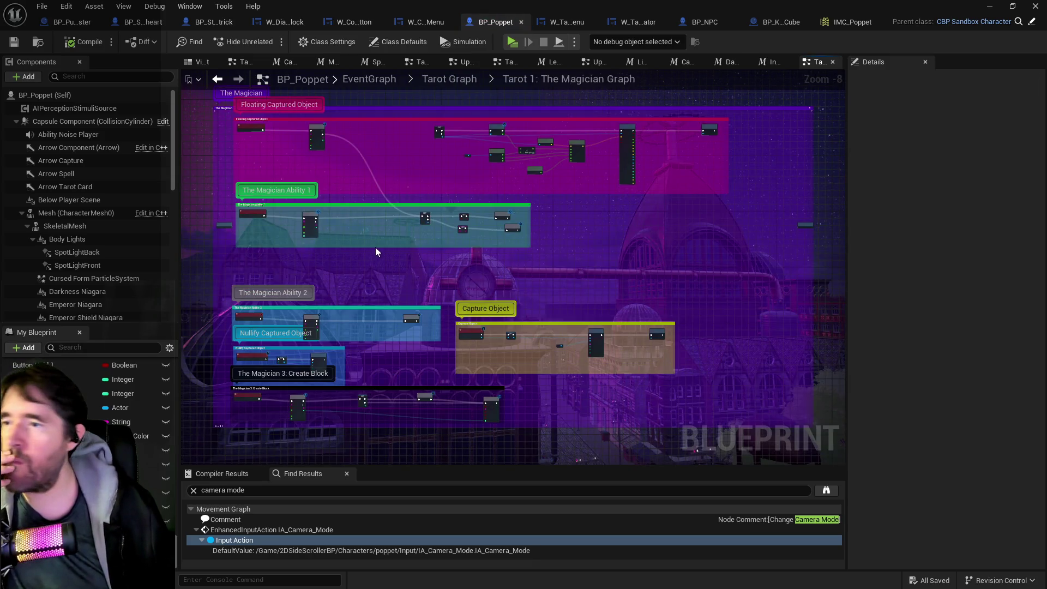
Survey the Magician Ability 1 logic: GET/SET, Get World Location and Set Actor Relative Location nodes.
drag(326, 240, 402, 240)
scroll(326, 192, up, 4)
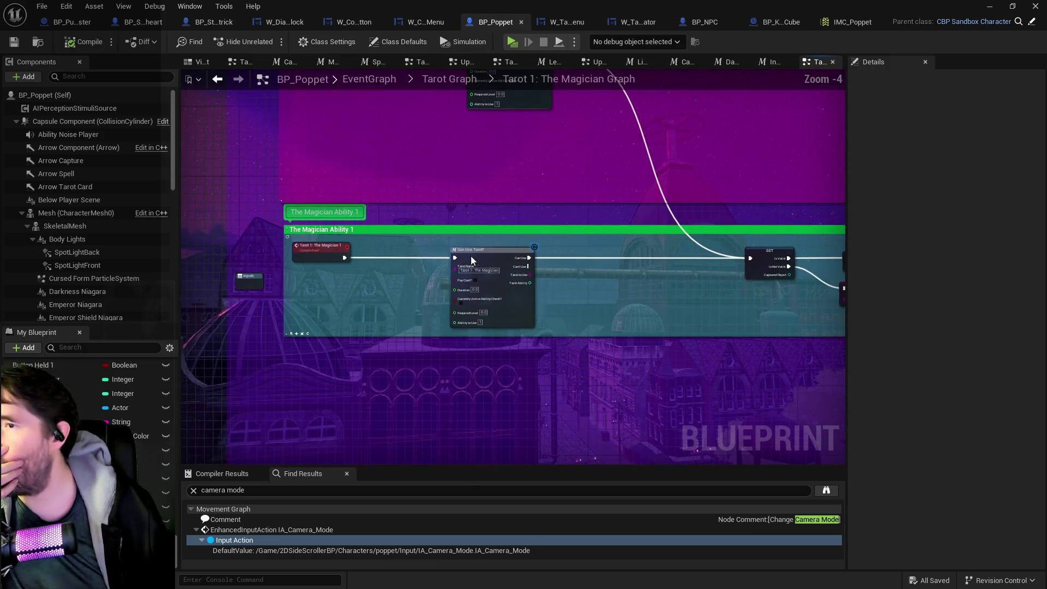
drag(575, 284, 339, 292)
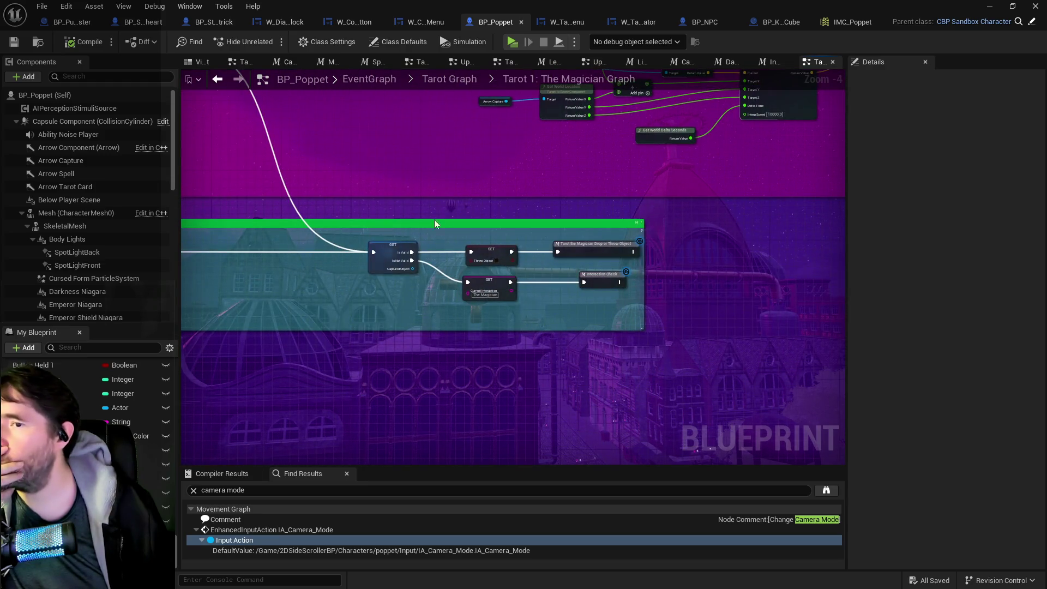
scroll(625, 326, up, 4)
scroll(625, 326, down, 1)
mouse_move(562, 252)
mouse_down()
mouse_move(621, 329)
mouse_move(276, 367)
mouse_up()
scroll(621, 329, down, 3)
scroll(276, 367, up, 2)
drag(739, 244, 494, 244)
mouse_move(409, 234)
mouse_down()
mouse_move(650, 236)
mouse_move(589, 280)
mouse_move(536, 235)
mouse_move(575, 180)
mouse_move(284, 60)
mouse_move(251, 283)
mouse_move(235, 80)
mouse_up()
drag(497, 256, 464, 209)
scroll(607, 286, up, 2)
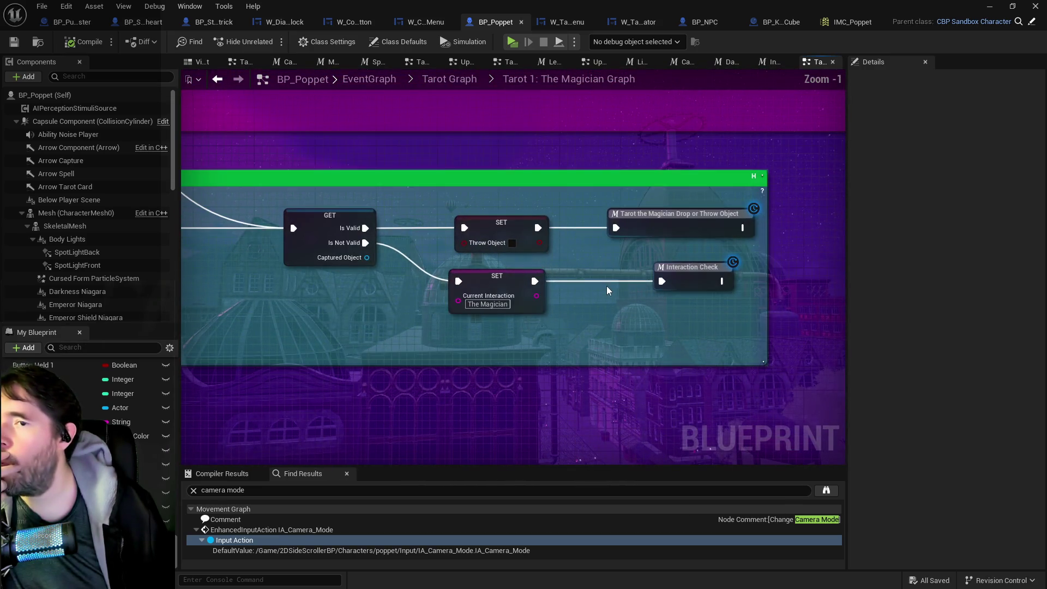
Peek inside the Interaction Check macro, then frame the Capture Object nodes in the Magician graph.
double_click(690, 268)
scroll(329, 250, up, 8)
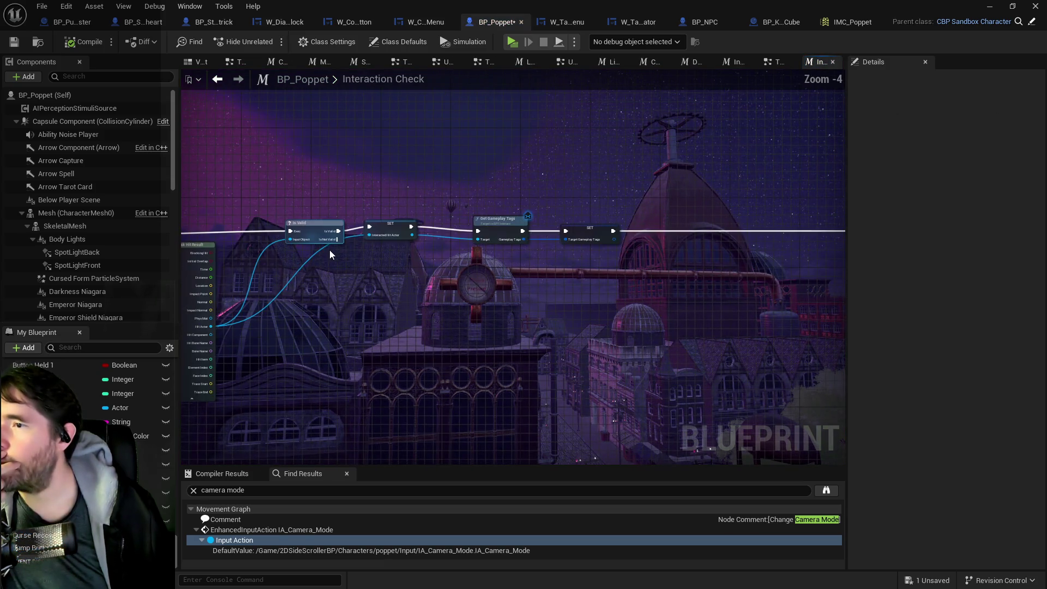
click(758, 62)
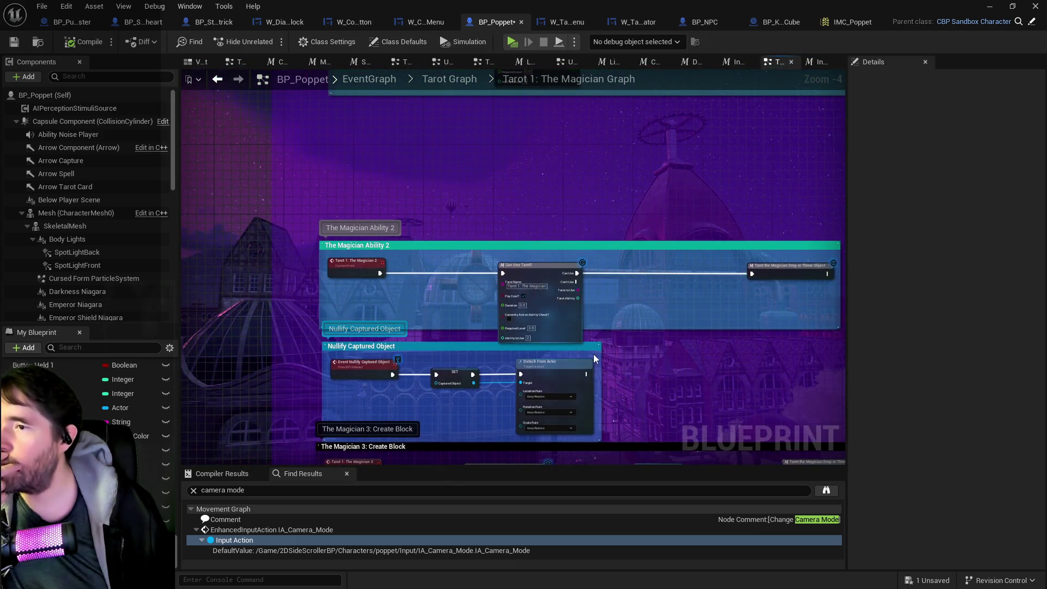
mouse_move(595, 358)
mouse_down()
mouse_move(437, 306)
mouse_move(558, 222)
mouse_move(531, 296)
mouse_up()
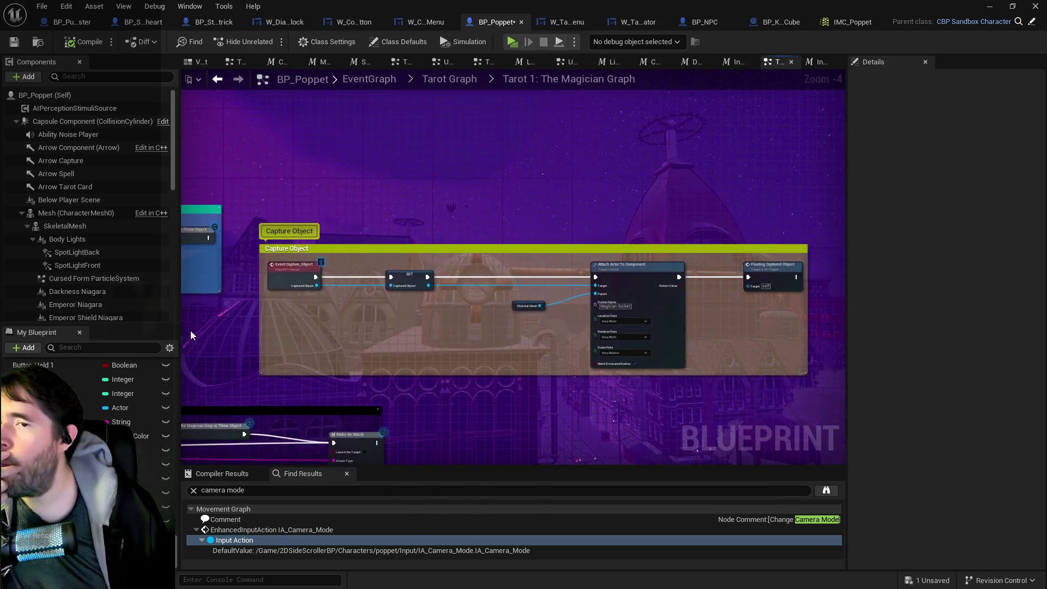
Clear the Magician Socket name on Attach Actor To Component and compile.
scroll(531, 295, up, 3)
mouse_move(568, 335)
mouse_down()
mouse_move(517, 345)
mouse_move(440, 336)
mouse_up()
click(538, 296)
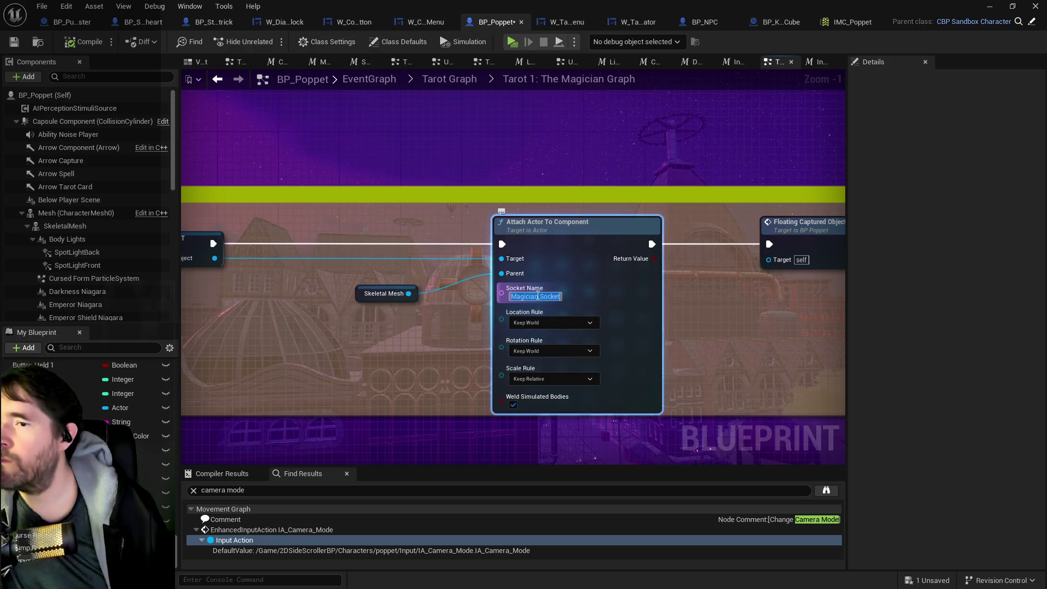
key(BackSpace)
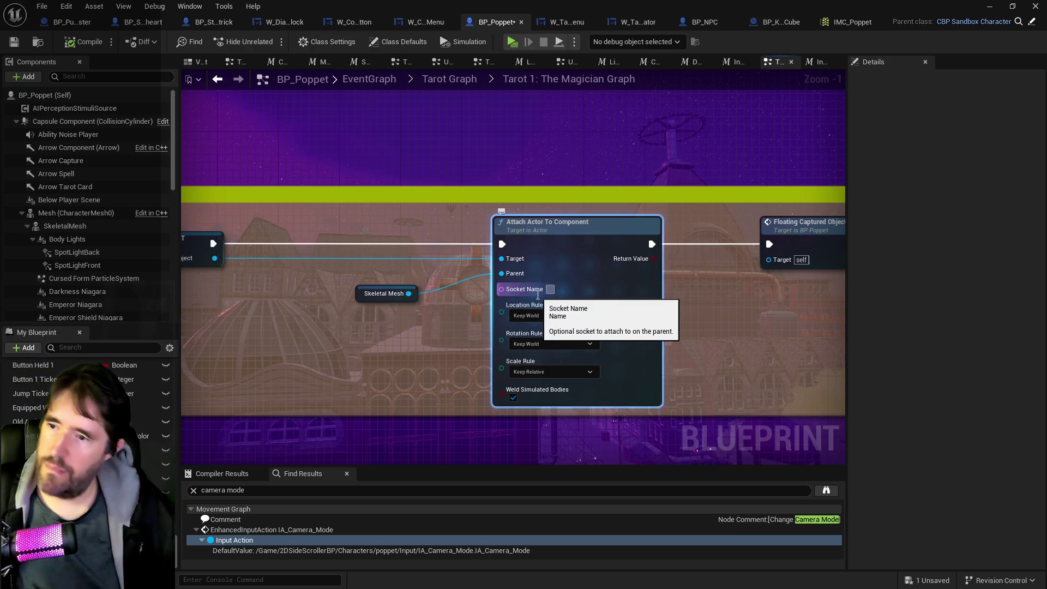
key(Return)
click(446, 348)
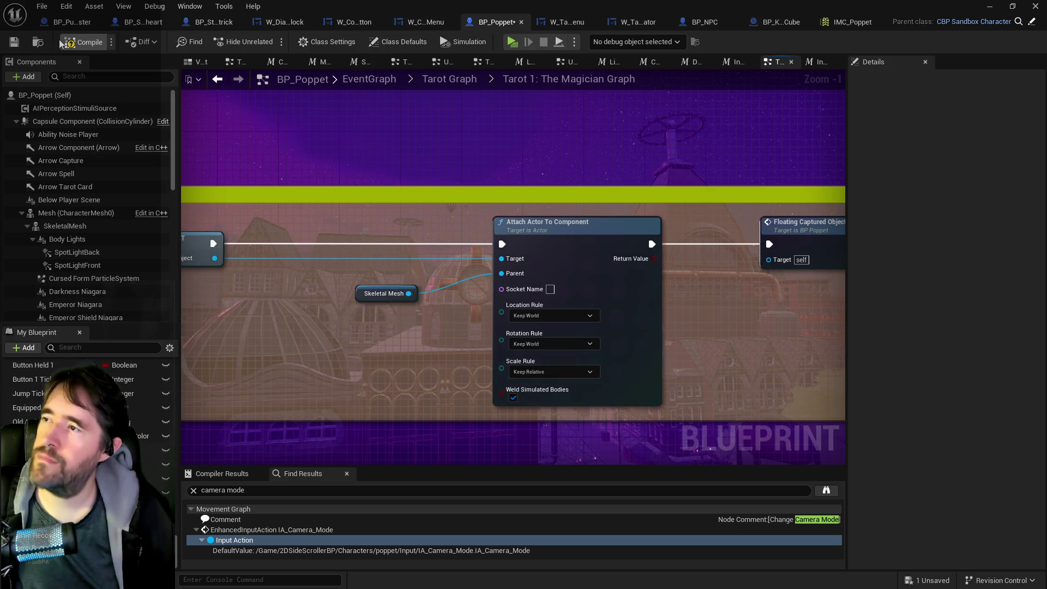
click(13, 45)
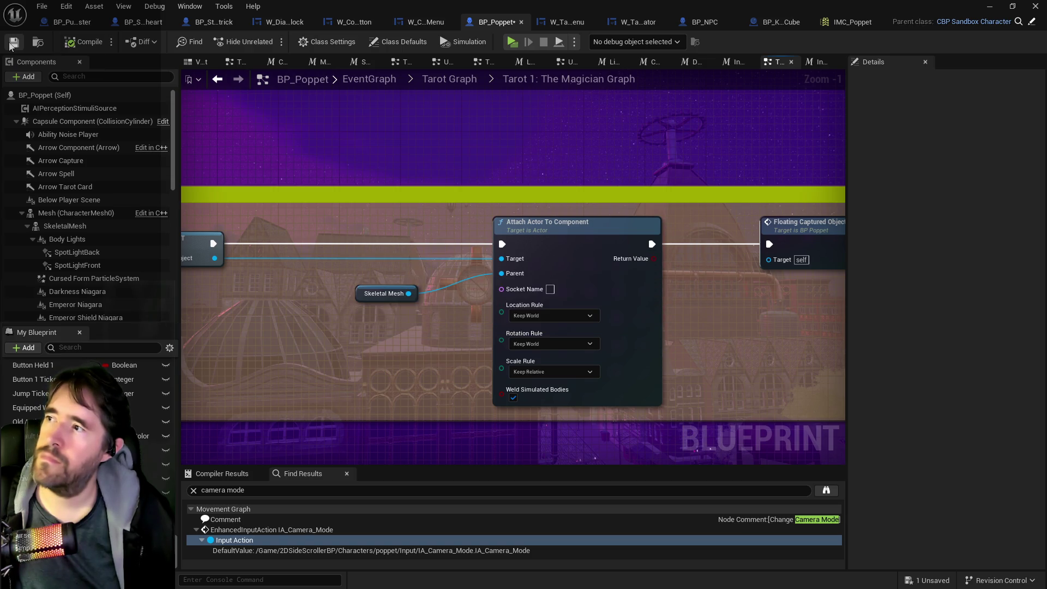
Replace the Skeletal Mesh Parent with Mesh, untick Weld Simulated Bodies, then compile and save.
mouse_move(70, 212)
mouse_down()
mouse_move(377, 333)
mouse_move(358, 322)
mouse_move(499, 274)
mouse_up()
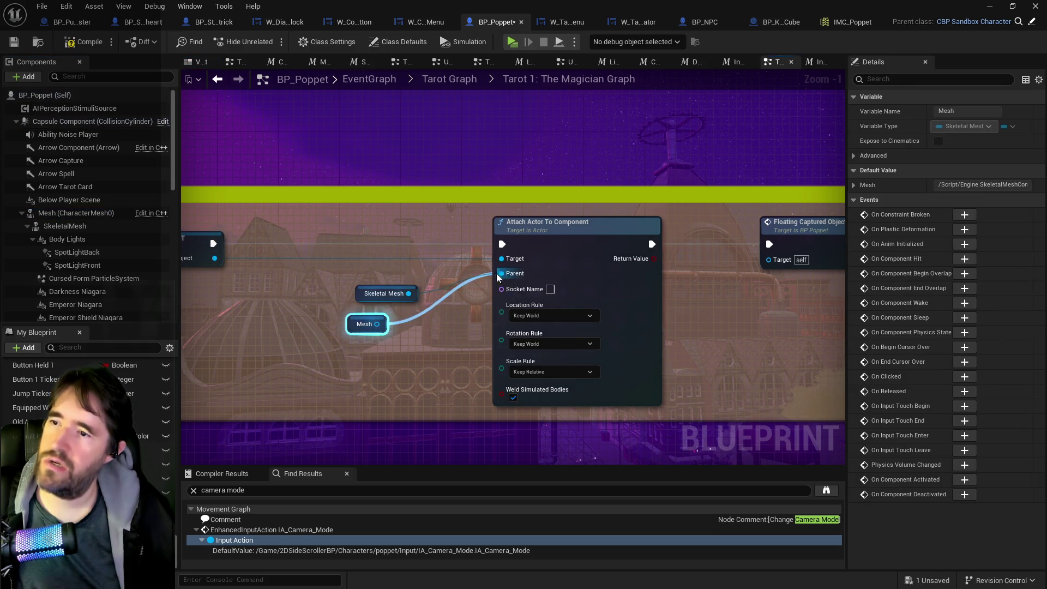
click(387, 295)
key(Delete)
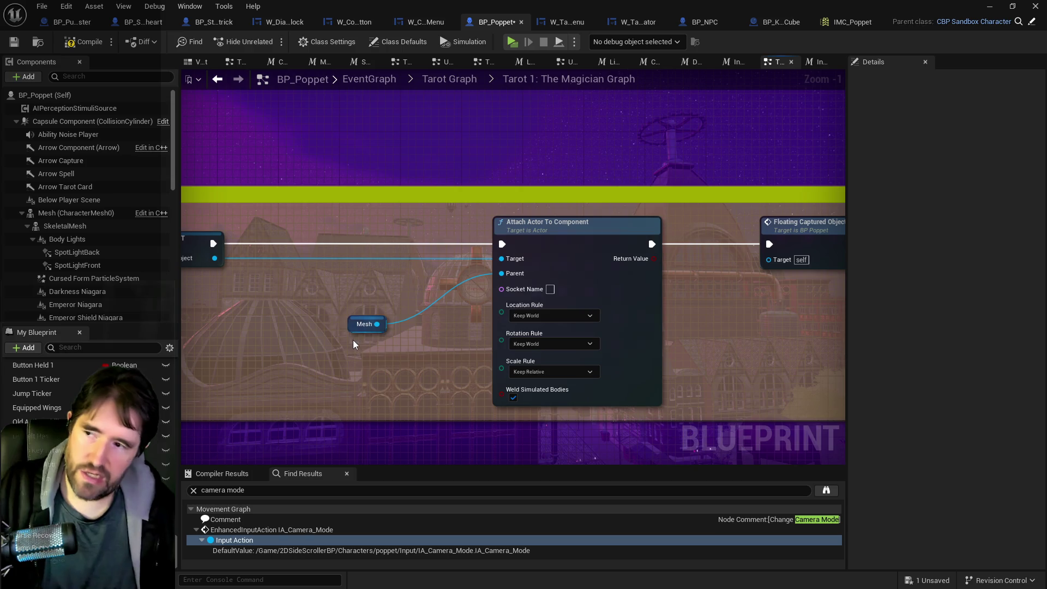
drag(363, 324, 409, 285)
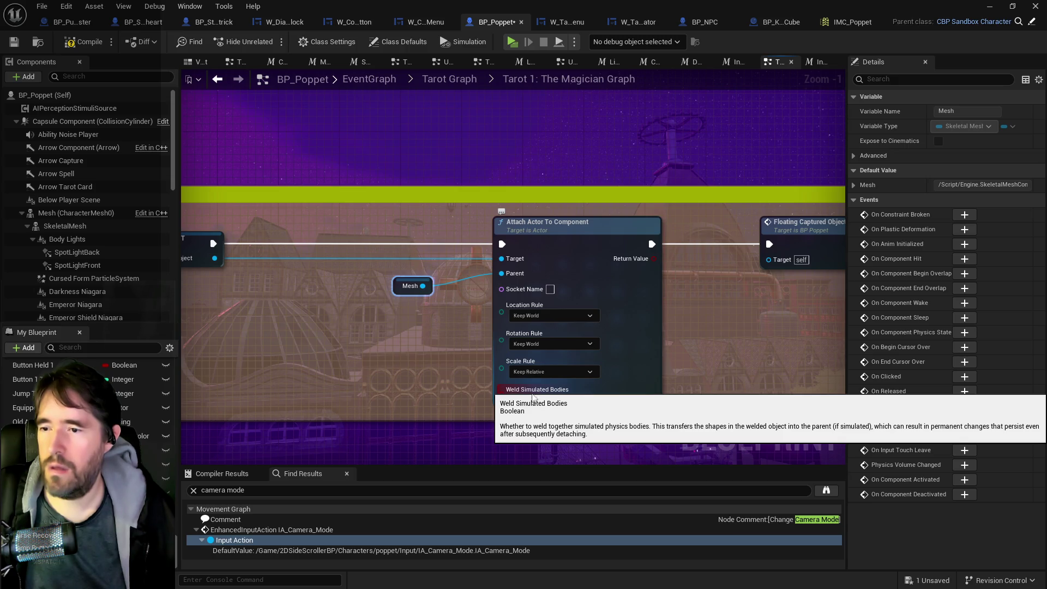
click(513, 401)
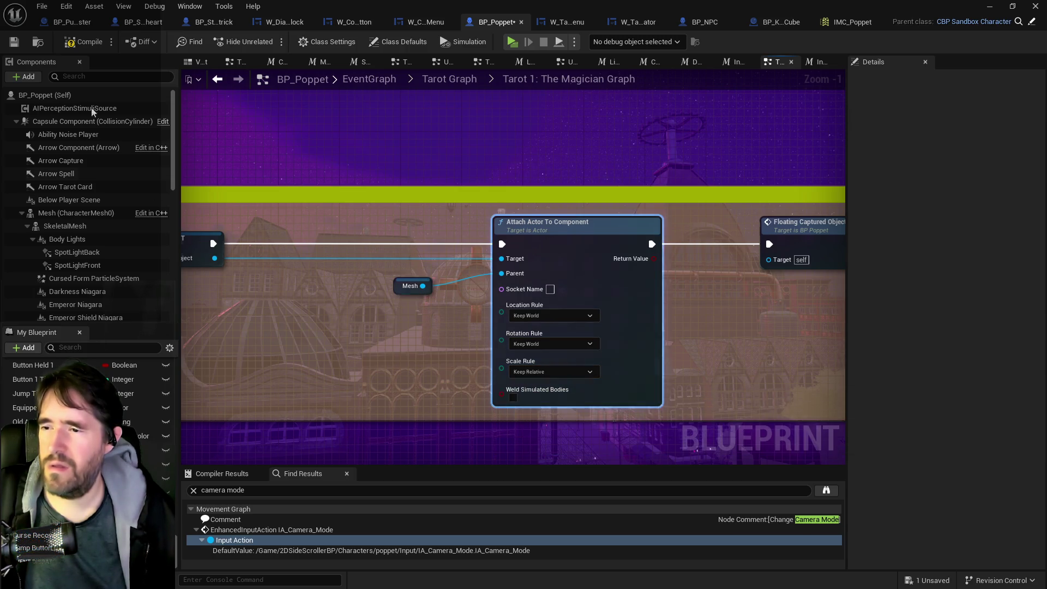
click(80, 47)
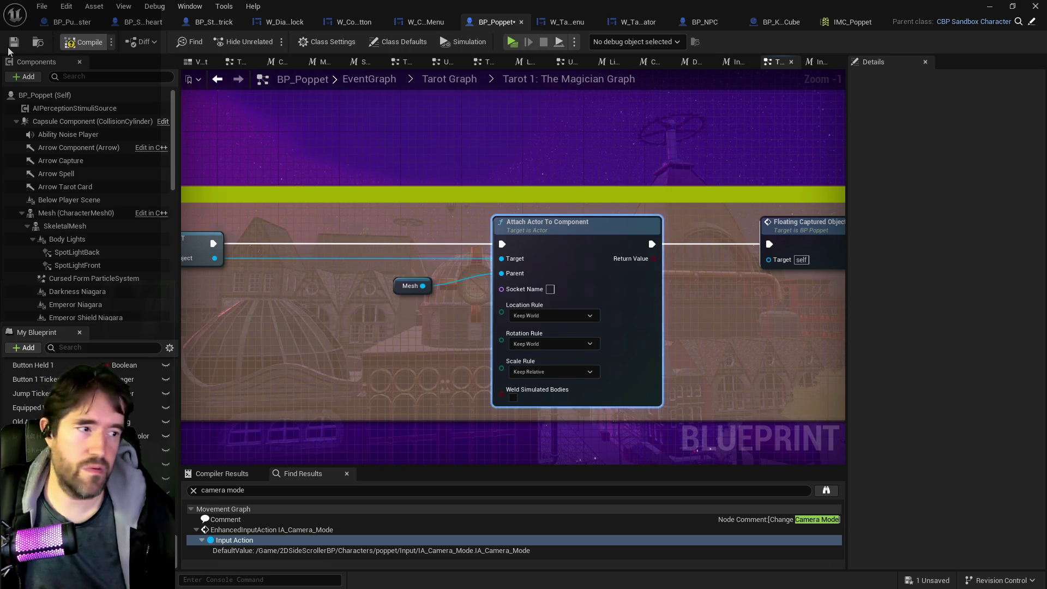
click(14, 42)
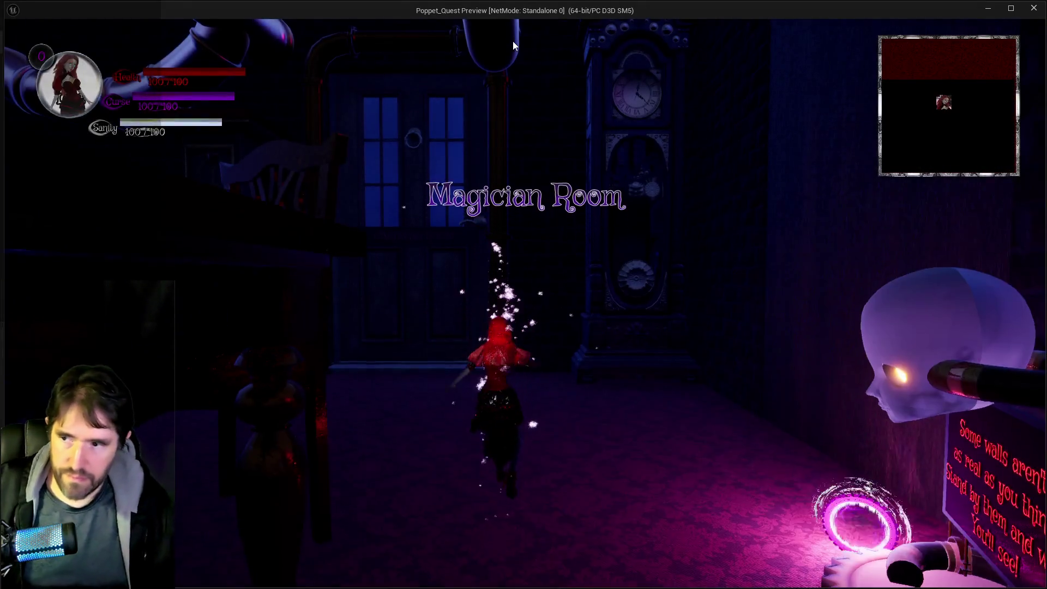
Restart the playtest and capture a block with the Magician's top hat in the Magician Room.
key(w)
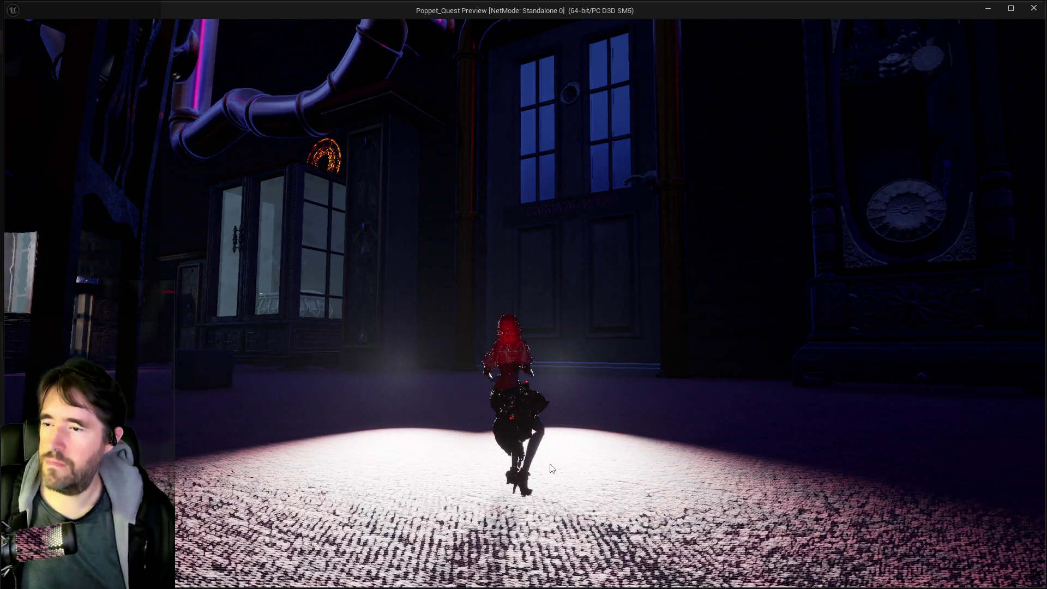
key(Escape)
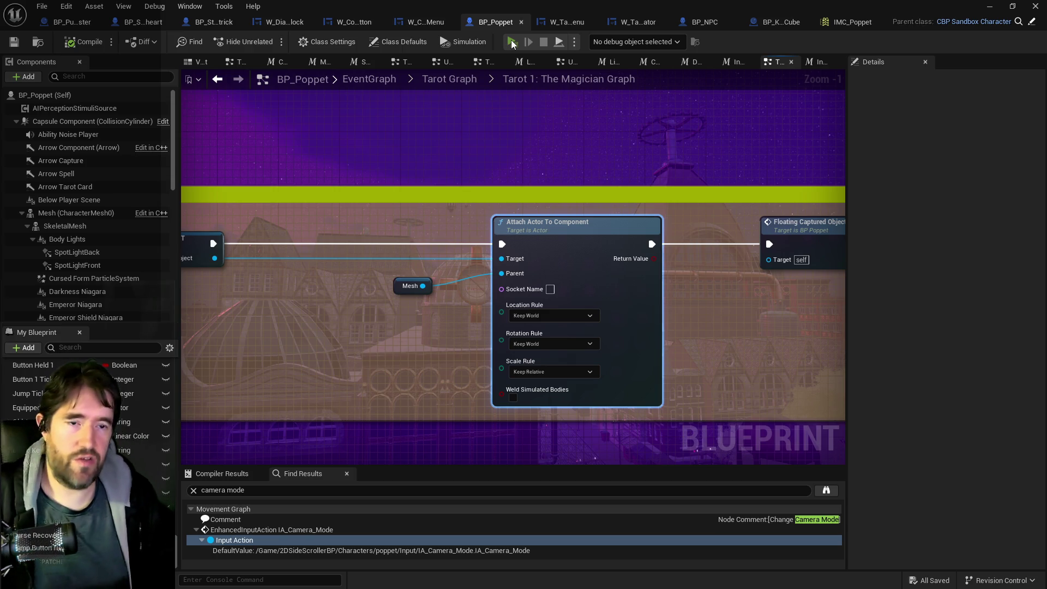
click(512, 42)
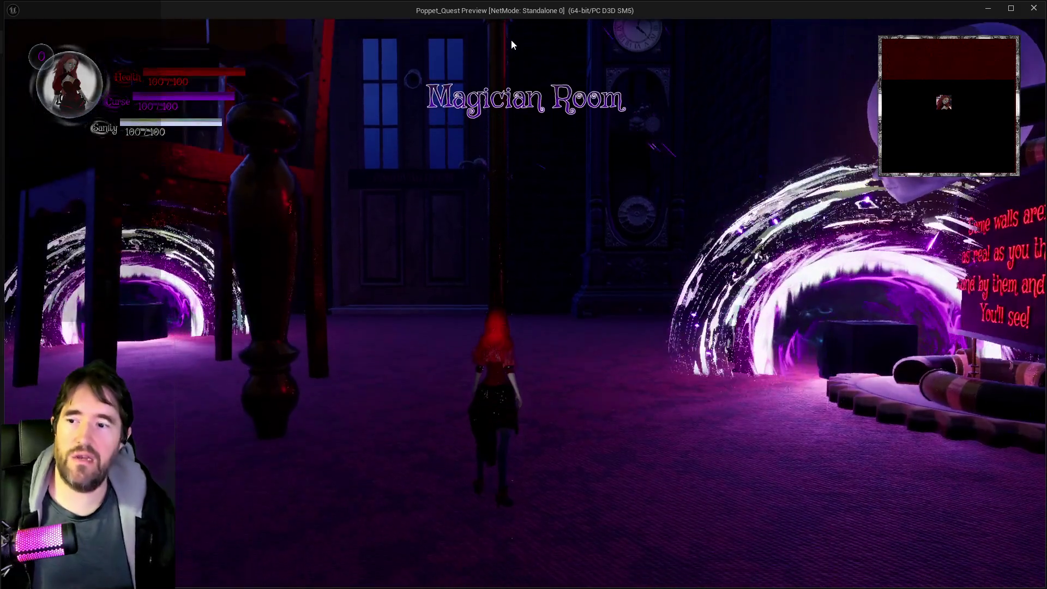
click(630, 219)
key(w)
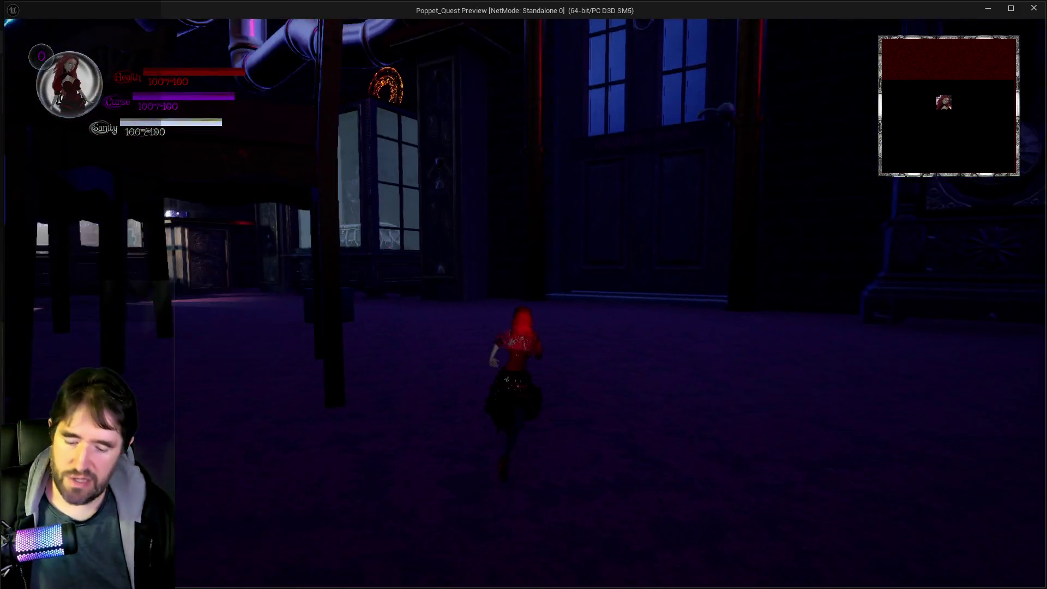
key(Tab)
key(Tab)
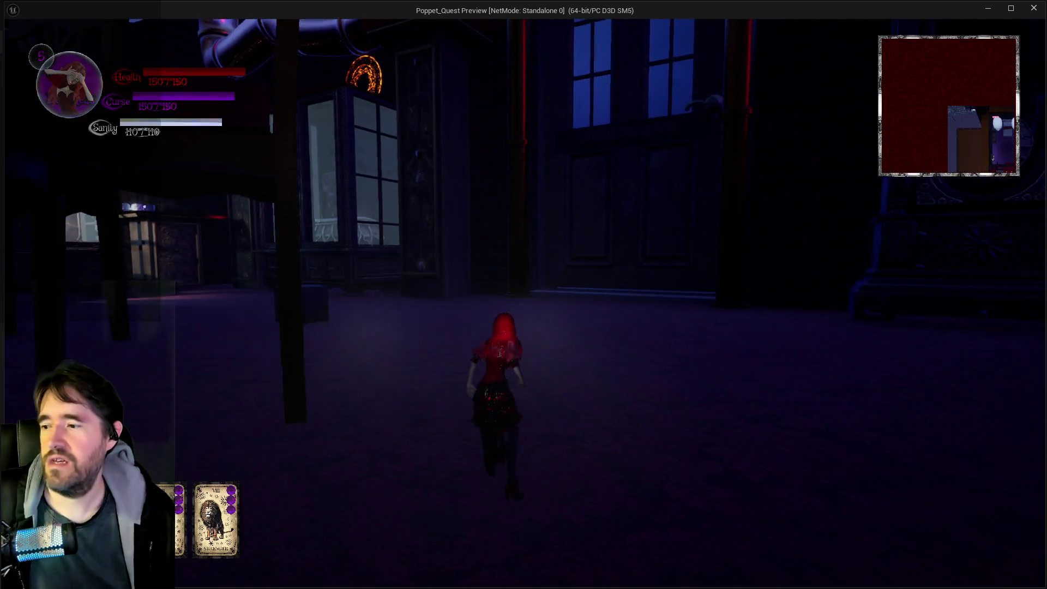
key(w)
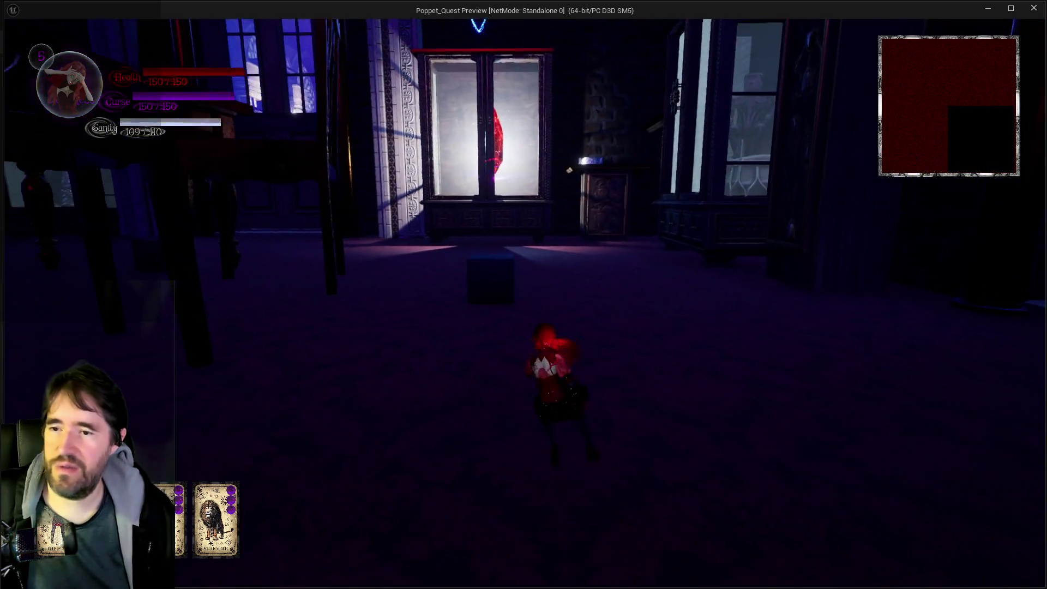
right_click(525, 304)
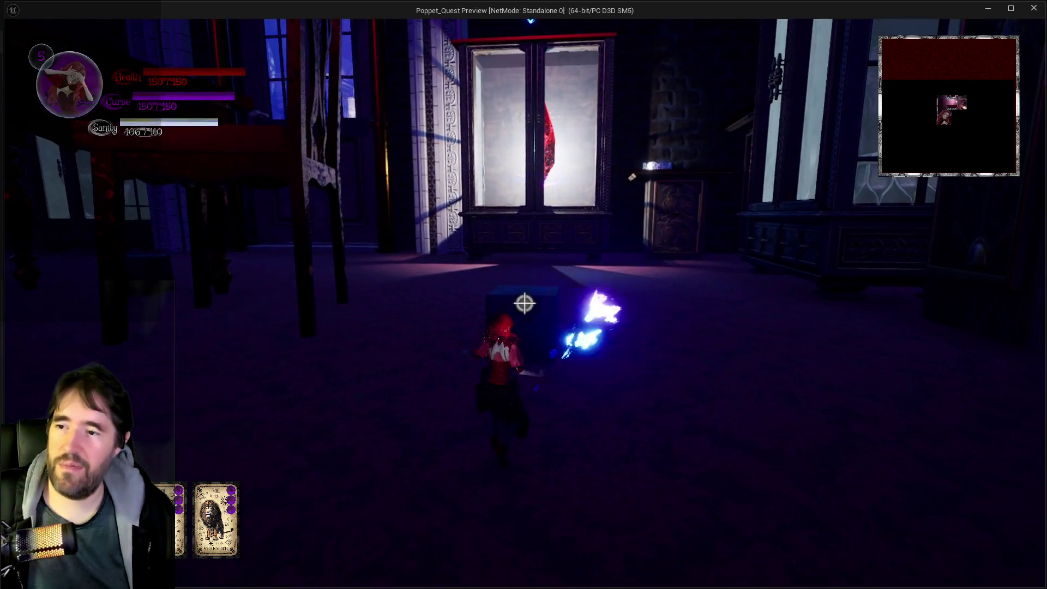
click(525, 303)
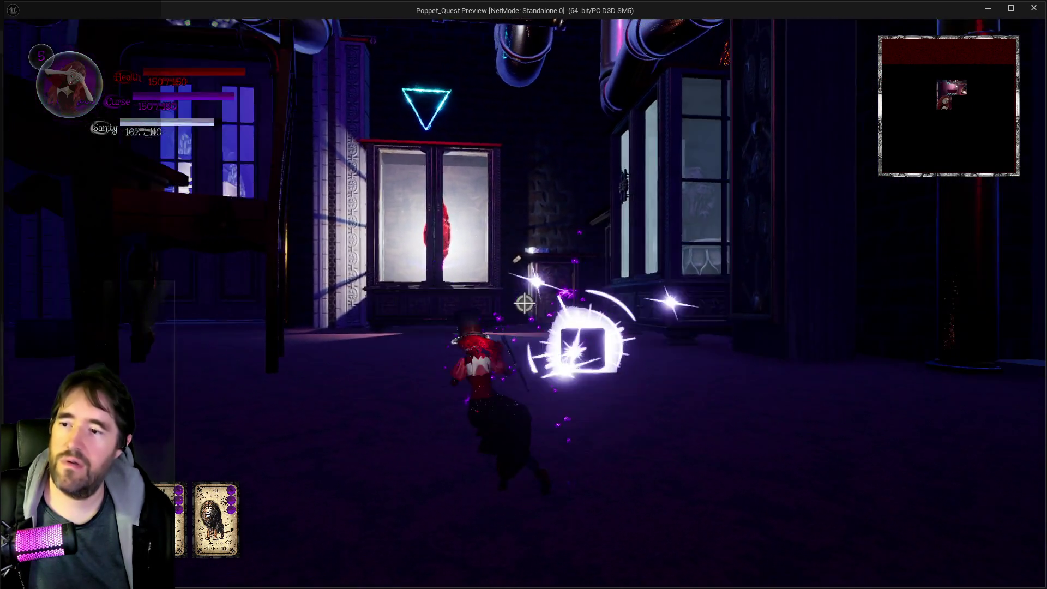
Carry the captured block toward the glass cabinet casting spells, then end the session.
key(w)
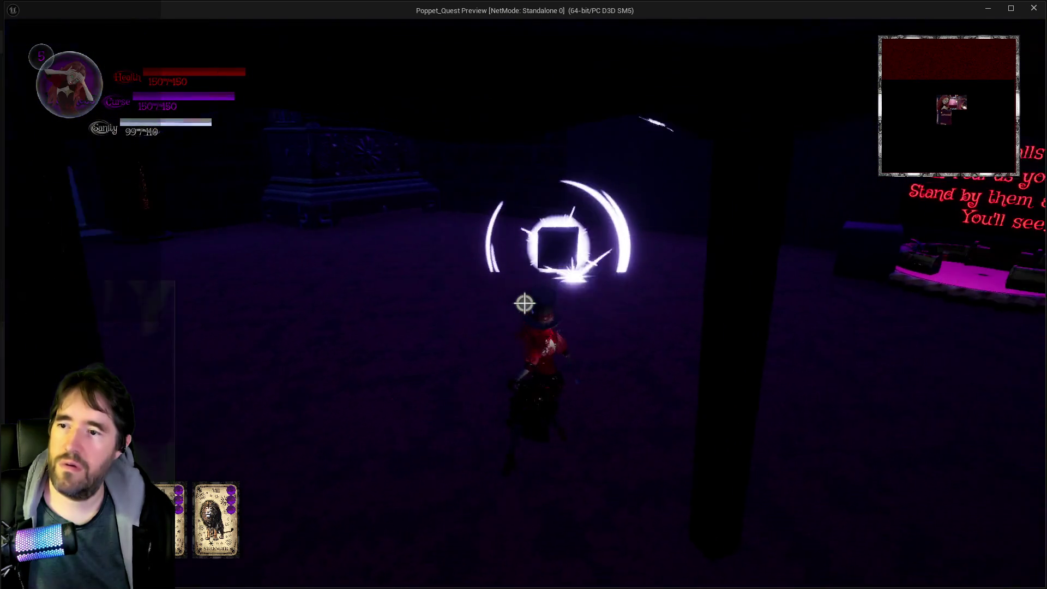
key(w)
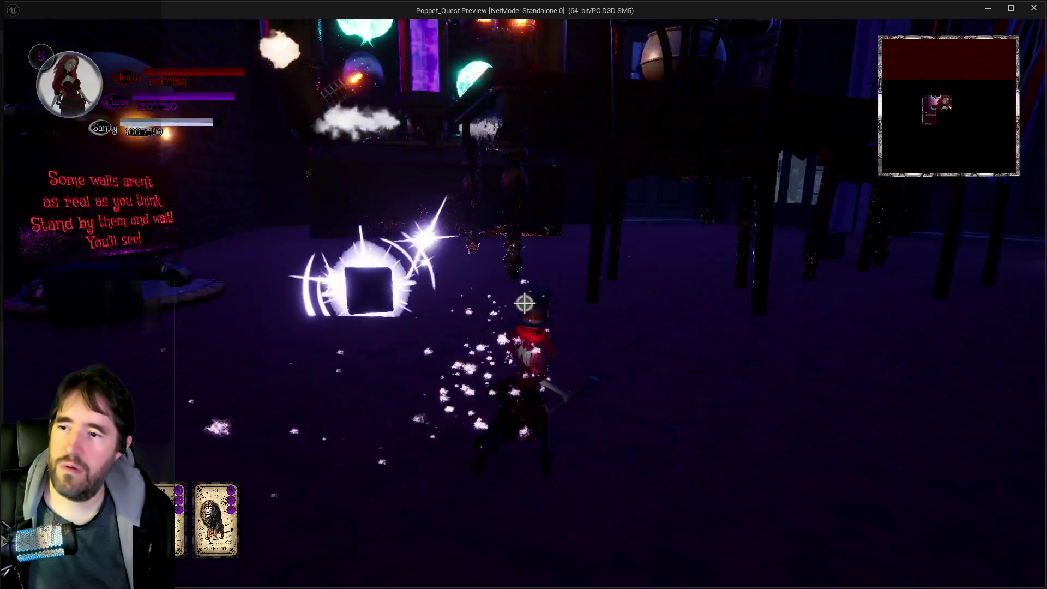
key(w)
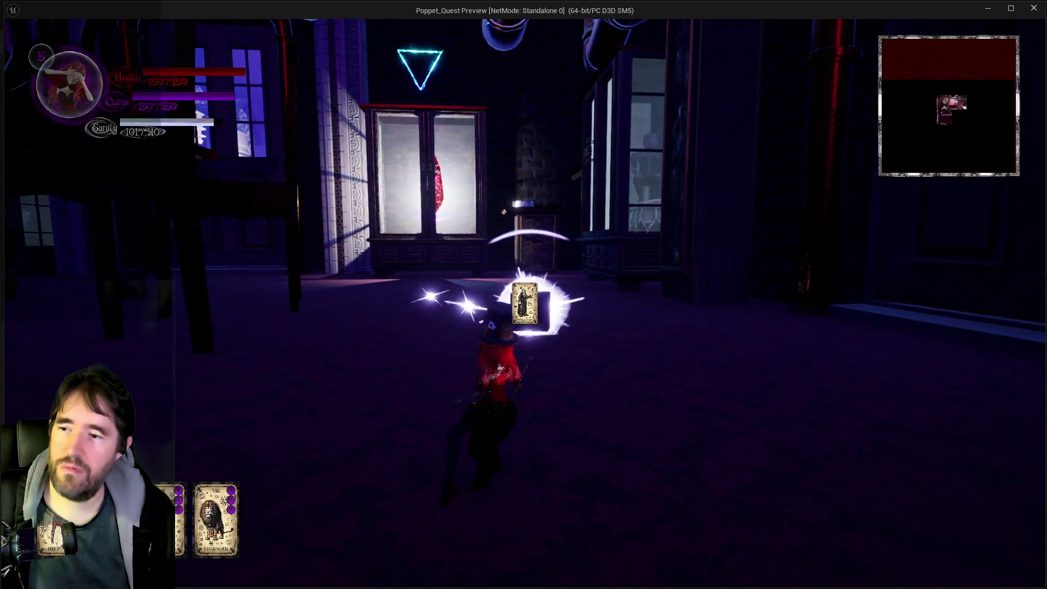
key(w)
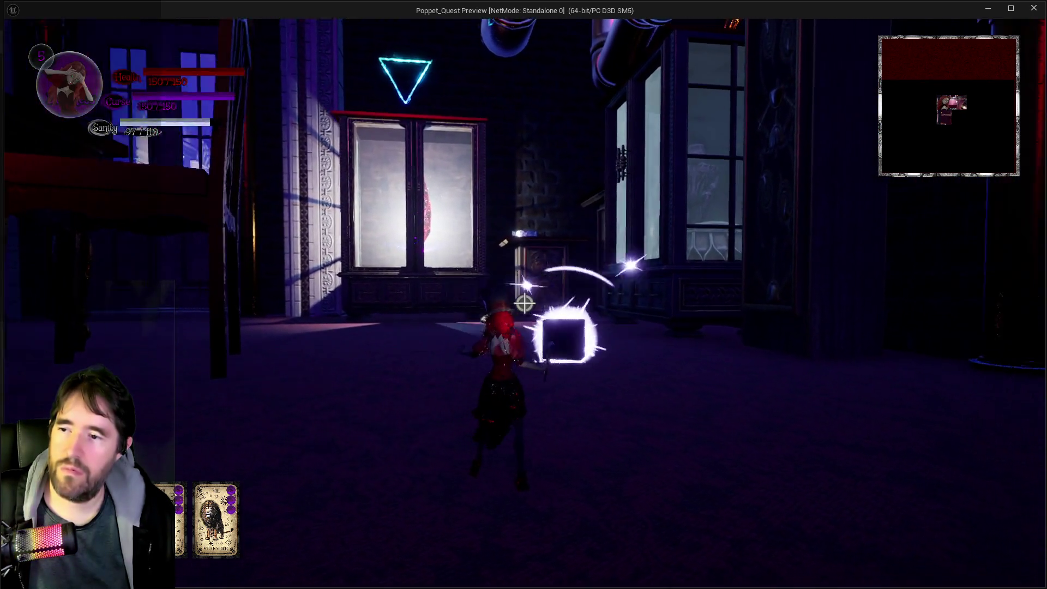
key(w)
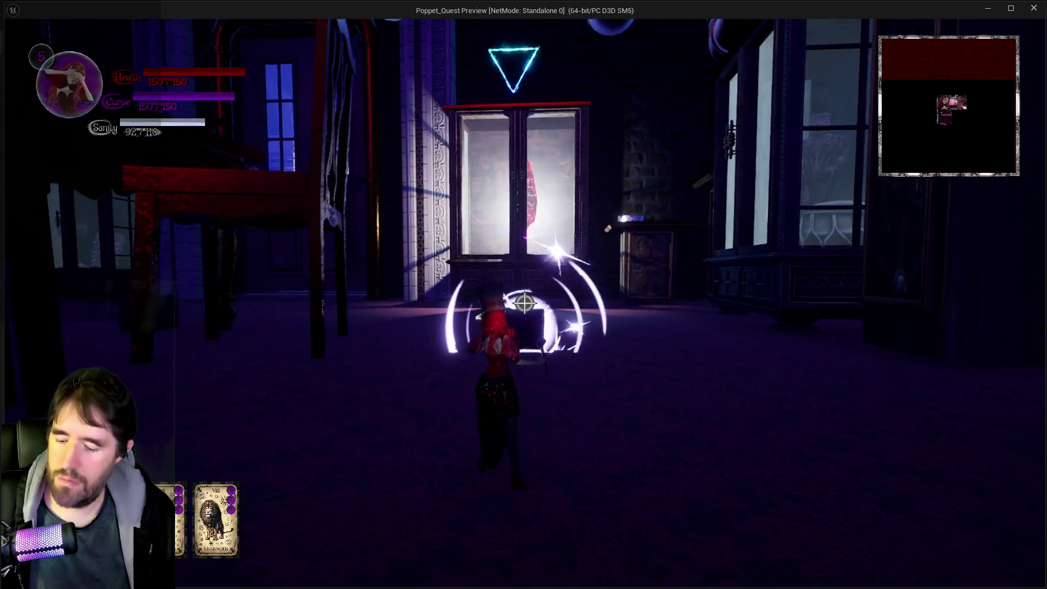
click(525, 303)
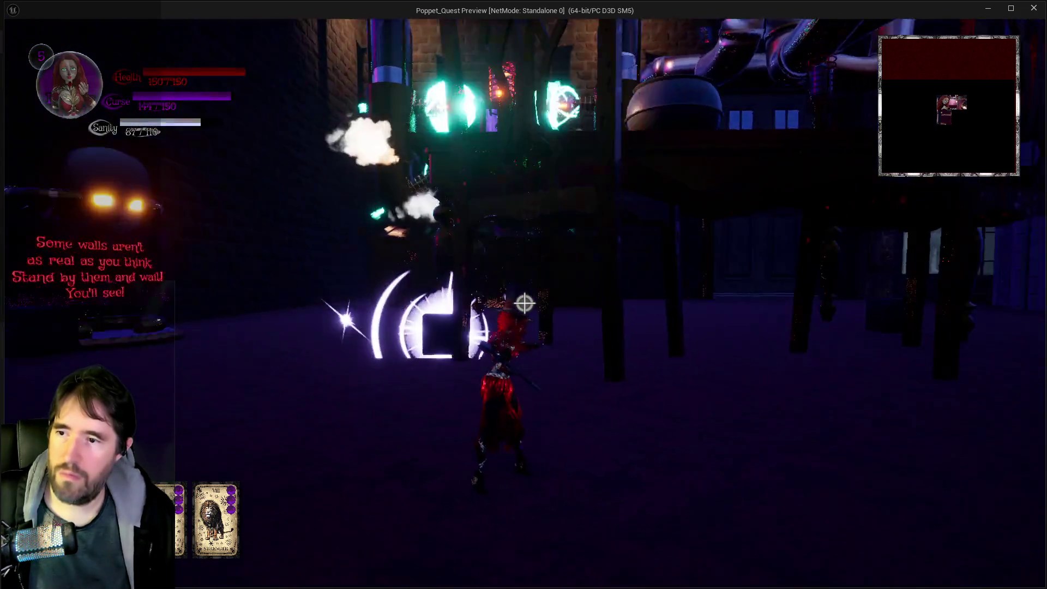
key(w)
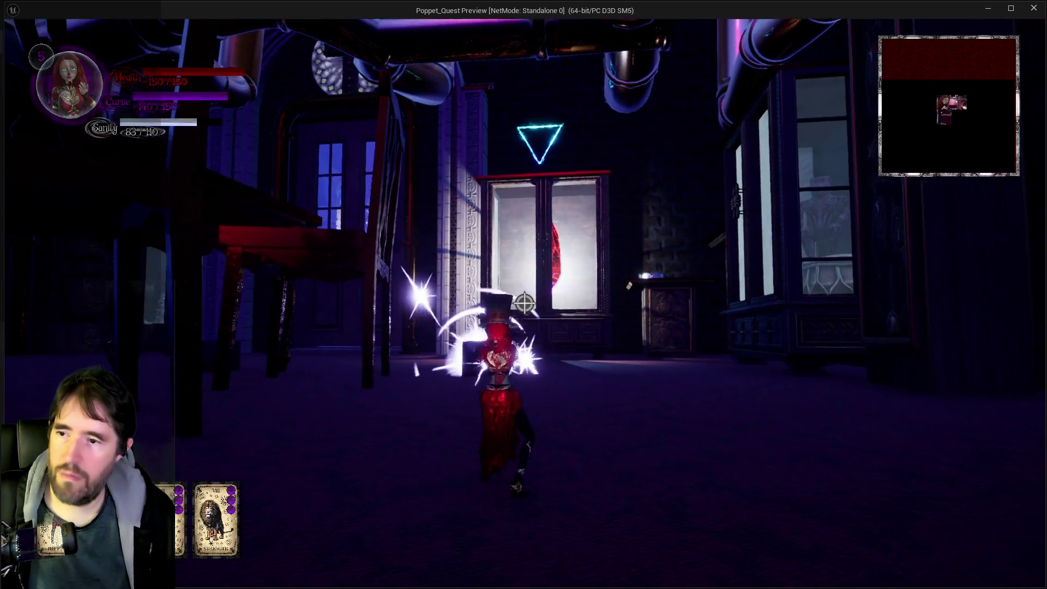
key(w)
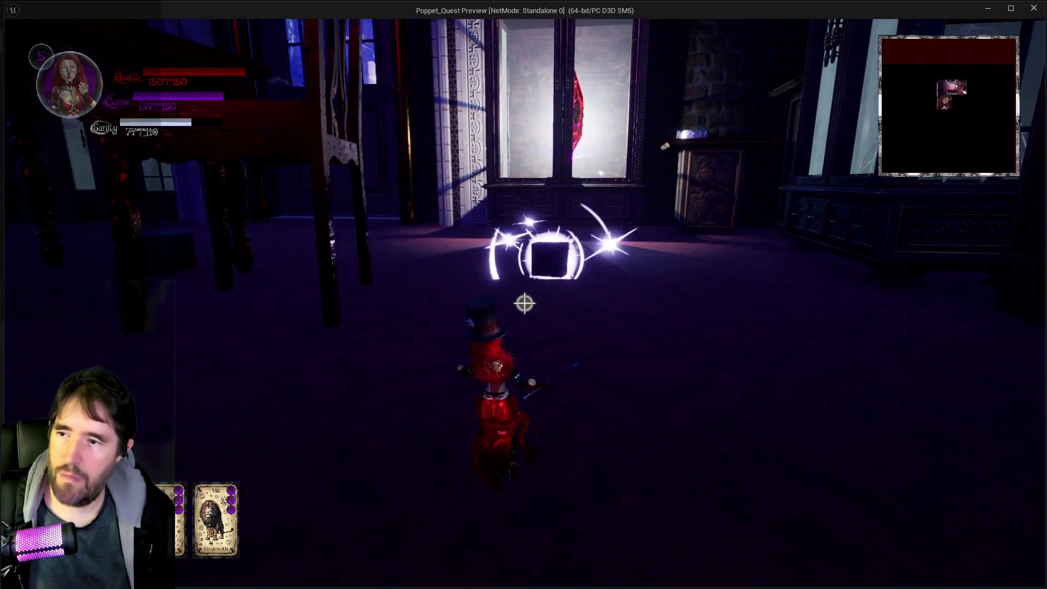
click(525, 304)
key(w)
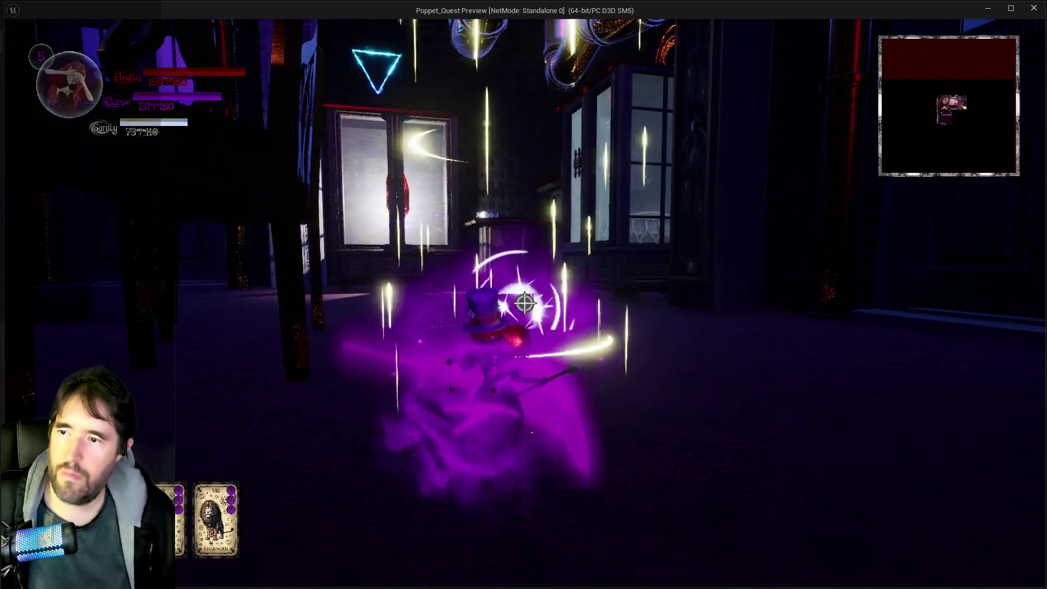
key(Escape)
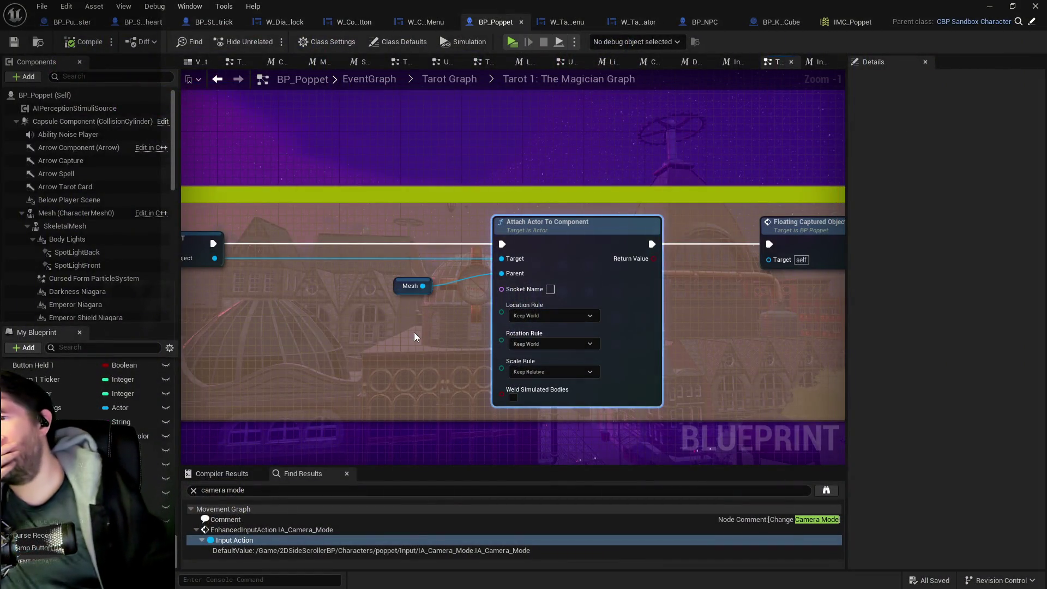
drag(419, 334, 374, 323)
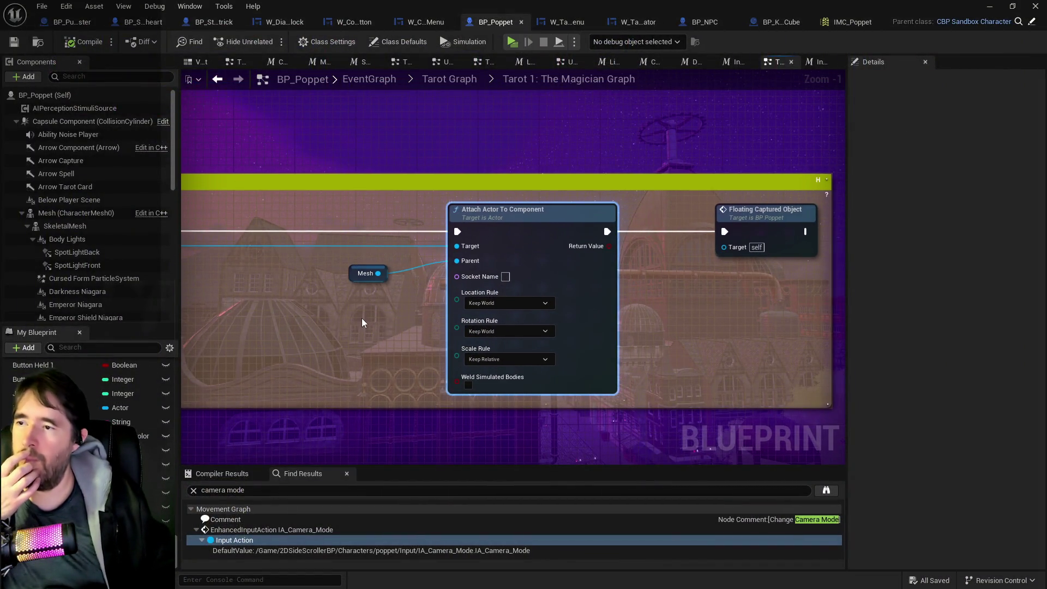
scroll(126, 298, down, 6)
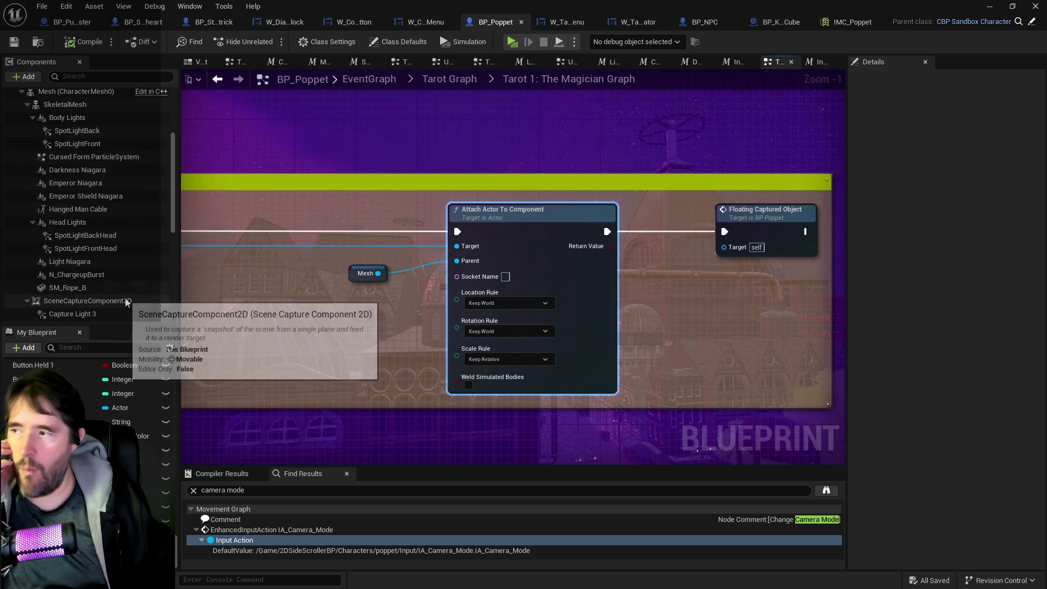
scroll(110, 293, down, 1)
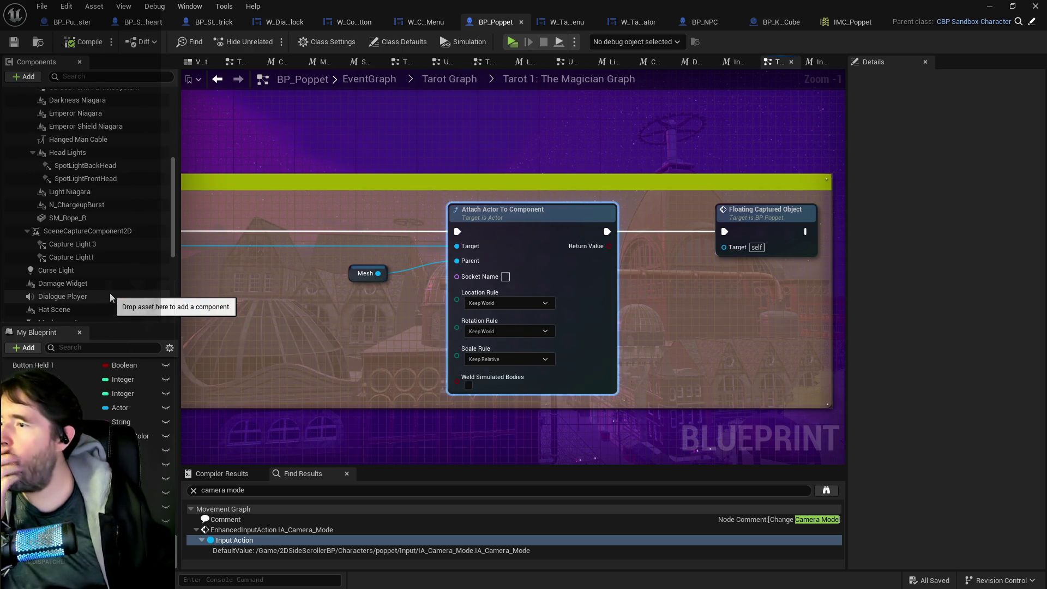
drag(271, 293, 302, 310)
scroll(116, 264, up, 4)
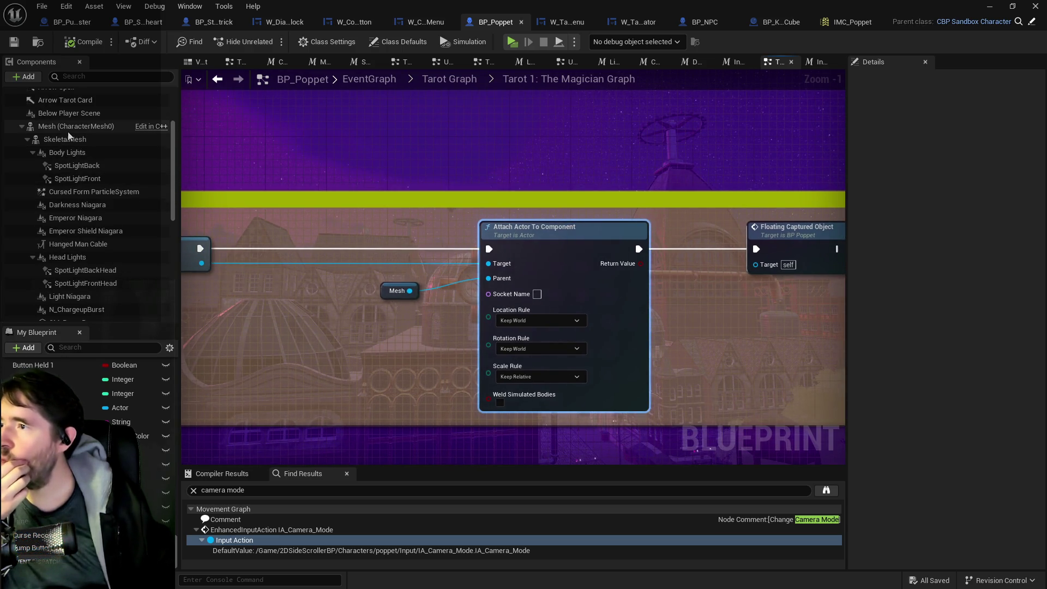
click(63, 129)
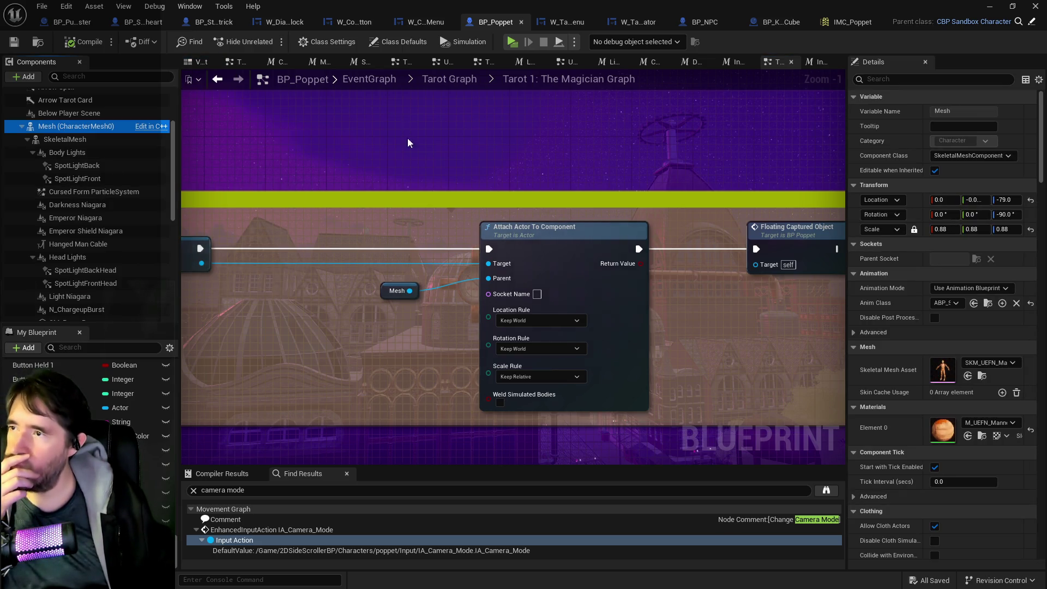
scroll(408, 136, down, 4)
scroll(423, 379, up, 4)
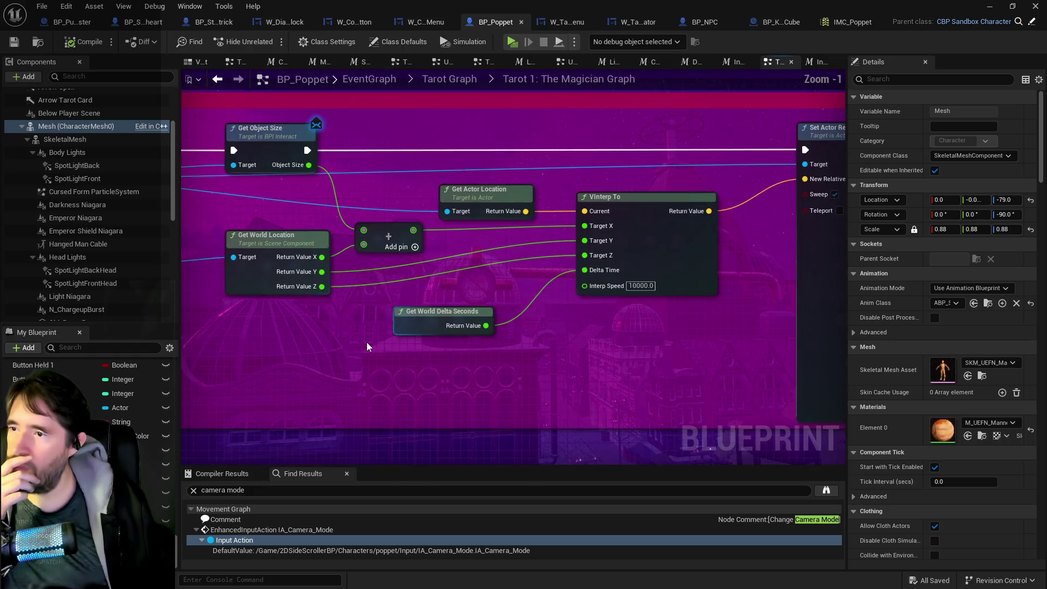
drag(246, 300, 414, 306)
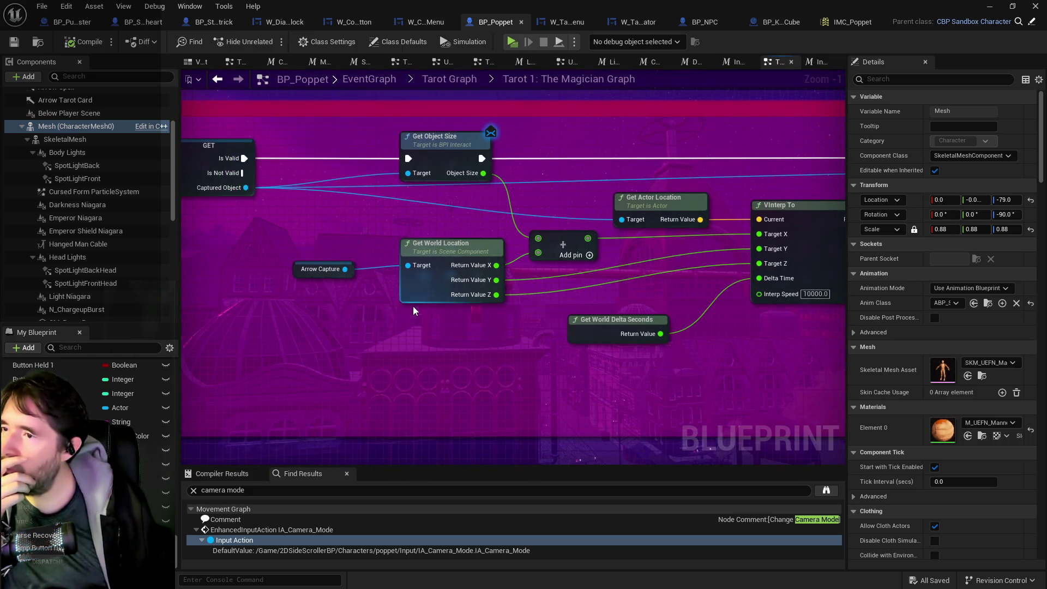
scroll(413, 306, down, 3)
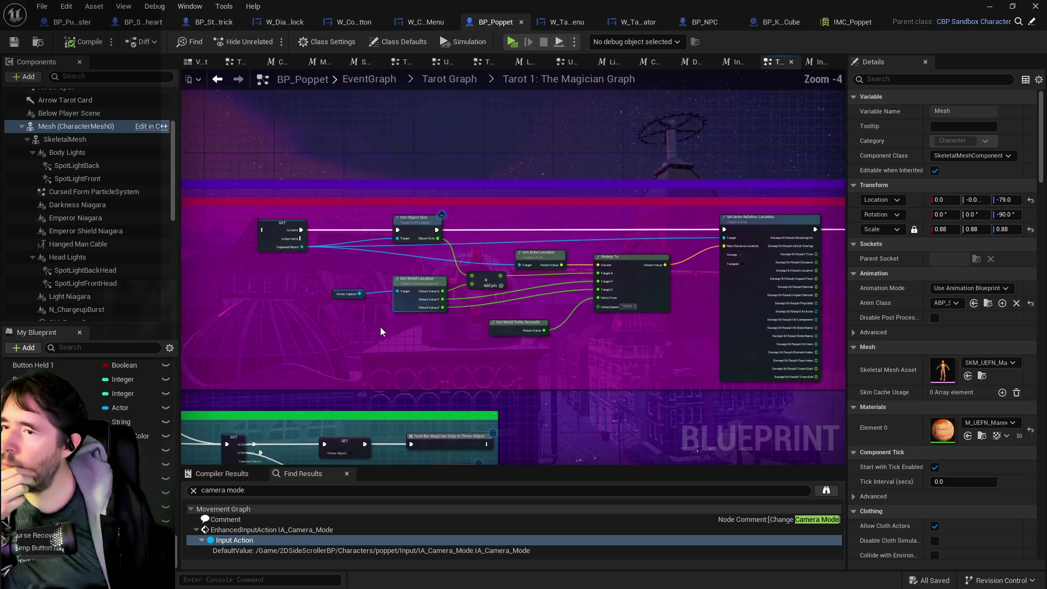
click(337, 295)
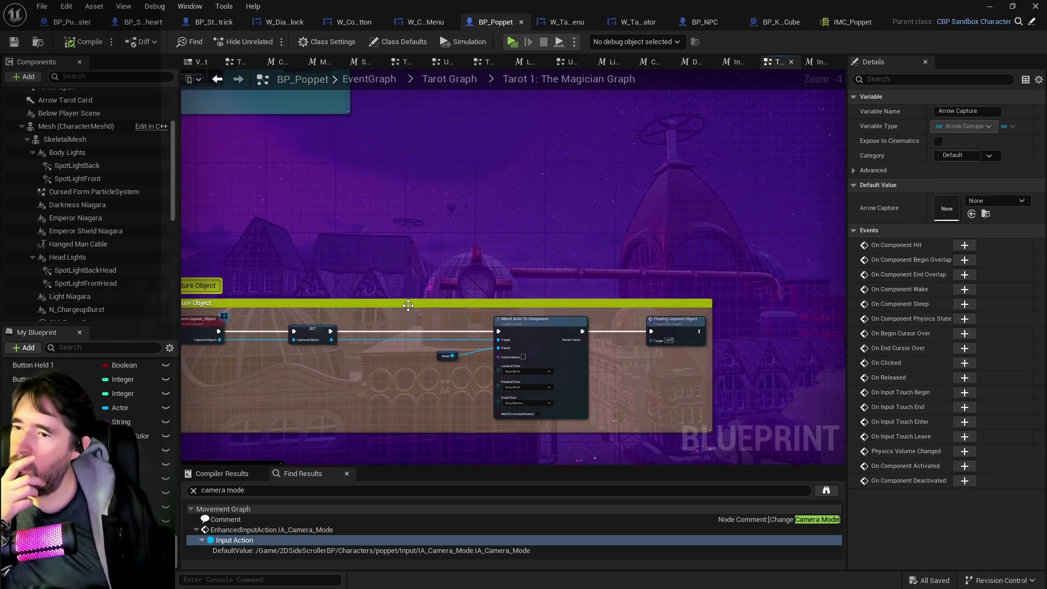
scroll(408, 305, up, 3)
scroll(65, 270, down, 5)
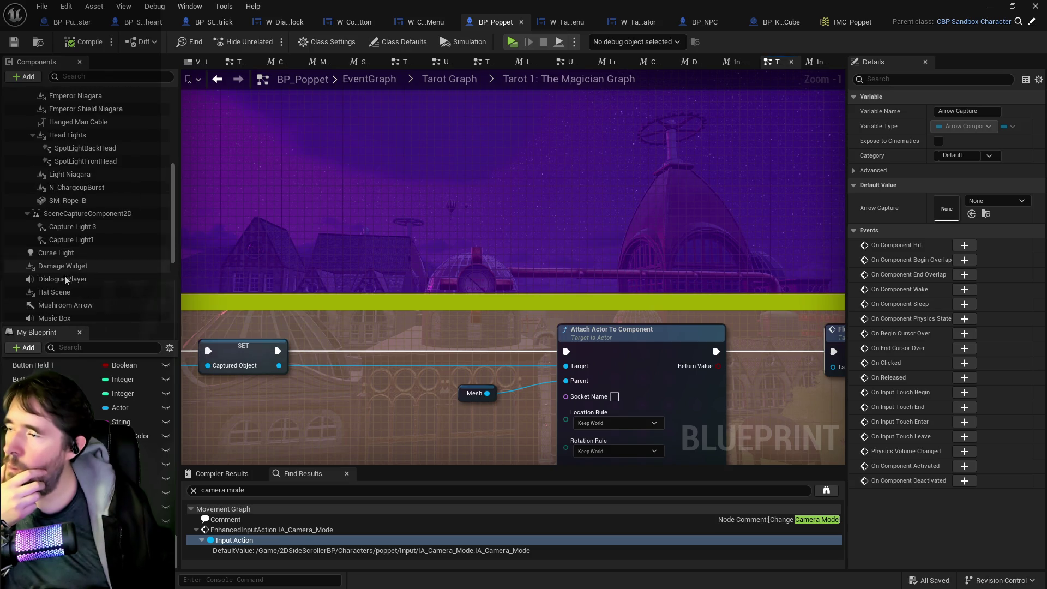
scroll(64, 277, down, 1)
scroll(60, 294, up, 5)
scroll(67, 264, down, 5)
scroll(69, 257, up, 6)
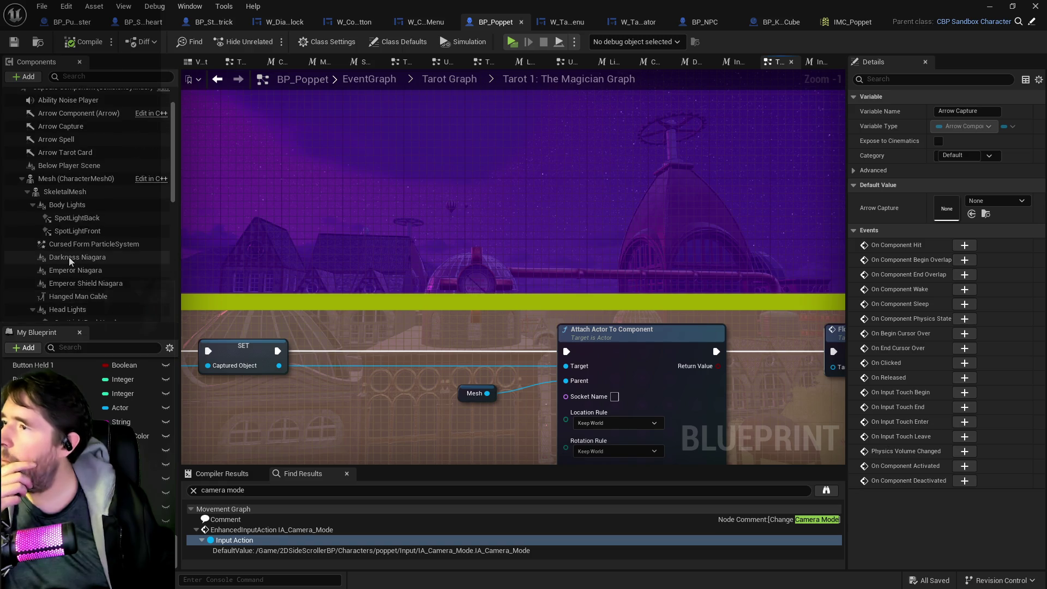
Swap the Mesh reference for Arrow Capture as the attach node's Parent, compile, and launch Play.
mouse_move(77, 129)
mouse_down()
mouse_move(491, 436)
mouse_move(481, 424)
mouse_up()
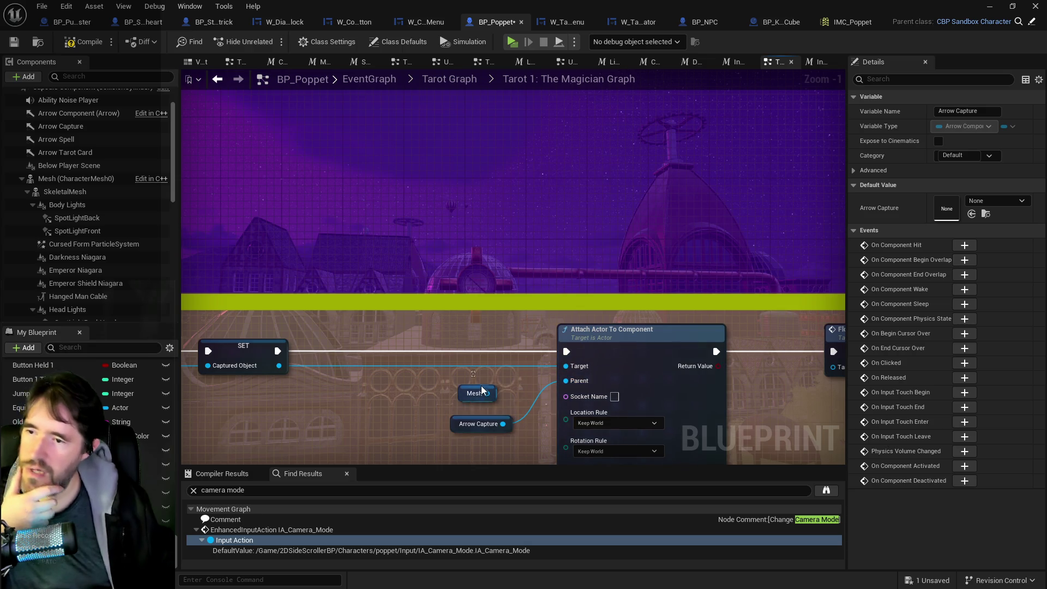
key(Delete)
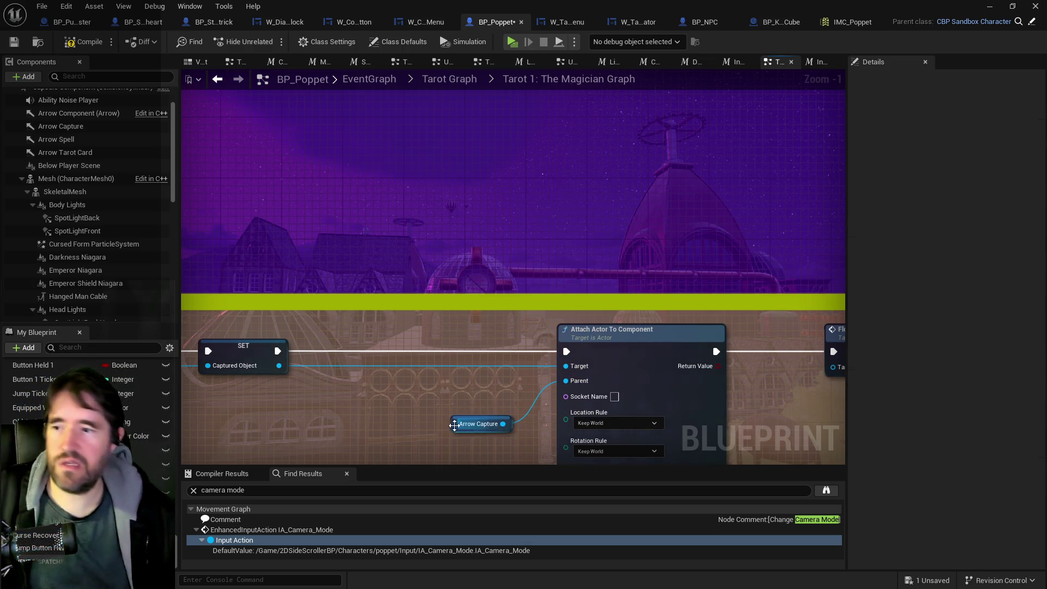
click(456, 424)
scroll(421, 259, down, 3)
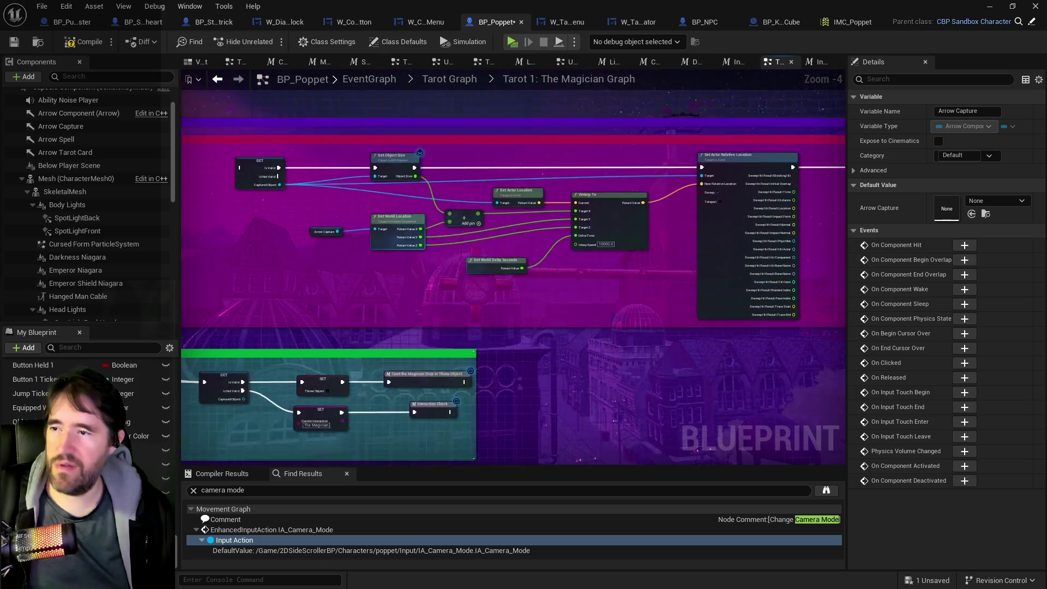
scroll(738, 276, up, 1)
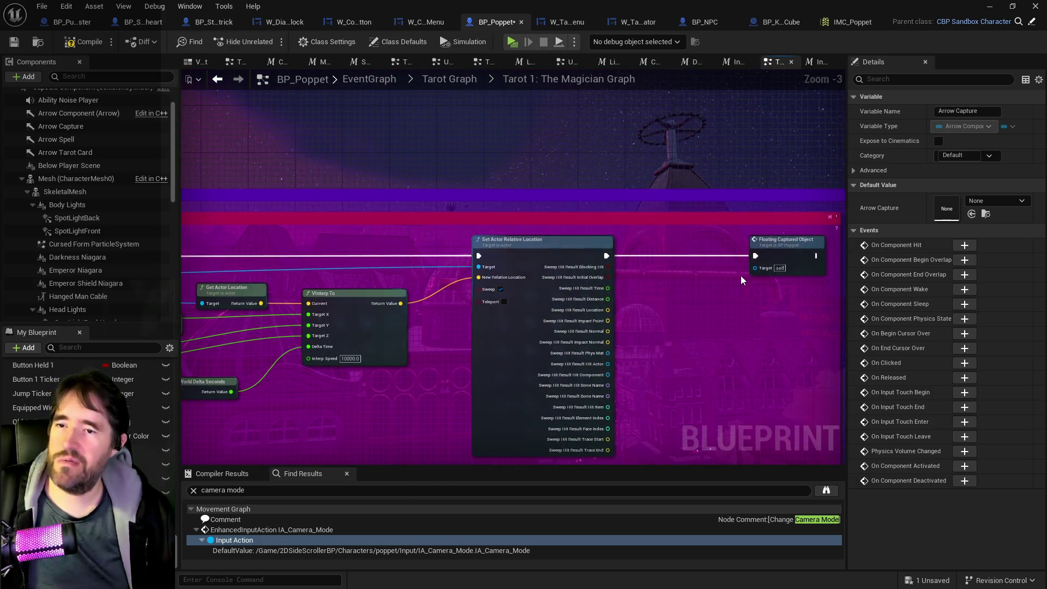
mouse_move(712, 263)
mouse_down()
mouse_move(804, 214)
mouse_move(487, 252)
mouse_move(300, 198)
mouse_up()
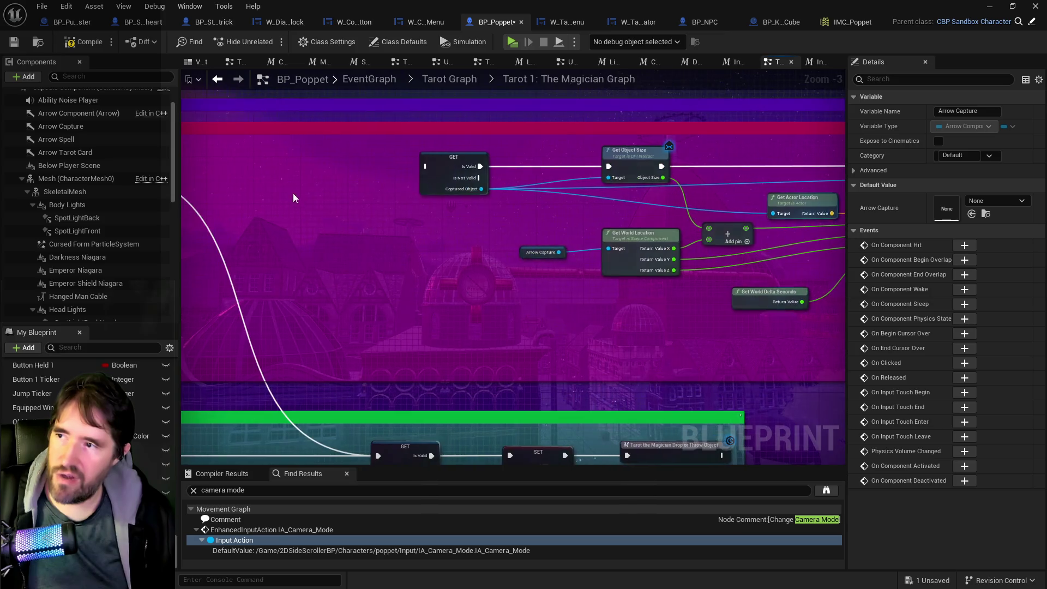
mouse_move(520, 244)
mouse_down()
mouse_move(369, 81)
mouse_move(425, 234)
mouse_move(332, 157)
mouse_up()
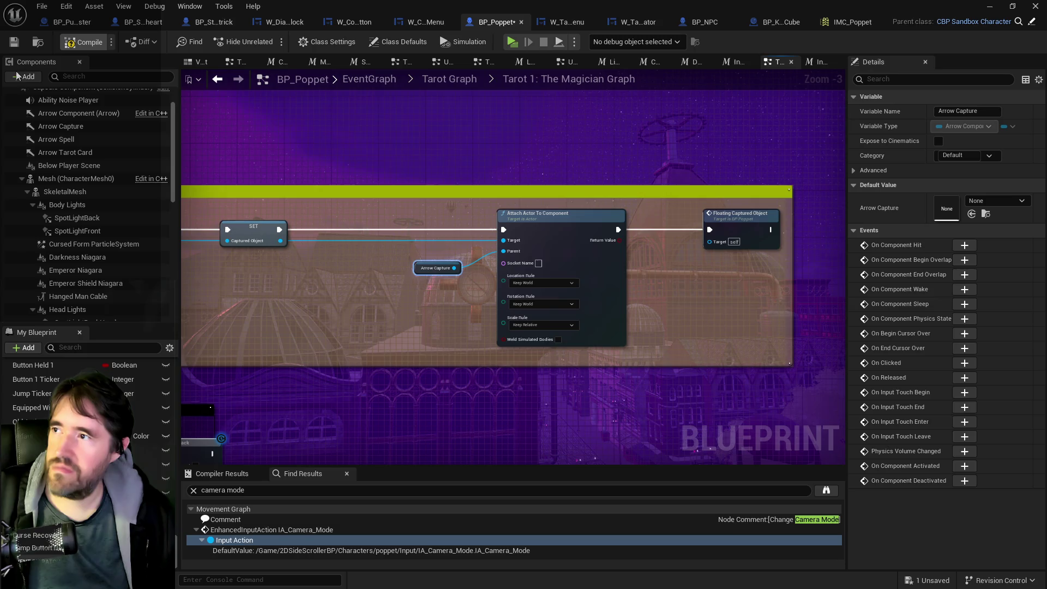
click(14, 46)
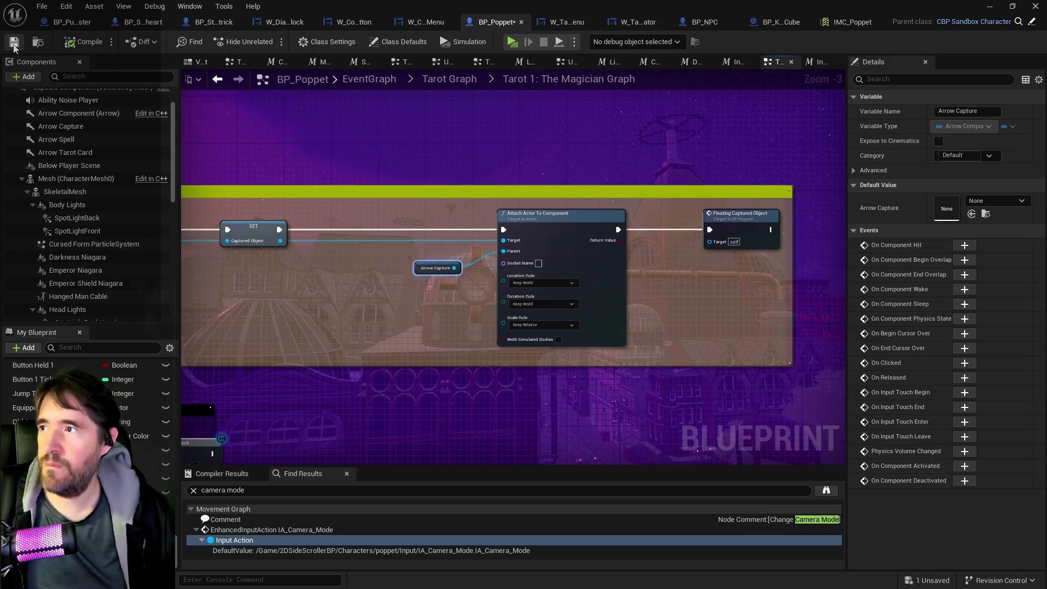
click(512, 42)
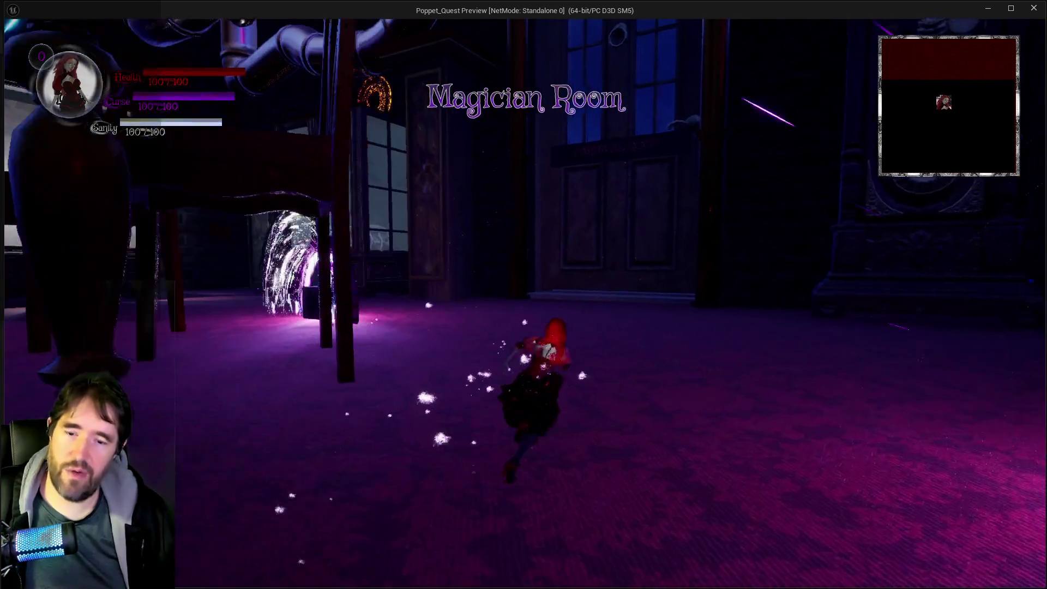
Toggle the card collection, then slash once and cast the purple lightning spell twice.
key(Tab)
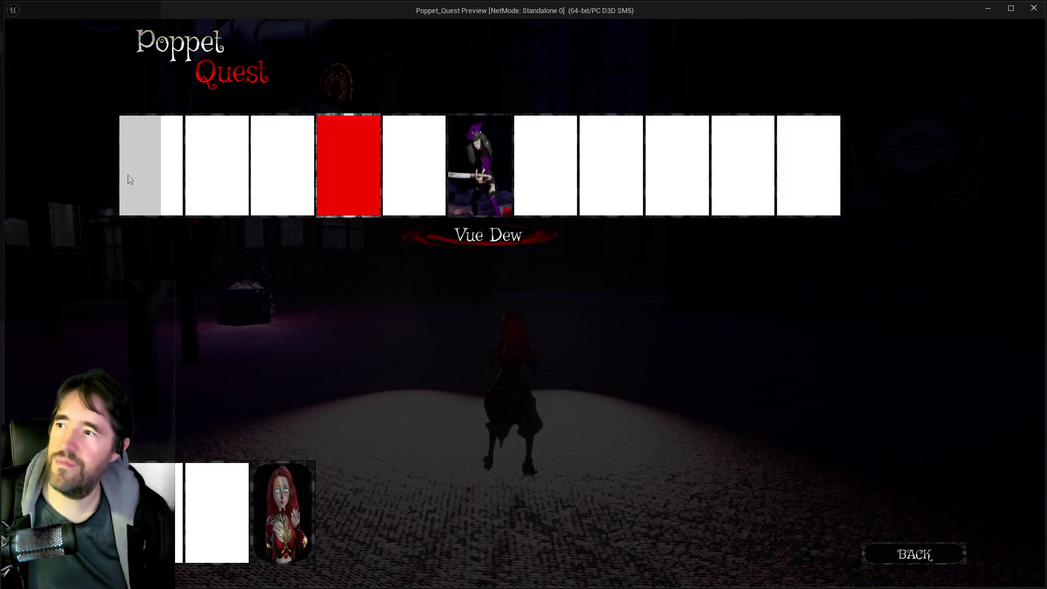
key(Tab)
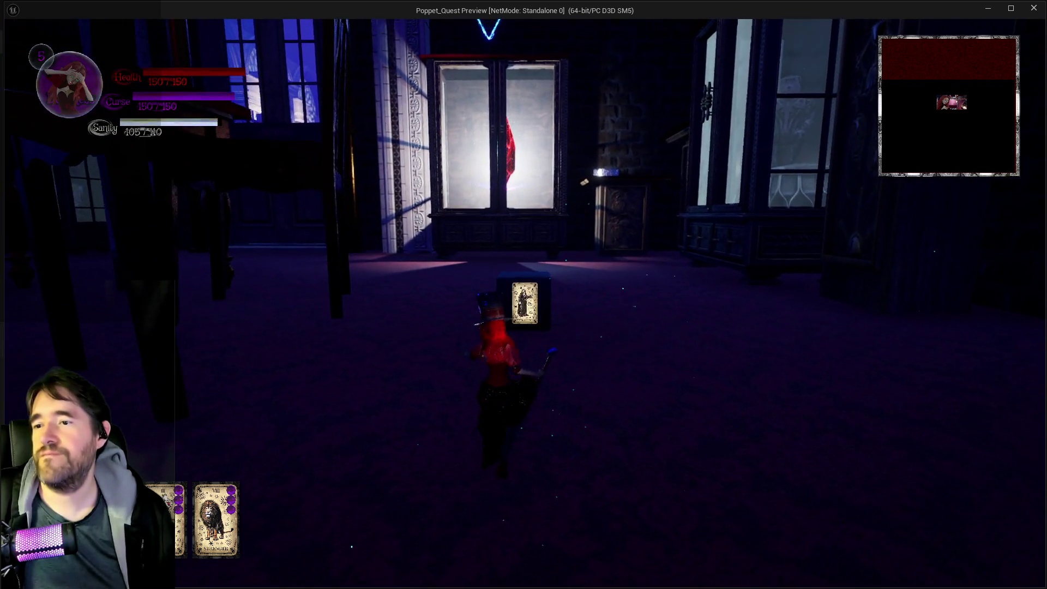
click(525, 303)
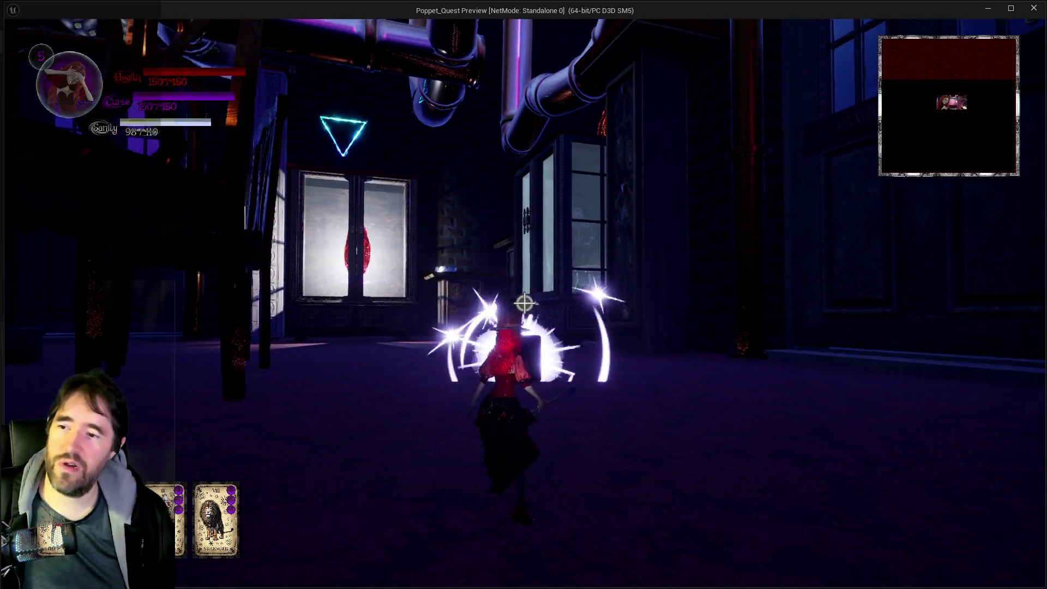
right_click(525, 304)
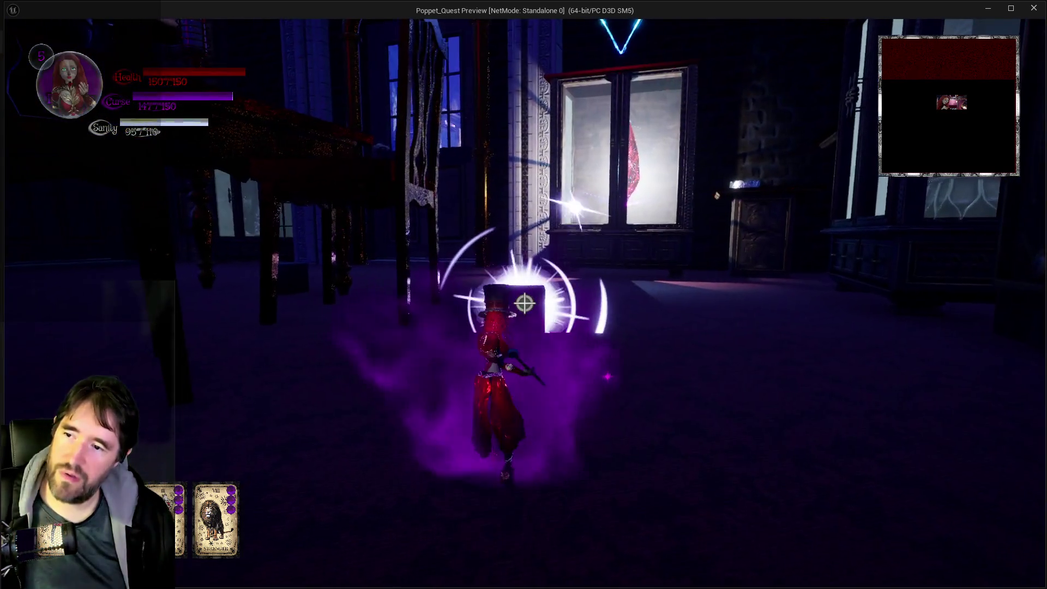
right_click(525, 304)
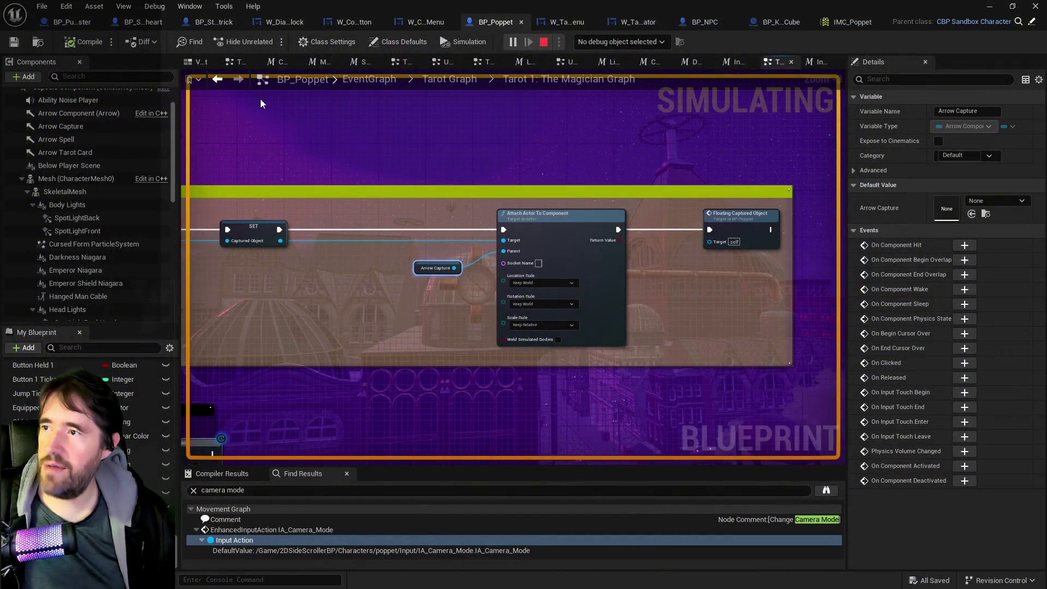
Stop play and focus Arrow Capture in the Viewport, then return to the Magician graph.
key(Escape)
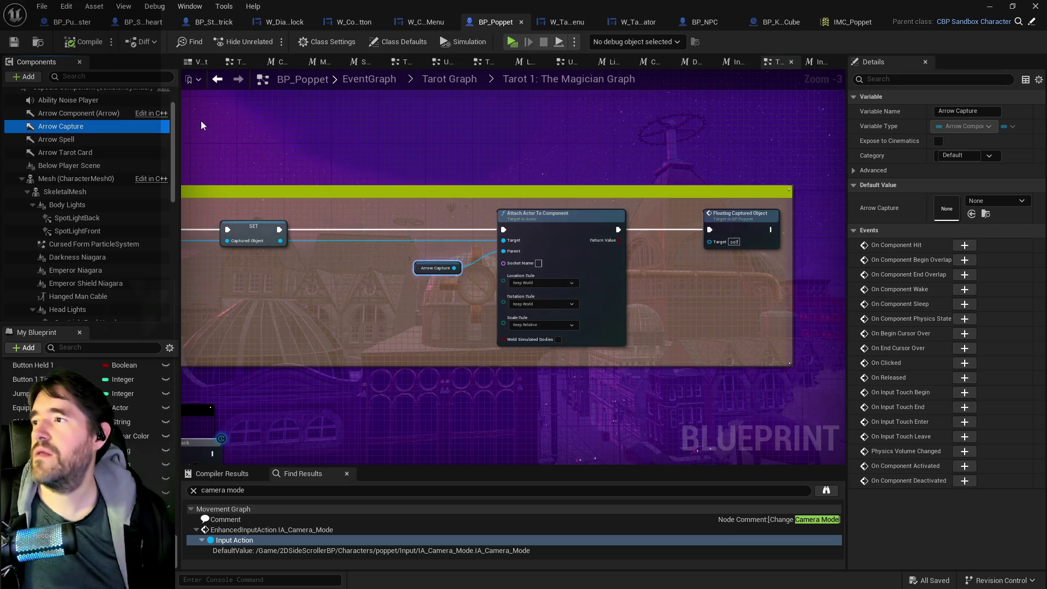
click(462, 78)
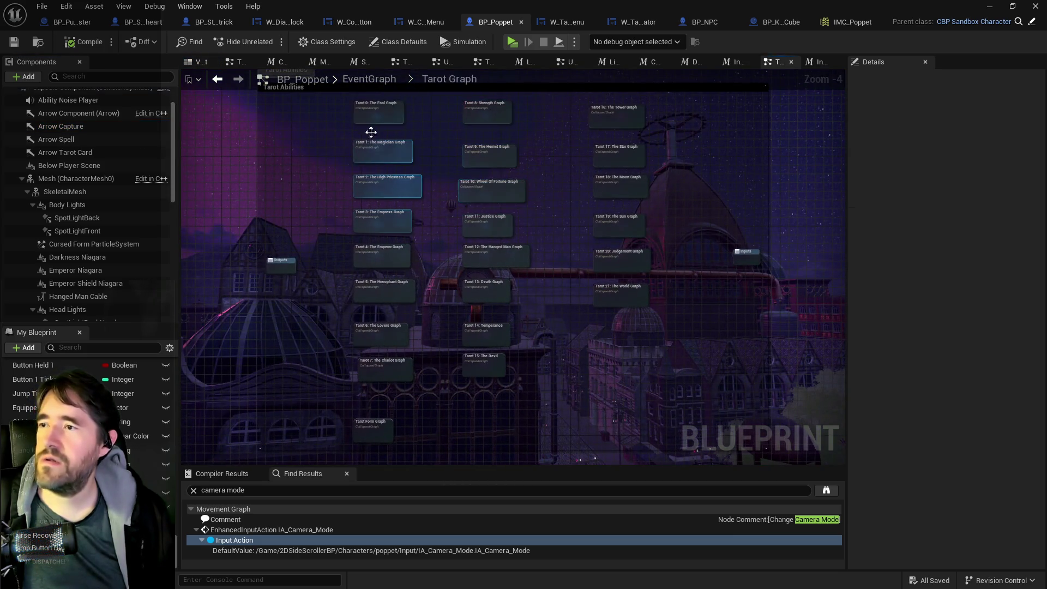
click(203, 61)
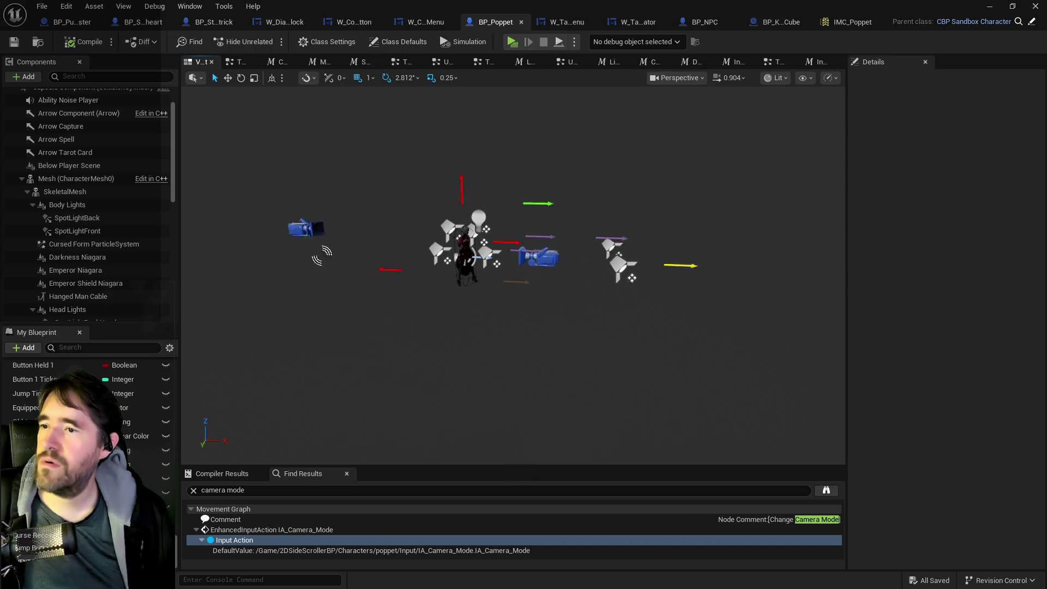
double_click(65, 130)
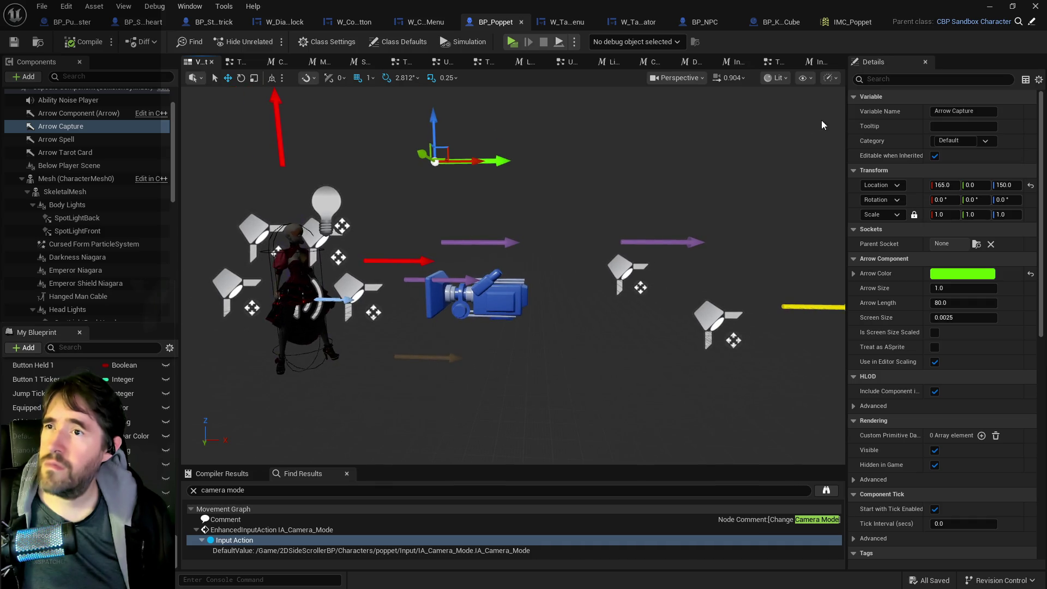
click(780, 62)
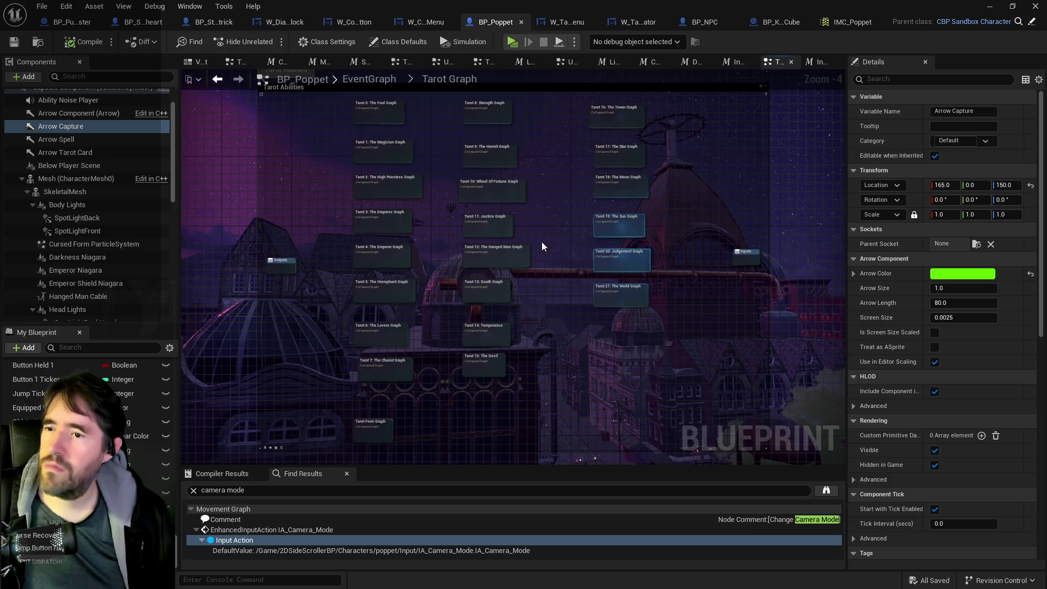
scroll(587, 336, up, 8)
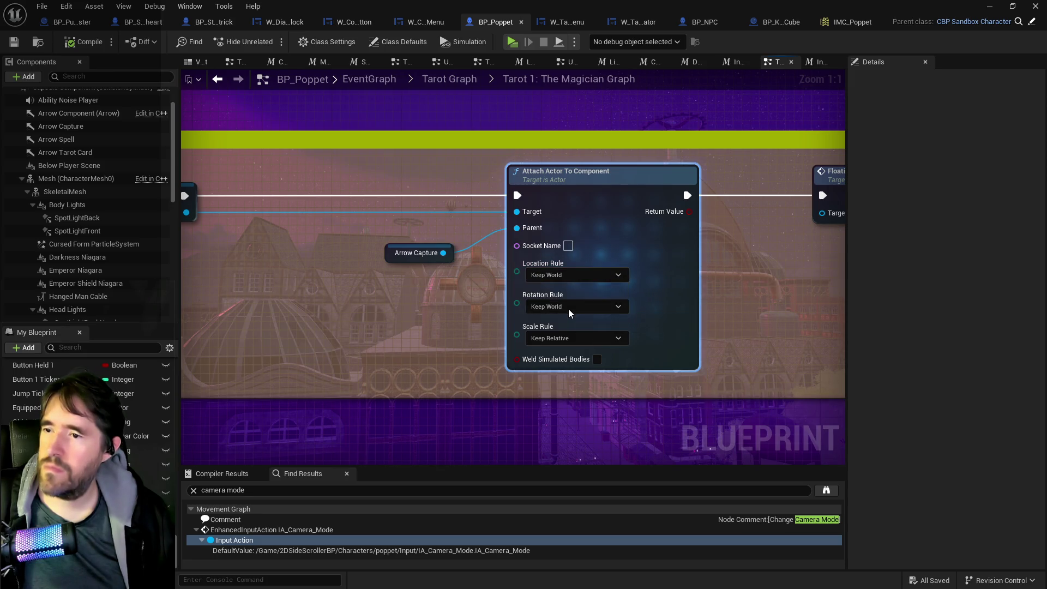
Set Location Rule and Rotation Rule to Snap to Target, then compile and save BP_Poppet.
click(571, 312)
click(562, 345)
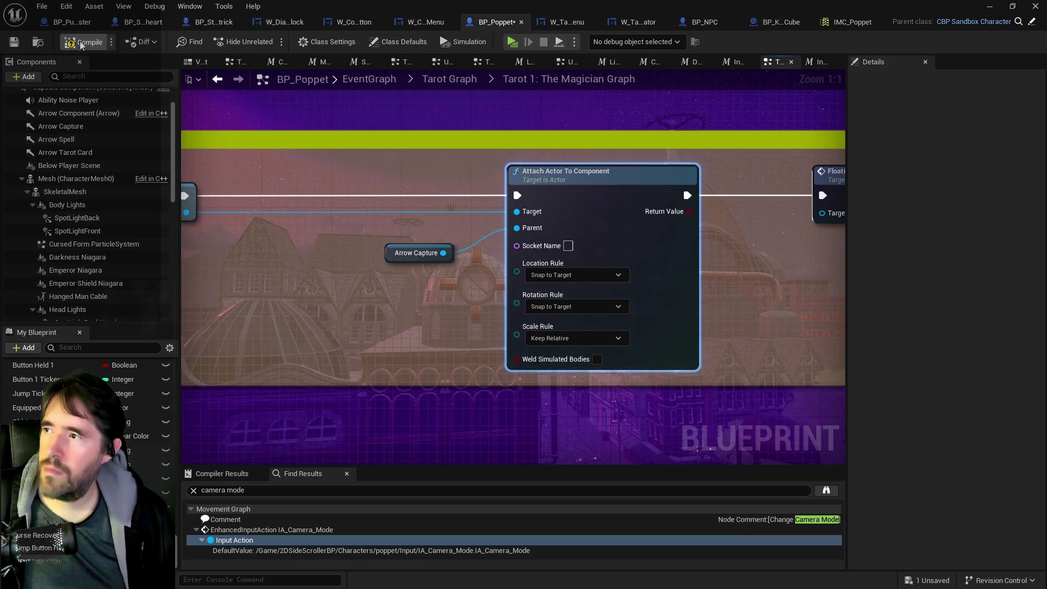
click(9, 42)
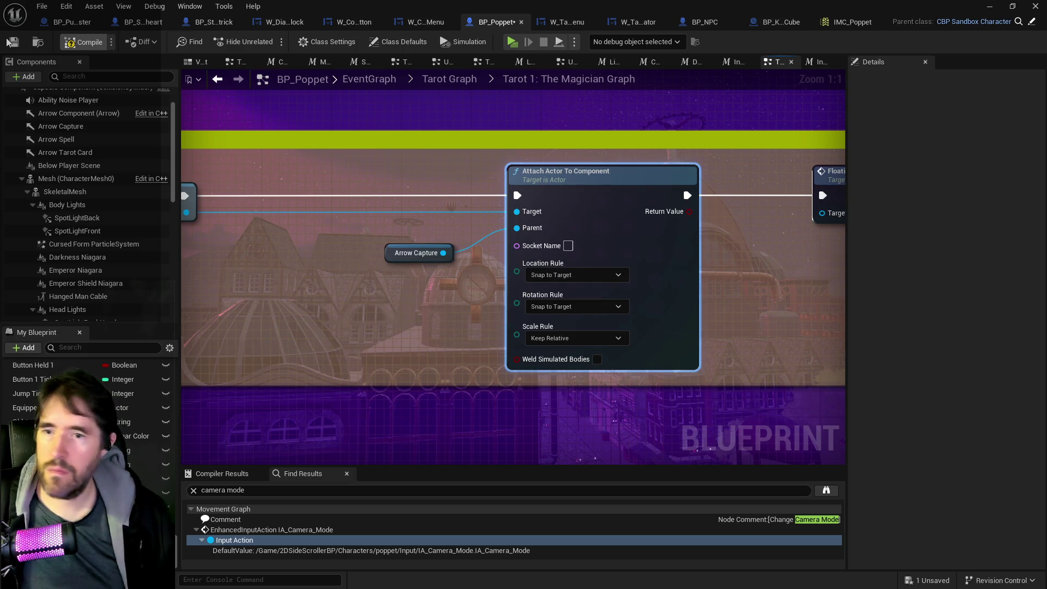
click(8, 42)
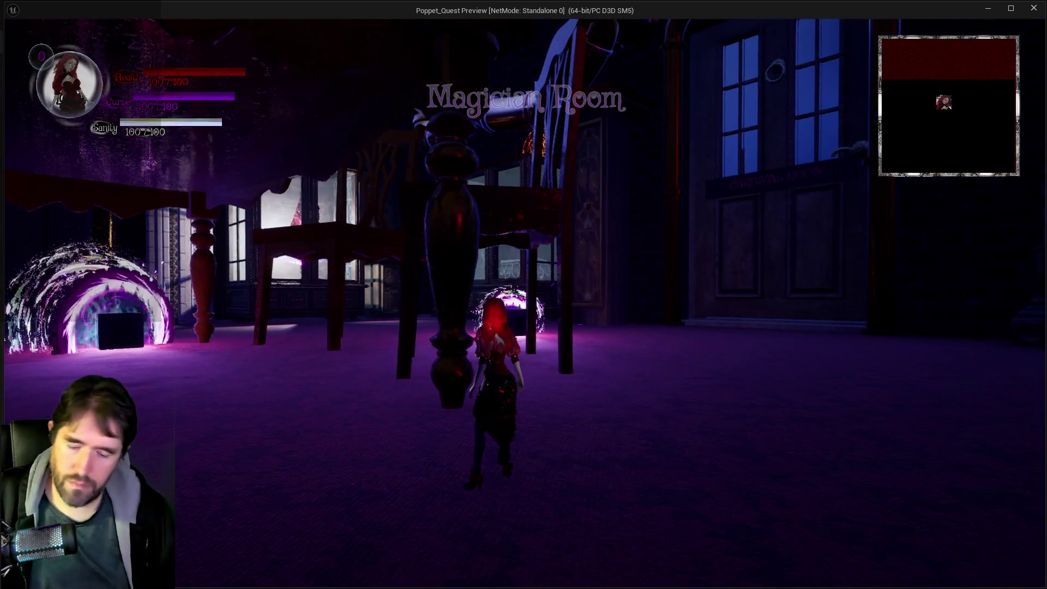
Walk to the dark box, cast the Magician capture spell five times, then close the preview.
key(Tab)
key(Tab)
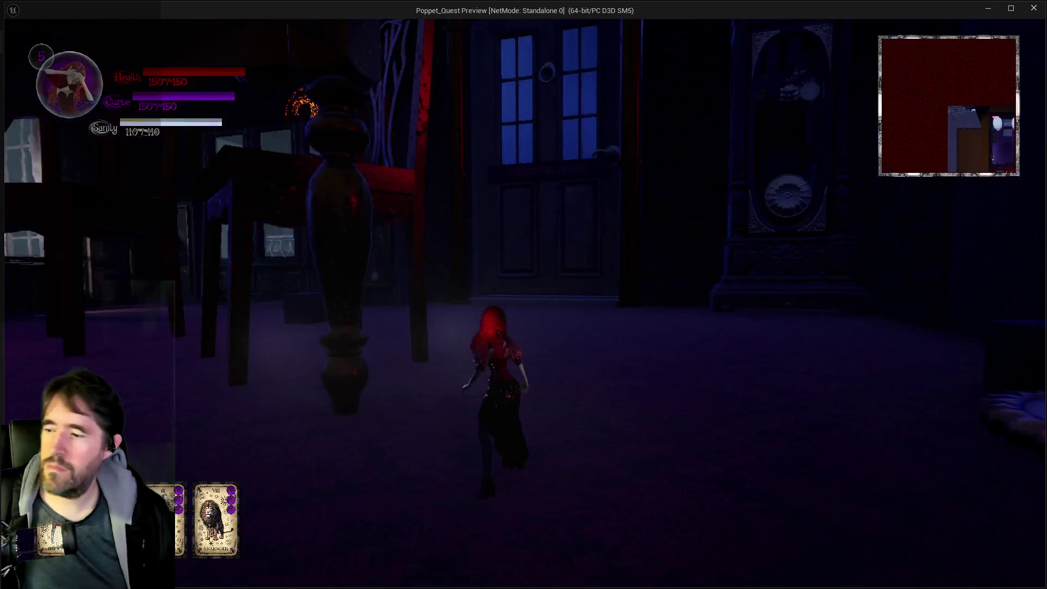
key(w)
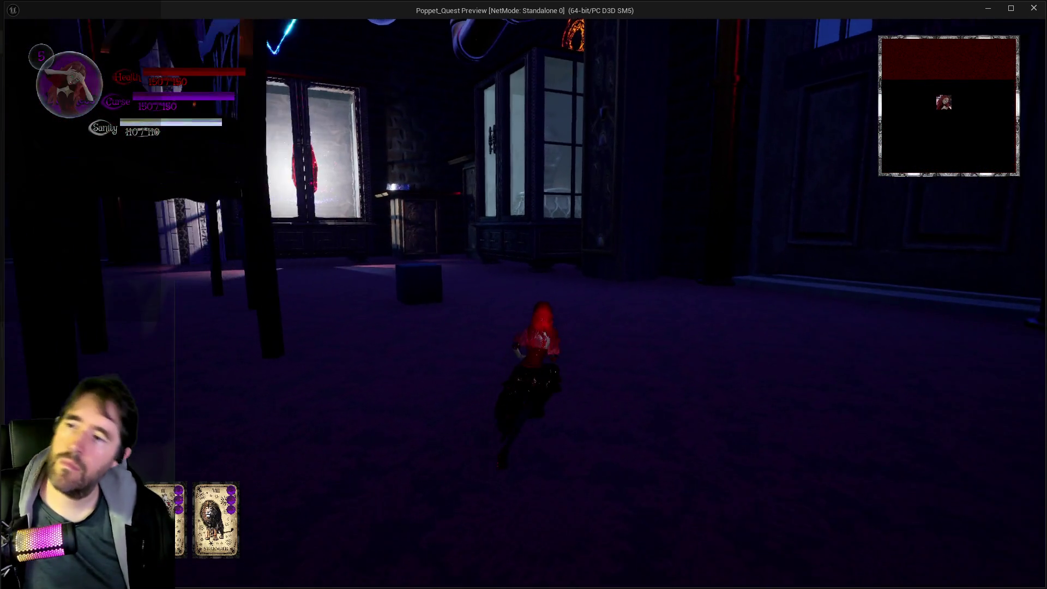
key(w)
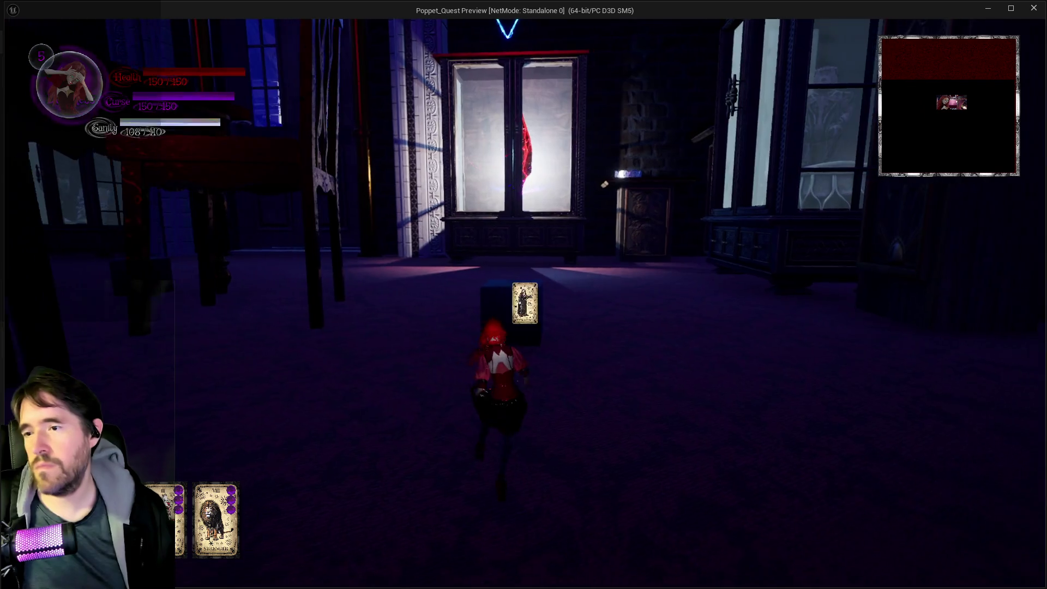
click(523, 302)
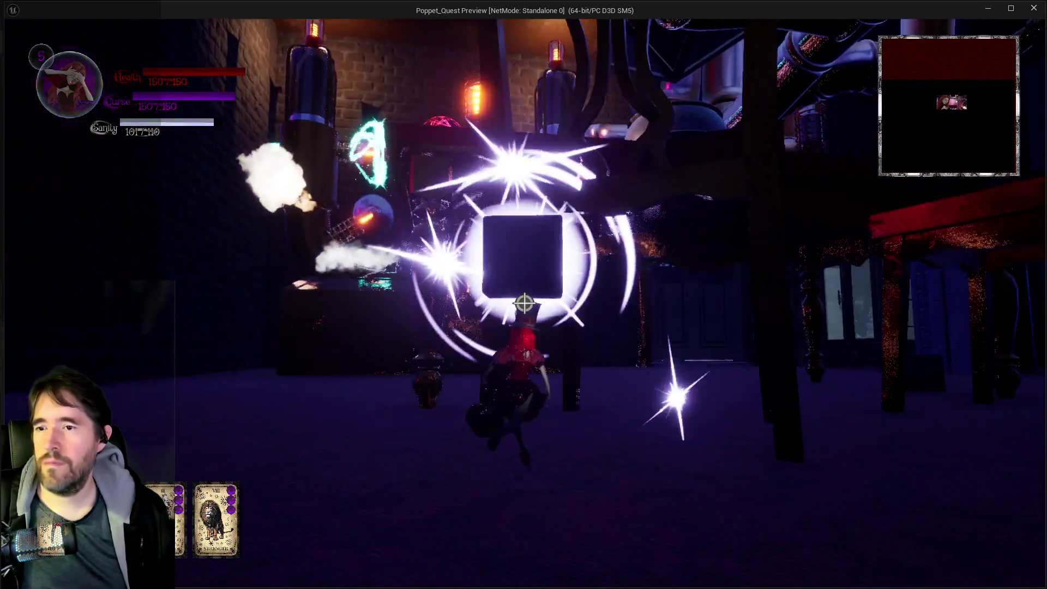
click(523, 304)
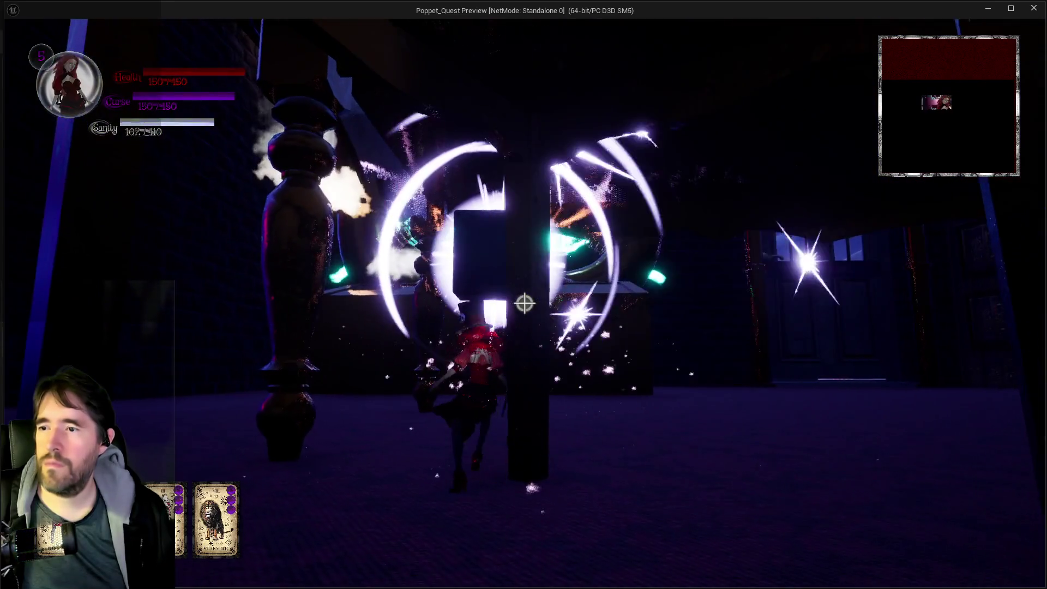
click(524, 304)
click(524, 303)
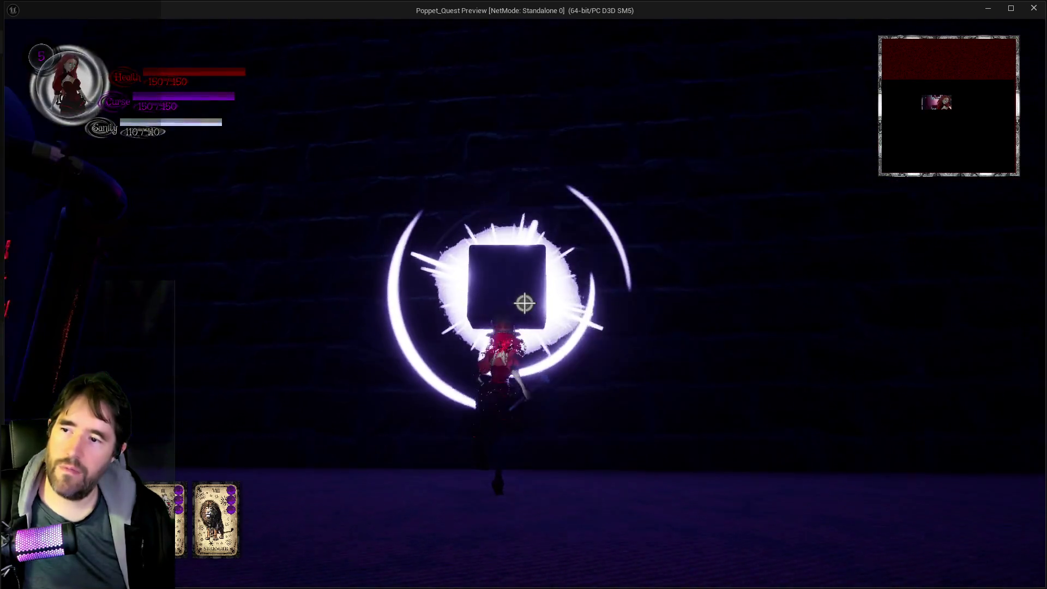
click(525, 304)
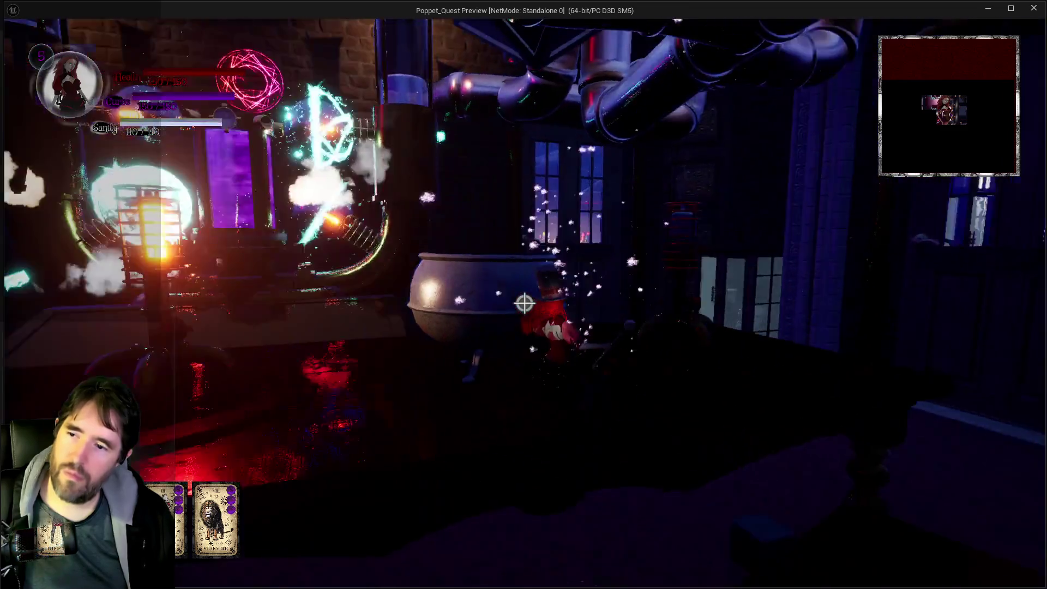
key(Escape)
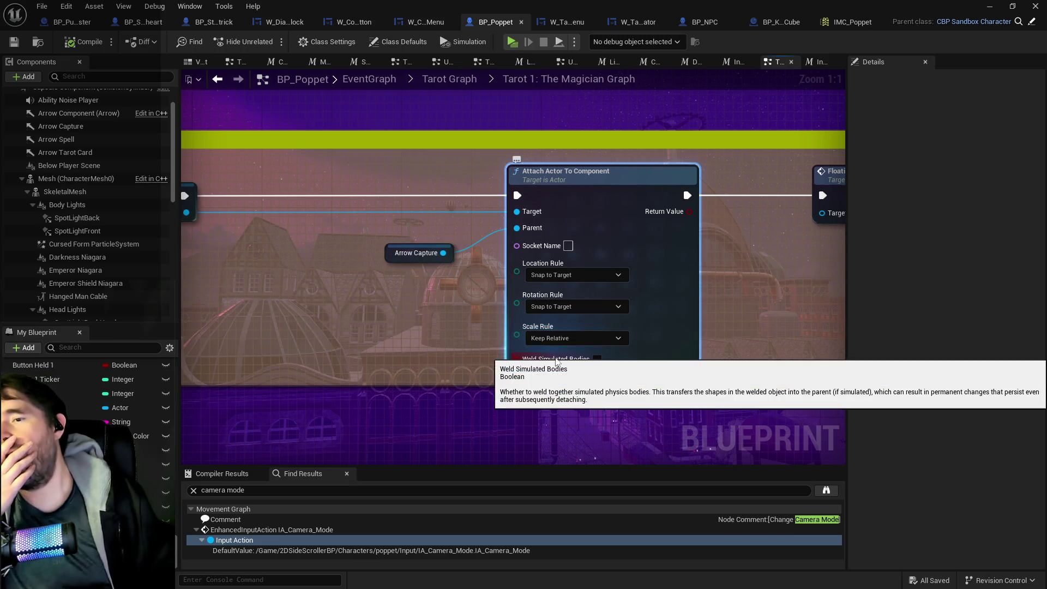
Enable Weld Simulated Bodies on the attach node and compile BP_Poppet.
click(597, 359)
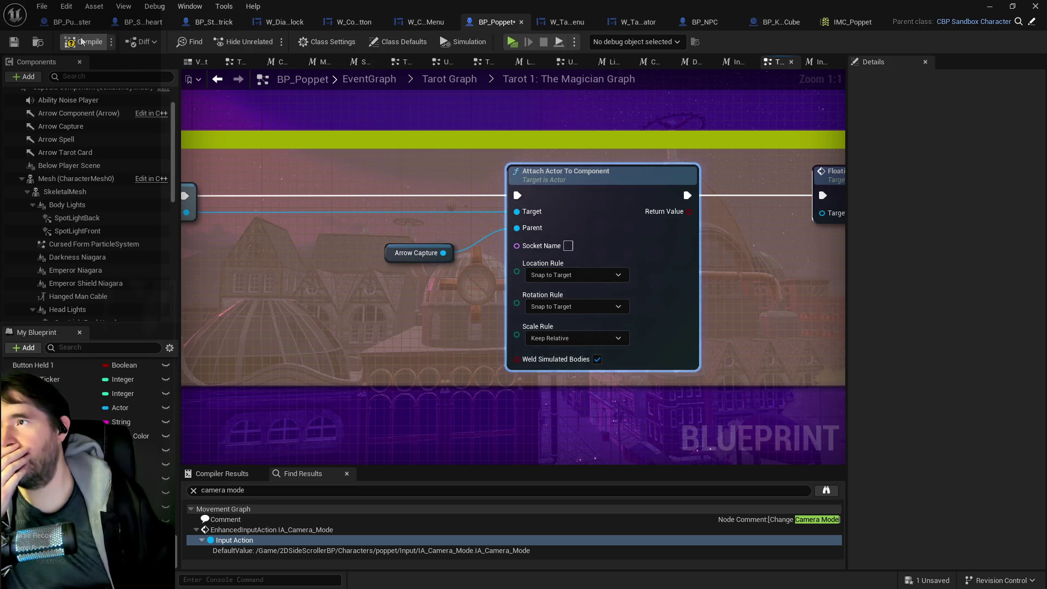
click(15, 45)
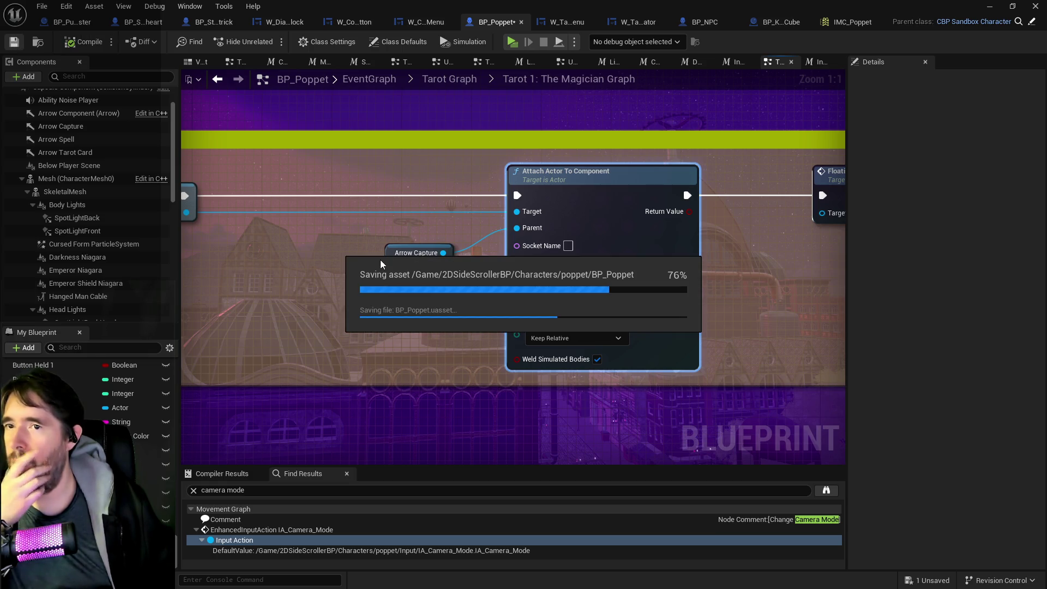
scroll(380, 260, down, 3)
scroll(354, 287, down, 1)
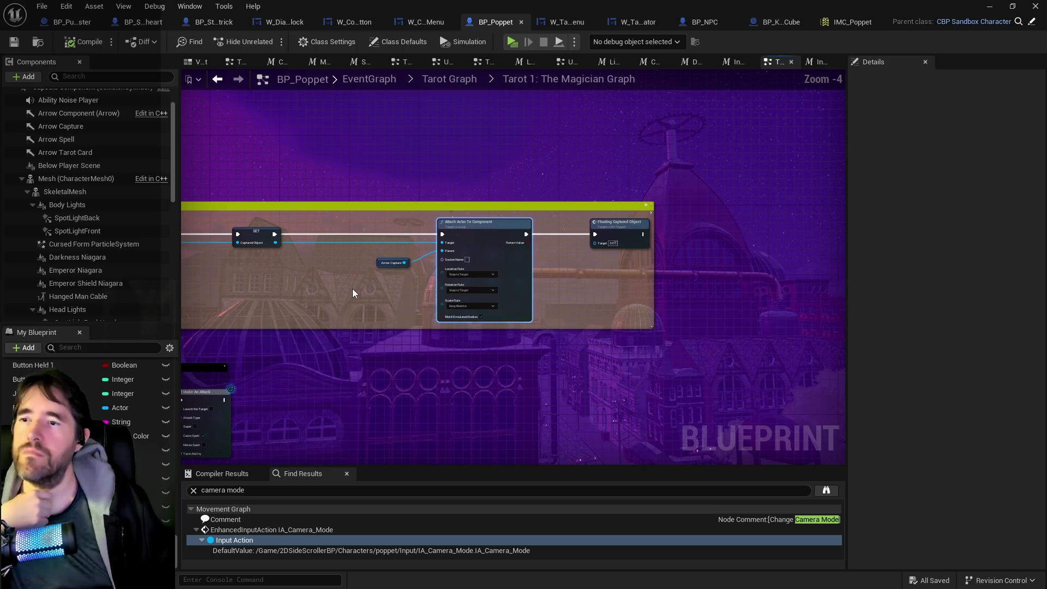
mouse_move(513, 272)
mouse_down()
mouse_move(578, 402)
mouse_move(437, 354)
mouse_move(371, 376)
mouse_move(341, 370)
mouse_move(349, 202)
mouse_move(414, 164)
mouse_move(543, 205)
mouse_move(539, 264)
mouse_up()
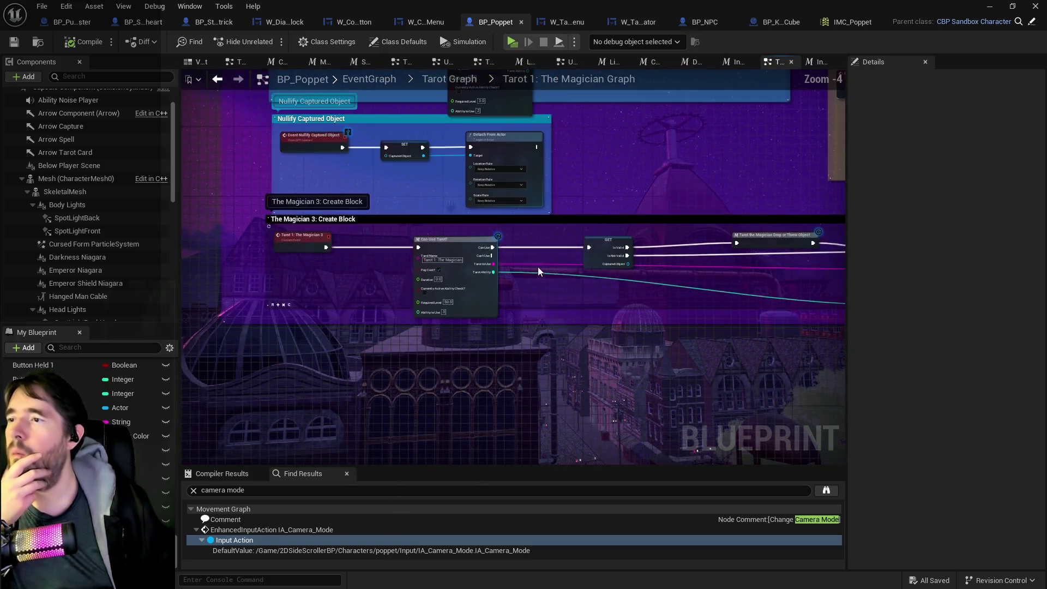
scroll(539, 264, down, 3)
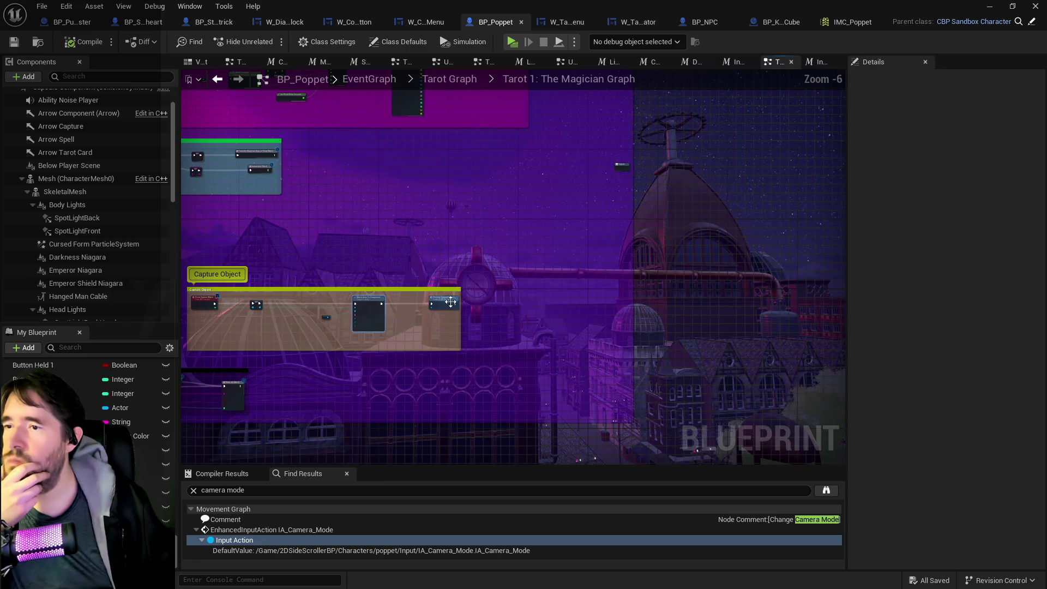
Review the Floating Captured Object, VInterp To and Set Actor Relative Location nodes, then save.
click(452, 302)
scroll(449, 300, up, 7)
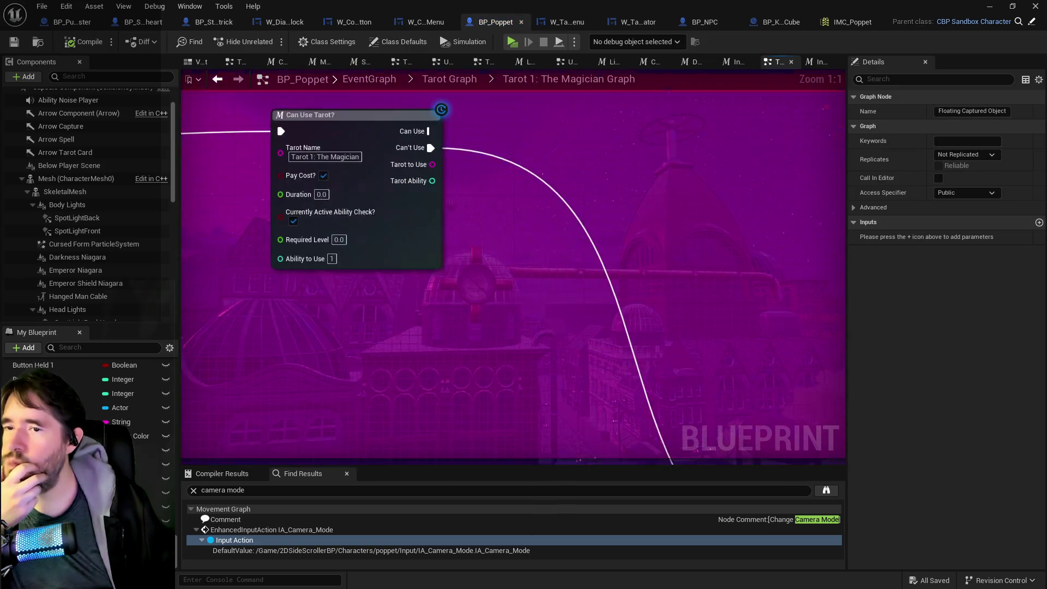
scroll(405, 289, down, 6)
scroll(431, 356, up, 3)
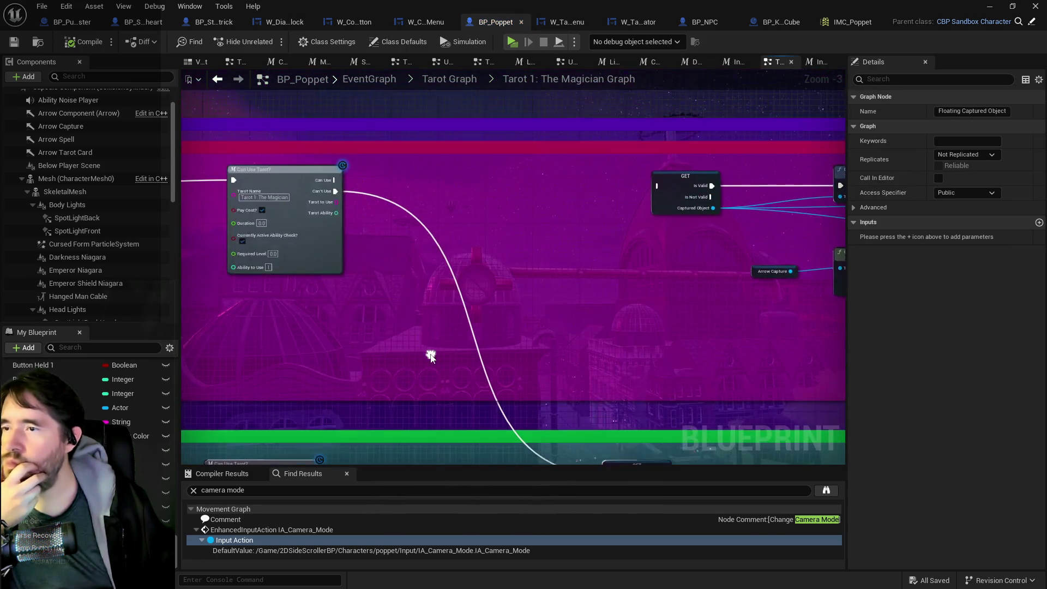
drag(614, 345, 220, 293)
mouse_move(473, 274)
mouse_down()
mouse_move(312, 302)
mouse_move(164, 303)
mouse_up()
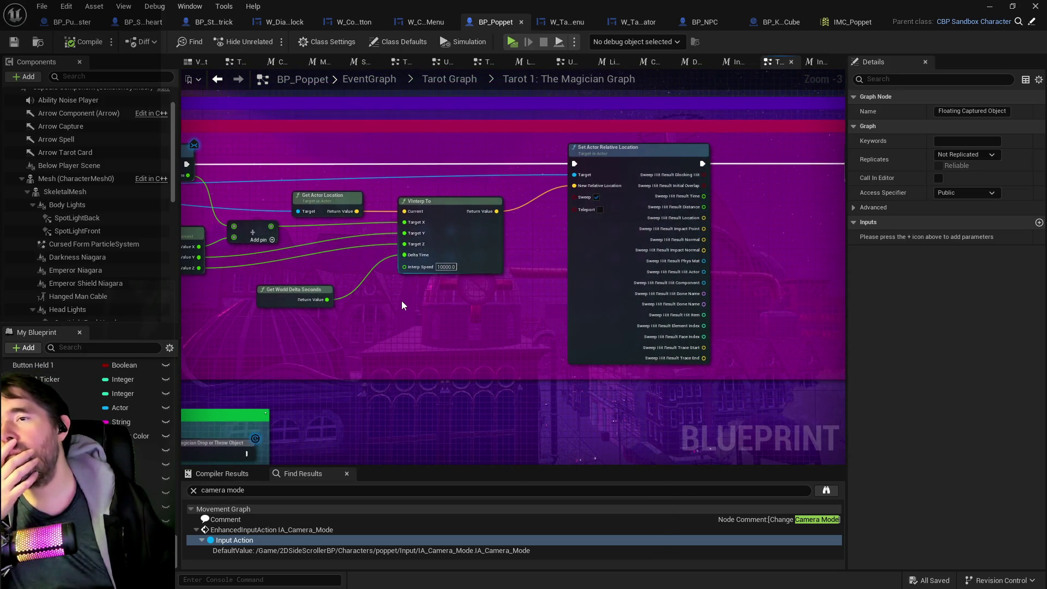
mouse_move(401, 300)
mouse_down()
mouse_move(641, 303)
mouse_move(229, 278)
mouse_move(216, 231)
mouse_move(266, 169)
mouse_up()
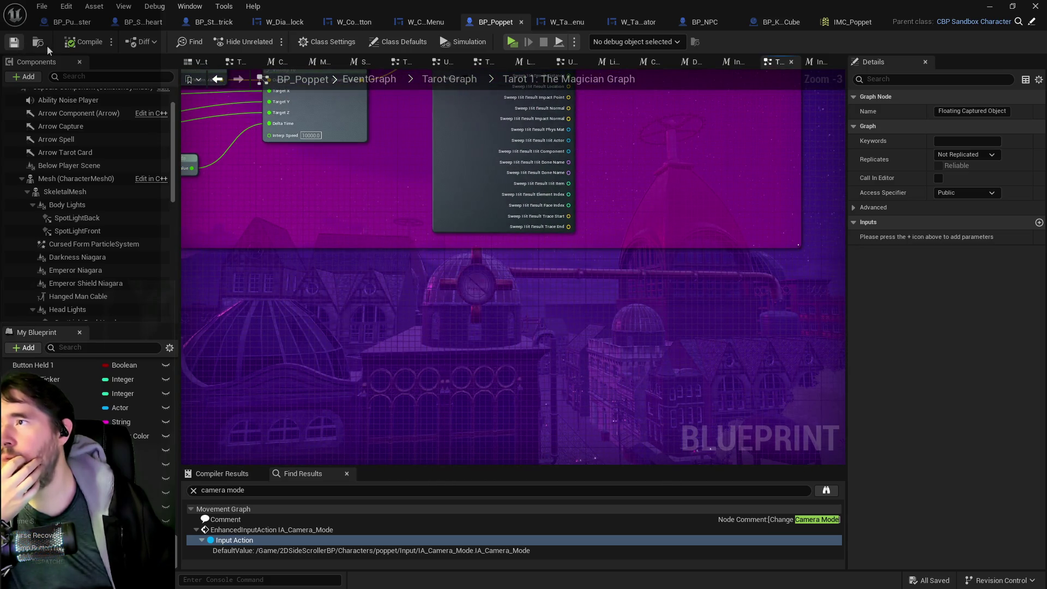
click(20, 44)
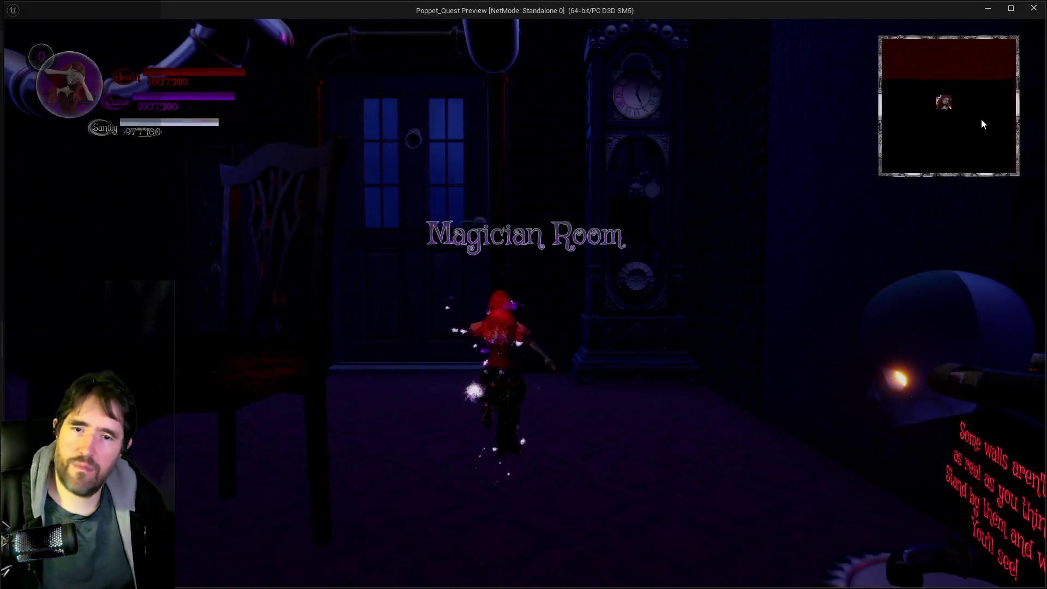
Open and close the card collection menu, then run Poppet toward the lit cabinet.
key(w)
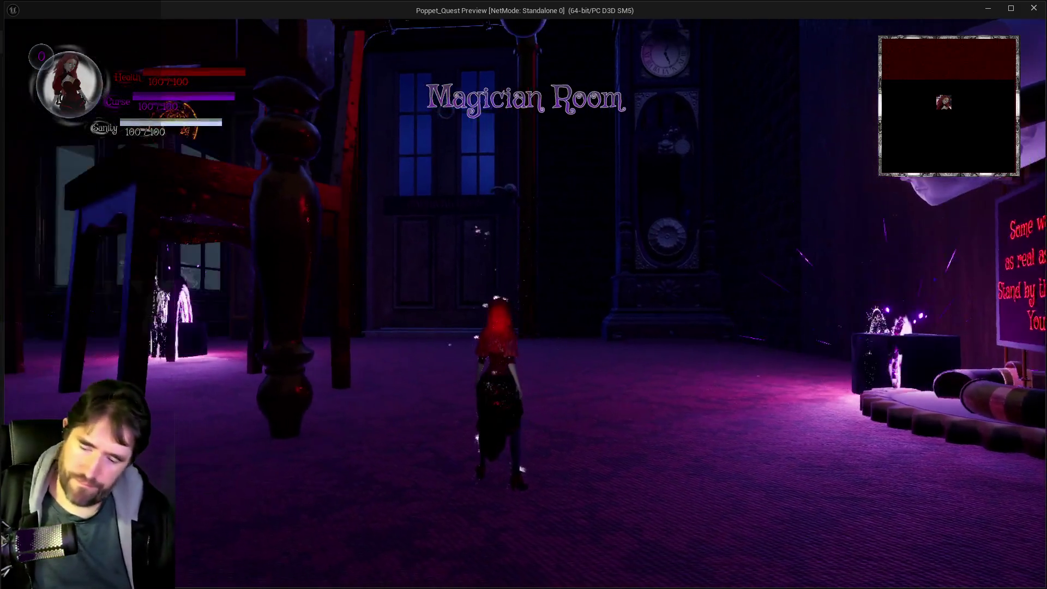
key(Tab)
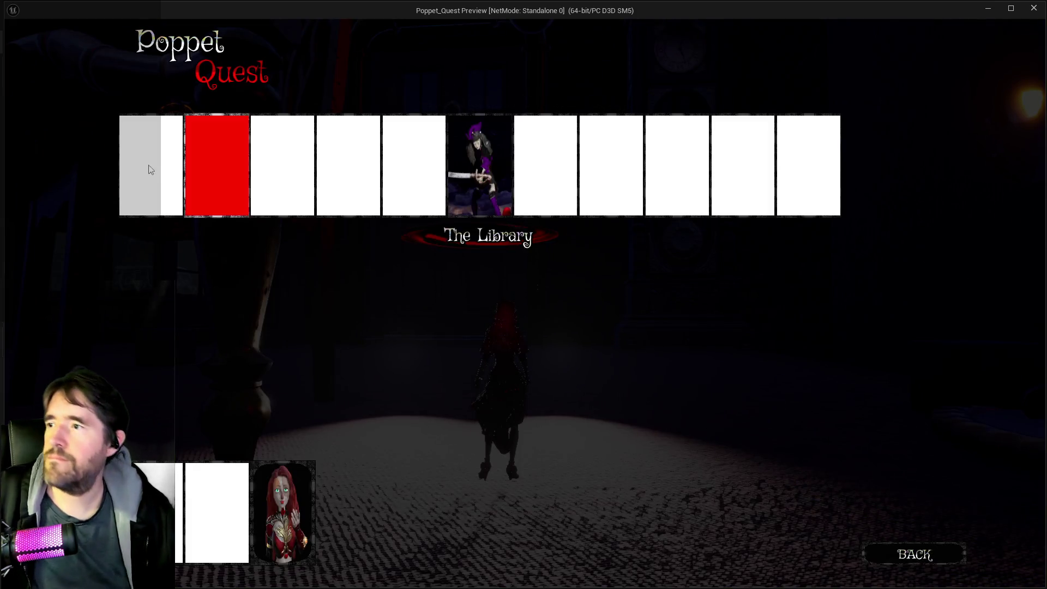
key(Tab)
key(w)
key(w)
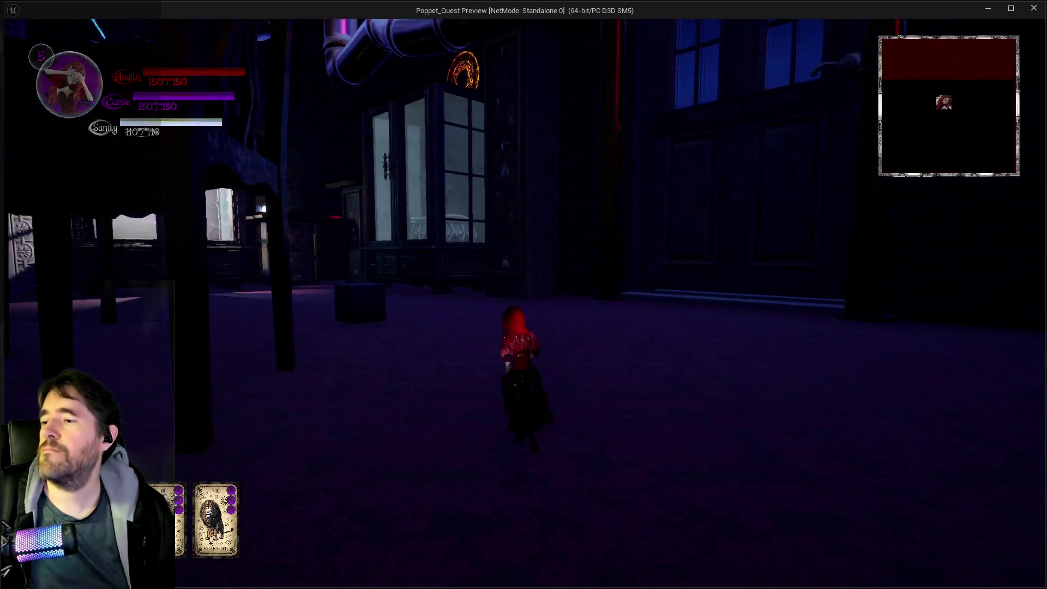
key(w)
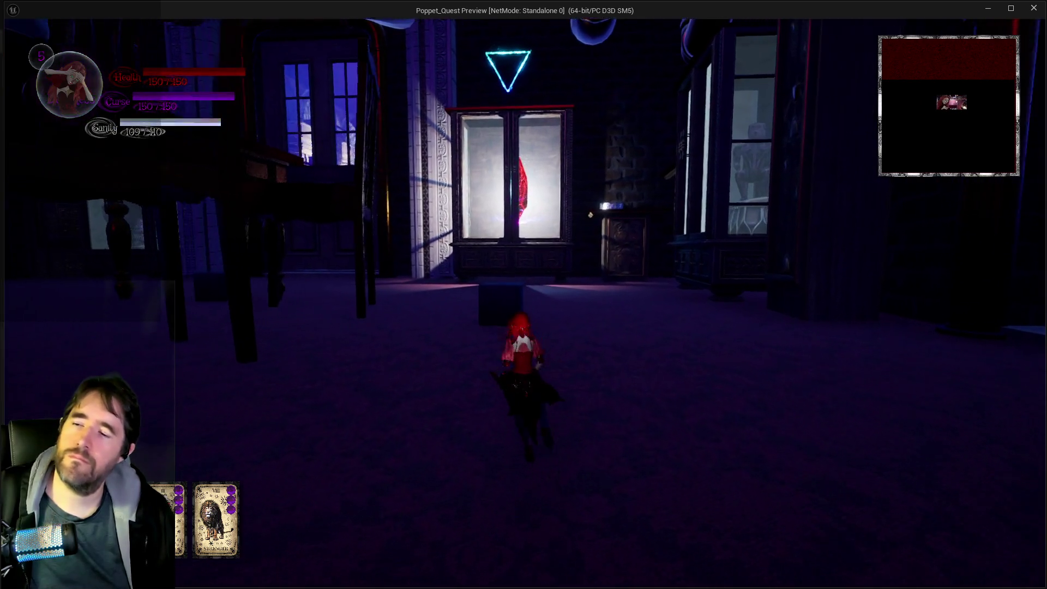
Cast the Magician spell at the dark cube four times, then switch back to the editor.
click(525, 304)
click(525, 304)
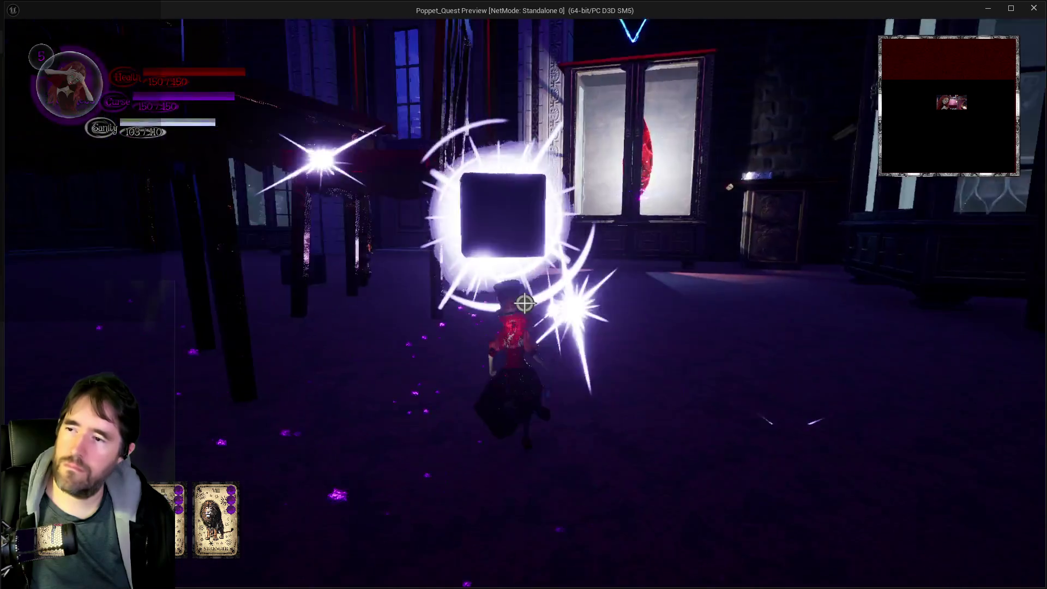
click(525, 304)
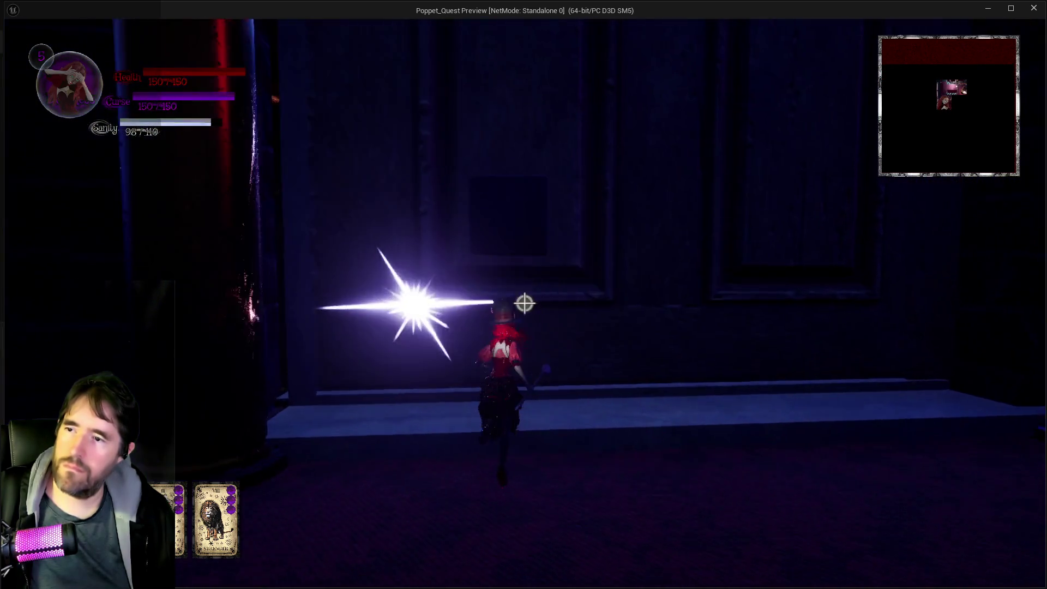
click(525, 304)
key(alt+Tab)
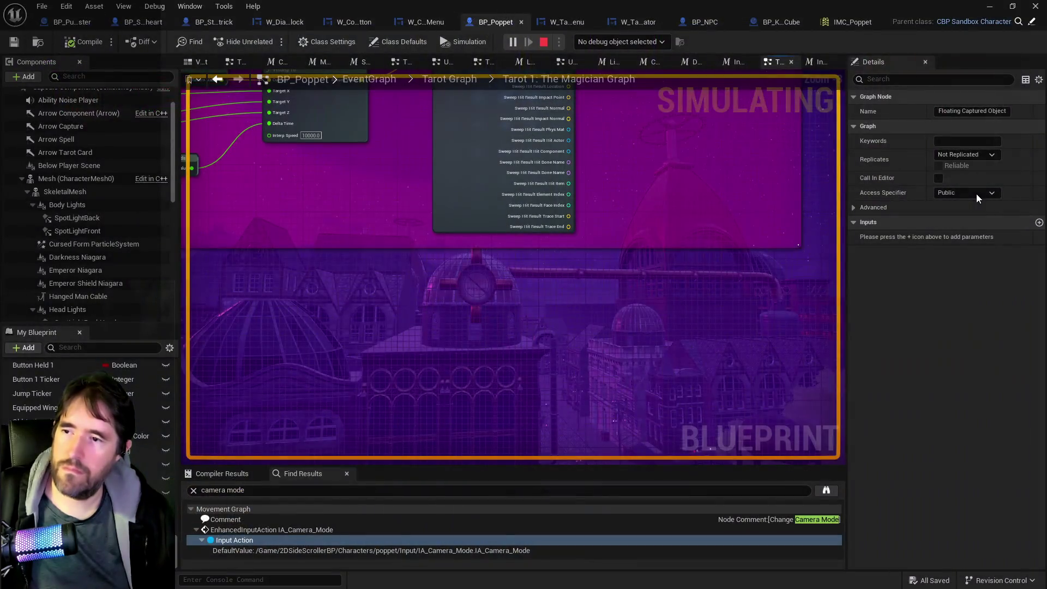
Stop the play session and wire Can Use's exec output into the Captured Object GET check.
key(Escape)
scroll(503, 255, down, 4)
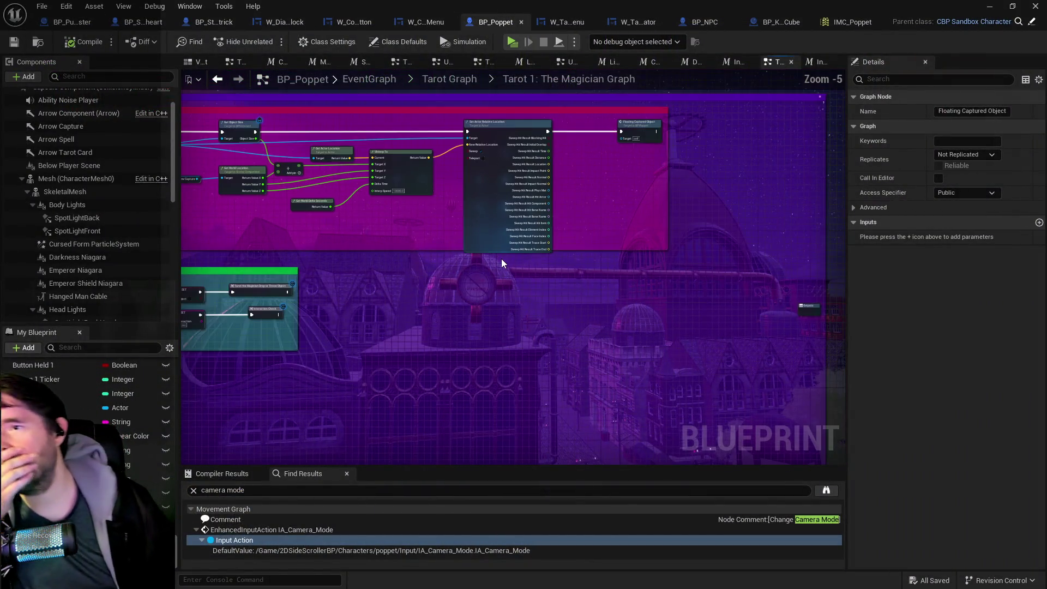
mouse_move(496, 270)
mouse_down()
mouse_move(624, 286)
mouse_move(522, 300)
mouse_move(637, 245)
mouse_move(548, 361)
mouse_move(460, 296)
mouse_up()
scroll(459, 295, up, 3)
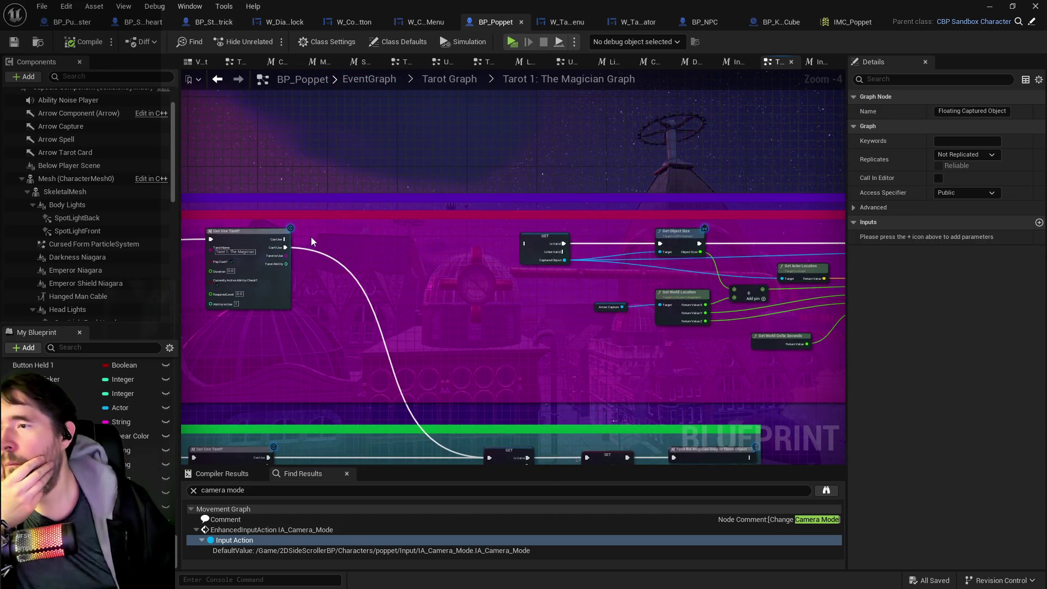
drag(282, 241, 523, 246)
mouse_move(547, 327)
mouse_down()
mouse_move(653, 238)
mouse_move(633, 82)
mouse_up()
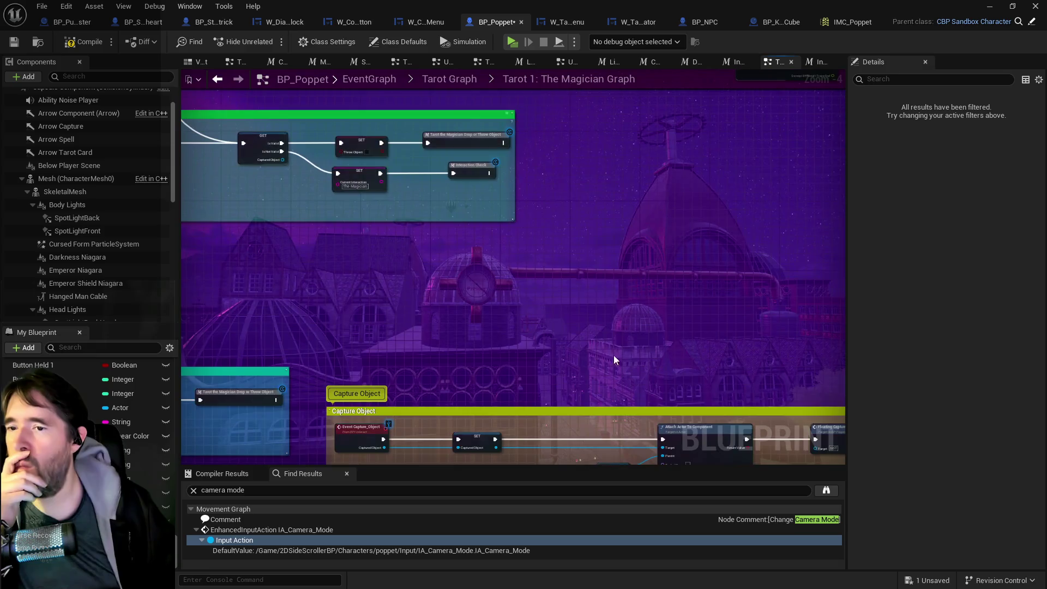
Chain the Captured Object SET exec into Floating Captured Object, then compile and save.
drag(614, 357, 428, 251)
mouse_move(311, 299)
mouse_down()
mouse_move(644, 297)
mouse_move(633, 299)
mouse_up()
mouse_move(423, 235)
mouse_down()
mouse_move(541, 353)
mouse_move(606, 305)
mouse_up()
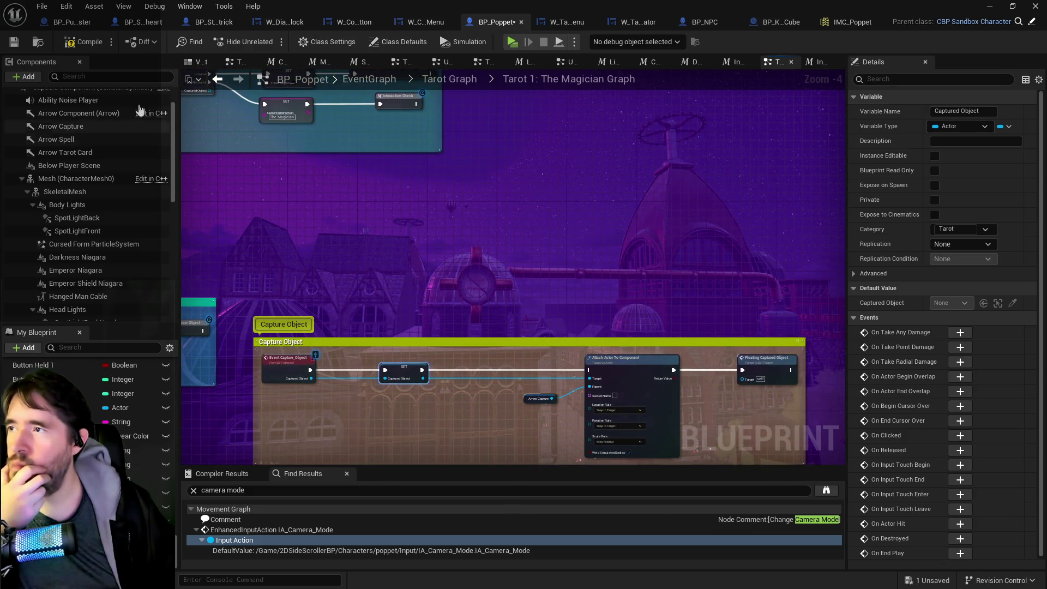
click(11, 48)
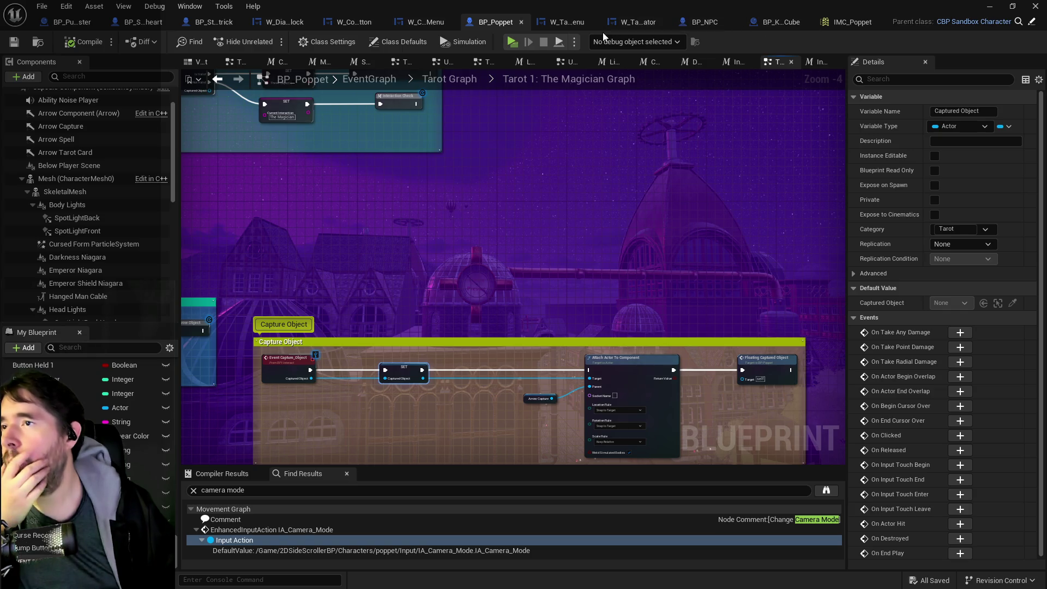
Open the Content Browser and scroll through its folders to Moveable_Objects.
click(1043, 205)
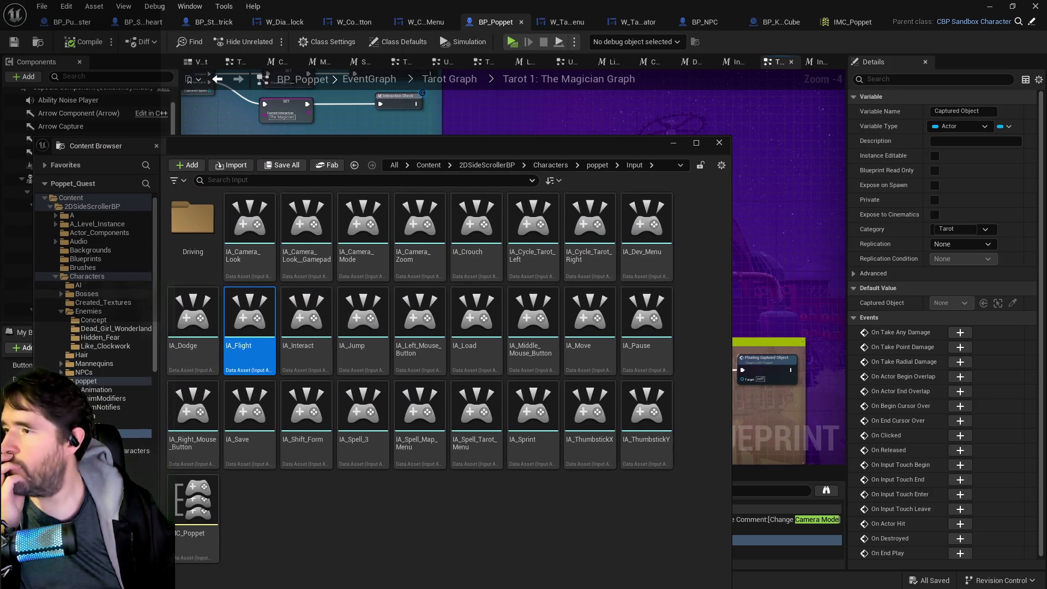
scroll(94, 365, down, 3)
scroll(104, 426, down, 2)
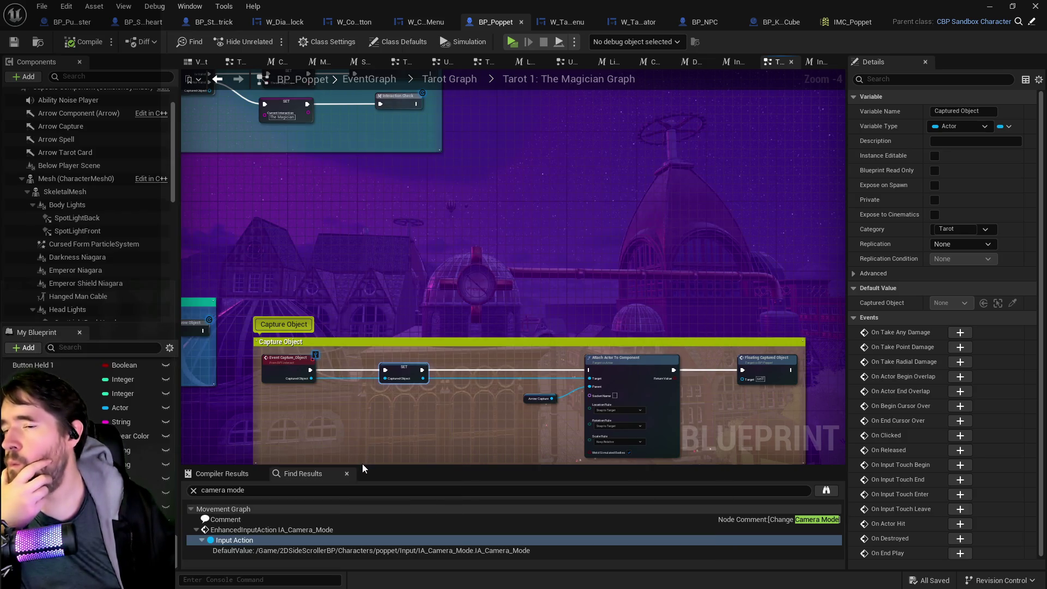
Pan through Moveable_Parent's EventGraph to the Set Simulate Physics branch.
scroll(433, 366, down, 3)
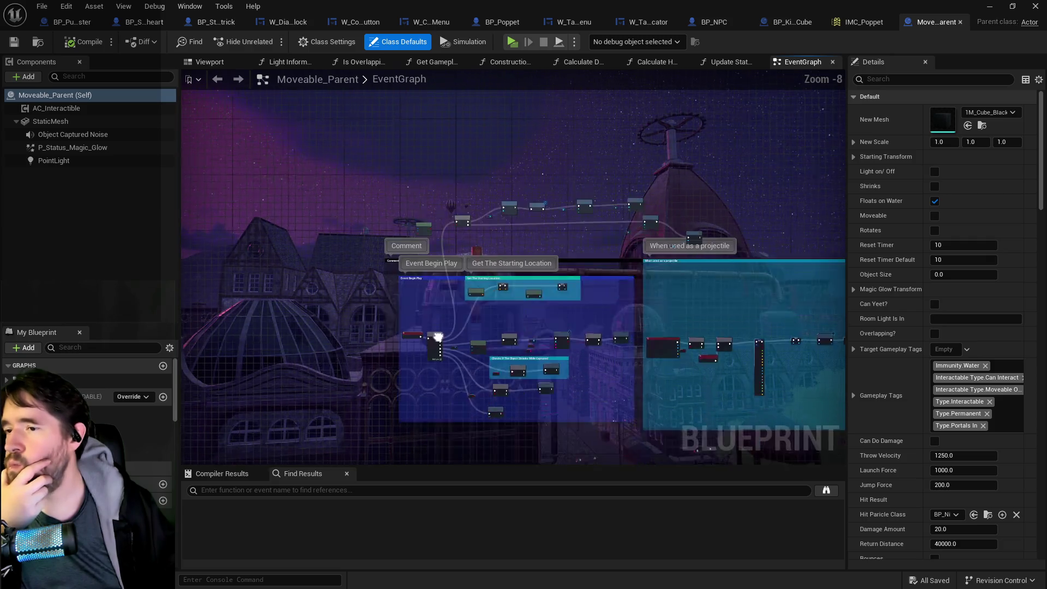
scroll(438, 337, up, 6)
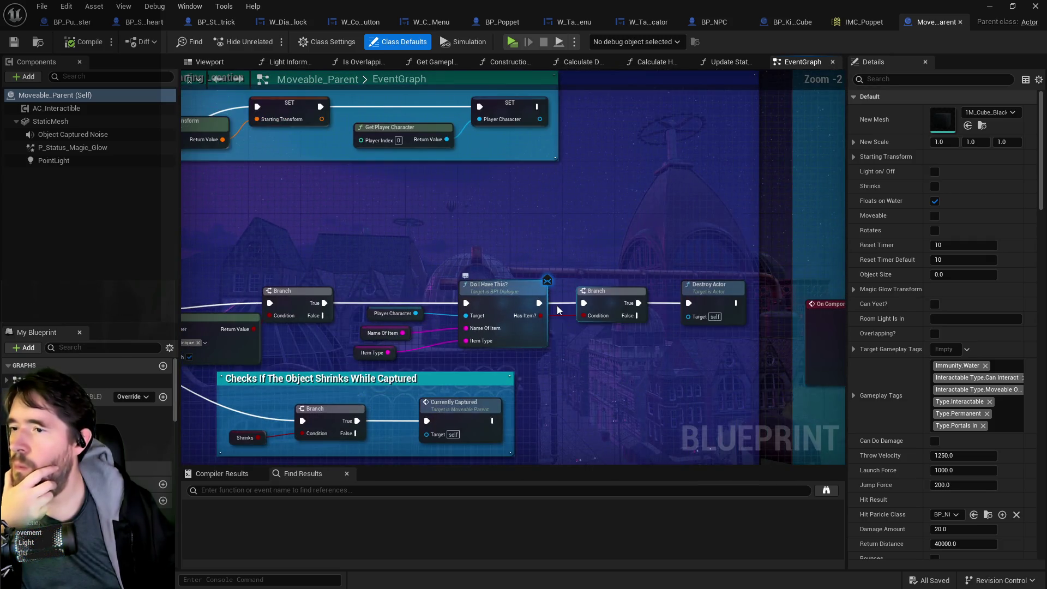
scroll(558, 310, down, 4)
mouse_move(606, 266)
mouse_down()
mouse_move(578, 333)
mouse_move(234, 274)
mouse_up()
scroll(335, 267, up, 7)
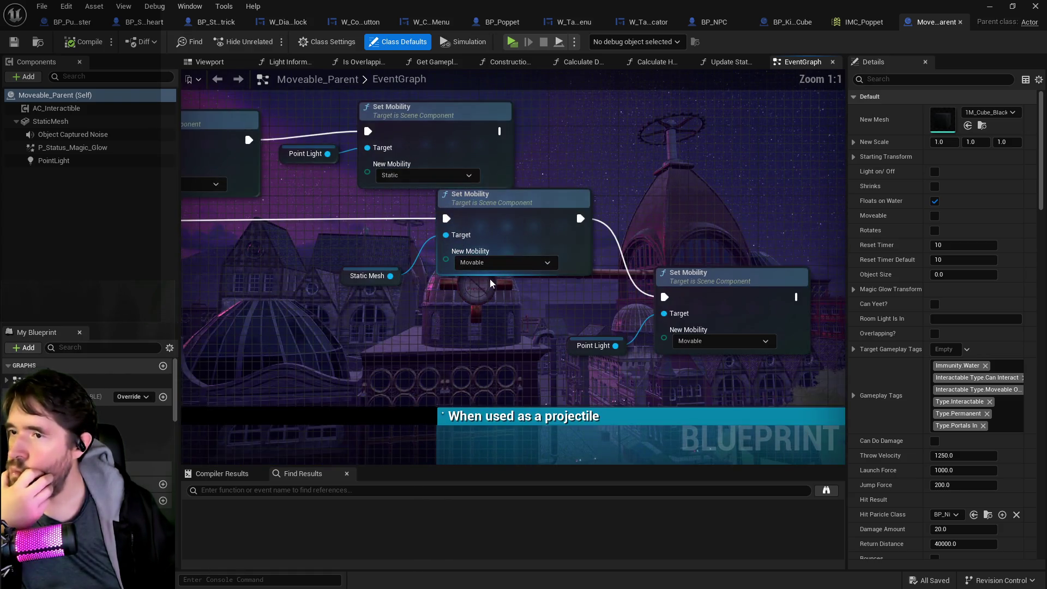
scroll(491, 317, down, 2)
drag(453, 182, 623, 389)
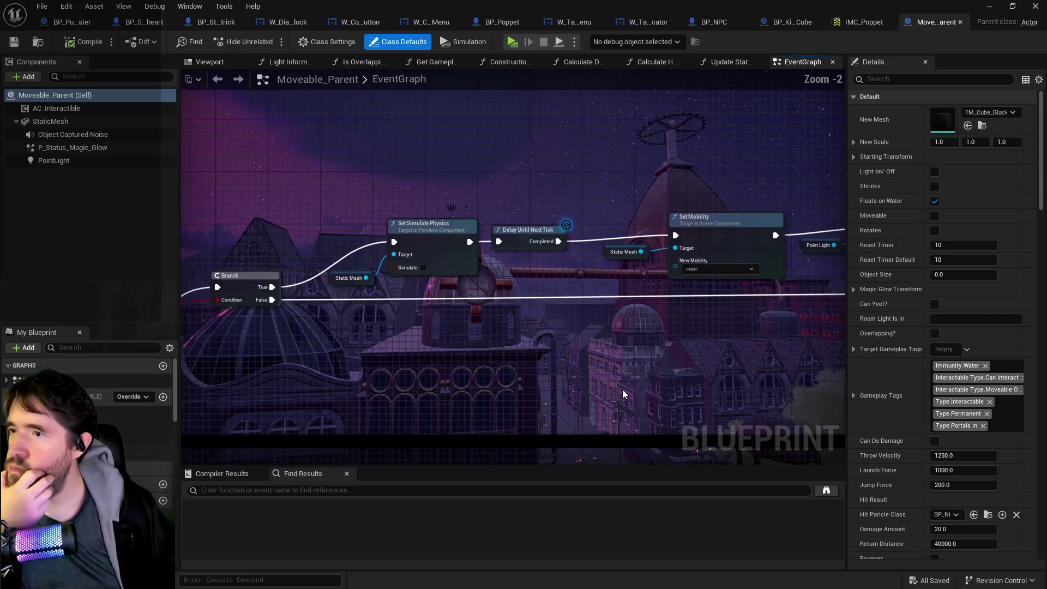
drag(403, 315, 633, 256)
Continue past the shrink-check and Do I Have This? nodes to the Pick Up/Drop comment.
mouse_move(641, 355)
mouse_down()
mouse_move(332, 175)
mouse_move(351, 169)
mouse_up()
drag(491, 346, 435, 175)
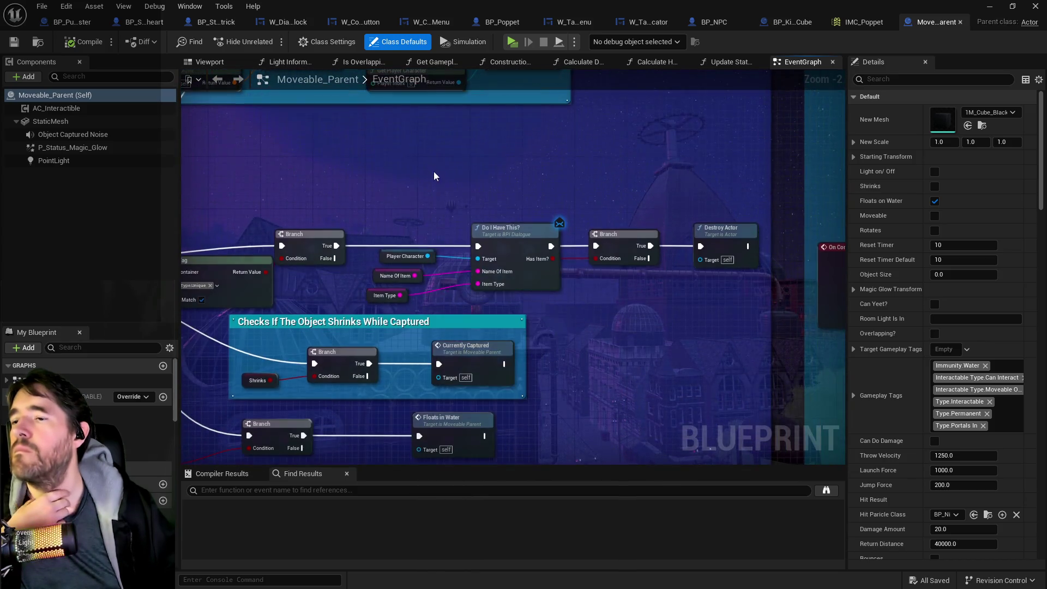
mouse_move(542, 353)
mouse_down()
mouse_move(554, 288)
mouse_move(604, 262)
mouse_move(425, 319)
mouse_move(181, 354)
mouse_up()
scroll(607, 276, down, 2)
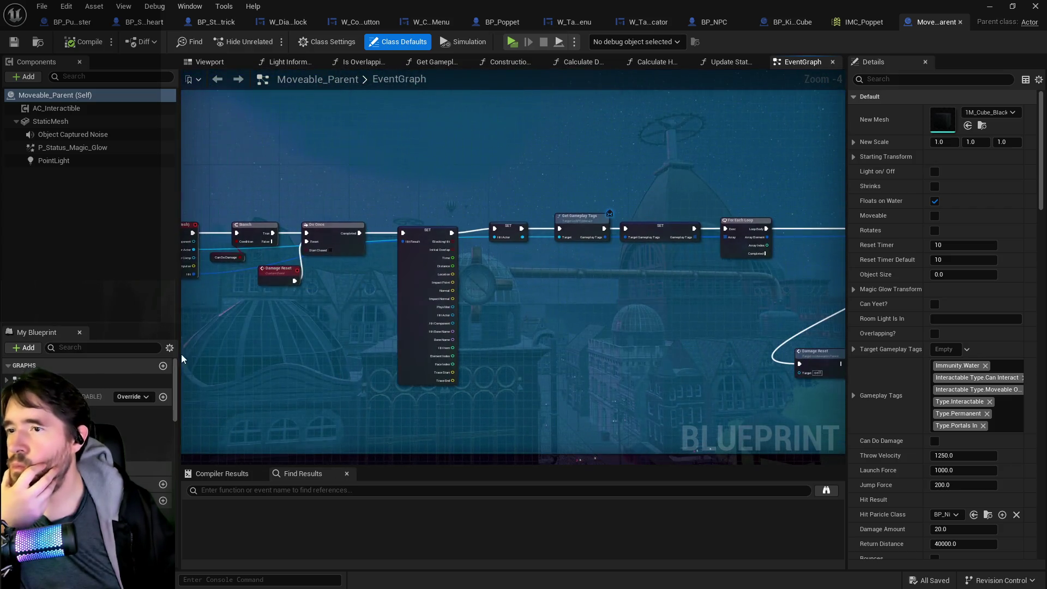
scroll(334, 306, down, 7)
mouse_move(373, 320)
mouse_down()
mouse_move(633, 276)
mouse_move(673, 215)
mouse_up()
scroll(691, 178, up, 9)
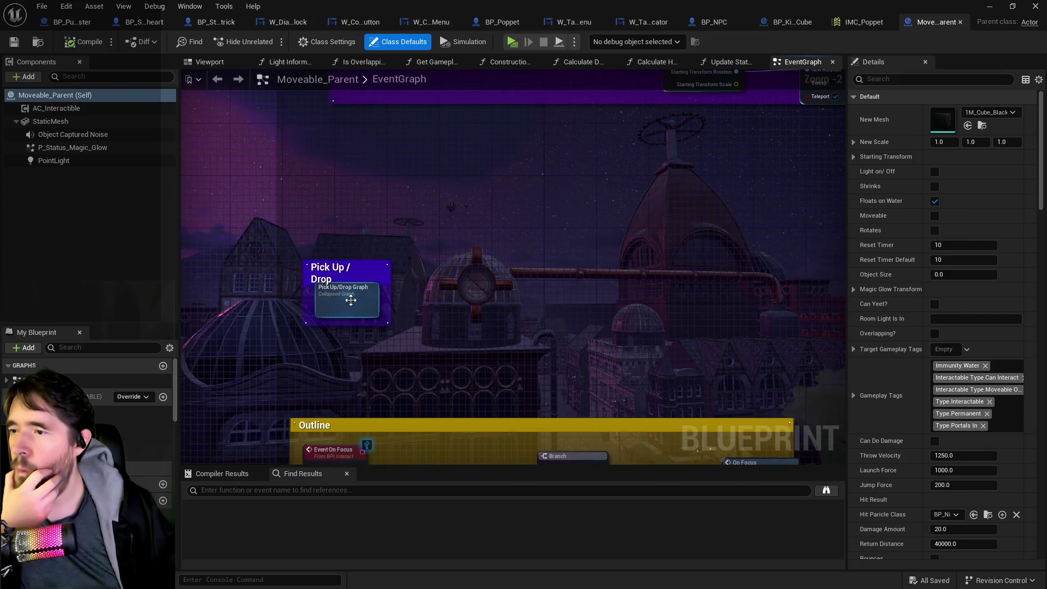
Open the collapsed Pick Up/Drop graph and inspect its capture, Delay, Do Once and Throw Object nodes.
double_click(350, 297)
scroll(430, 244, up, 8)
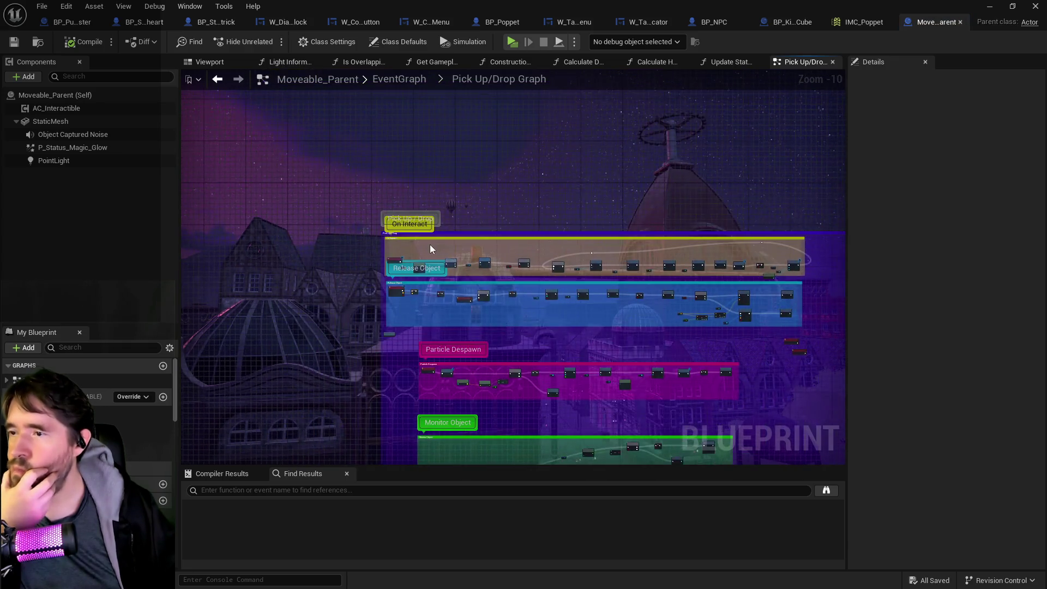
mouse_move(527, 306)
mouse_down()
mouse_move(399, 249)
mouse_move(188, 234)
mouse_up()
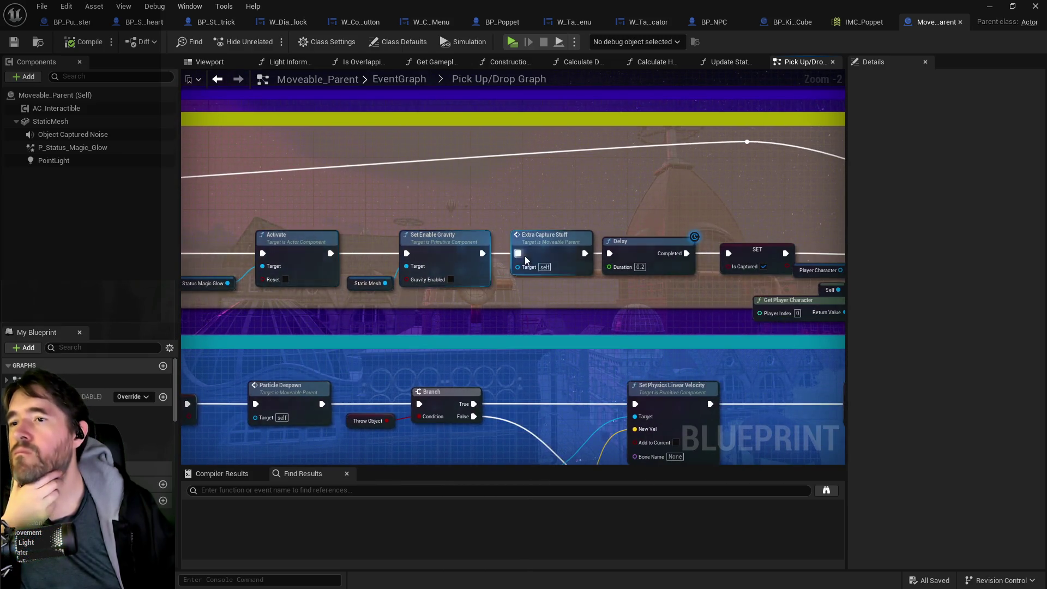
drag(525, 257, 348, 270)
scroll(355, 316, down, 1)
mouse_move(355, 316)
mouse_down()
mouse_move(435, 293)
mouse_move(673, 268)
mouse_move(727, 236)
mouse_up()
drag(435, 257, 582, 257)
drag(388, 322, 685, 315)
drag(606, 311, 884, 305)
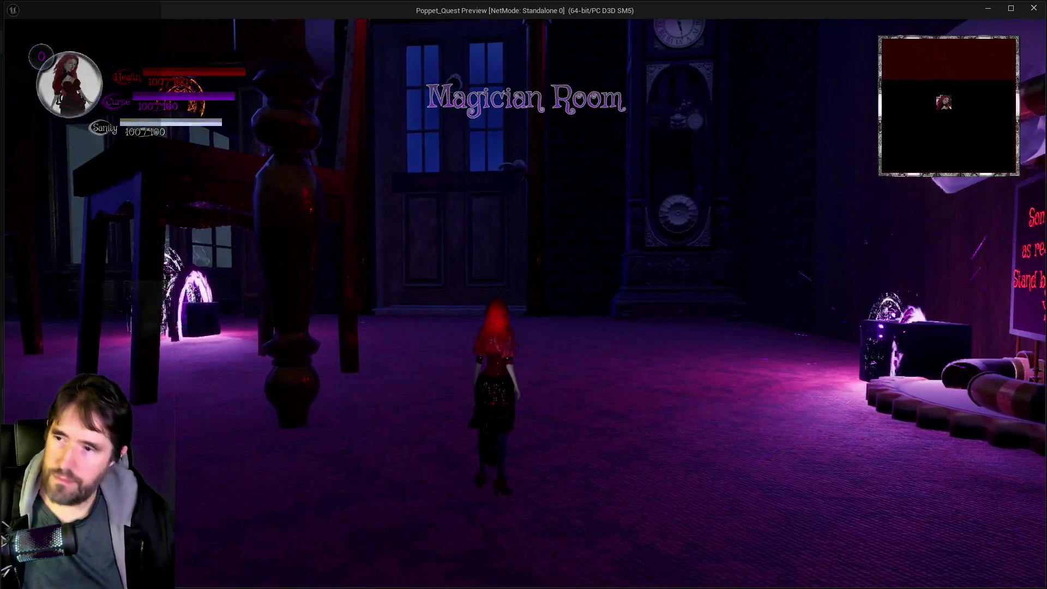
Toggle the tarot card menu, cast six light bursts at the dark cube, then end the preview.
key(Tab)
key(Tab)
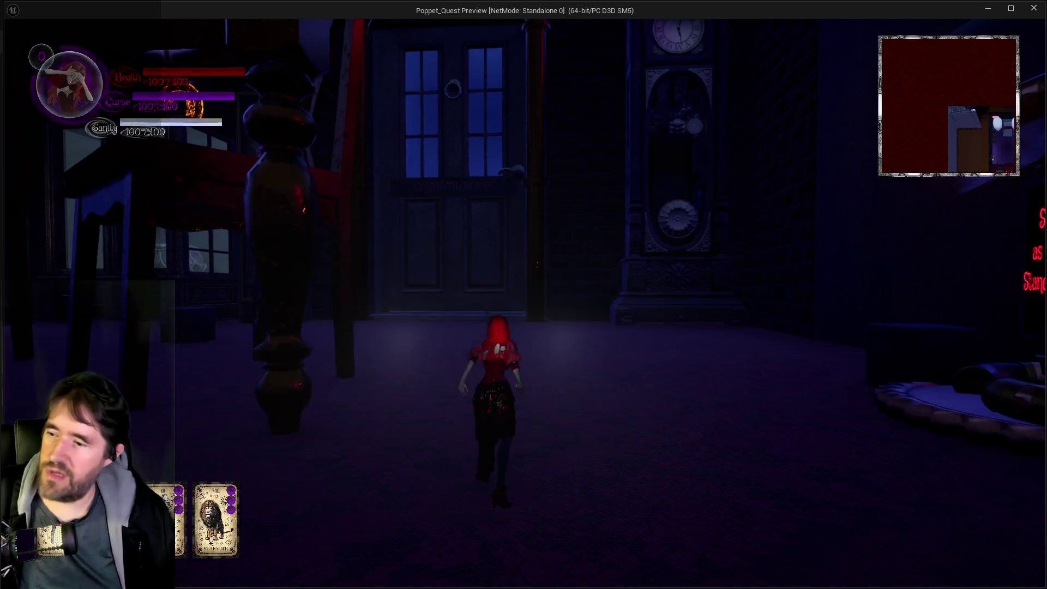
key(w)
key(w)
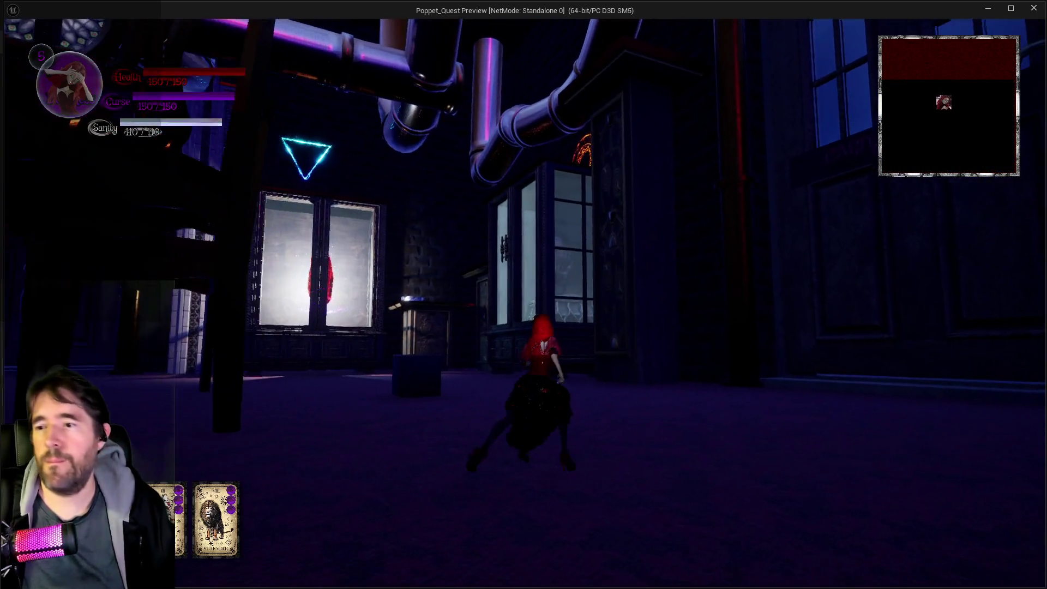
click(524, 300)
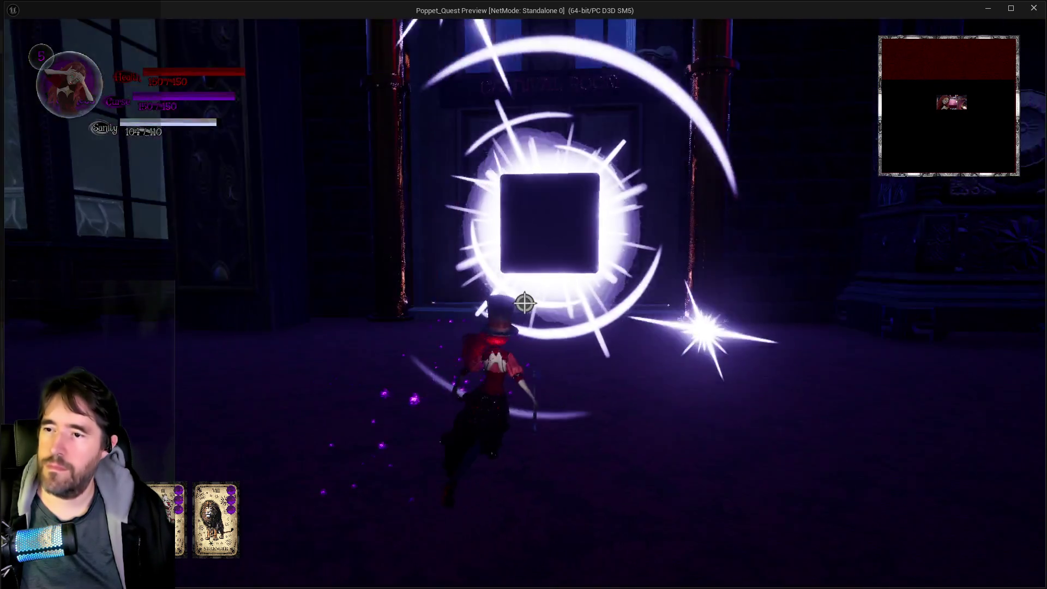
click(523, 303)
click(523, 303)
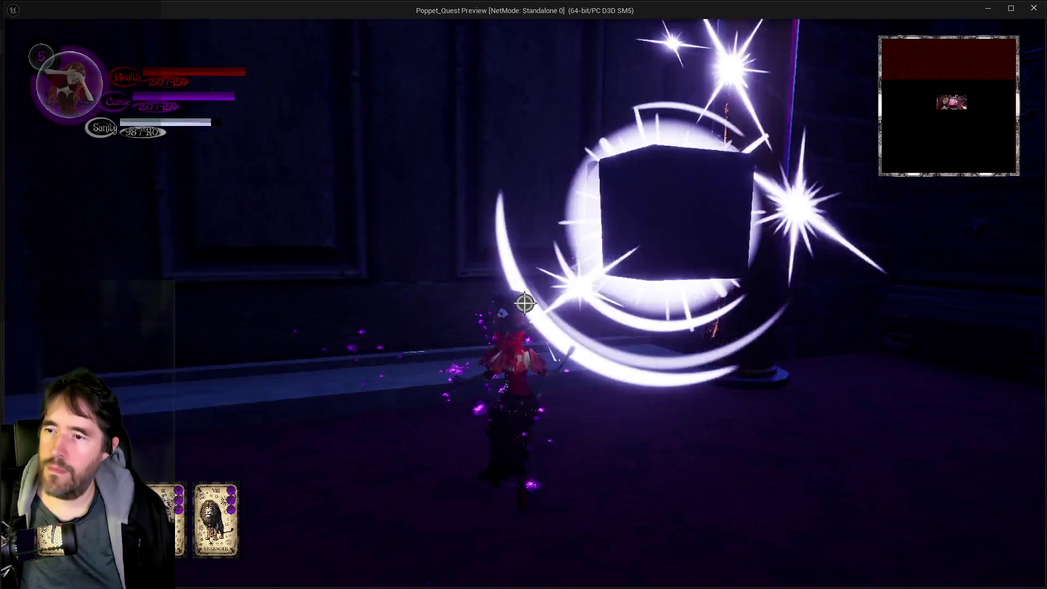
click(523, 303)
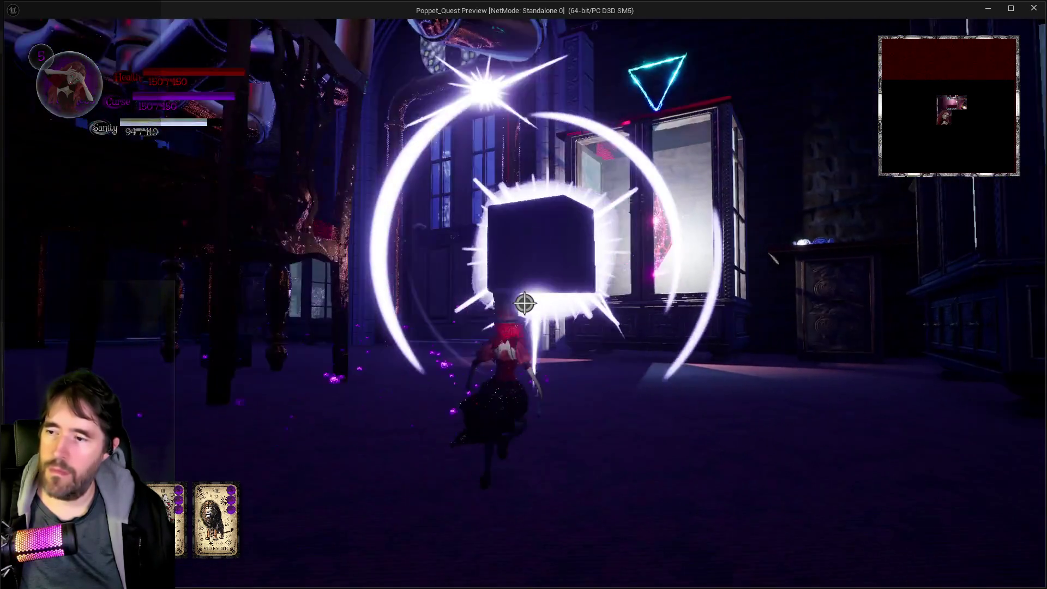
click(524, 303)
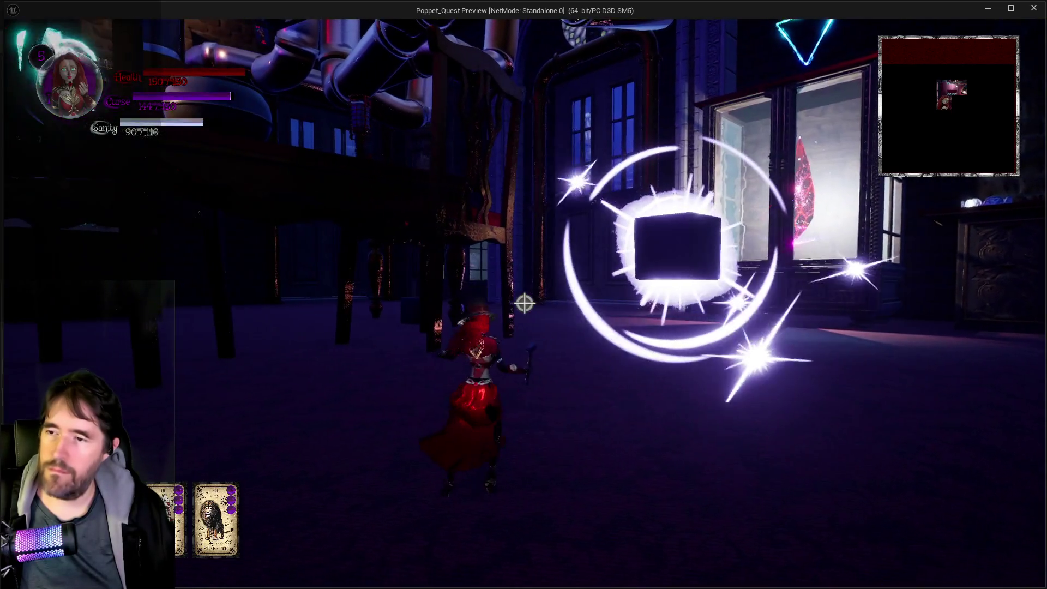
click(524, 303)
key(Escape)
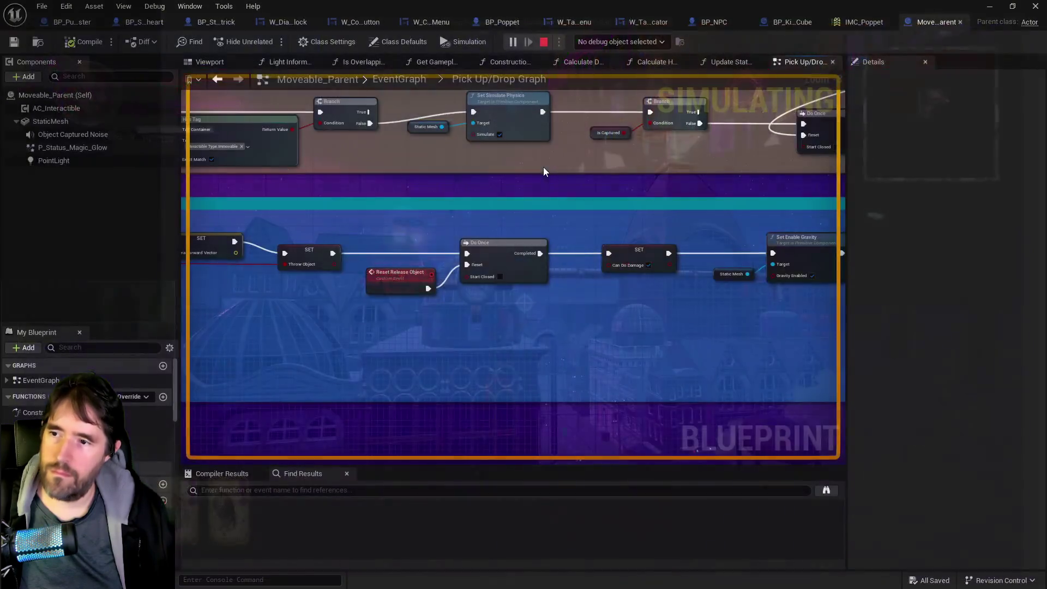
Zoom out to view the Particle Despawn and Monitor Object groups, then return to BP_Poppet.
scroll(555, 241, down, 6)
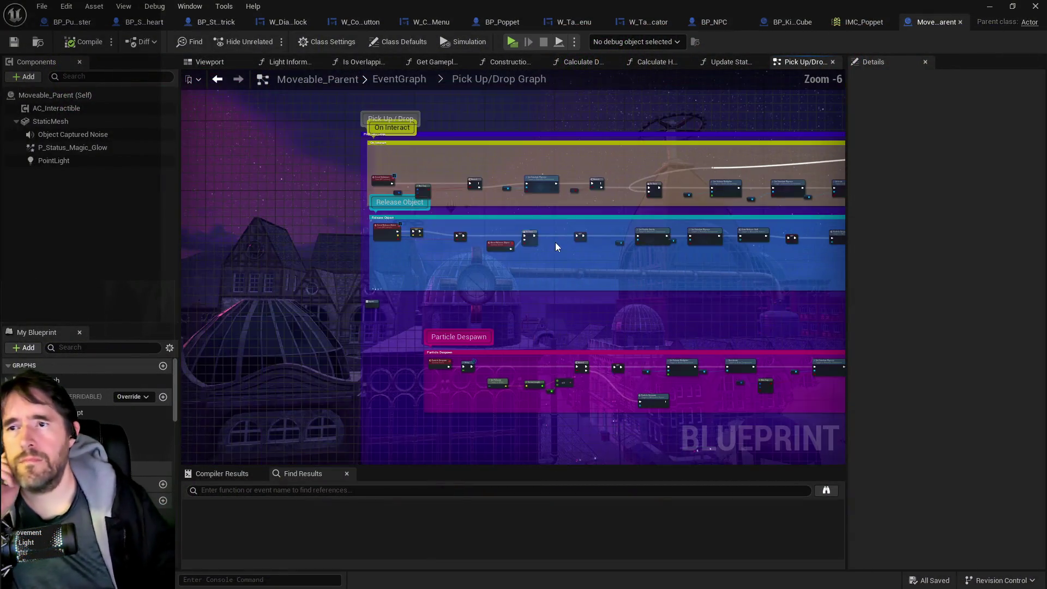
drag(535, 283, 546, 133)
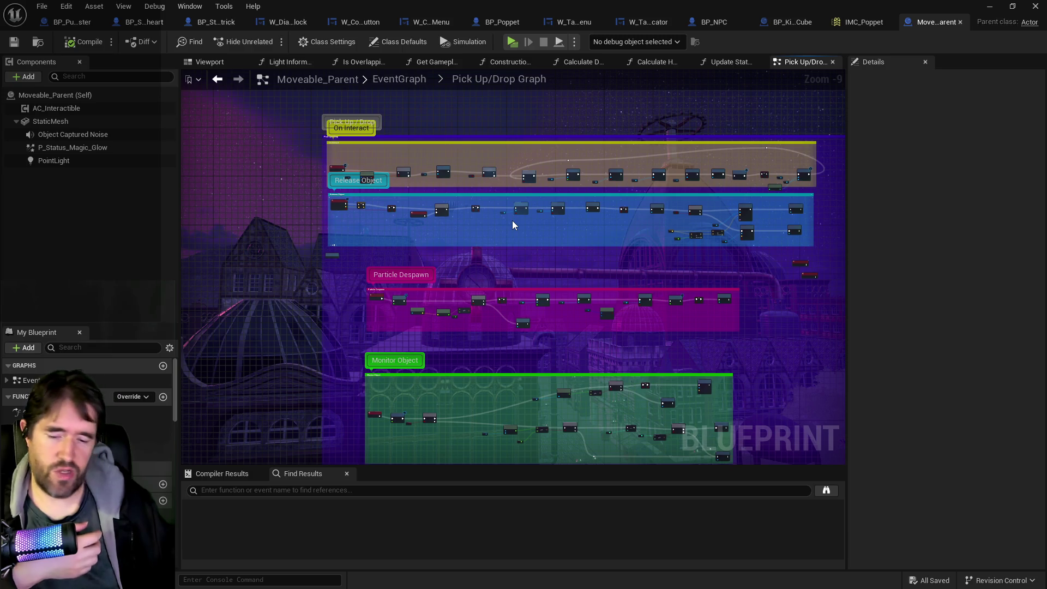
click(489, 25)
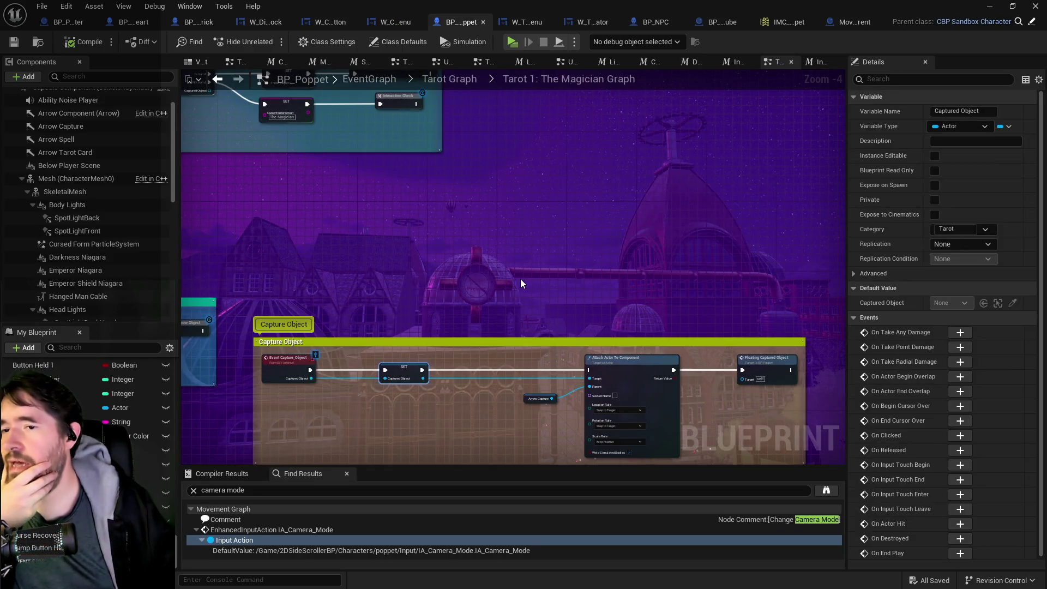
scroll(521, 279, up, 3)
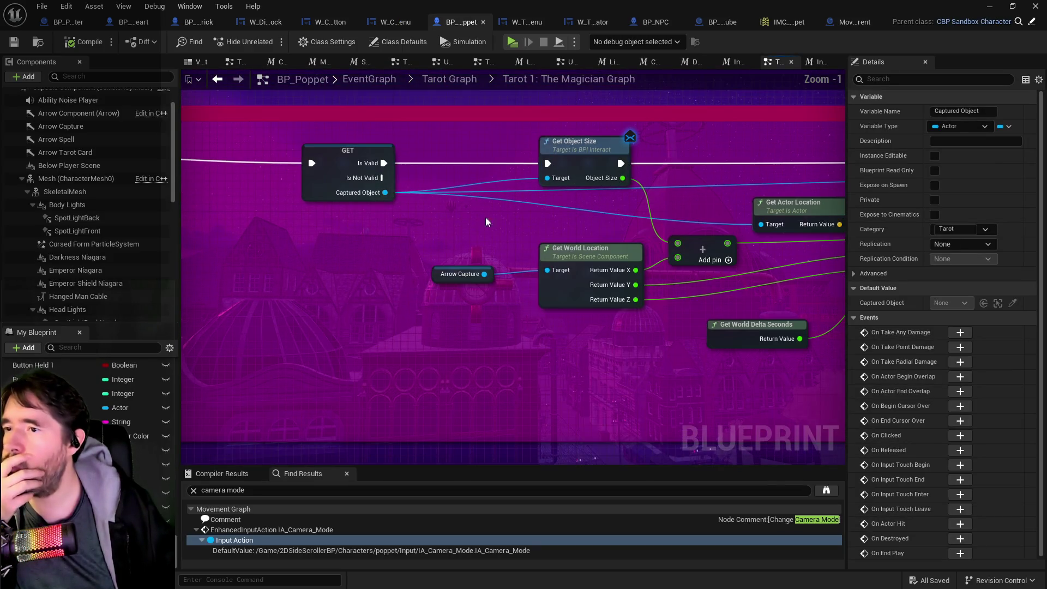
mouse_move(546, 237)
mouse_down()
mouse_move(415, 229)
mouse_move(558, 256)
mouse_up()
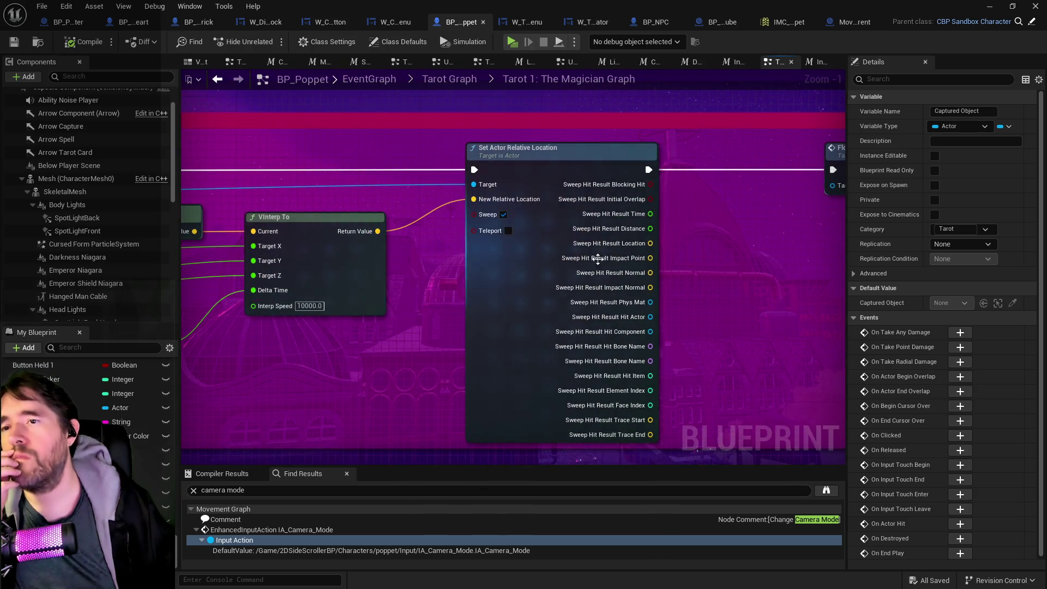
mouse_move(732, 252)
mouse_down()
mouse_move(411, 267)
mouse_move(720, 262)
mouse_move(627, 295)
mouse_up()
scroll(92, 212, up, 1)
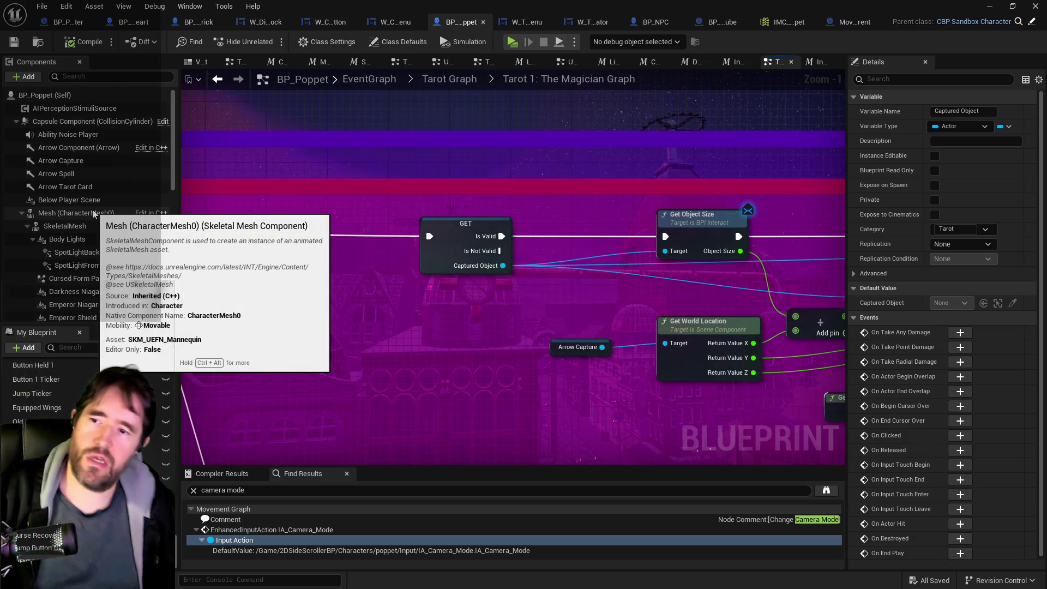
mouse_move(525, 361)
mouse_down()
mouse_move(449, 334)
mouse_move(247, 308)
mouse_up()
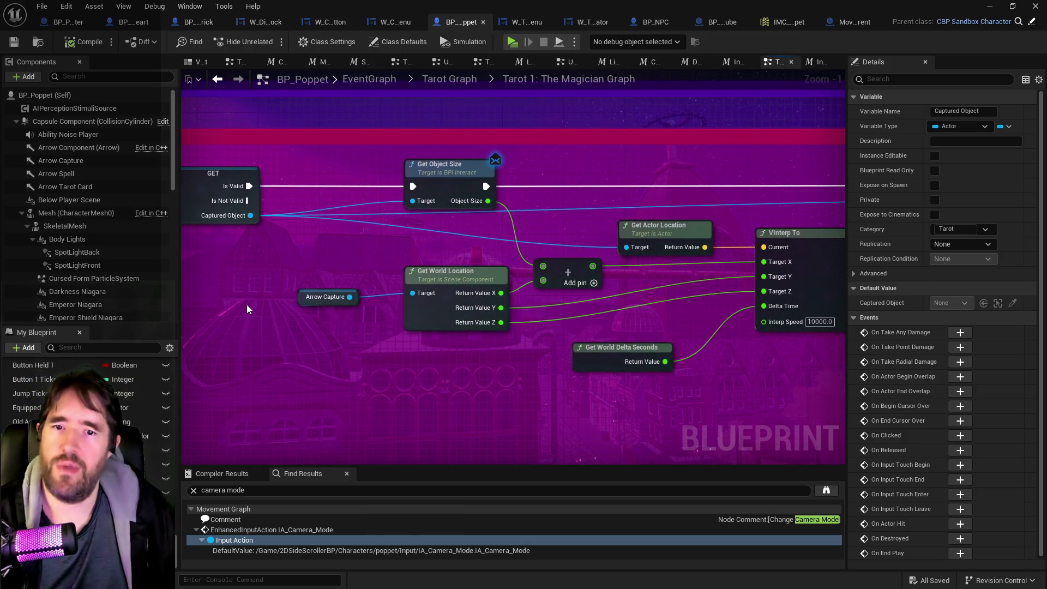